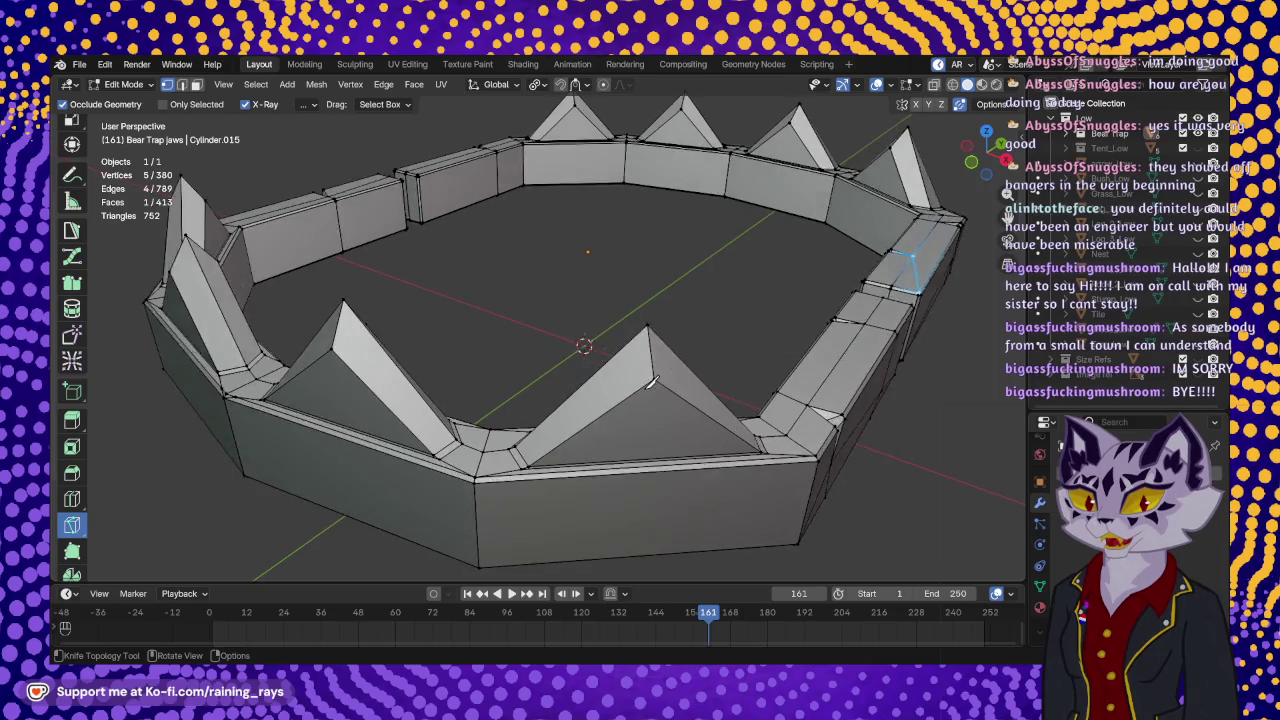
- Frame the front spike and start a knife cut on its slanted edge
{"action": "mouse_move", "coordinate": [690, 428]}
{"action": "middle_mouse_down"}
{"action": "mouse_move", "coordinate": [642, 360]}
{"action": "mouse_move", "coordinate": [610, 378]}
{"action": "mouse_move", "coordinate": [667, 373]}
{"action": "middle_mouse_up"}
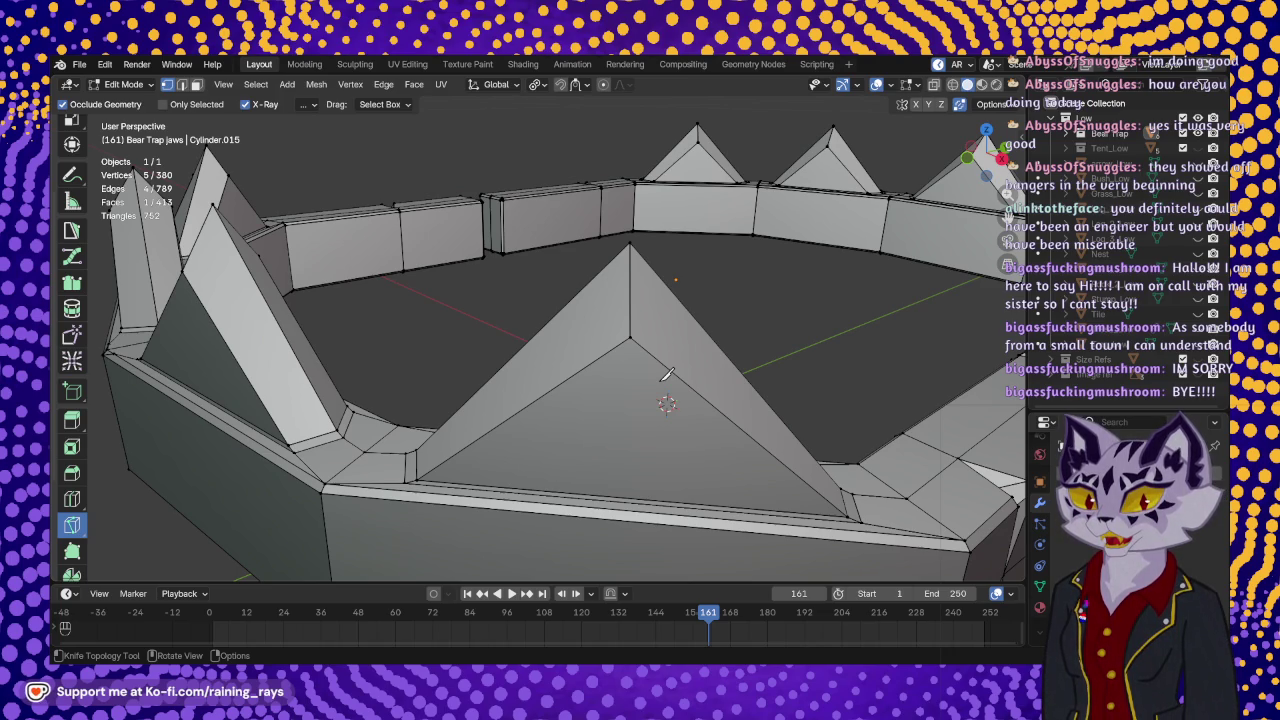
{"action": "mouse_move", "coordinate": [713, 303]}
{"action": "middle_mouse_down"}
{"action": "mouse_move", "coordinate": [524, 247]}
{"action": "mouse_move", "coordinate": [737, 313]}
{"action": "mouse_move", "coordinate": [660, 314]}
{"action": "mouse_move", "coordinate": [611, 245]}
{"action": "middle_mouse_up"}
{"action": "mouse_move", "coordinate": [727, 345]}
{"action": "middle_mouse_down"}
{"action": "mouse_move", "coordinate": [493, 295]}
{"action": "mouse_move", "coordinate": [674, 343]}
{"action": "mouse_move", "coordinate": [630, 360]}
{"action": "mouse_move", "coordinate": [572, 350]}
{"action": "middle_mouse_up"}
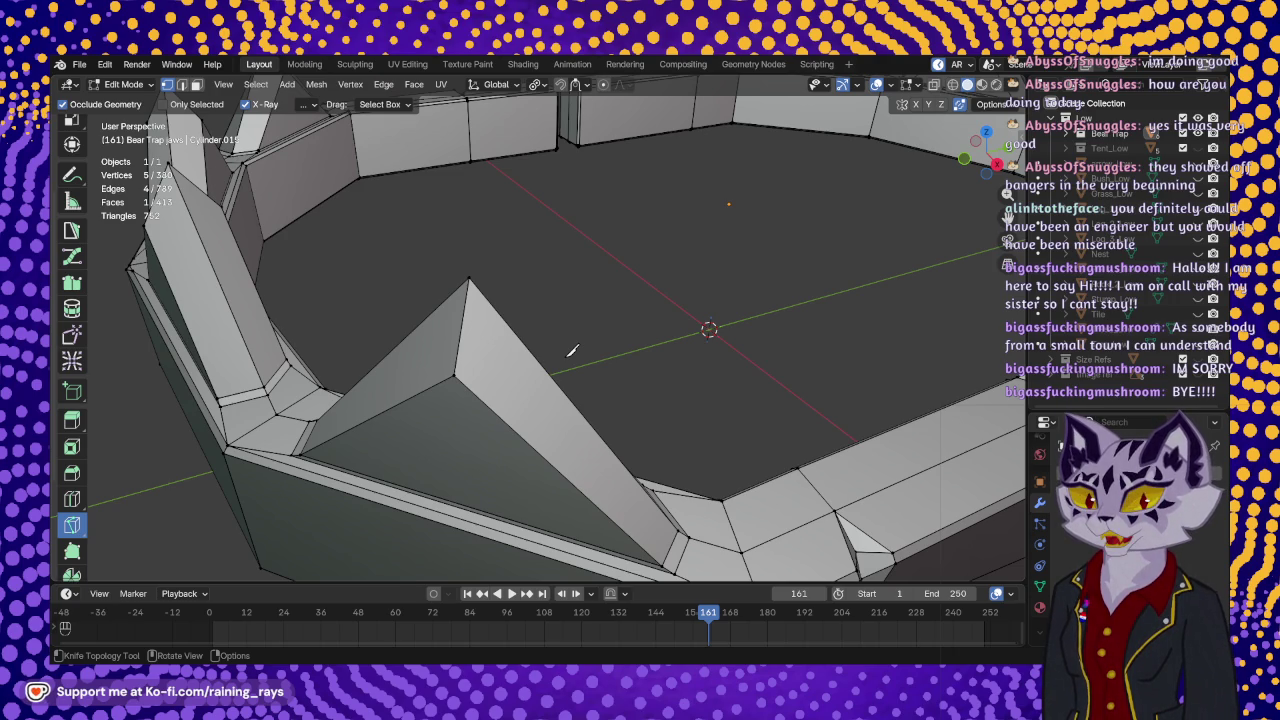
{"action": "mouse_move", "coordinate": [540, 310]}
{"action": "middle_mouse_down"}
{"action": "mouse_move", "coordinate": [572, 311]}
{"action": "mouse_move", "coordinate": [612, 267]}
{"action": "mouse_move", "coordinate": [545, 372]}
{"action": "middle_mouse_up"}
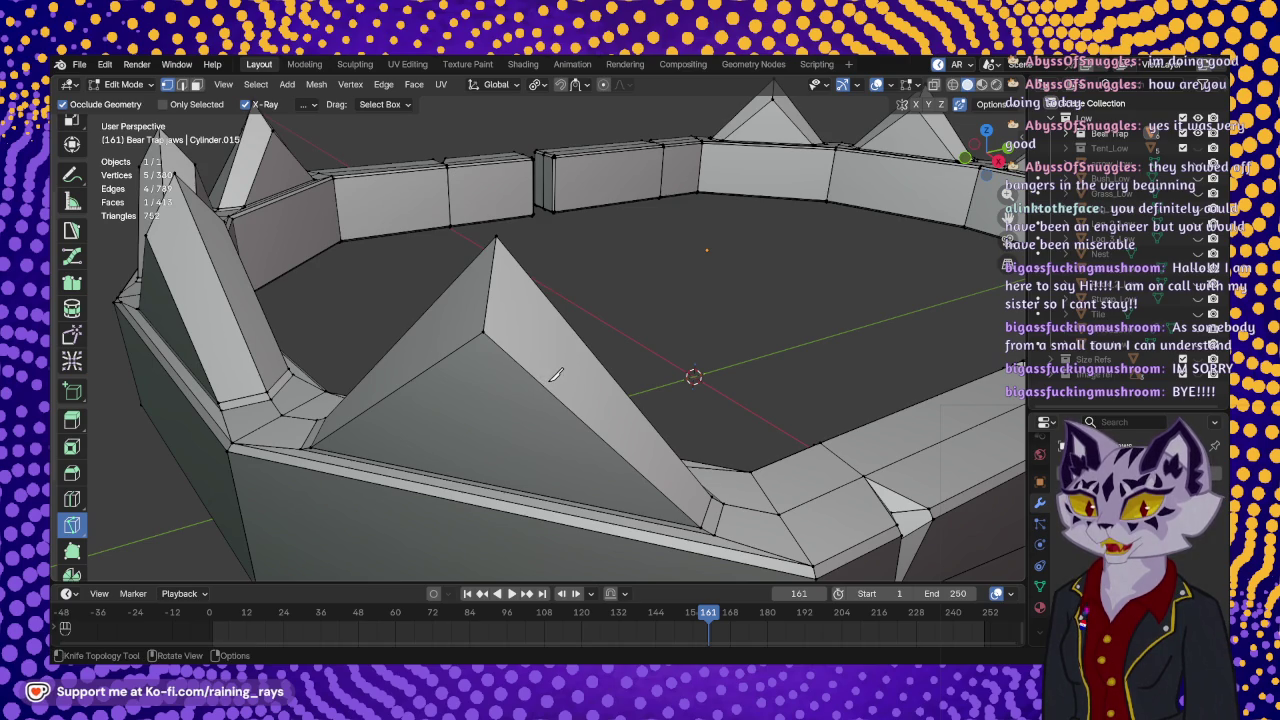
{"action": "left_click", "coordinate": [546, 383]}
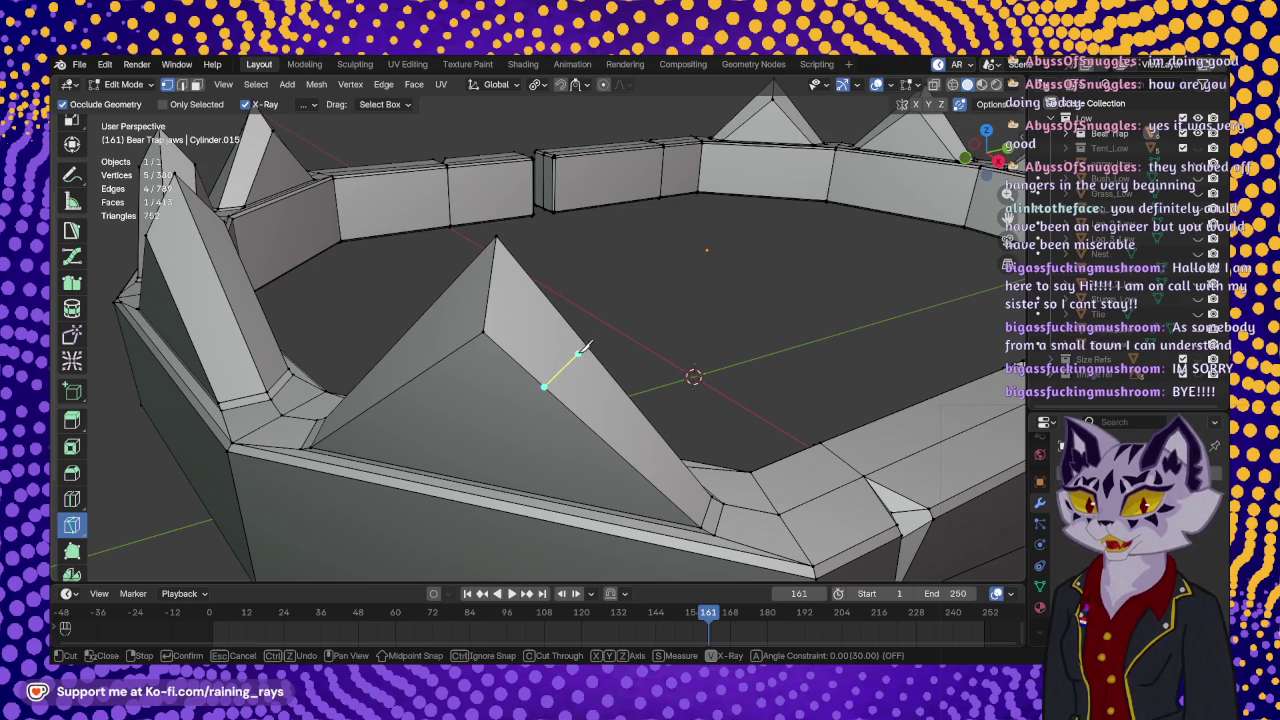
{"action": "middle_click_drag", "start_coordinate": [577, 352], "coordinate": [434, 362]}
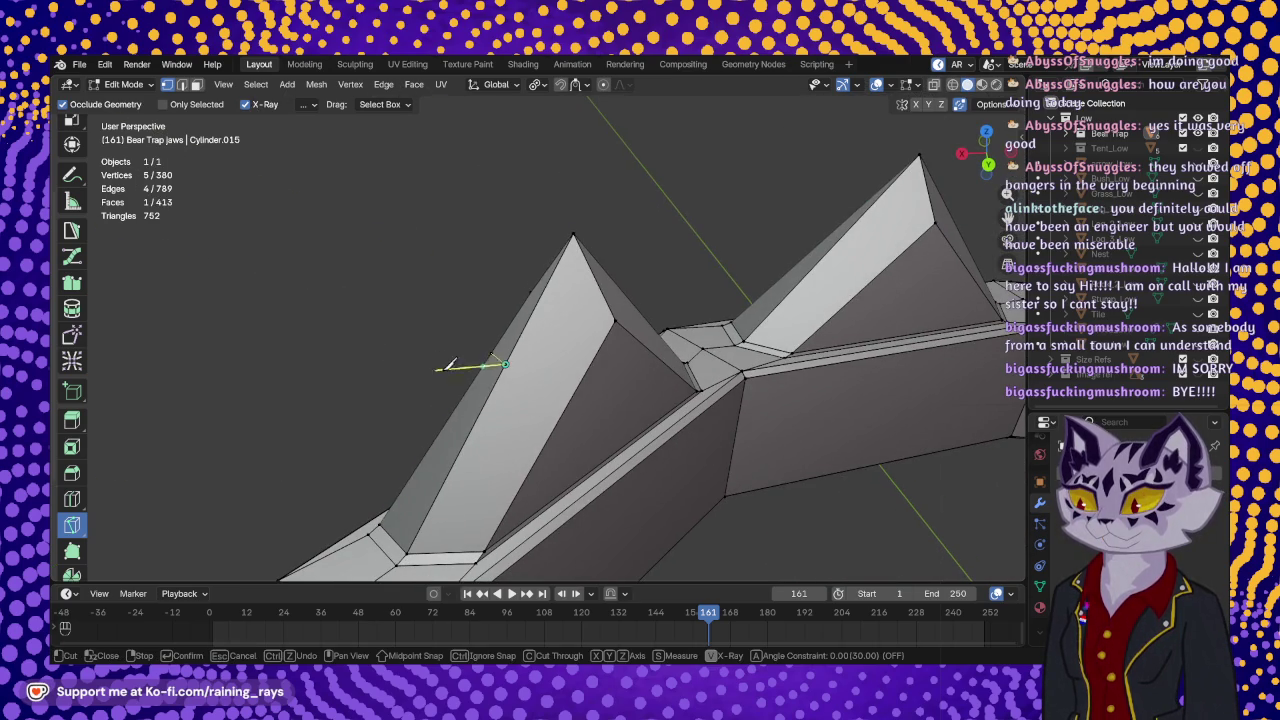
{"action": "left_click", "coordinate": [565, 405]}
{"action": "mouse_move", "coordinate": [565, 405]}
{"action": "middle_mouse_down"}
{"action": "mouse_move", "coordinate": [500, 349]}
{"action": "mouse_move", "coordinate": [668, 400]}
{"action": "mouse_move", "coordinate": [728, 371]}
{"action": "middle_mouse_up"}
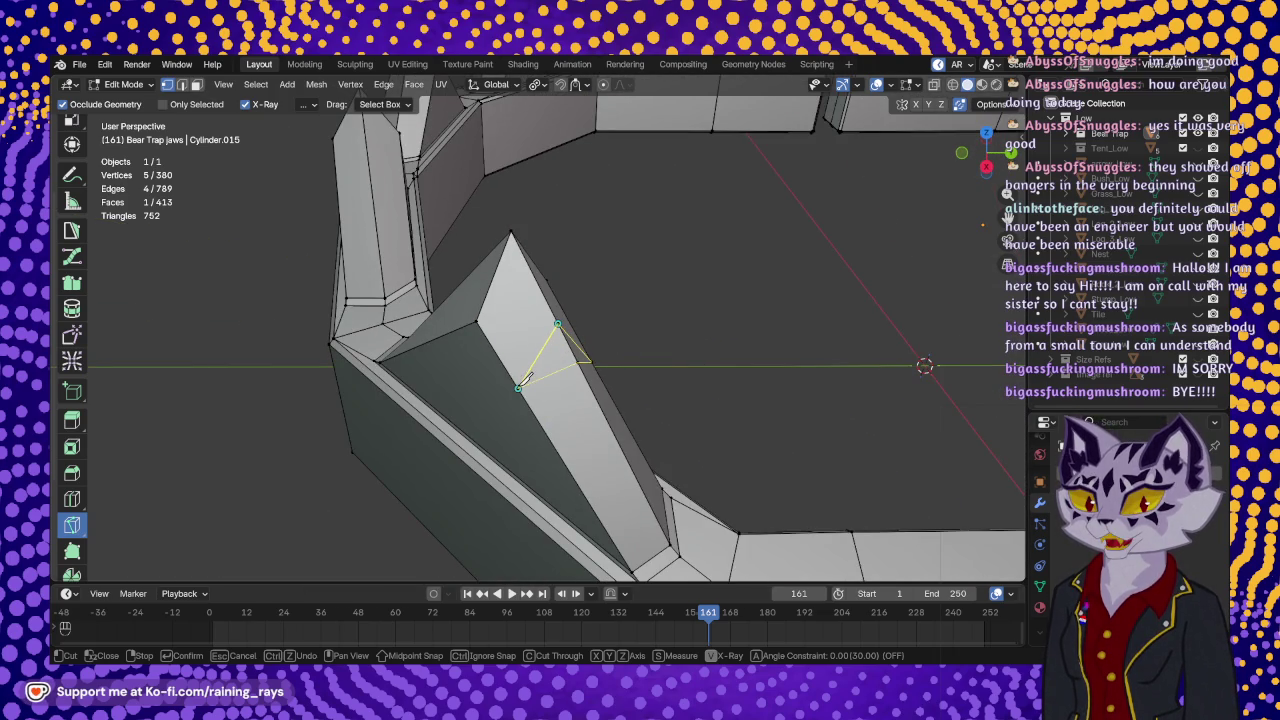
- Close the triangular V-notch on the front spike's edge and confirm the cut
{"action": "mouse_move", "coordinate": [524, 378]}
{"action": "middle_mouse_down"}
{"action": "mouse_move", "coordinate": [557, 380]}
{"action": "mouse_move", "coordinate": [568, 348]}
{"action": "mouse_move", "coordinate": [429, 337]}
{"action": "mouse_move", "coordinate": [500, 357]}
{"action": "middle_mouse_up"}
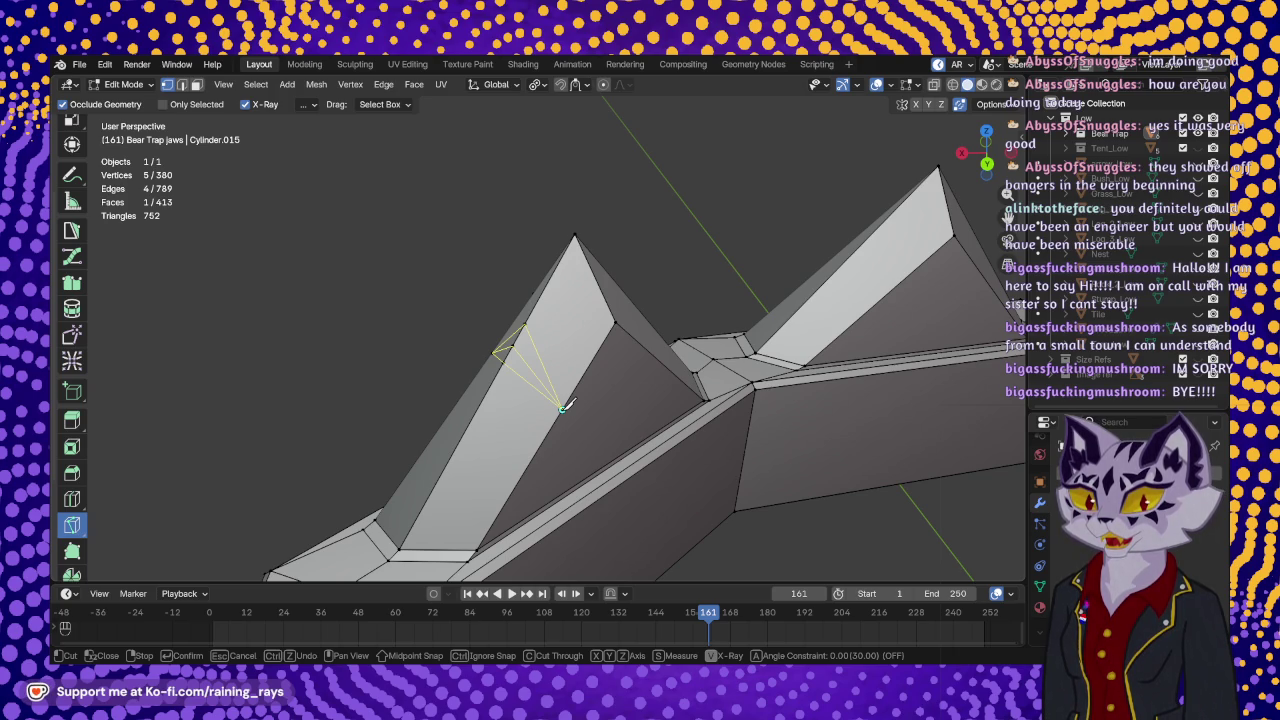
{"action": "left_click", "coordinate": [562, 407]}
{"action": "left_click", "coordinate": [497, 353]}
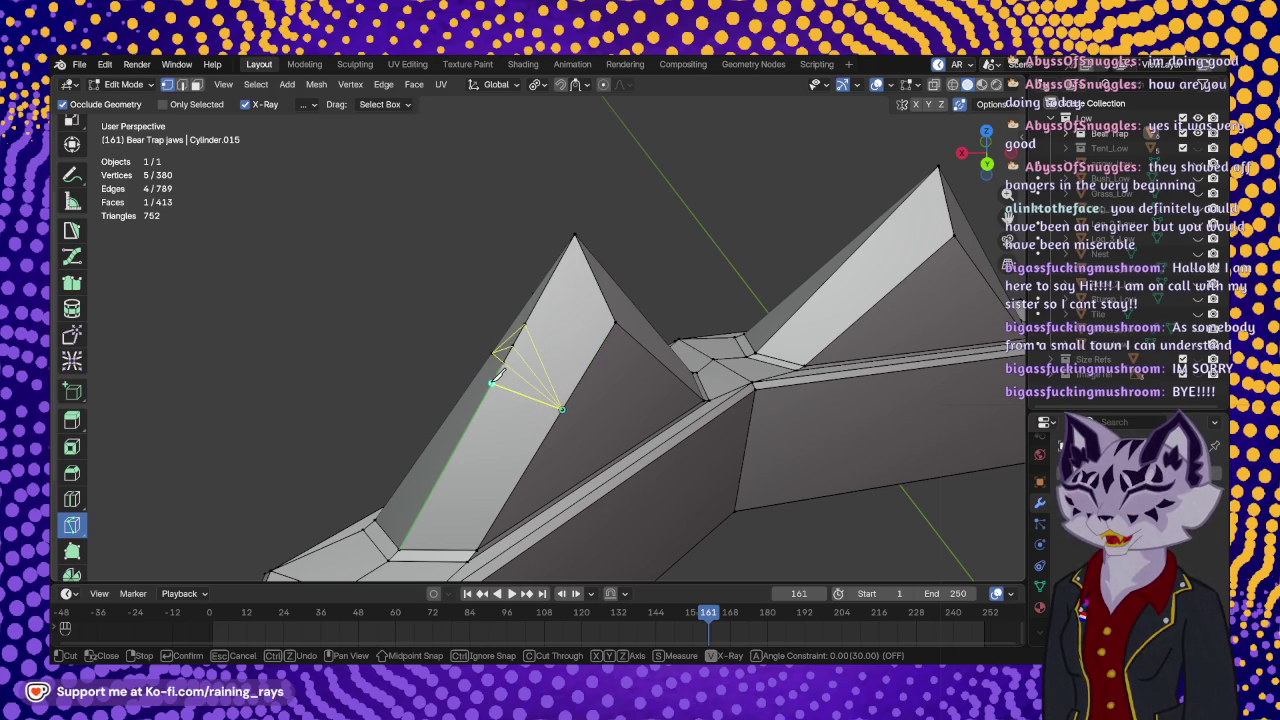
{"action": "key", "text": "Return"}
{"action": "mouse_move", "coordinate": [498, 372]}
{"action": "middle_mouse_down"}
{"action": "mouse_move", "coordinate": [679, 351]}
{"action": "mouse_move", "coordinate": [670, 418]}
{"action": "middle_mouse_up"}
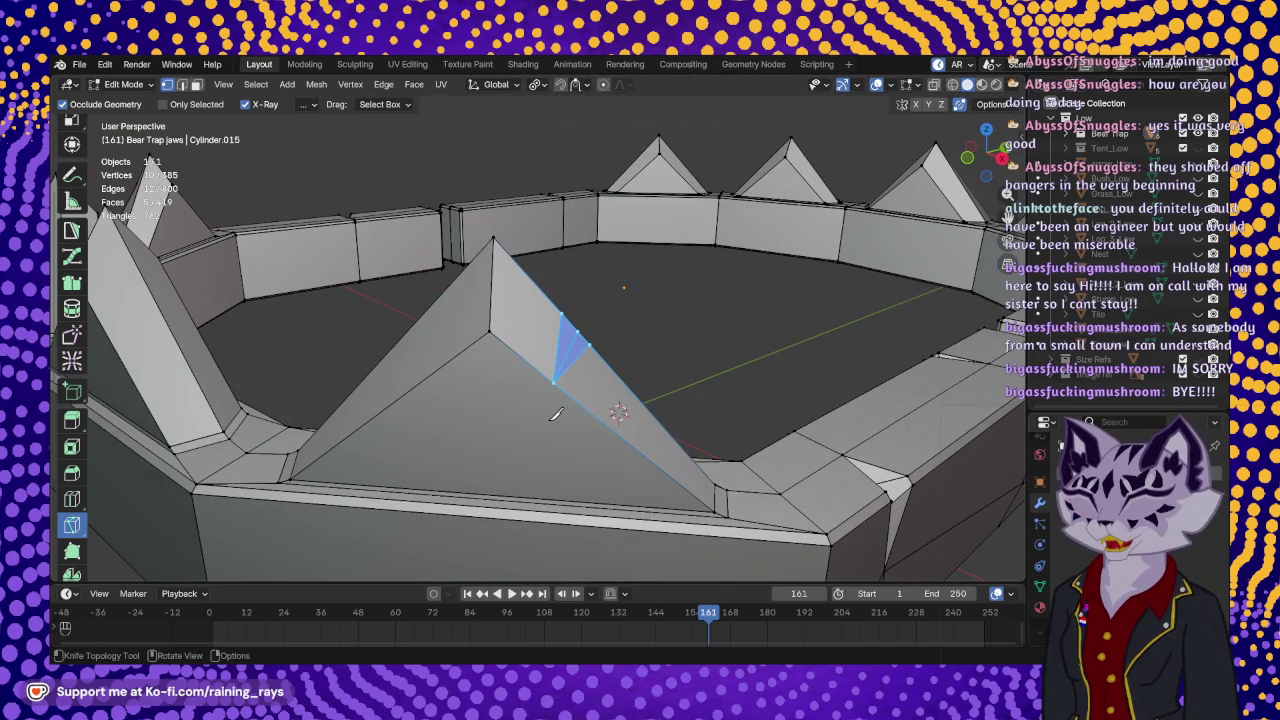
{"action": "middle_click_drag", "start_coordinate": [556, 414], "coordinate": [585, 403]}
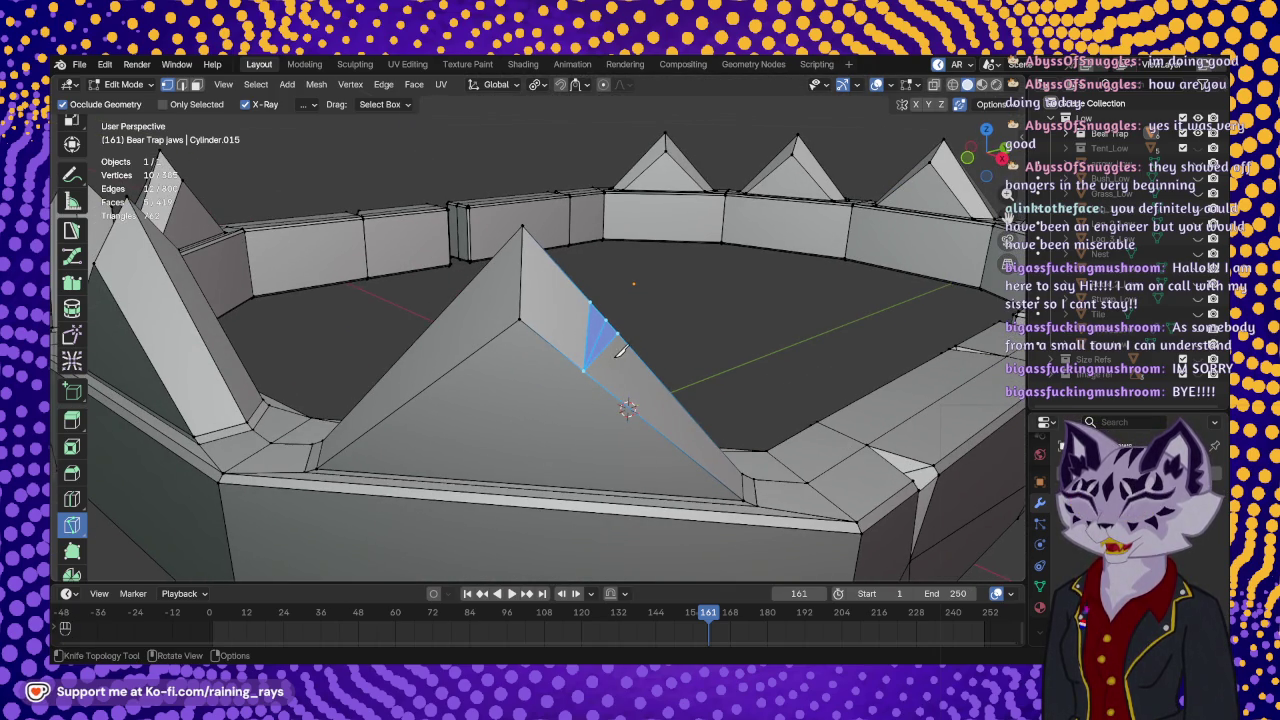
{"action": "scroll", "coordinate": [80, 340], "scroll_direction": "up", "scroll_amount": 2}
{"action": "scroll", "coordinate": [80, 338], "scroll_direction": "up", "scroll_amount": 1}
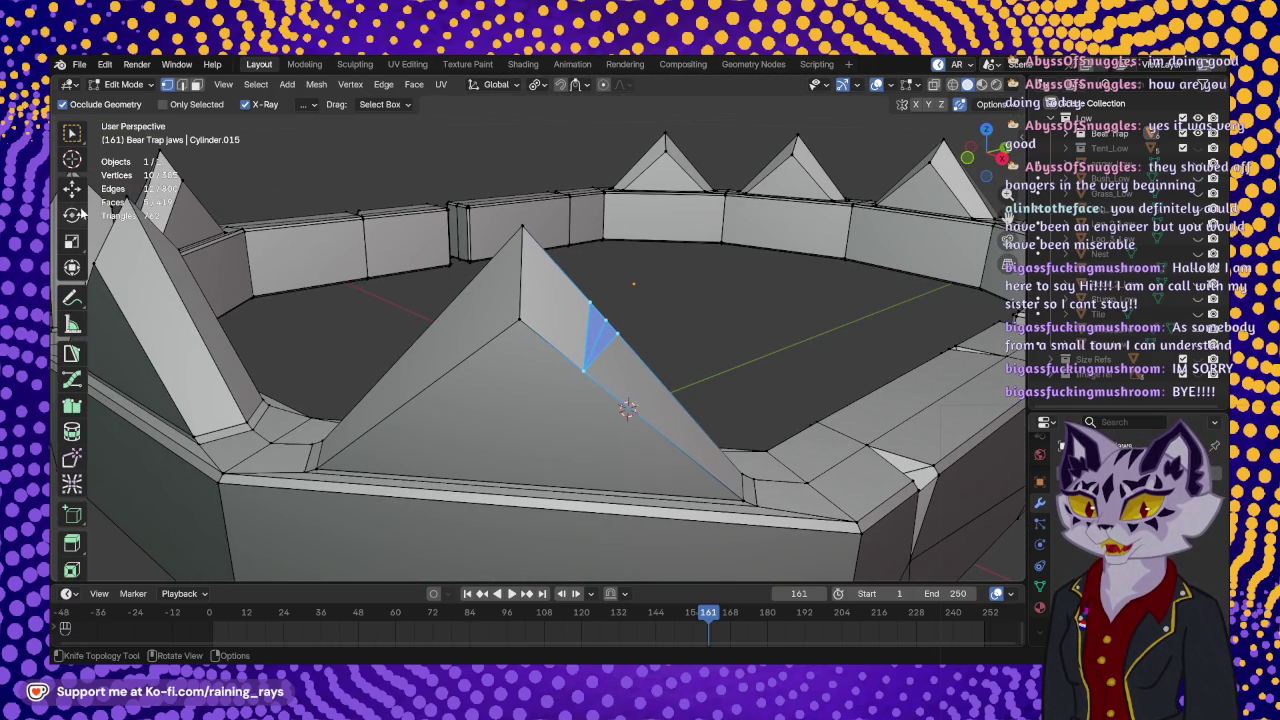
{"action": "left_click", "coordinate": [72, 188]}
- Select the notch's inner vertex and move it, checking from a low angle
{"action": "left_click", "coordinate": [605, 312]}
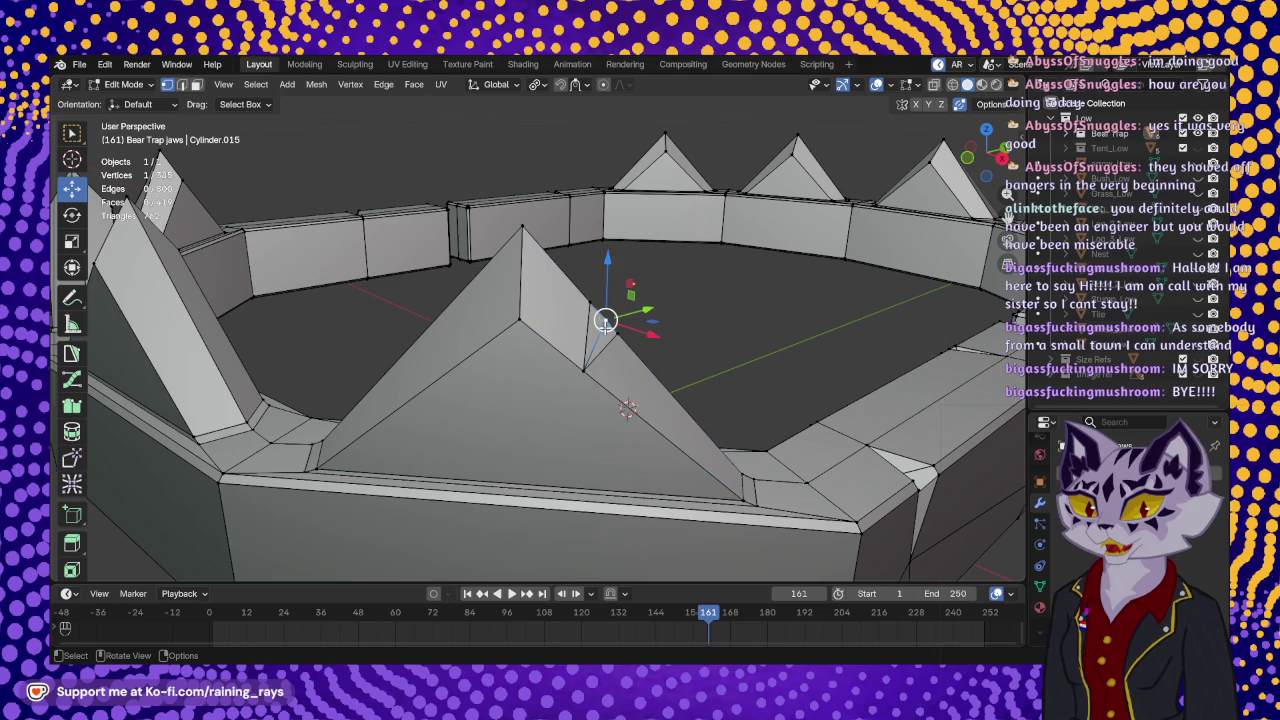
{"action": "mouse_move", "coordinate": [605, 312]}
{"action": "middle_mouse_down"}
{"action": "mouse_move", "coordinate": [533, 373]}
{"action": "mouse_move", "coordinate": [540, 357]}
{"action": "middle_mouse_up"}
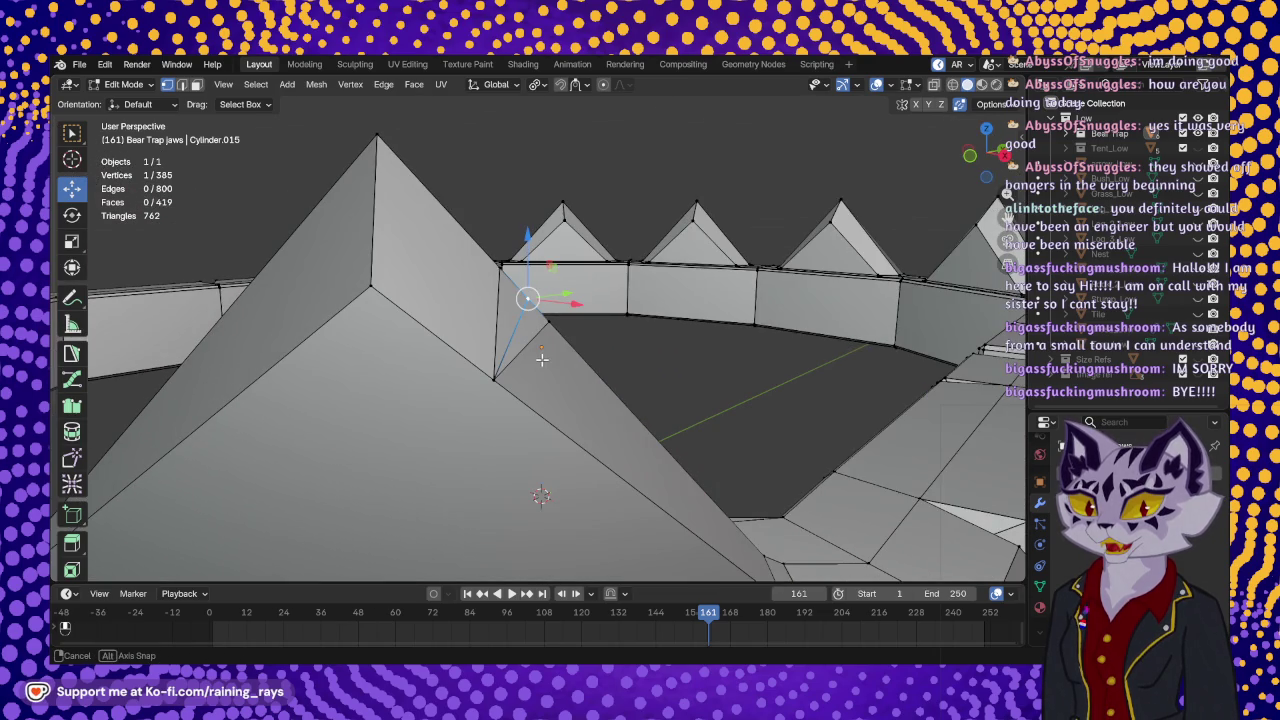
{"action": "left_click_drag", "start_coordinate": [527, 244], "coordinate": [526, 249]}
{"action": "left_click_drag", "start_coordinate": [527, 309], "coordinate": [507, 320]}
{"action": "middle_click_drag", "start_coordinate": [507, 320], "coordinate": [379, 436]}
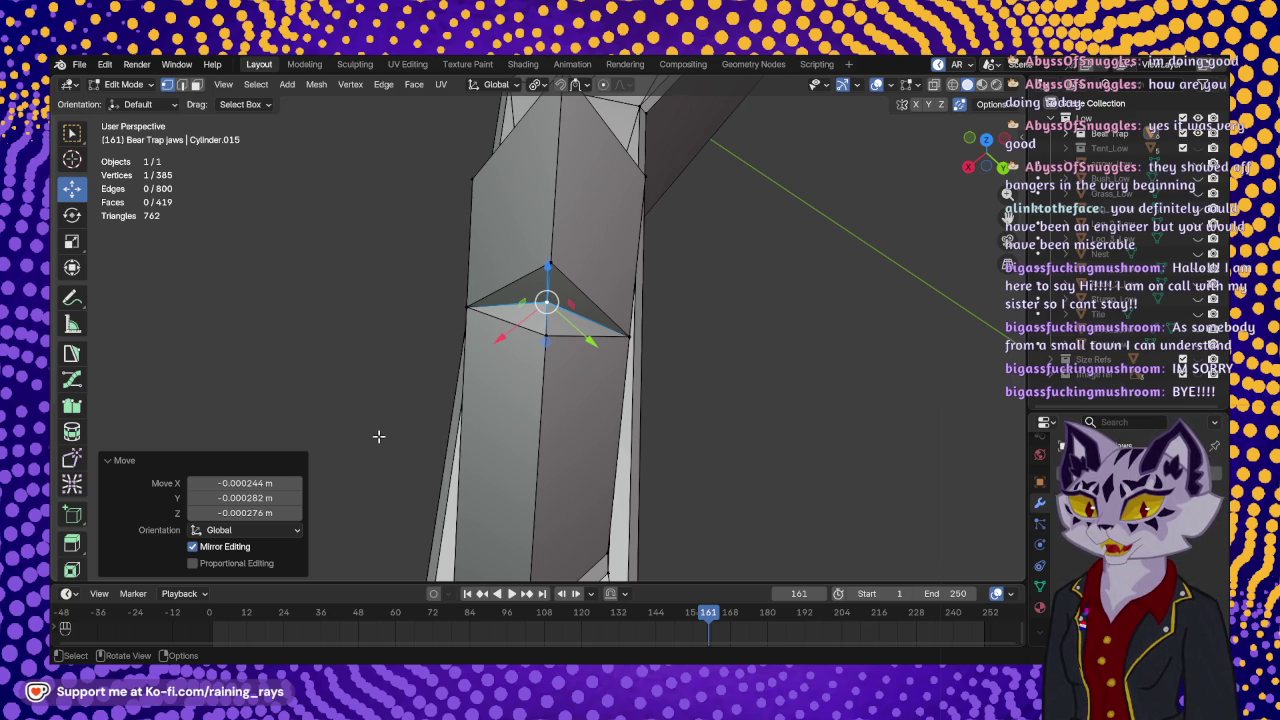
{"action": "mouse_move", "coordinate": [403, 340]}
{"action": "middle_mouse_down"}
{"action": "mouse_move", "coordinate": [598, 273]}
{"action": "mouse_move", "coordinate": [588, 249]}
{"action": "middle_mouse_up"}
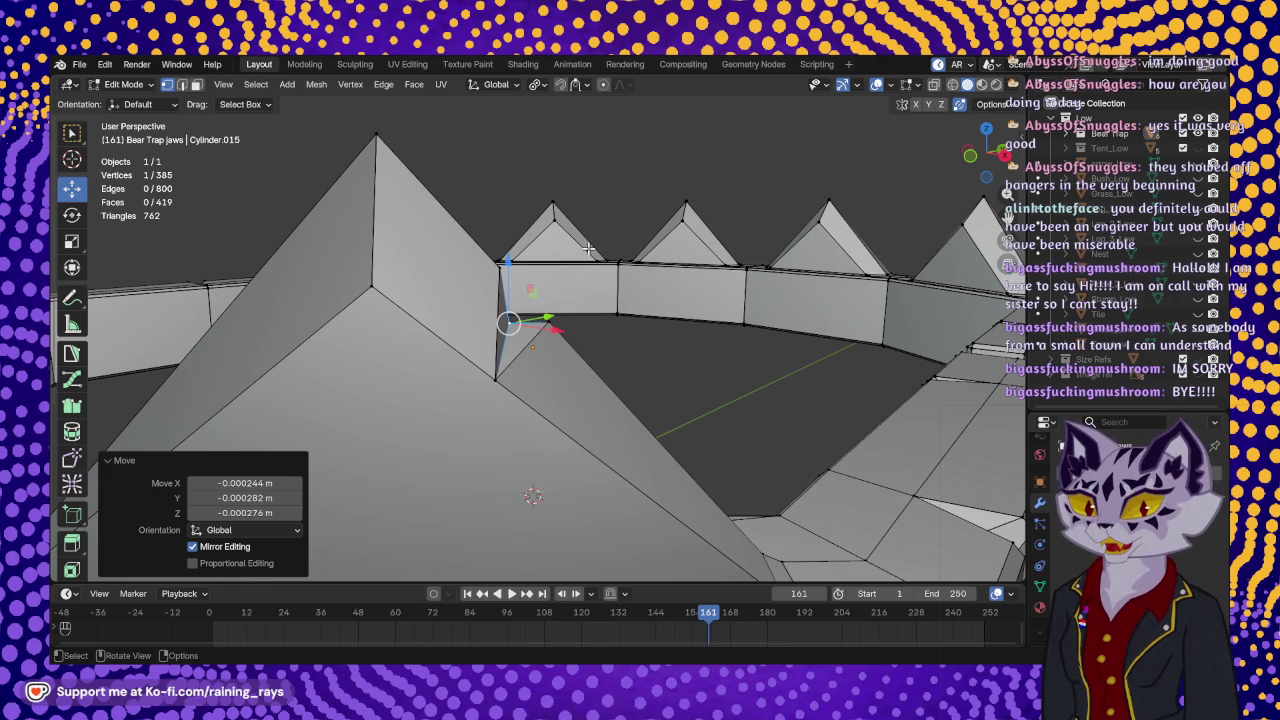
- Fine-tune the inner vertex position so the V-notch sits cleanly
{"action": "mouse_move", "coordinate": [567, 279]}
{"action": "middle_mouse_down"}
{"action": "mouse_move", "coordinate": [574, 317]}
{"action": "mouse_move", "coordinate": [529, 321]}
{"action": "middle_mouse_up"}
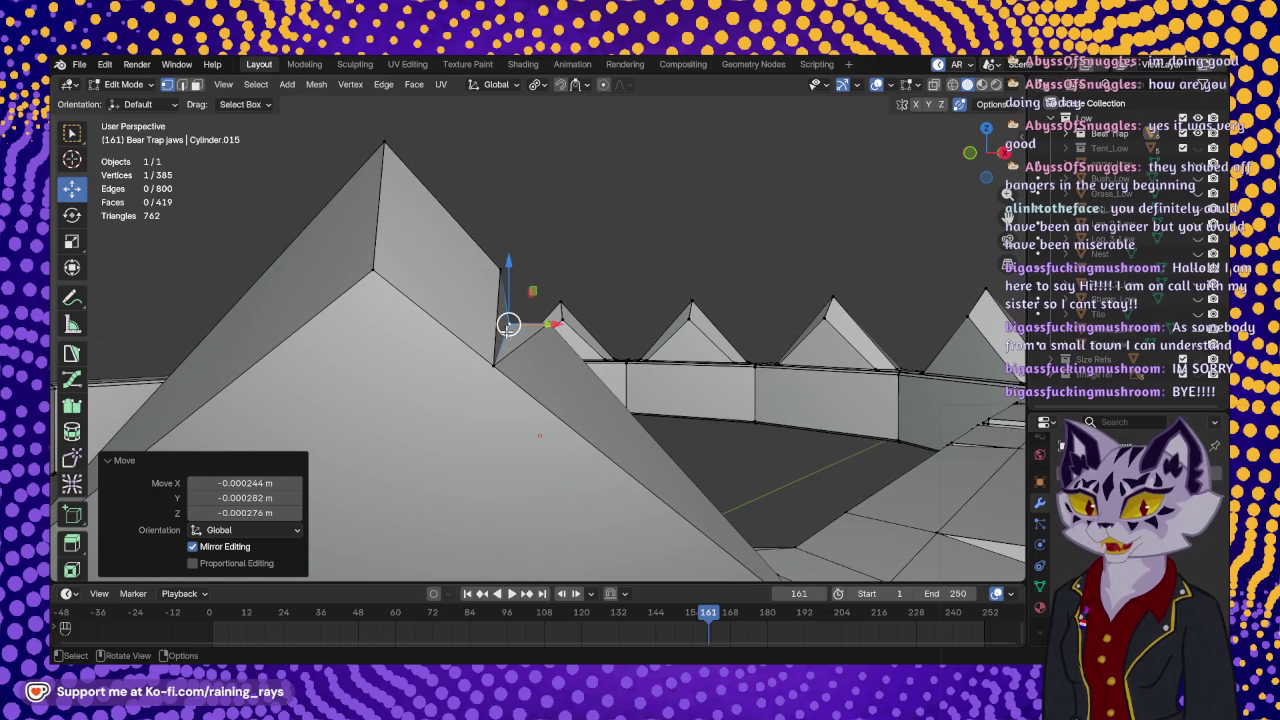
{"action": "left_click_drag", "start_coordinate": [508, 324], "coordinate": [513, 322]}
{"action": "mouse_move", "coordinate": [513, 322]}
{"action": "middle_mouse_down"}
{"action": "mouse_move", "coordinate": [532, 373]}
{"action": "mouse_move", "coordinate": [503, 388]}
{"action": "middle_mouse_up"}
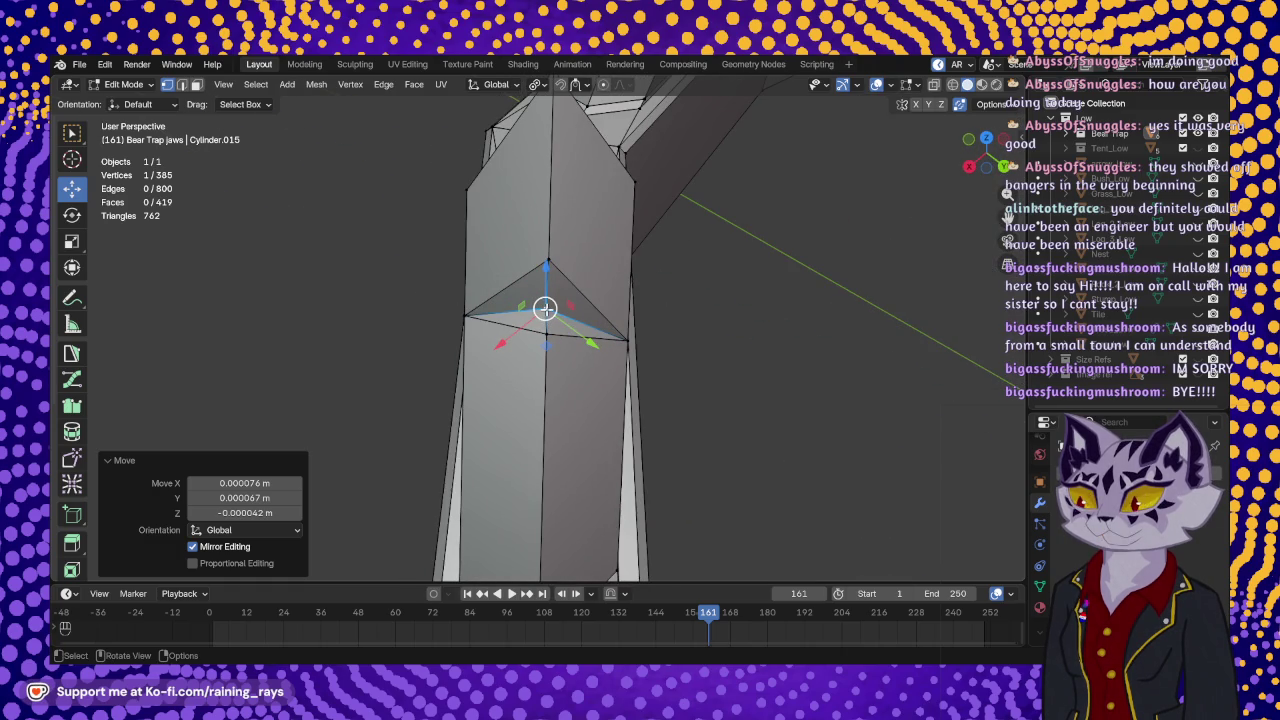
{"action": "left_click_drag", "start_coordinate": [545, 308], "coordinate": [546, 307]}
{"action": "mouse_move", "coordinate": [546, 307]}
{"action": "middle_mouse_down"}
{"action": "mouse_move", "coordinate": [695, 302]}
{"action": "mouse_move", "coordinate": [584, 234]}
{"action": "mouse_move", "coordinate": [407, 373]}
{"action": "mouse_move", "coordinate": [489, 375]}
{"action": "middle_mouse_up"}
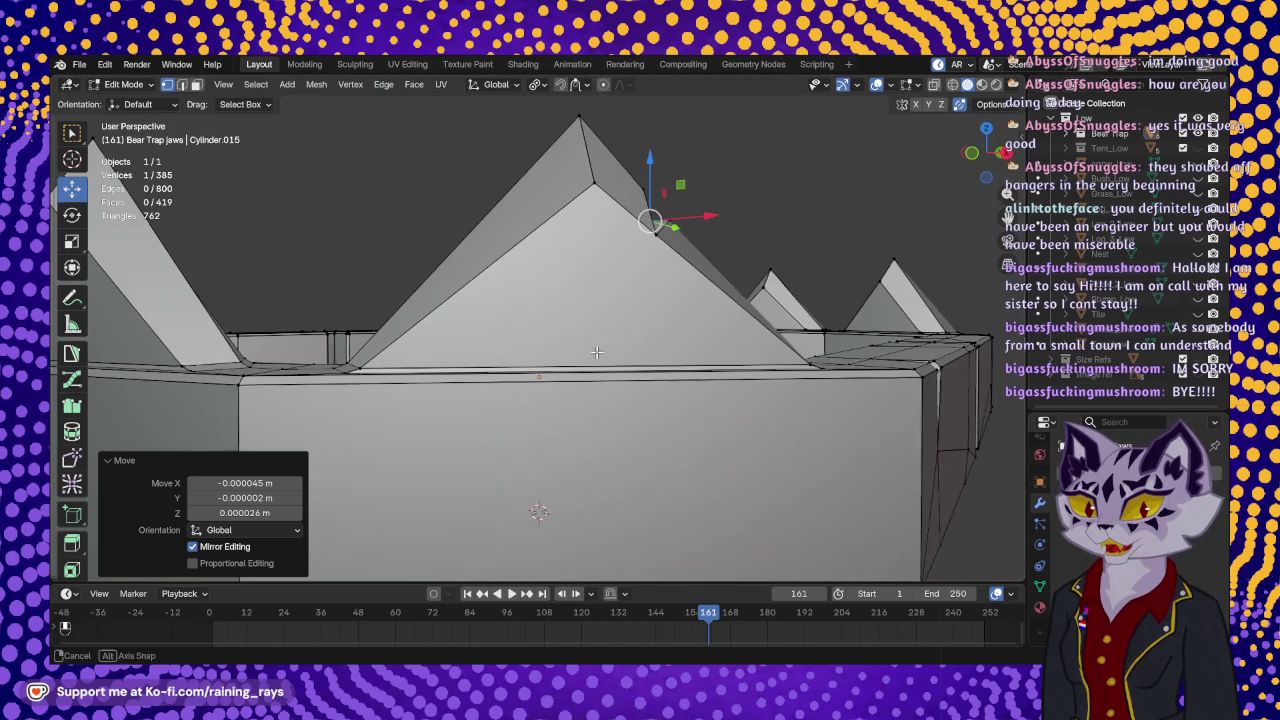
{"action": "scroll", "coordinate": [75, 450], "scroll_direction": "down", "scroll_amount": 2}
{"action": "scroll", "coordinate": [72, 470], "scroll_direction": "down", "scroll_amount": 2}
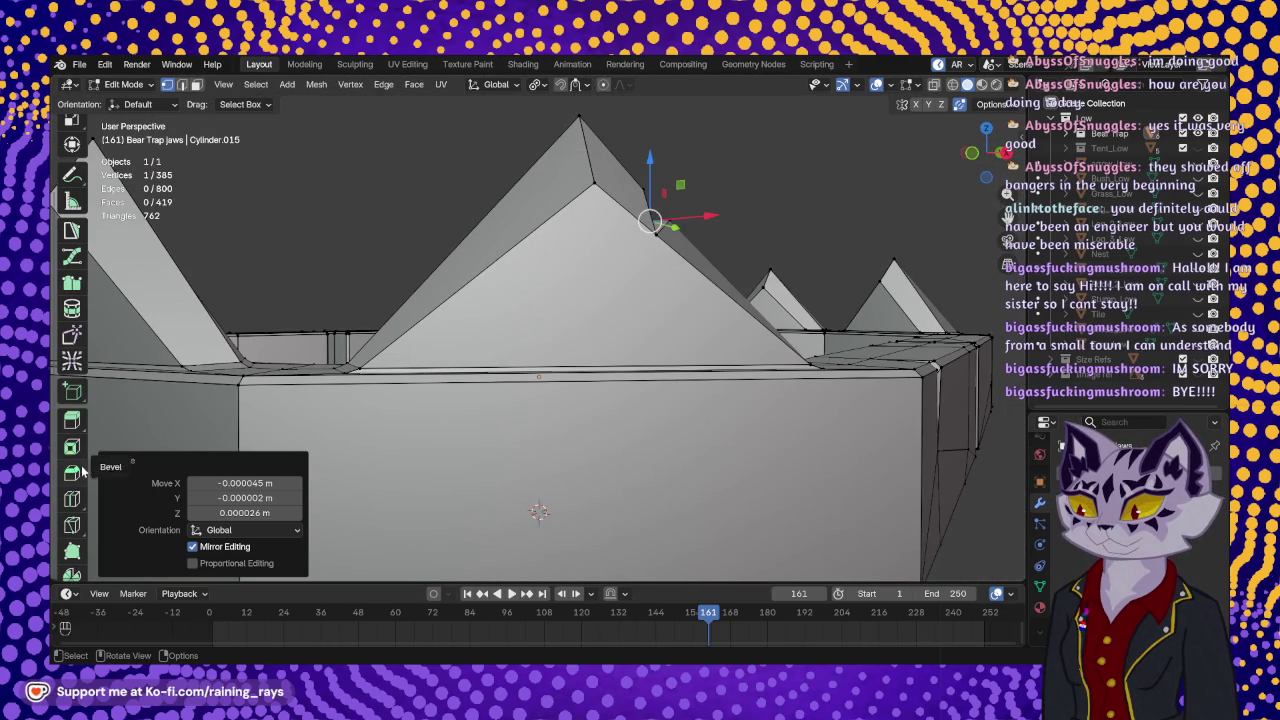
- Knife an edge from the notch's ridge vertex to the spike's lower edge
{"action": "left_click", "coordinate": [71, 526]}
{"action": "left_click", "coordinate": [655, 233]}
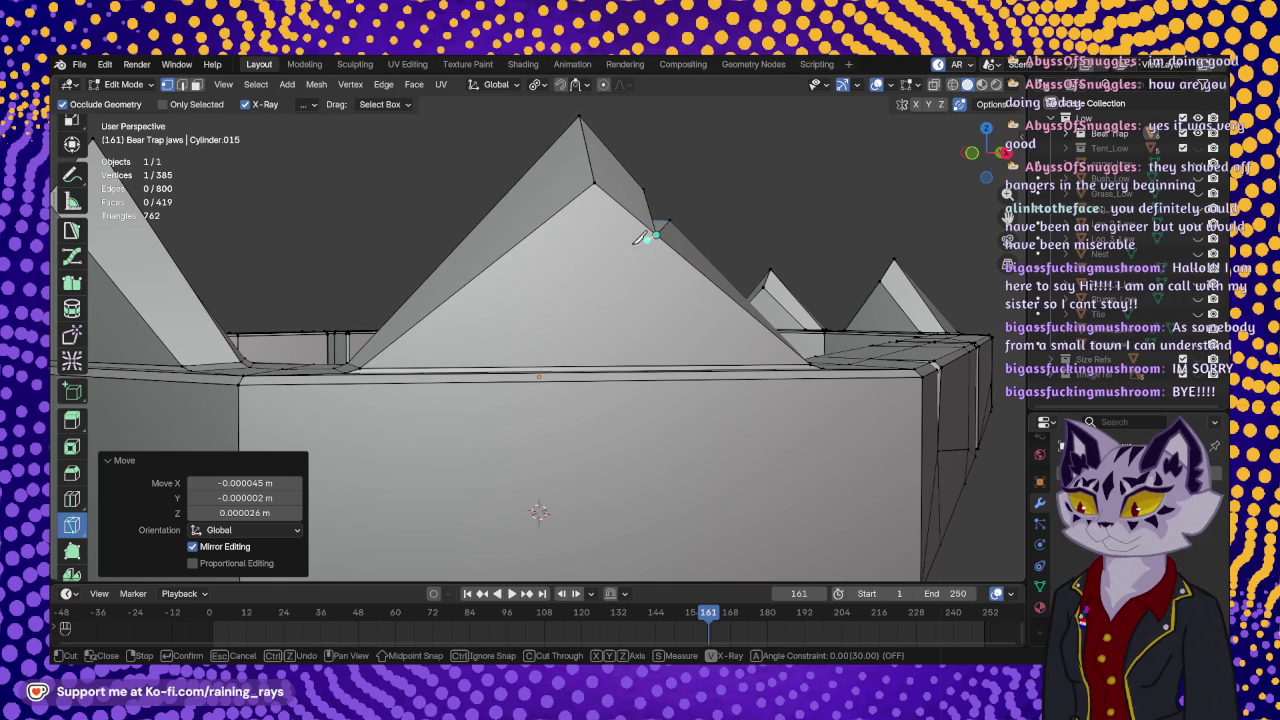
{"action": "left_click", "coordinate": [362, 366]}
{"action": "key", "text": "Return"}
{"action": "middle_click_drag", "start_coordinate": [437, 268], "coordinate": [717, 285]}
{"action": "mouse_move", "coordinate": [476, 240]}
{"action": "middle_mouse_down"}
{"action": "mouse_move", "coordinate": [469, 263]}
{"action": "mouse_move", "coordinate": [517, 391]}
{"action": "mouse_move", "coordinate": [466, 357]}
{"action": "mouse_move", "coordinate": [486, 366]}
{"action": "mouse_move", "coordinate": [451, 277]}
{"action": "mouse_move", "coordinate": [523, 351]}
{"action": "mouse_move", "coordinate": [498, 334]}
{"action": "middle_mouse_up"}
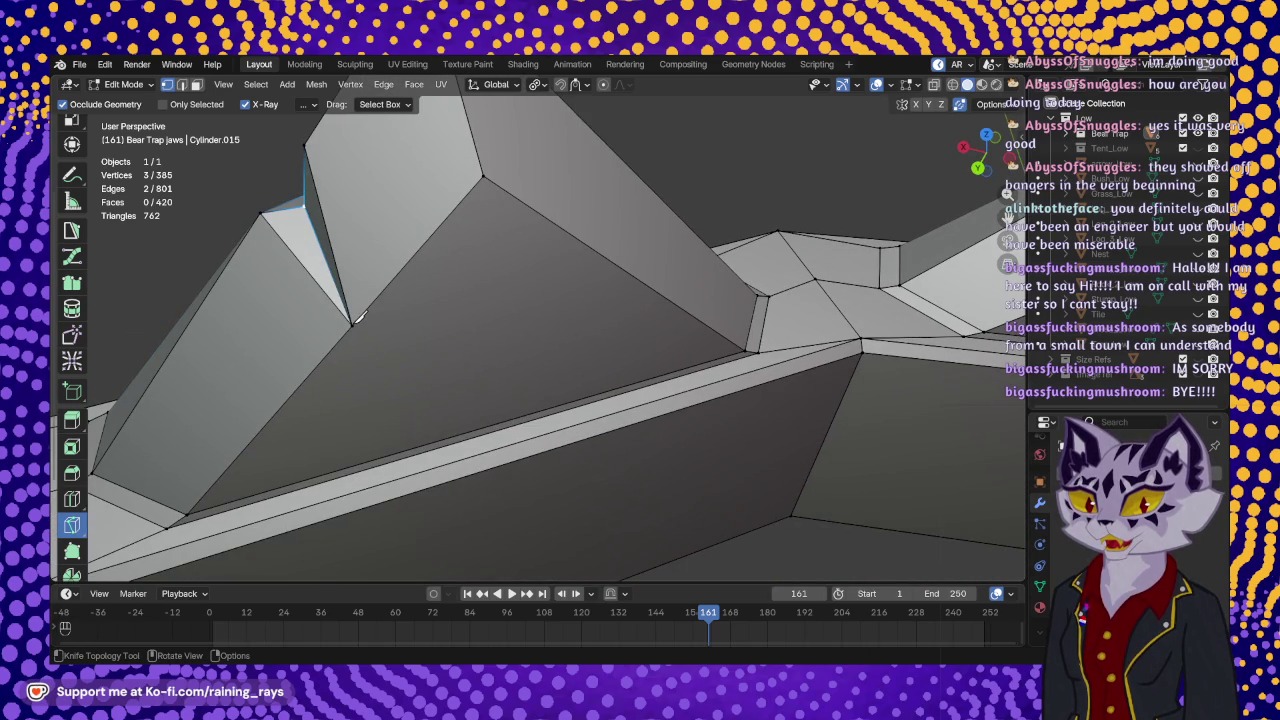
- Knife a second edge from the notch vertex to the spike's base corner without snapping
{"action": "left_click", "coordinate": [353, 324]}
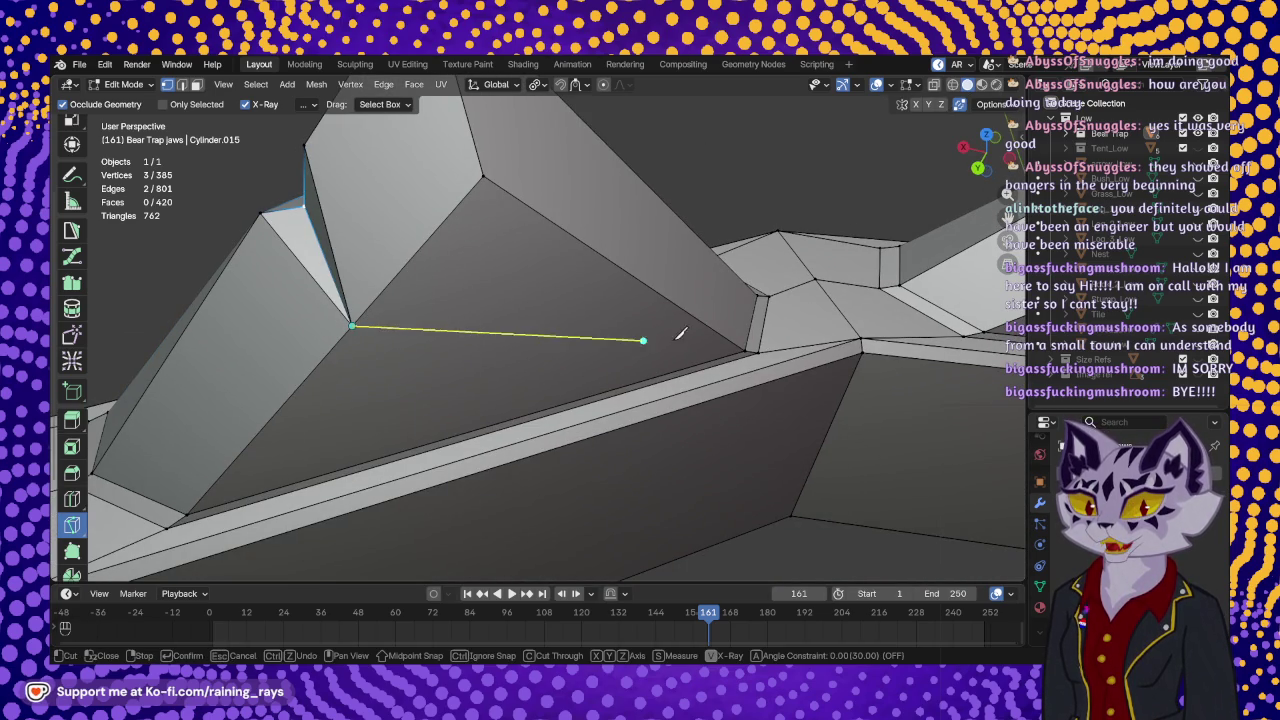
{"action": "key", "text": "ctrl"}
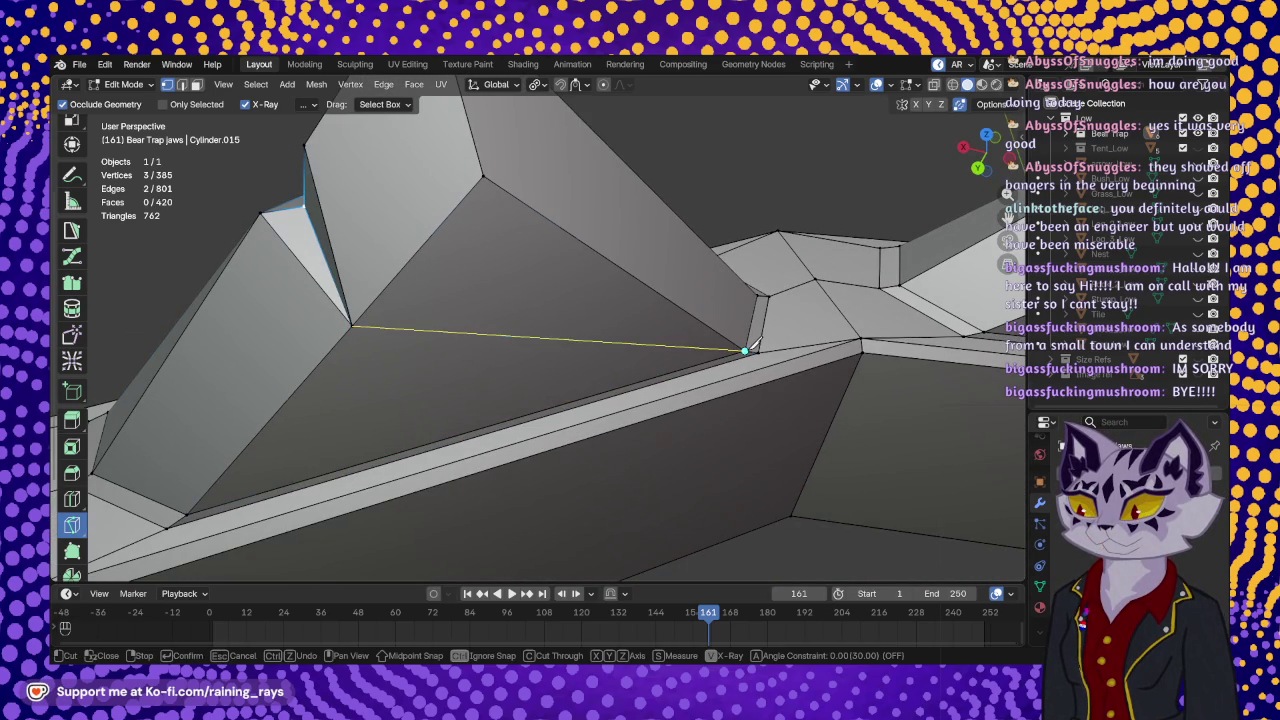
{"action": "left_click", "coordinate": [745, 351]}
{"action": "key", "text": "Return"}
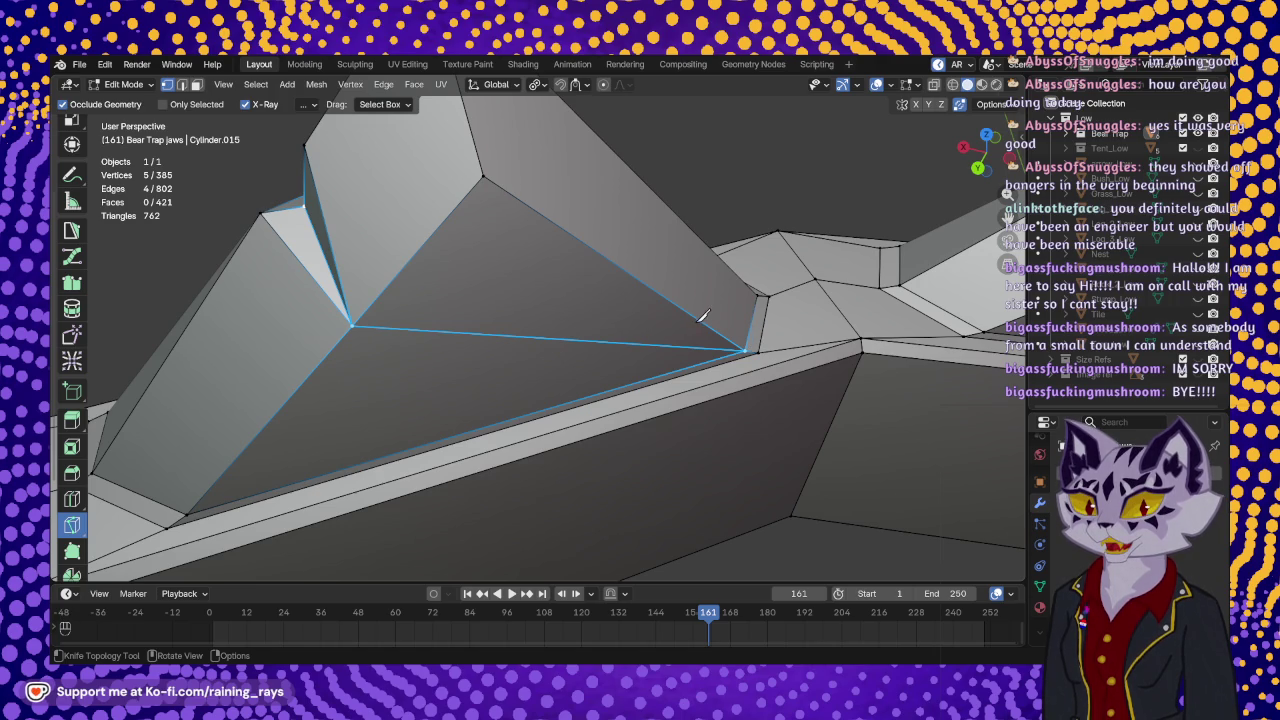
- Orbit around the jaw ring to inspect the new connecting edges on the spike
{"action": "mouse_move", "coordinate": [583, 306]}
{"action": "middle_mouse_down"}
{"action": "mouse_move", "coordinate": [466, 300]}
{"action": "mouse_move", "coordinate": [594, 255]}
{"action": "mouse_move", "coordinate": [588, 272]}
{"action": "mouse_move", "coordinate": [780, 354]}
{"action": "mouse_move", "coordinate": [623, 334]}
{"action": "mouse_move", "coordinate": [613, 303]}
{"action": "mouse_move", "coordinate": [560, 263]}
{"action": "mouse_move", "coordinate": [634, 286]}
{"action": "mouse_move", "coordinate": [600, 258]}
{"action": "mouse_move", "coordinate": [630, 252]}
{"action": "middle_mouse_up"}
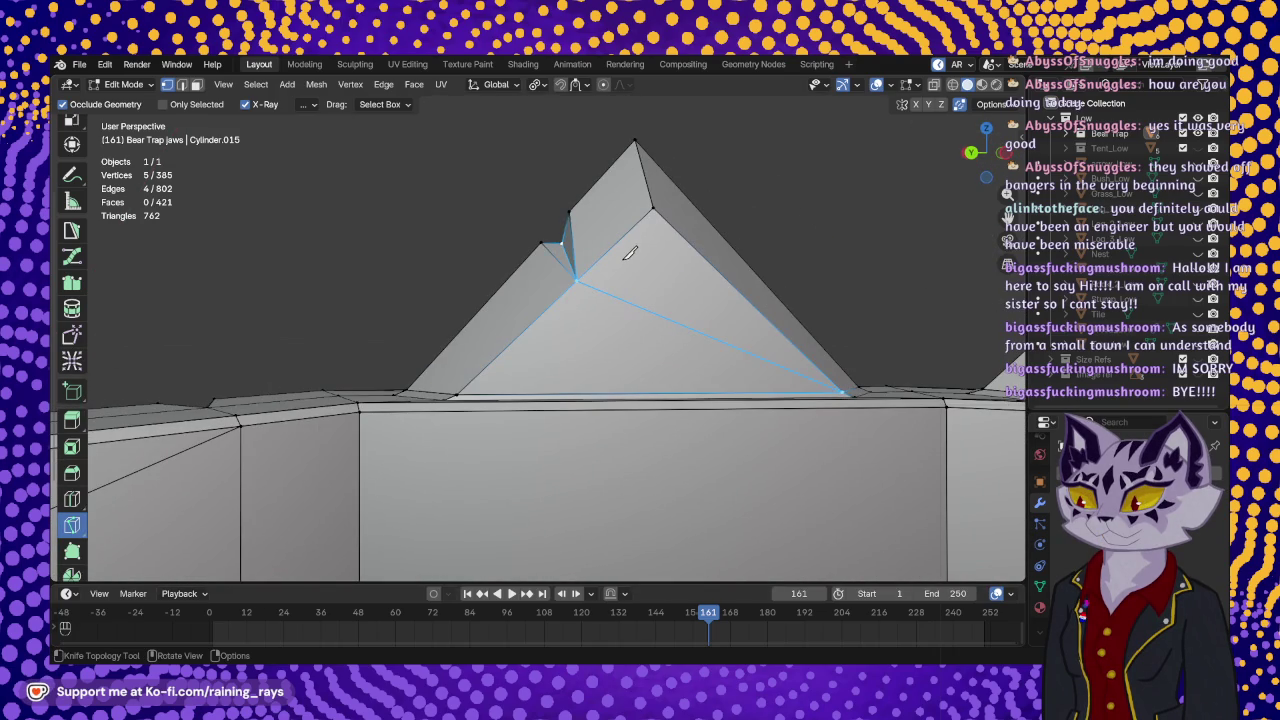
{"action": "mouse_move", "coordinate": [437, 265]}
{"action": "middle_mouse_down"}
{"action": "mouse_move", "coordinate": [426, 274]}
{"action": "mouse_move", "coordinate": [626, 349]}
{"action": "mouse_move", "coordinate": [519, 343]}
{"action": "mouse_move", "coordinate": [643, 206]}
{"action": "mouse_move", "coordinate": [360, 297]}
{"action": "mouse_move", "coordinate": [382, 317]}
{"action": "middle_mouse_up"}
{"action": "scroll", "coordinate": [640, 215], "scroll_direction": "down", "scroll_amount": 2}
{"action": "scroll", "coordinate": [640, 215], "scroll_direction": "down", "scroll_amount": 3}
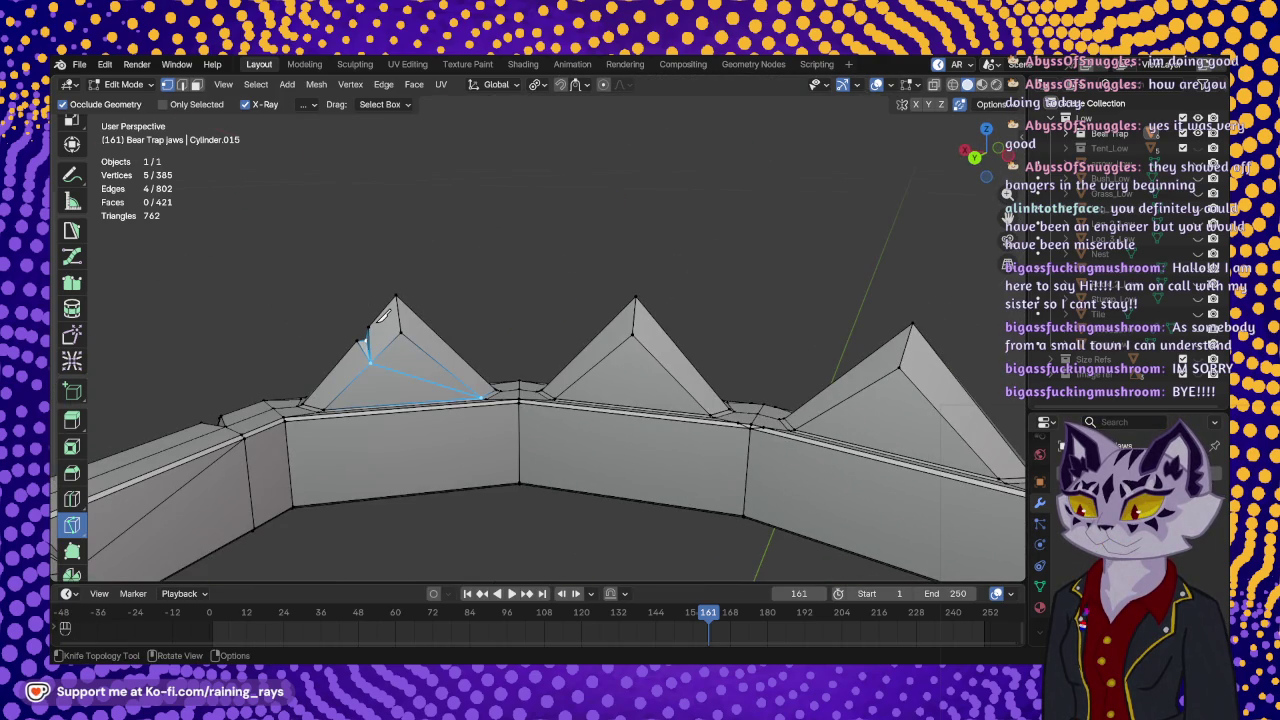
{"action": "mouse_move", "coordinate": [491, 357]}
{"action": "middle_mouse_down"}
{"action": "mouse_move", "coordinate": [629, 309]}
{"action": "mouse_move", "coordinate": [647, 277]}
{"action": "middle_mouse_up"}
{"action": "mouse_move", "coordinate": [659, 222]}
{"action": "middle_mouse_down"}
{"action": "mouse_move", "coordinate": [262, 302]}
{"action": "mouse_move", "coordinate": [290, 298]}
{"action": "middle_mouse_up"}
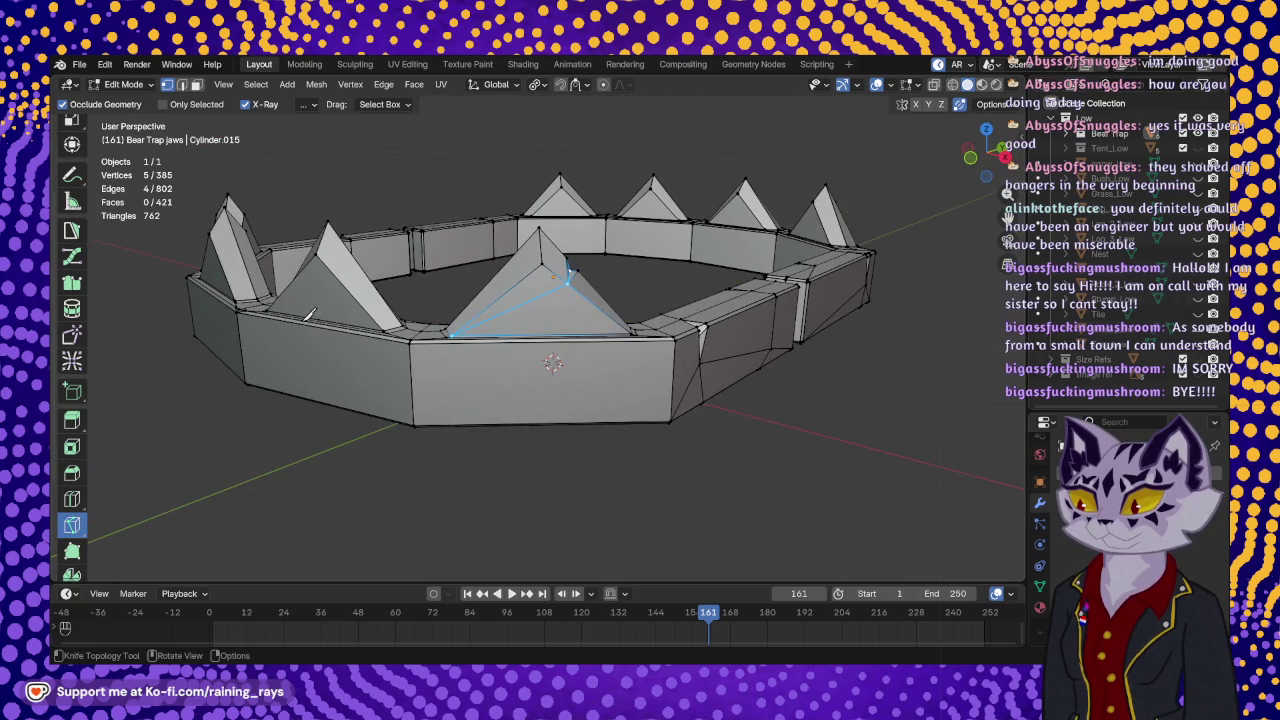
{"action": "mouse_move", "coordinate": [525, 319]}
{"action": "middle_mouse_down"}
{"action": "mouse_move", "coordinate": [578, 344]}
{"action": "mouse_move", "coordinate": [337, 393]}
{"action": "mouse_move", "coordinate": [349, 354]}
{"action": "mouse_move", "coordinate": [594, 370]}
{"action": "mouse_move", "coordinate": [560, 314]}
{"action": "mouse_move", "coordinate": [755, 358]}
{"action": "mouse_move", "coordinate": [451, 357]}
{"action": "mouse_move", "coordinate": [640, 290]}
{"action": "mouse_move", "coordinate": [550, 410]}
{"action": "mouse_move", "coordinate": [600, 385]}
{"action": "mouse_move", "coordinate": [585, 378]}
{"action": "mouse_move", "coordinate": [663, 366]}
{"action": "mouse_move", "coordinate": [711, 434]}
{"action": "mouse_move", "coordinate": [789, 437]}
{"action": "mouse_move", "coordinate": [644, 375]}
{"action": "mouse_move", "coordinate": [512, 265]}
{"action": "middle_mouse_up"}
{"action": "scroll", "coordinate": [755, 358], "scroll_direction": "down", "scroll_amount": 3}
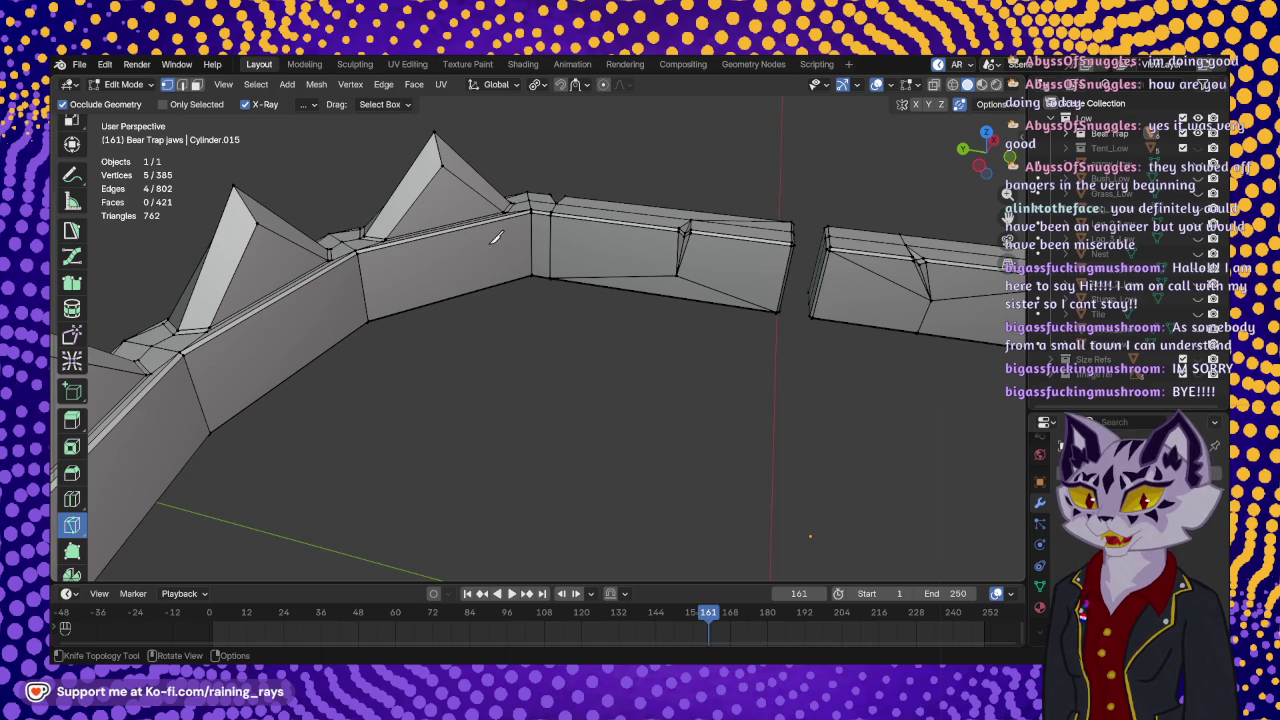
{"action": "mouse_move", "coordinate": [493, 242]}
{"action": "middle_mouse_down"}
{"action": "mouse_move", "coordinate": [575, 346]}
{"action": "mouse_move", "coordinate": [486, 320]}
{"action": "mouse_move", "coordinate": [366, 340]}
{"action": "mouse_move", "coordinate": [580, 414]}
{"action": "mouse_move", "coordinate": [523, 446]}
{"action": "mouse_move", "coordinate": [561, 460]}
{"action": "middle_mouse_up"}
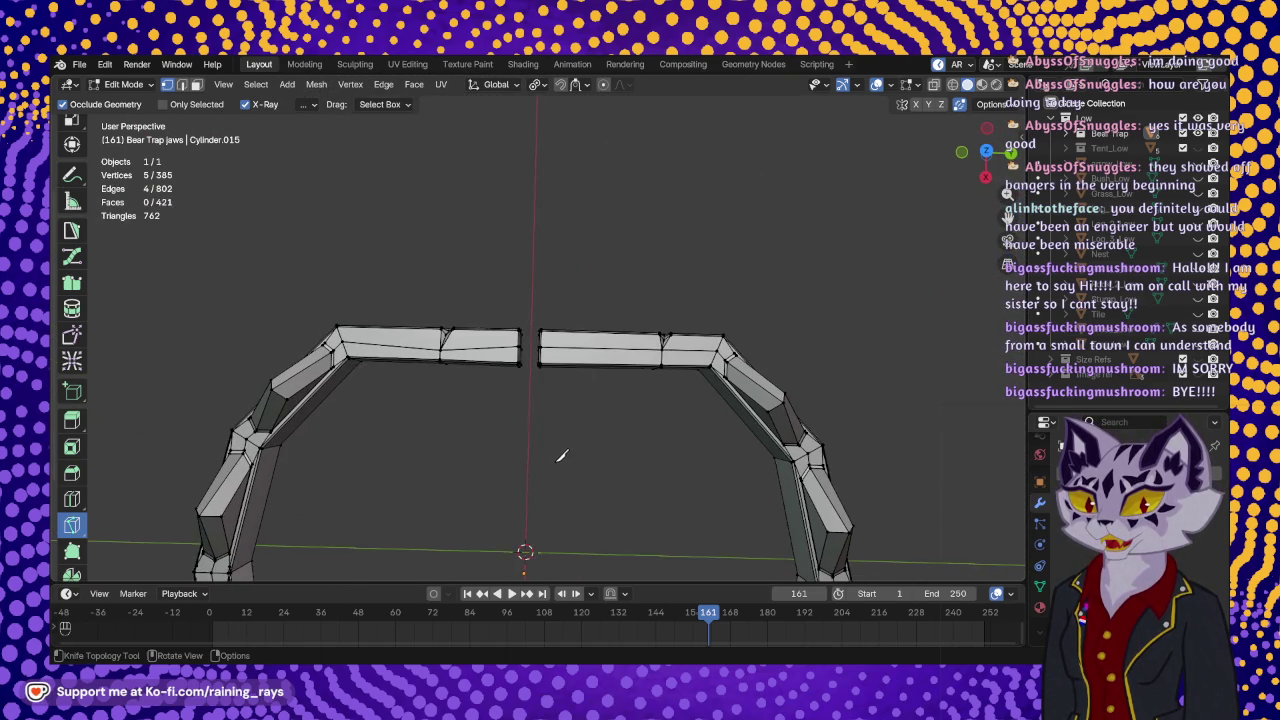
{"action": "mouse_move", "coordinate": [586, 409]}
{"action": "middle_mouse_down"}
{"action": "mouse_move", "coordinate": [586, 449]}
{"action": "mouse_move", "coordinate": [555, 330]}
{"action": "mouse_move", "coordinate": [640, 351]}
{"action": "mouse_move", "coordinate": [523, 380]}
{"action": "mouse_move", "coordinate": [491, 354]}
{"action": "mouse_move", "coordinate": [497, 326]}
{"action": "mouse_move", "coordinate": [410, 297]}
{"action": "mouse_move", "coordinate": [469, 315]}
{"action": "middle_mouse_up"}
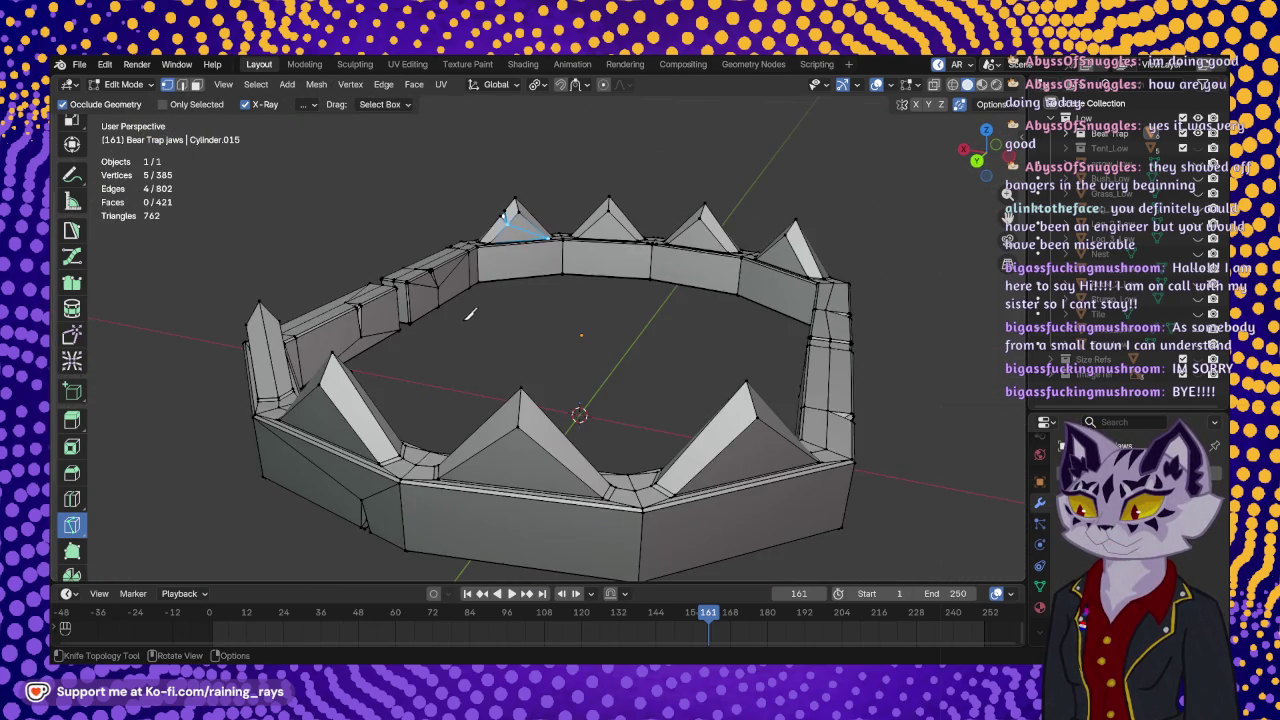
{"action": "scroll", "coordinate": [538, 432], "scroll_direction": "up", "scroll_amount": 3}
{"action": "mouse_move", "coordinate": [538, 432]}
{"action": "middle_mouse_down"}
{"action": "mouse_move", "coordinate": [569, 417]}
{"action": "mouse_move", "coordinate": [565, 404]}
{"action": "middle_mouse_up"}
{"action": "mouse_move", "coordinate": [560, 306]}
{"action": "middle_mouse_down"}
{"action": "mouse_move", "coordinate": [577, 446]}
{"action": "mouse_move", "coordinate": [640, 354]}
{"action": "mouse_move", "coordinate": [563, 364]}
{"action": "mouse_move", "coordinate": [540, 391]}
{"action": "middle_mouse_up"}
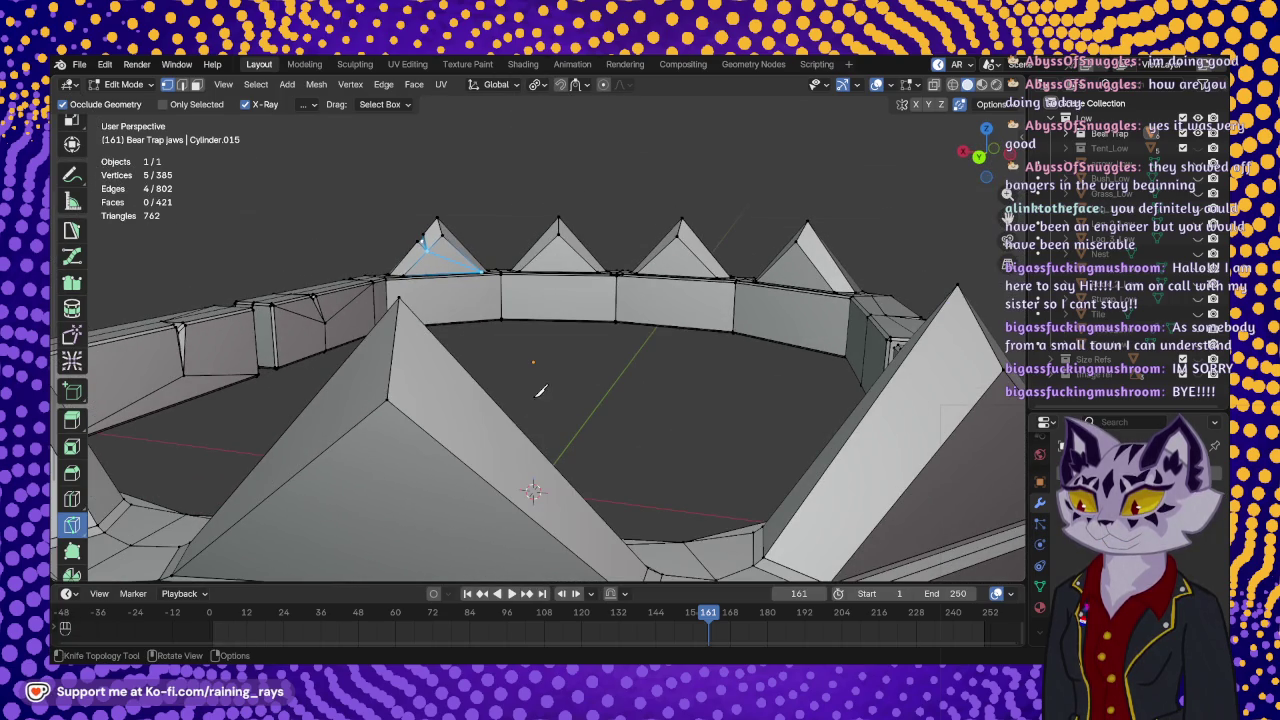
- Knife a closed diamond-shaped loop onto the side of the tooth face
{"action": "left_click", "coordinate": [469, 383]}
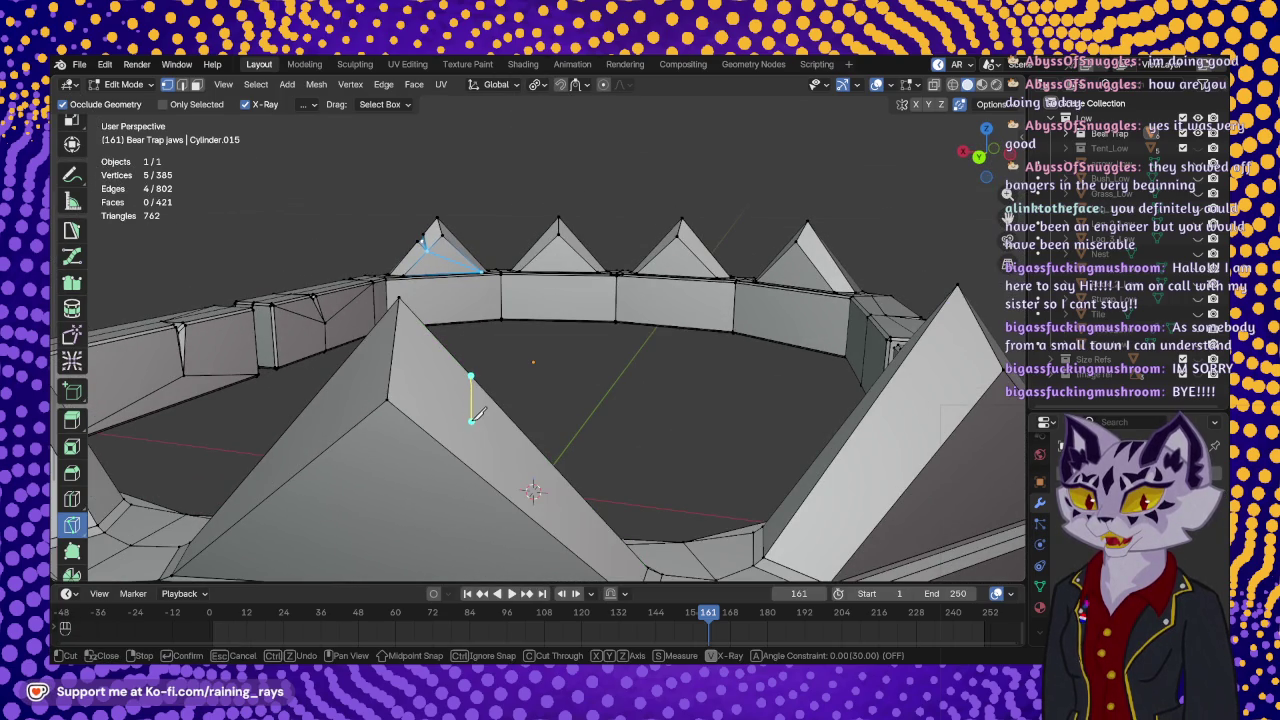
{"action": "left_click", "coordinate": [447, 448]}
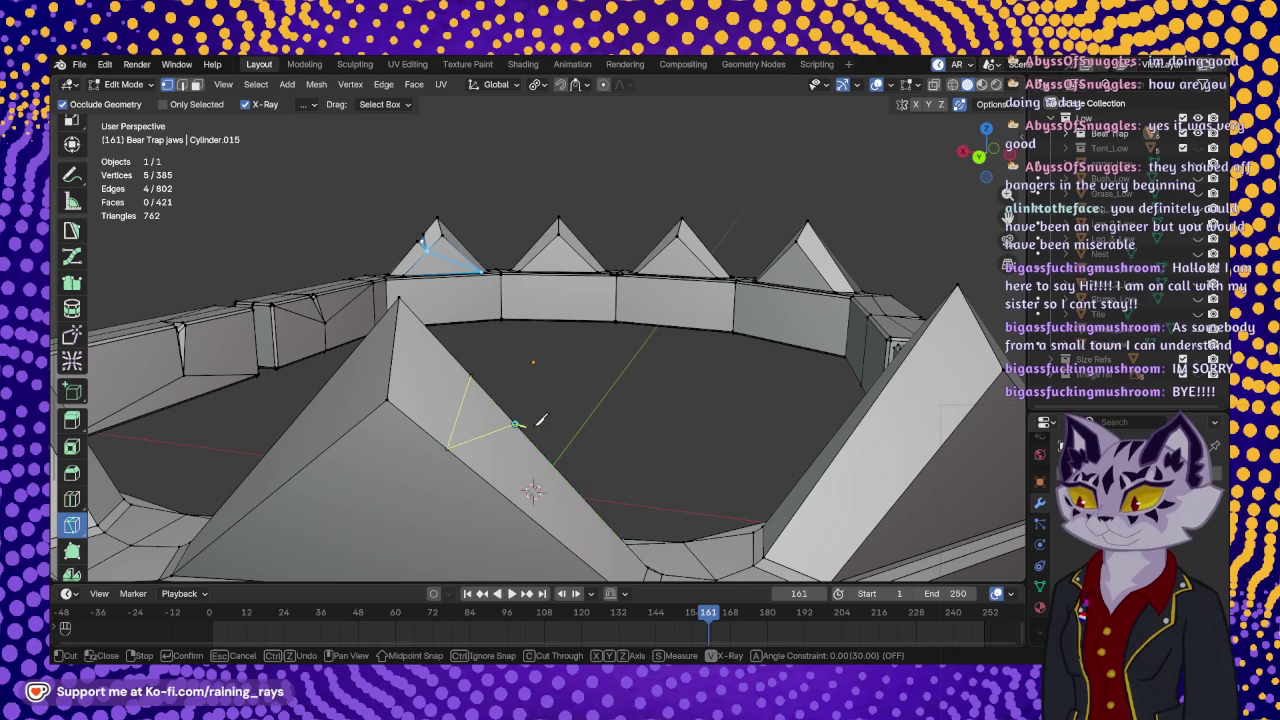
{"action": "scroll", "coordinate": [516, 418], "scroll_direction": "down", "scroll_amount": 3}
{"action": "mouse_move", "coordinate": [516, 418]}
{"action": "middle_mouse_down"}
{"action": "mouse_move", "coordinate": [238, 362]}
{"action": "mouse_move", "coordinate": [530, 260]}
{"action": "mouse_move", "coordinate": [527, 399]}
{"action": "middle_mouse_up"}
{"action": "scroll", "coordinate": [238, 362], "scroll_direction": "up", "scroll_amount": 3}
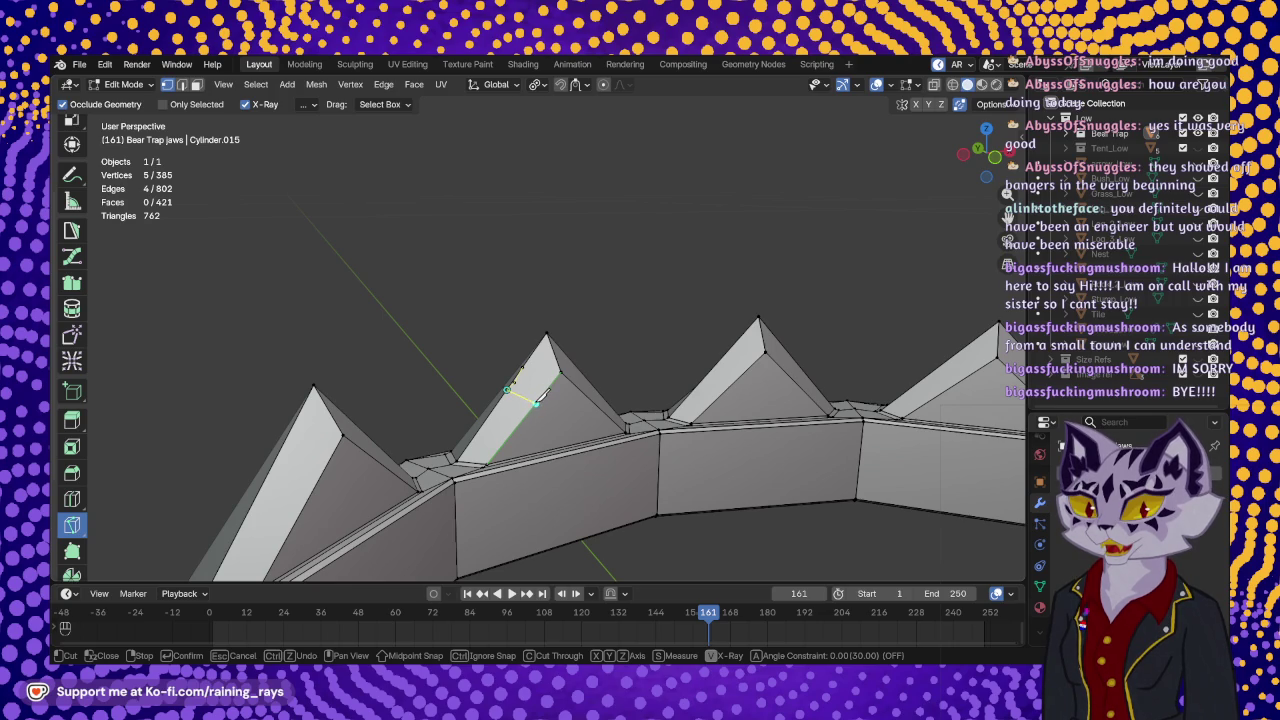
{"action": "mouse_move", "coordinate": [500, 371]}
{"action": "middle_mouse_down"}
{"action": "mouse_move", "coordinate": [694, 429]}
{"action": "mouse_move", "coordinate": [460, 398]}
{"action": "mouse_move", "coordinate": [494, 308]}
{"action": "mouse_move", "coordinate": [640, 250]}
{"action": "mouse_move", "coordinate": [671, 277]}
{"action": "mouse_move", "coordinate": [657, 286]}
{"action": "mouse_move", "coordinate": [561, 250]}
{"action": "middle_mouse_up"}
{"action": "scroll", "coordinate": [494, 308], "scroll_direction": "down", "scroll_amount": 5}
{"action": "scroll", "coordinate": [668, 243], "scroll_direction": "up", "scroll_amount": 3}
{"action": "scroll", "coordinate": [668, 243], "scroll_direction": "up", "scroll_amount": 4}
{"action": "scroll", "coordinate": [561, 250], "scroll_direction": "up", "scroll_amount": 3}
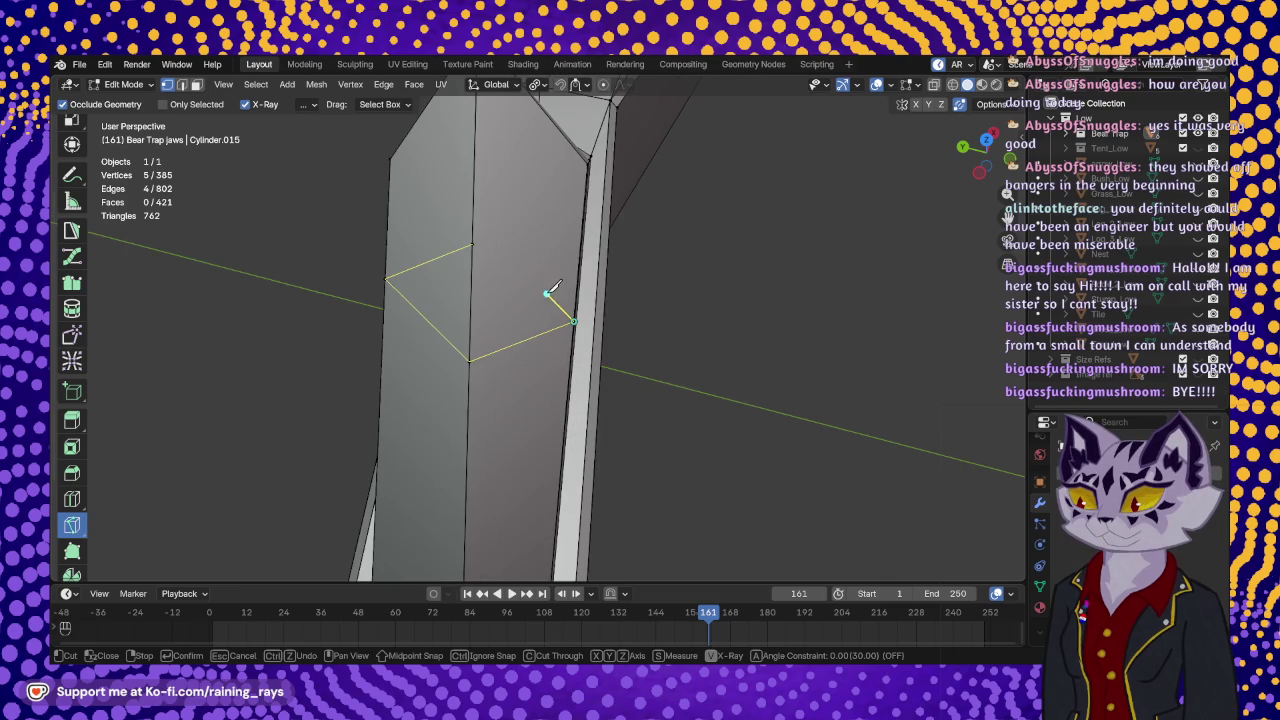
{"action": "left_click", "coordinate": [472, 243]}
{"action": "key", "text": "Return"}
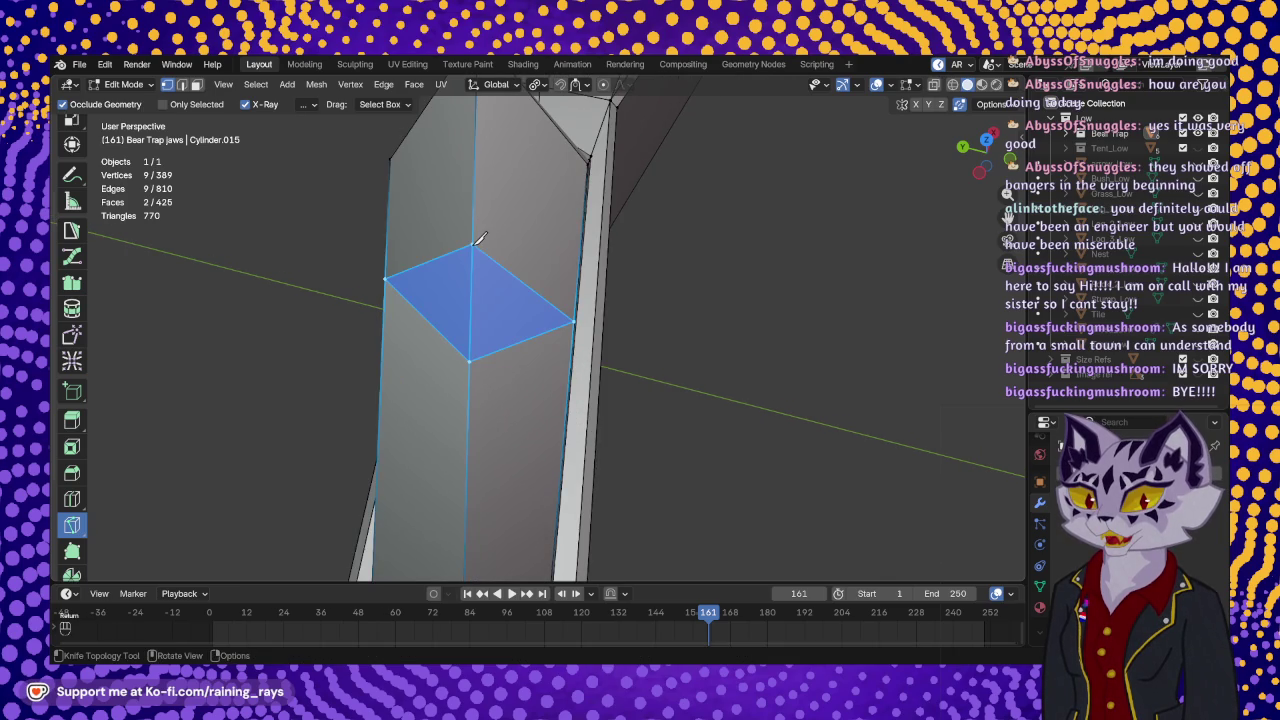
- Cut a diagonal across the diamond from its left to right corner
{"action": "left_click", "coordinate": [387, 277]}
{"action": "left_click", "coordinate": [472, 298]}
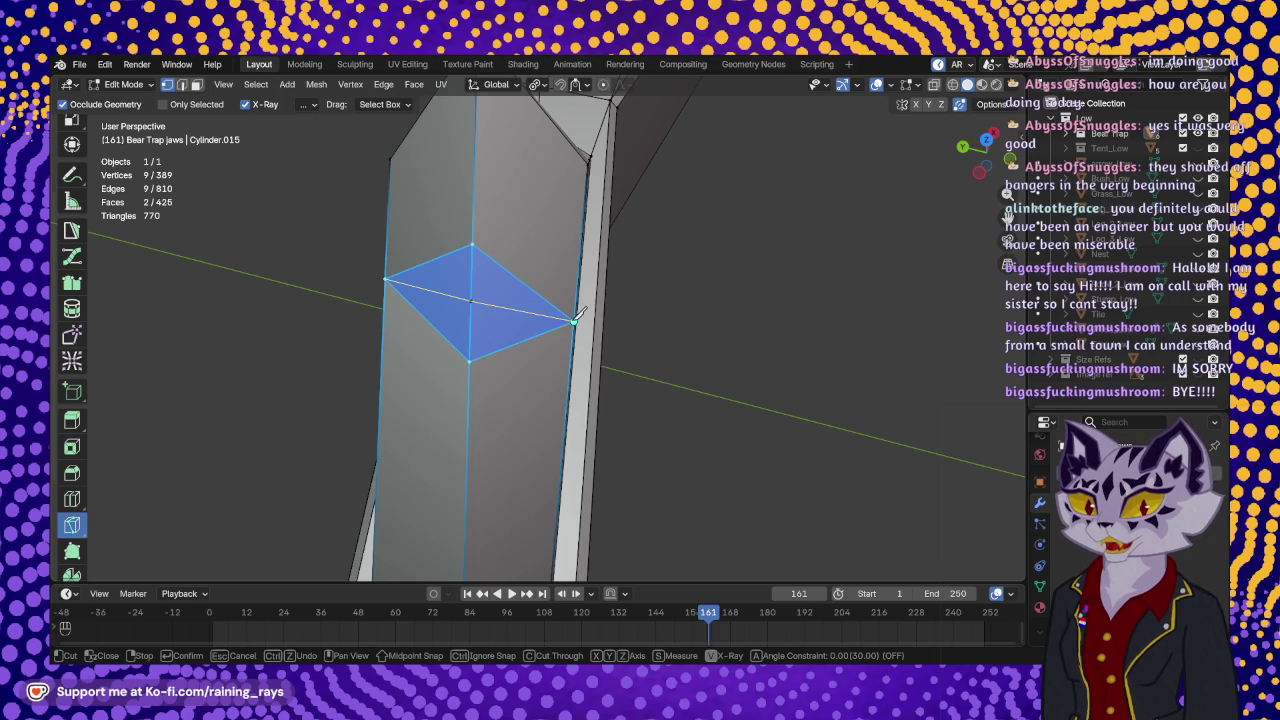
{"action": "left_click", "coordinate": [574, 318]}
{"action": "key", "text": "Return"}
{"action": "mouse_move", "coordinate": [578, 314]}
{"action": "middle_mouse_down"}
{"action": "mouse_move", "coordinate": [505, 385]}
{"action": "mouse_move", "coordinate": [470, 330]}
{"action": "middle_mouse_up"}
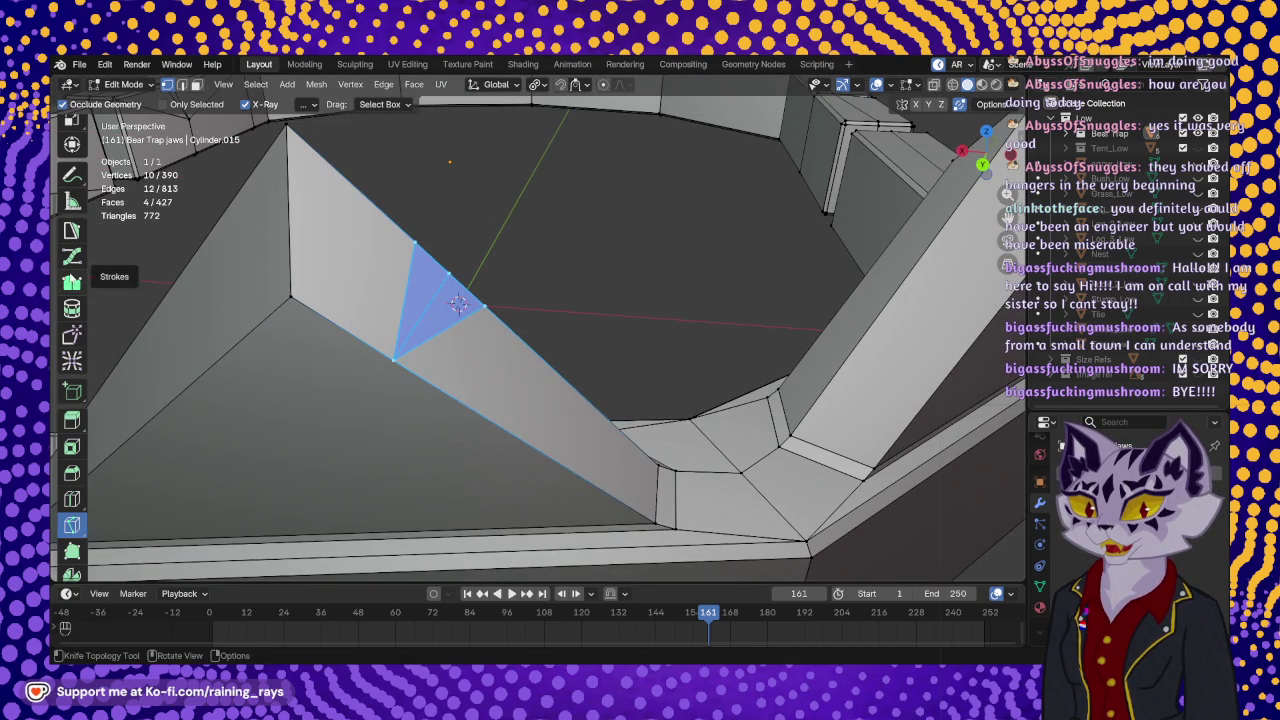
{"action": "scroll", "coordinate": [72, 270], "scroll_direction": "up", "scroll_amount": 5}
{"action": "left_click", "coordinate": [72, 188]}
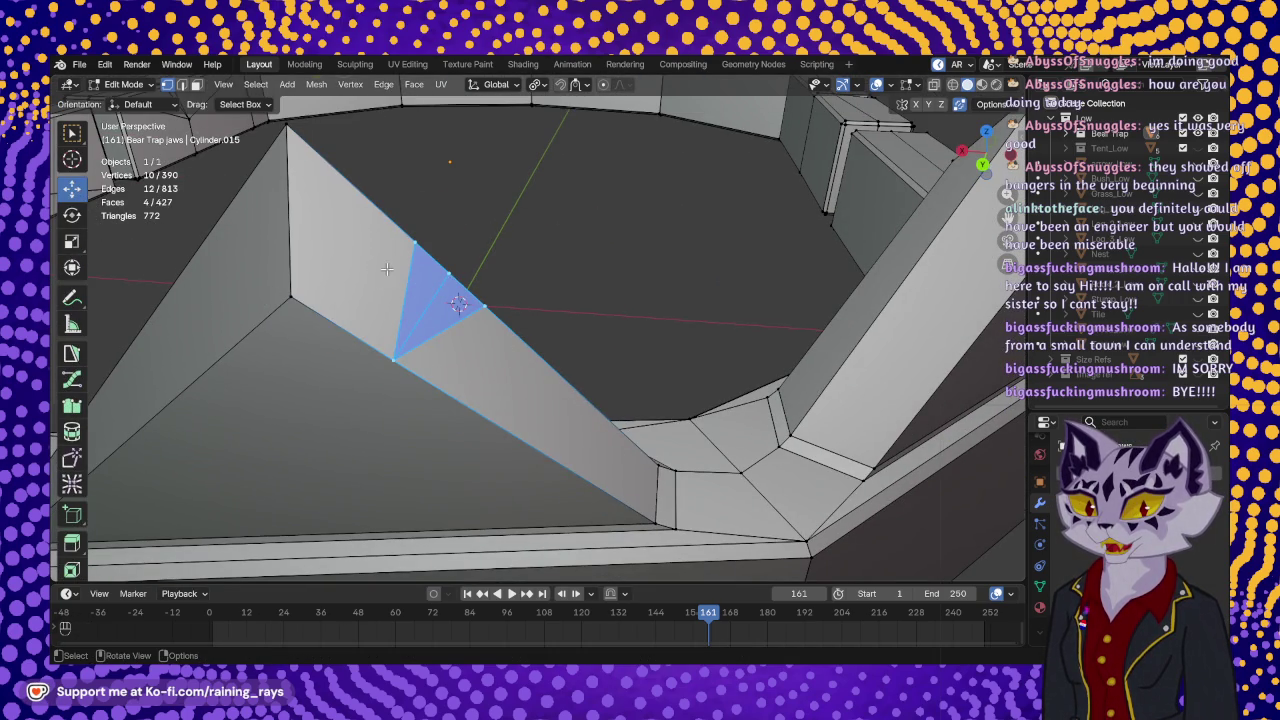
- Nudge the tooth-edge vertex 0.000201 m along X to form a V-notch
{"action": "middle_click_drag", "start_coordinate": [387, 269], "coordinate": [400, 285]}
{"action": "left_click", "coordinate": [470, 241]}
{"action": "middle_click_drag", "start_coordinate": [472, 240], "coordinate": [476, 186]}
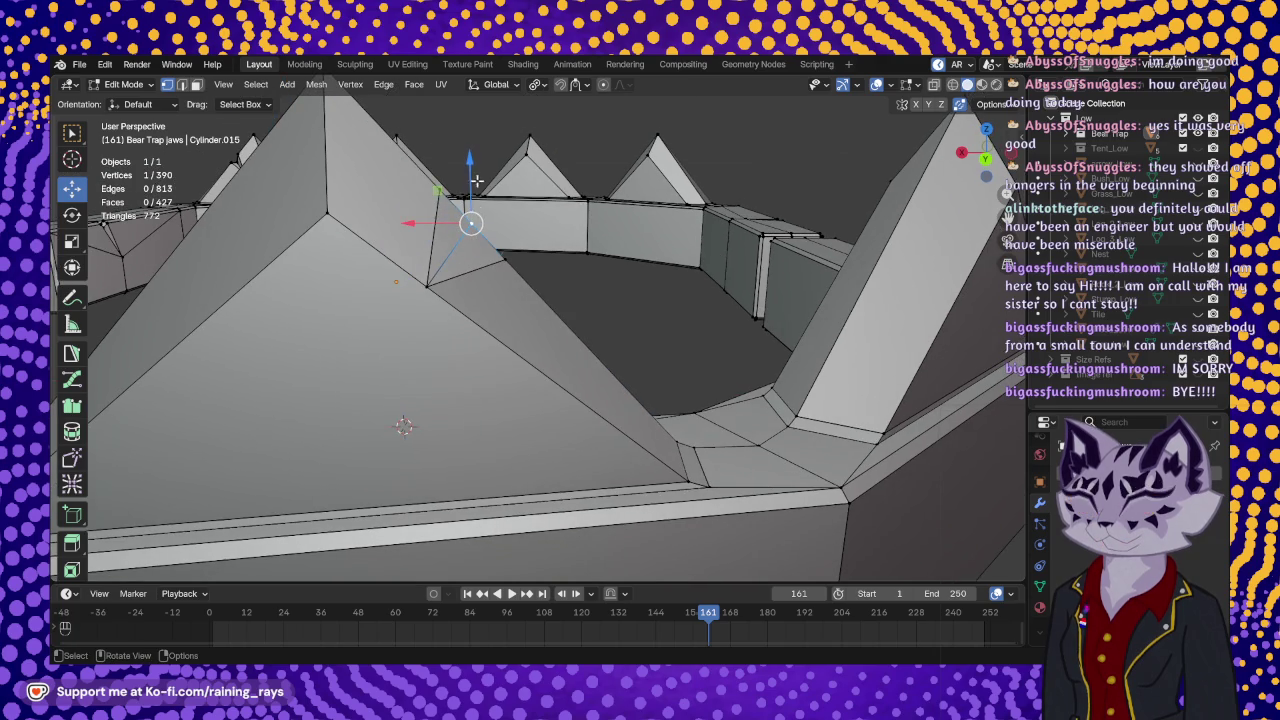
{"action": "left_click_drag", "start_coordinate": [470, 160], "coordinate": [468, 176]}
{"action": "left_click_drag", "start_coordinate": [418, 242], "coordinate": [413, 241]}
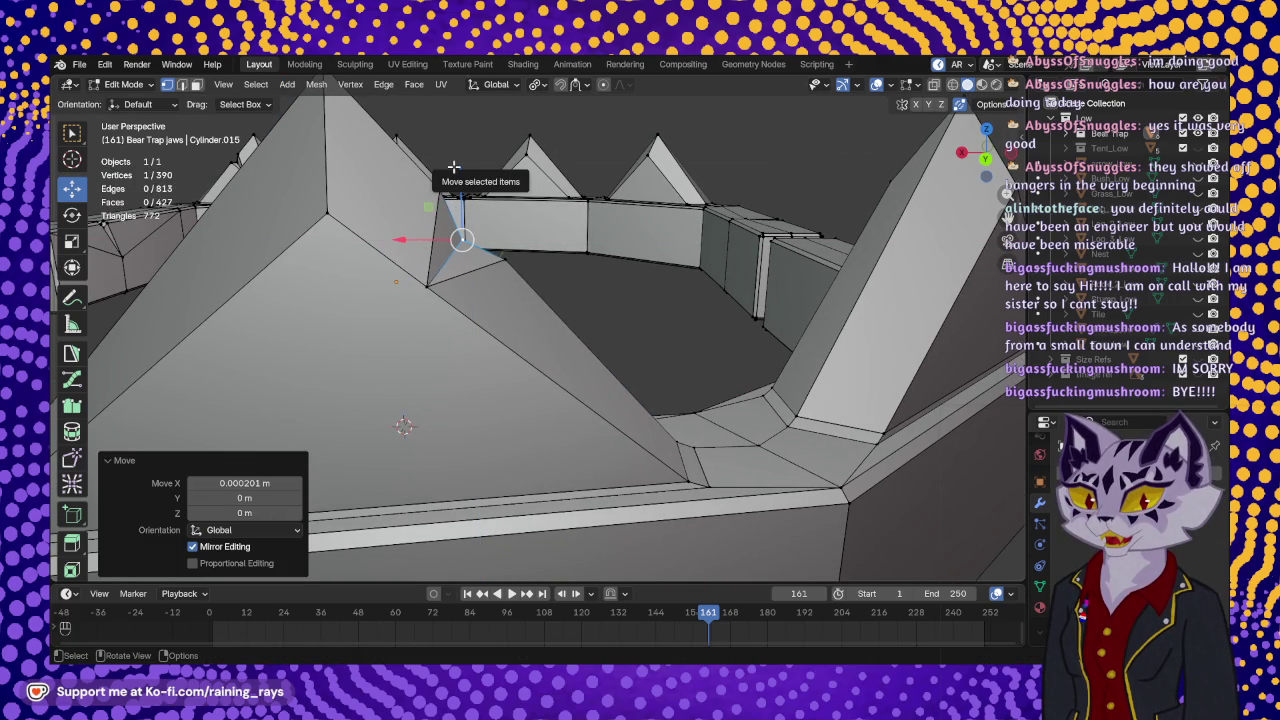
{"action": "middle_click_drag", "start_coordinate": [501, 285], "coordinate": [582, 278]}
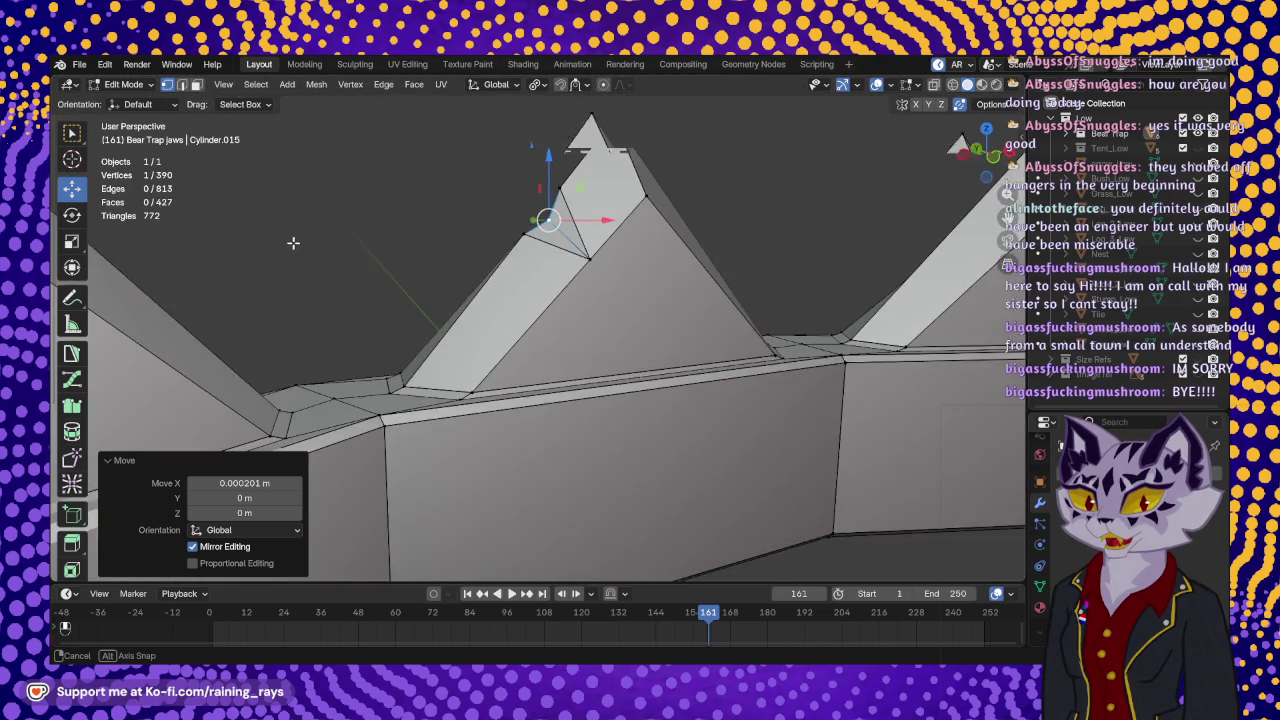
- Orbit and zoom around the spike to check the nudged notch vertex
{"action": "mouse_move", "coordinate": [582, 278]}
{"action": "middle_mouse_down"}
{"action": "mouse_move", "coordinate": [594, 449]}
{"action": "mouse_move", "coordinate": [680, 486]}
{"action": "mouse_move", "coordinate": [600, 463]}
{"action": "mouse_move", "coordinate": [600, 251]}
{"action": "mouse_move", "coordinate": [443, 255]}
{"action": "mouse_move", "coordinate": [648, 333]}
{"action": "mouse_move", "coordinate": [433, 320]}
{"action": "mouse_move", "coordinate": [529, 360]}
{"action": "mouse_move", "coordinate": [357, 323]}
{"action": "mouse_move", "coordinate": [239, 345]}
{"action": "mouse_move", "coordinate": [340, 300]}
{"action": "middle_mouse_up"}
{"action": "scroll", "coordinate": [443, 255], "scroll_direction": "down", "scroll_amount": 3}
{"action": "scroll", "coordinate": [443, 255], "scroll_direction": "down", "scroll_amount": 5}
{"action": "scroll", "coordinate": [560, 326], "scroll_direction": "up", "scroll_amount": 2}
{"action": "scroll", "coordinate": [529, 360], "scroll_direction": "up", "scroll_amount": 3}
{"action": "scroll", "coordinate": [340, 300], "scroll_direction": "up", "scroll_amount": 3}
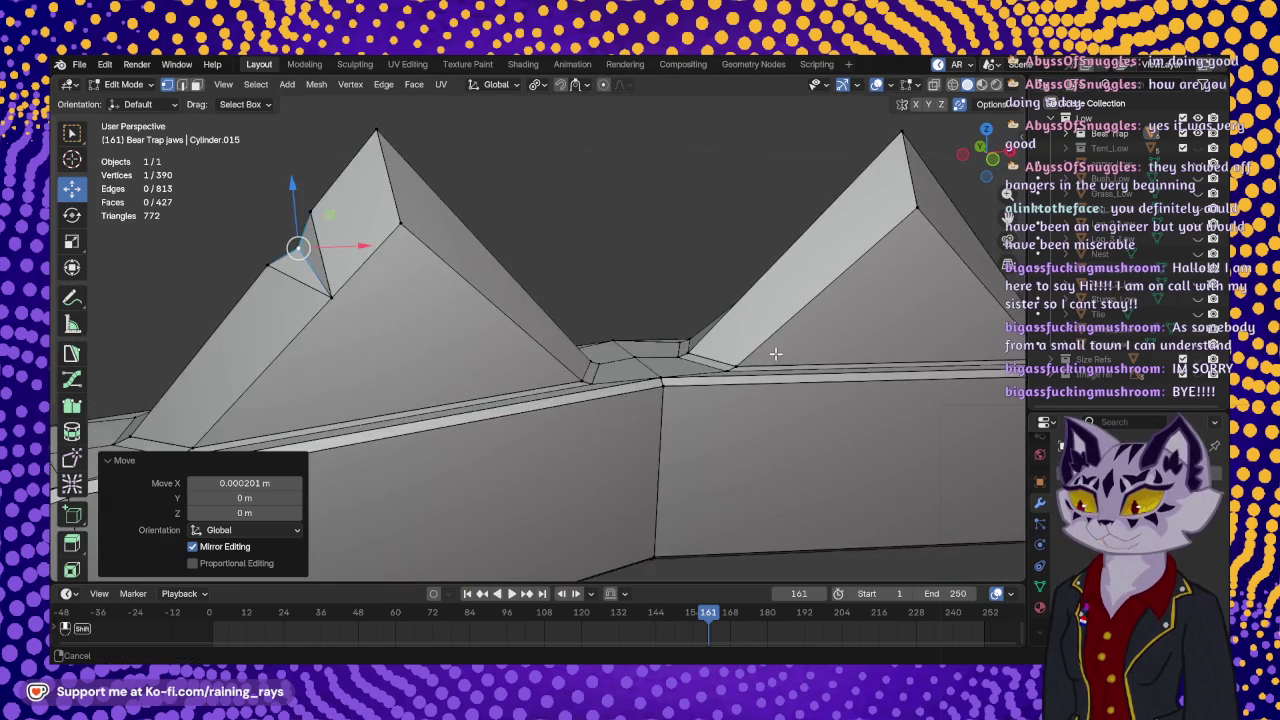
{"action": "scroll", "coordinate": [657, 363], "scroll_direction": "up", "scroll_amount": 2}
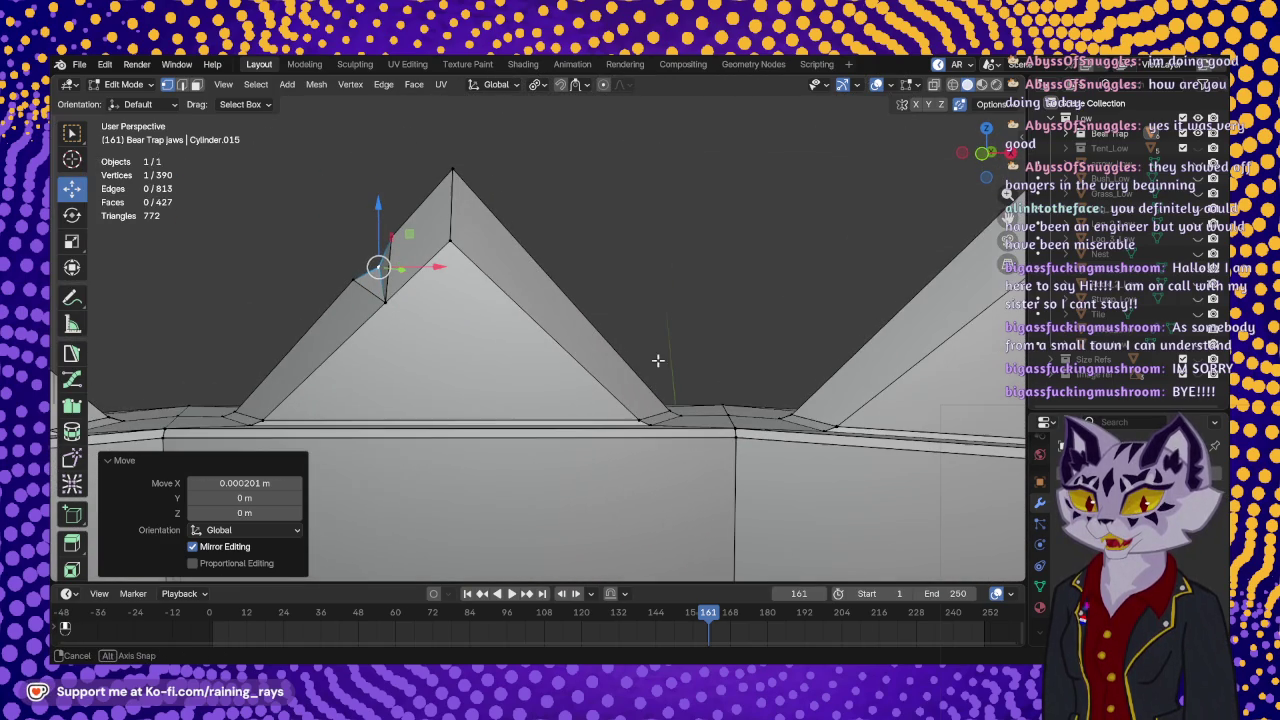
{"action": "scroll", "coordinate": [72, 450], "scroll_direction": "down", "scroll_amount": 5}
{"action": "left_click", "coordinate": [72, 463]}
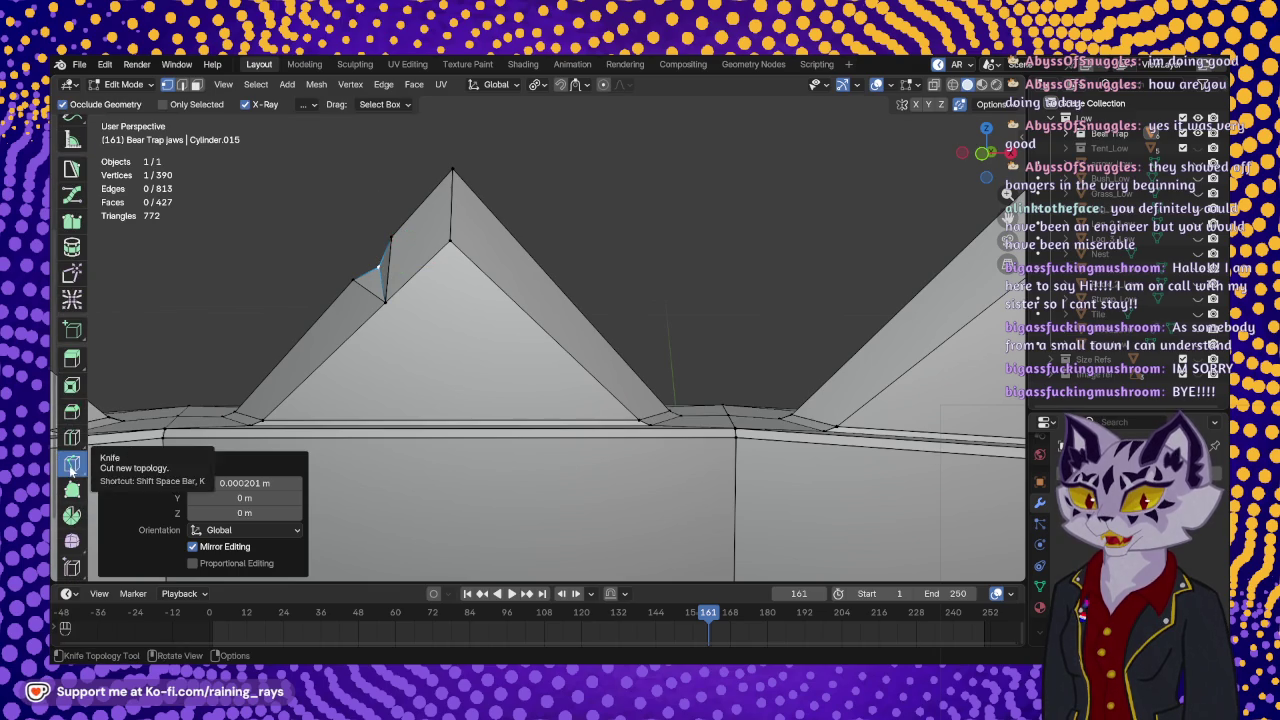
- Knife two edges from the notch vertex to the tooth's bottom edge and bottom vertex
{"action": "left_click", "coordinate": [387, 300]}
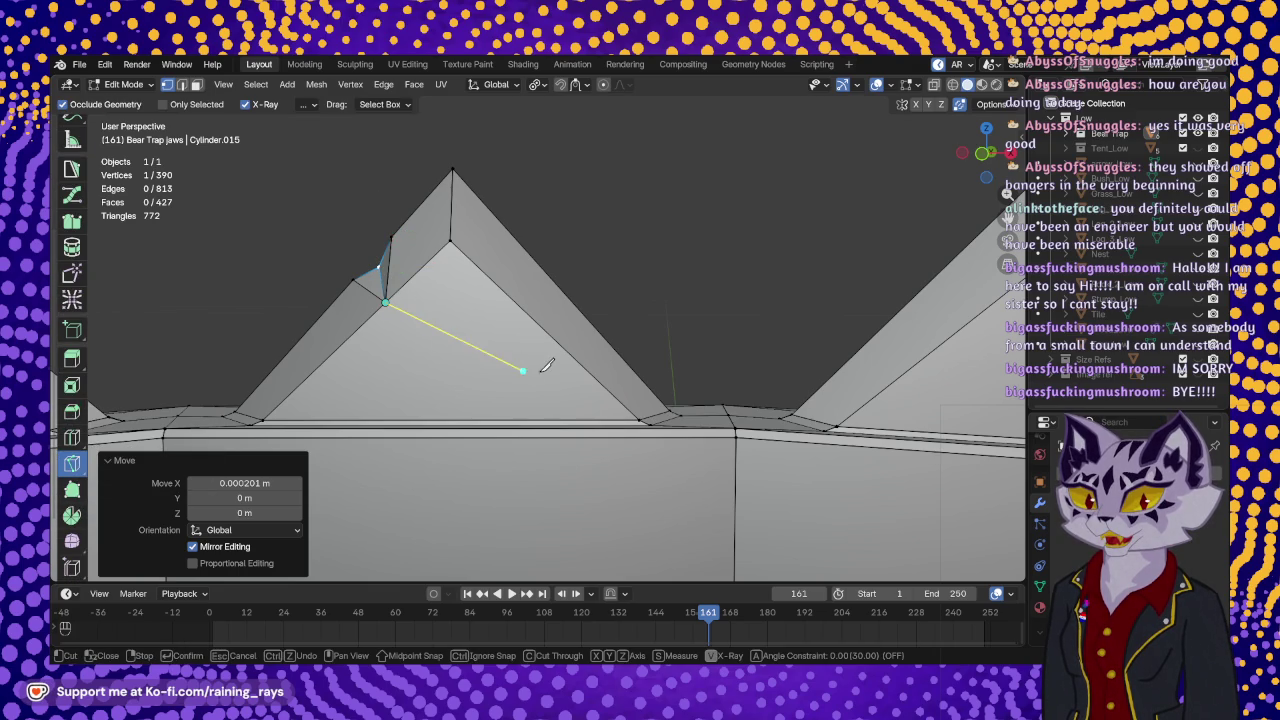
{"action": "left_click", "coordinate": [640, 418]}
{"action": "key", "text": "Return"}
{"action": "scroll", "coordinate": [508, 358], "scroll_direction": "down", "scroll_amount": 2}
{"action": "mouse_move", "coordinate": [508, 358]}
{"action": "middle_mouse_down"}
{"action": "mouse_move", "coordinate": [777, 451]}
{"action": "mouse_move", "coordinate": [712, 385]}
{"action": "middle_mouse_up"}
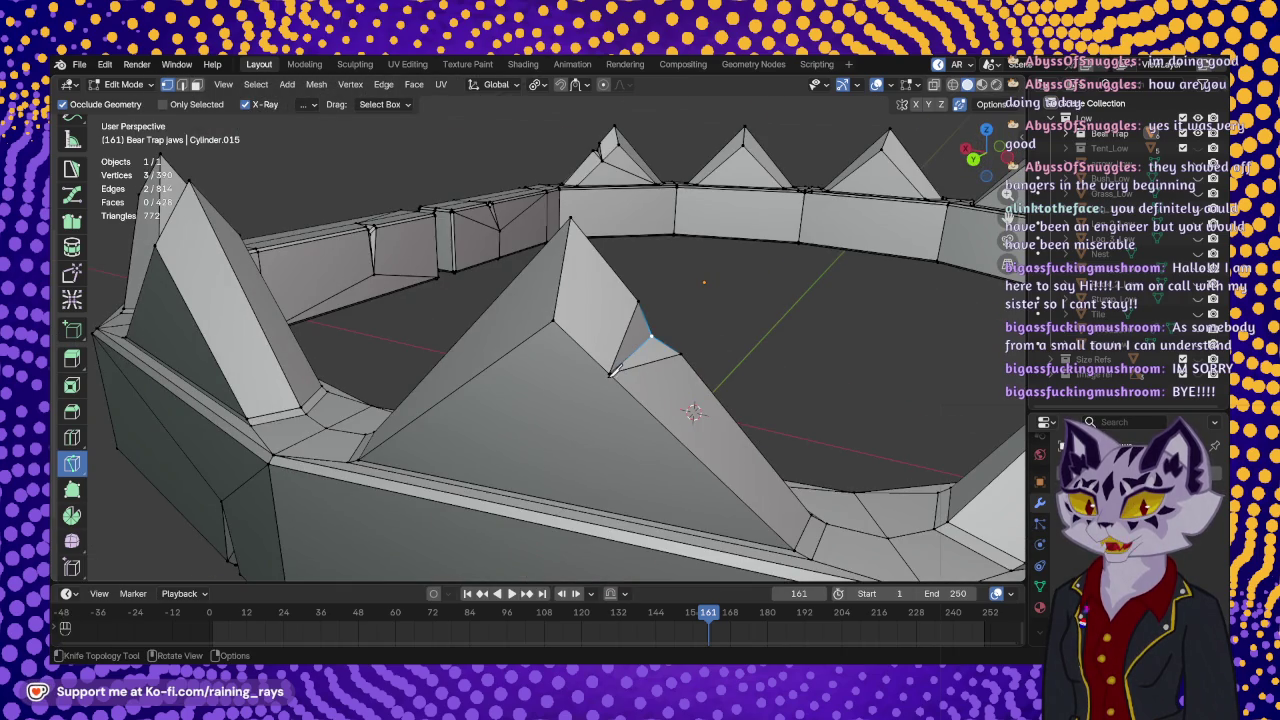
{"action": "left_click", "coordinate": [610, 372]}
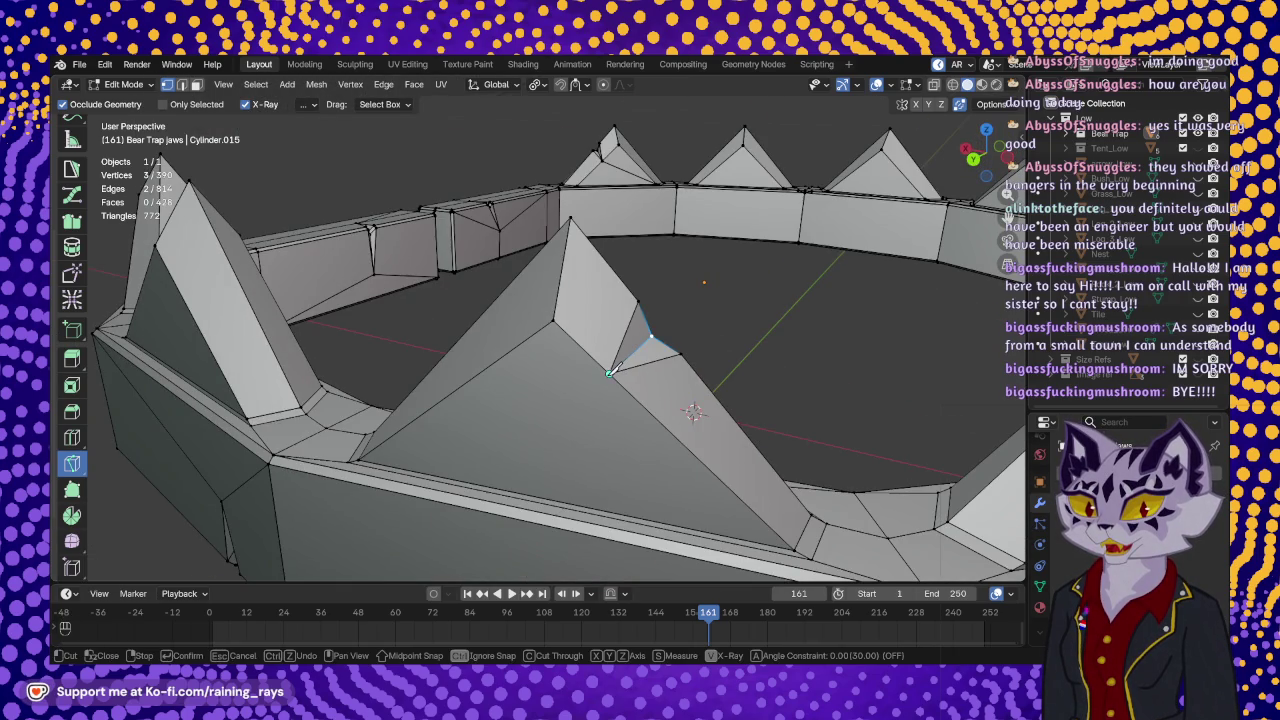
{"action": "left_click", "coordinate": [360, 458]}
{"action": "key", "text": "Return"}
{"action": "mouse_move", "coordinate": [410, 403]}
{"action": "middle_mouse_down"}
{"action": "mouse_move", "coordinate": [567, 403]}
{"action": "mouse_move", "coordinate": [537, 292]}
{"action": "mouse_move", "coordinate": [621, 394]}
{"action": "mouse_move", "coordinate": [477, 328]}
{"action": "middle_mouse_up"}
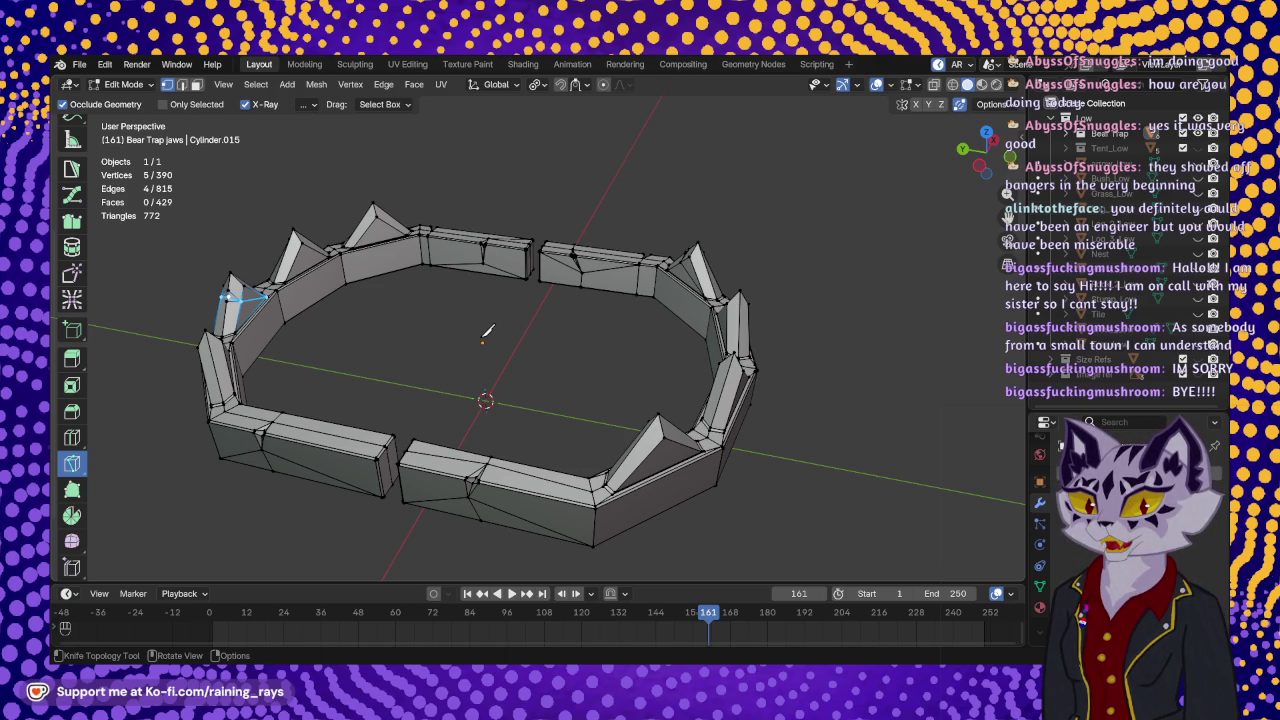
- Lower the view on the jaw ring and save the bear trap file
{"action": "mouse_move", "coordinate": [604, 289]}
{"action": "middle_mouse_down"}
{"action": "mouse_move", "coordinate": [651, 256]}
{"action": "mouse_move", "coordinate": [648, 320]}
{"action": "middle_mouse_up"}
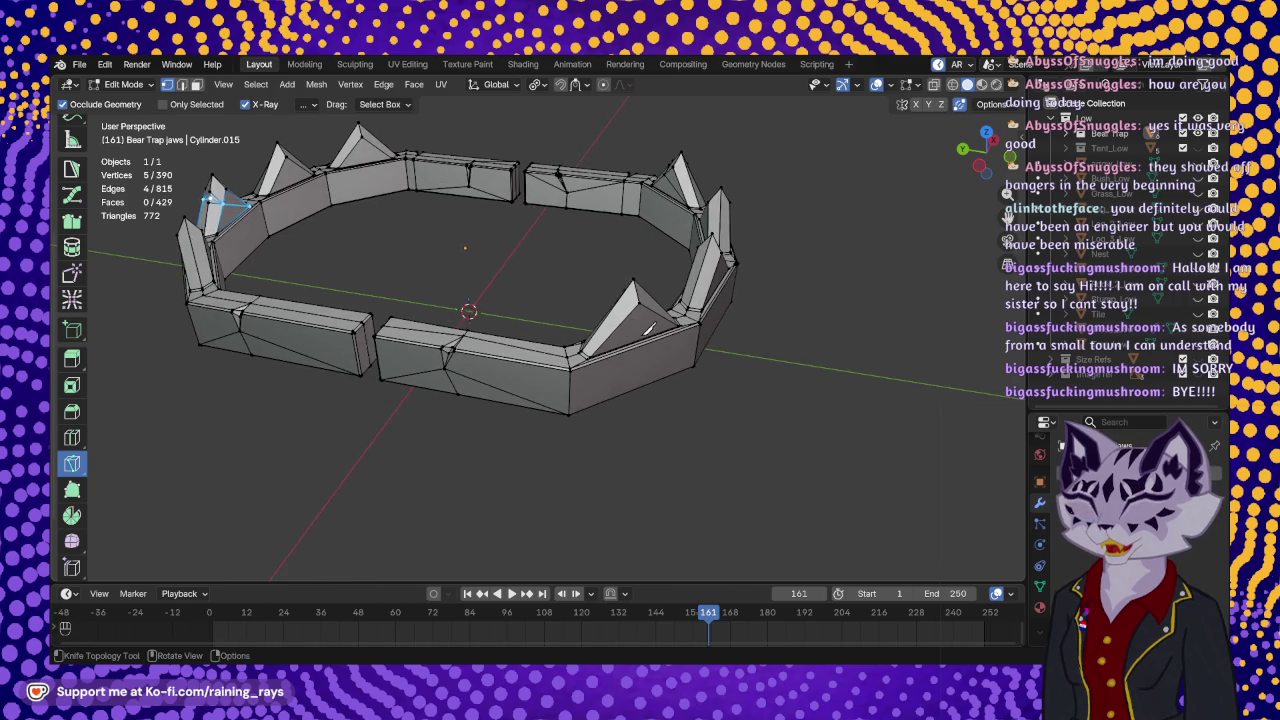
{"action": "scroll", "coordinate": [648, 320], "scroll_direction": "up", "scroll_amount": 3}
{"action": "scroll", "coordinate": [660, 300], "scroll_direction": "up", "scroll_amount": 2}
{"action": "scroll", "coordinate": [669, 291], "scroll_direction": "down", "scroll_amount": 5}
{"action": "scroll", "coordinate": [669, 291], "scroll_direction": "down", "scroll_amount": 4}
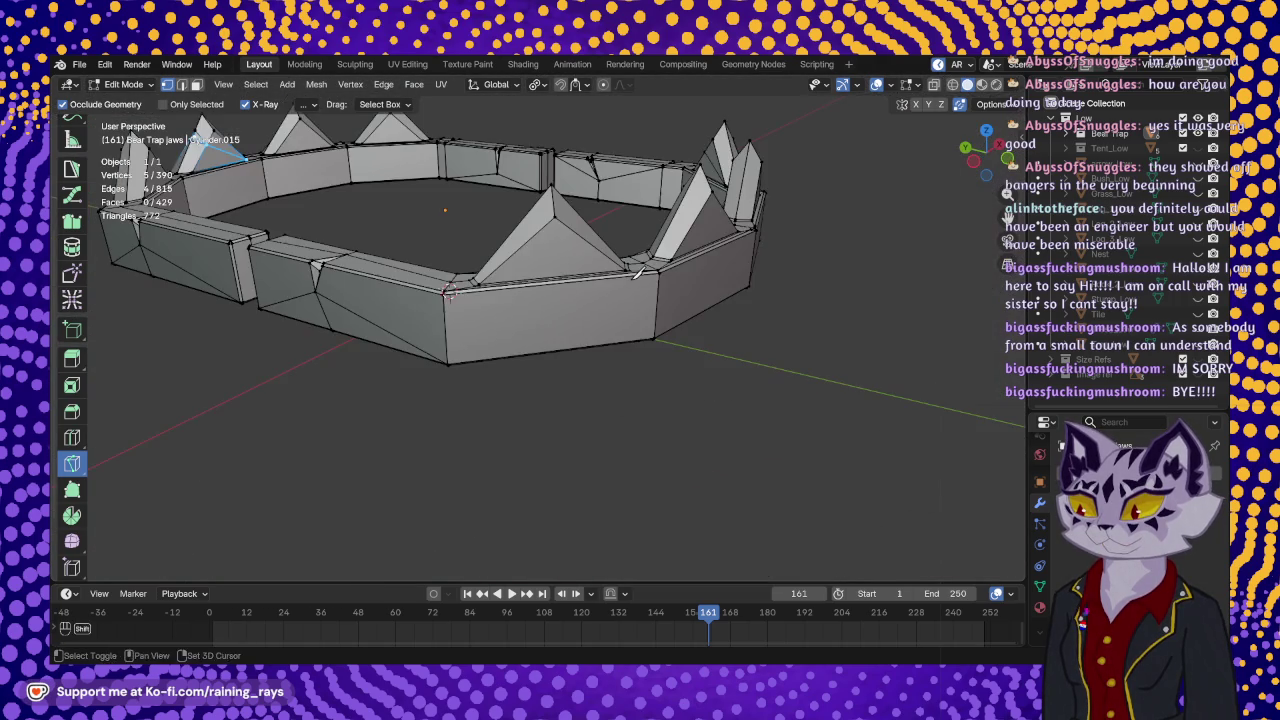
{"action": "middle_click_drag", "start_coordinate": [660, 291], "coordinate": [620, 310]}
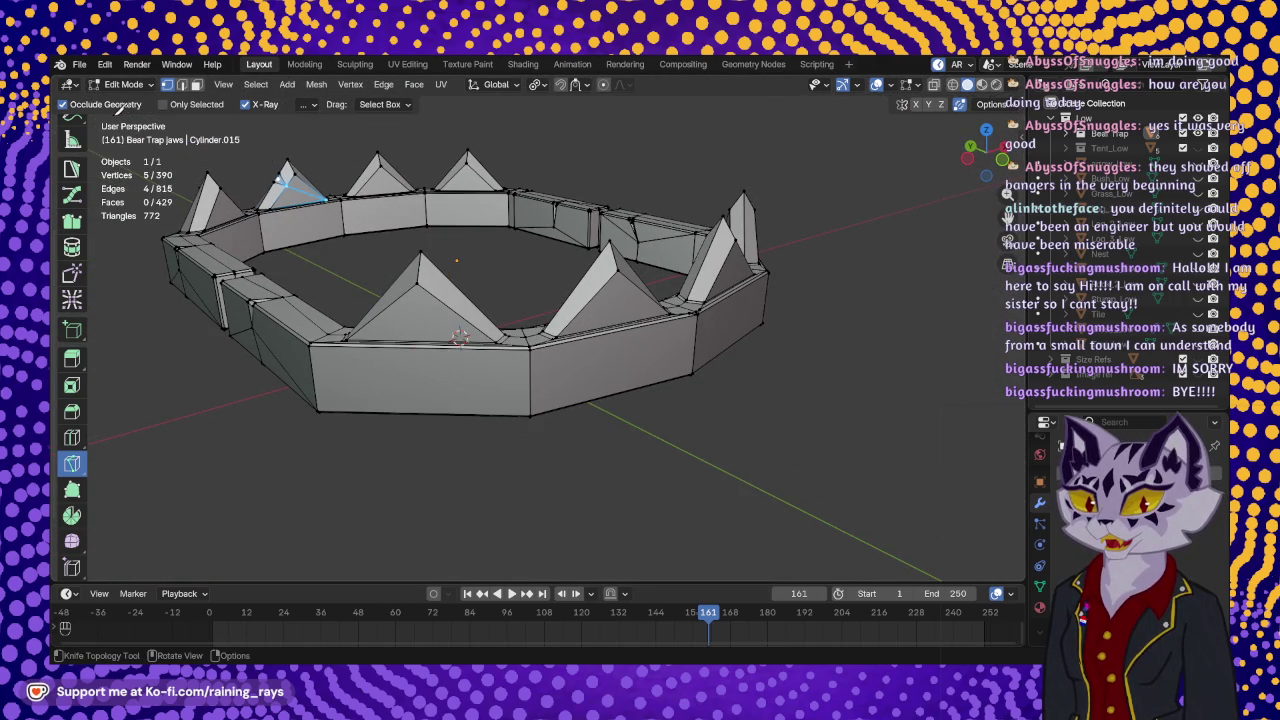
{"action": "left_click", "coordinate": [78, 65]}
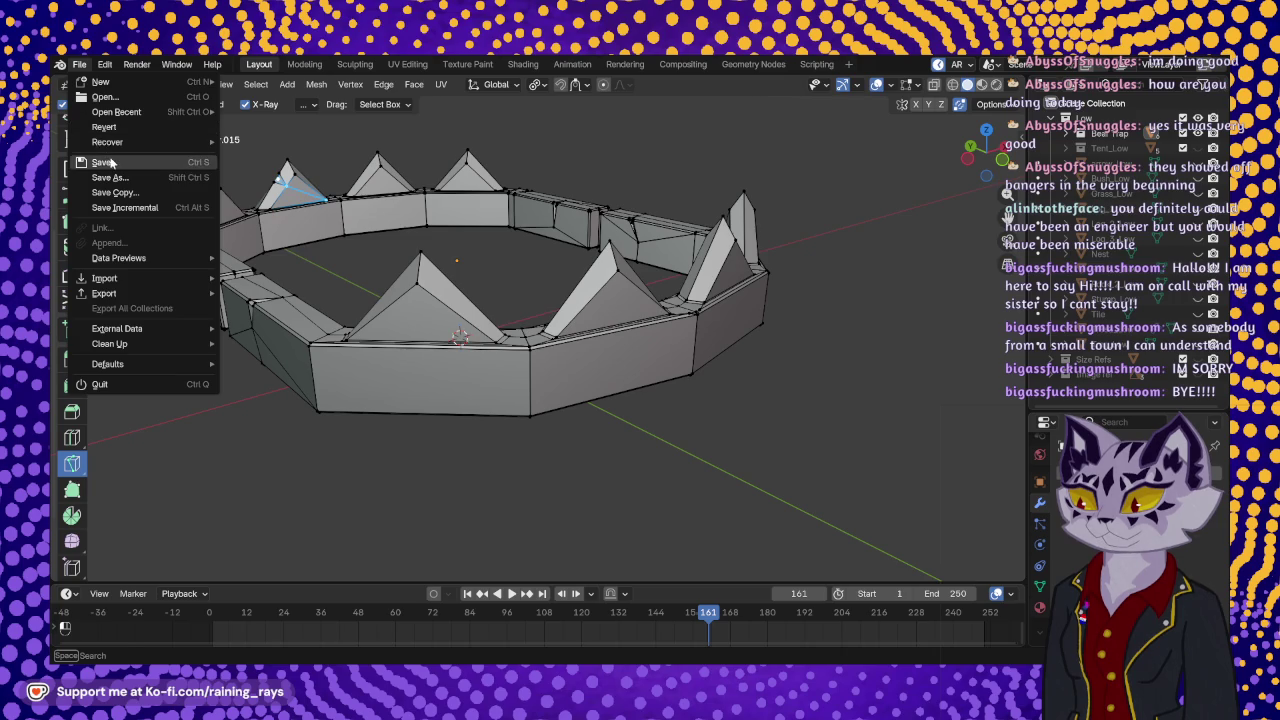
{"action": "left_click", "coordinate": [112, 162]}
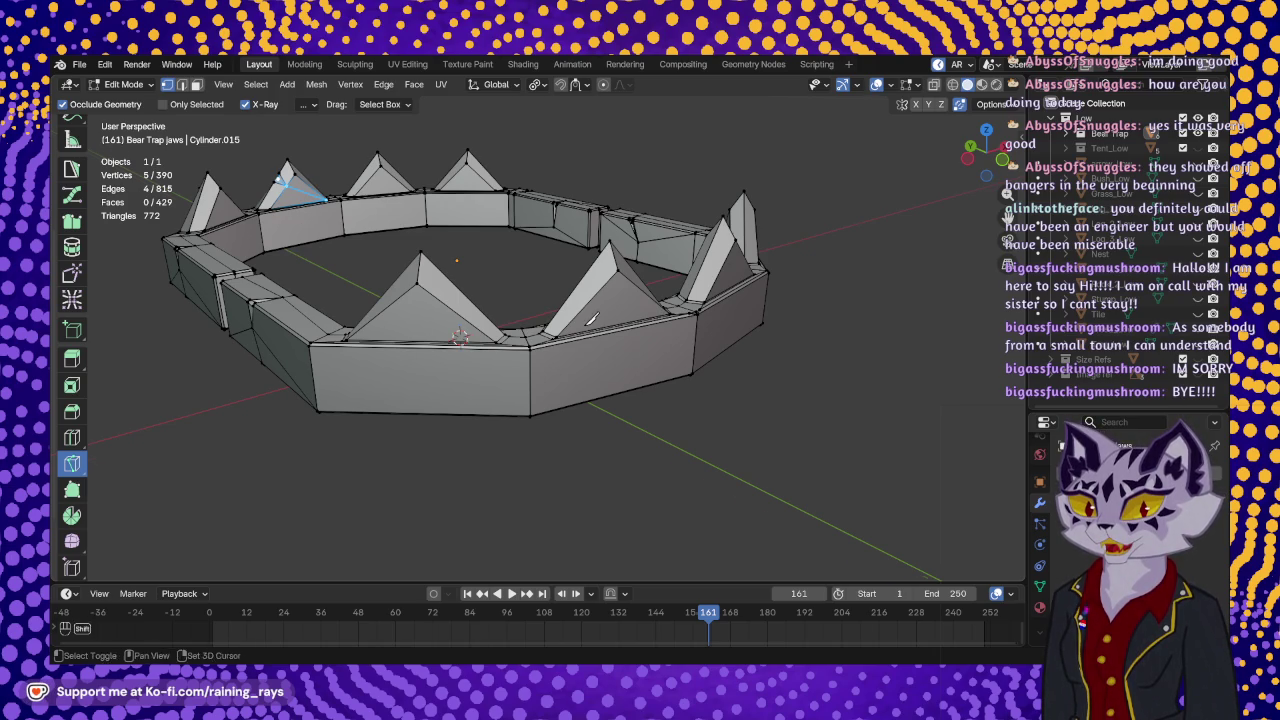
- Orbit around the ring and zoom in toward a front spike
{"action": "middle_click_drag", "start_coordinate": [591, 320], "coordinate": [612, 378]}
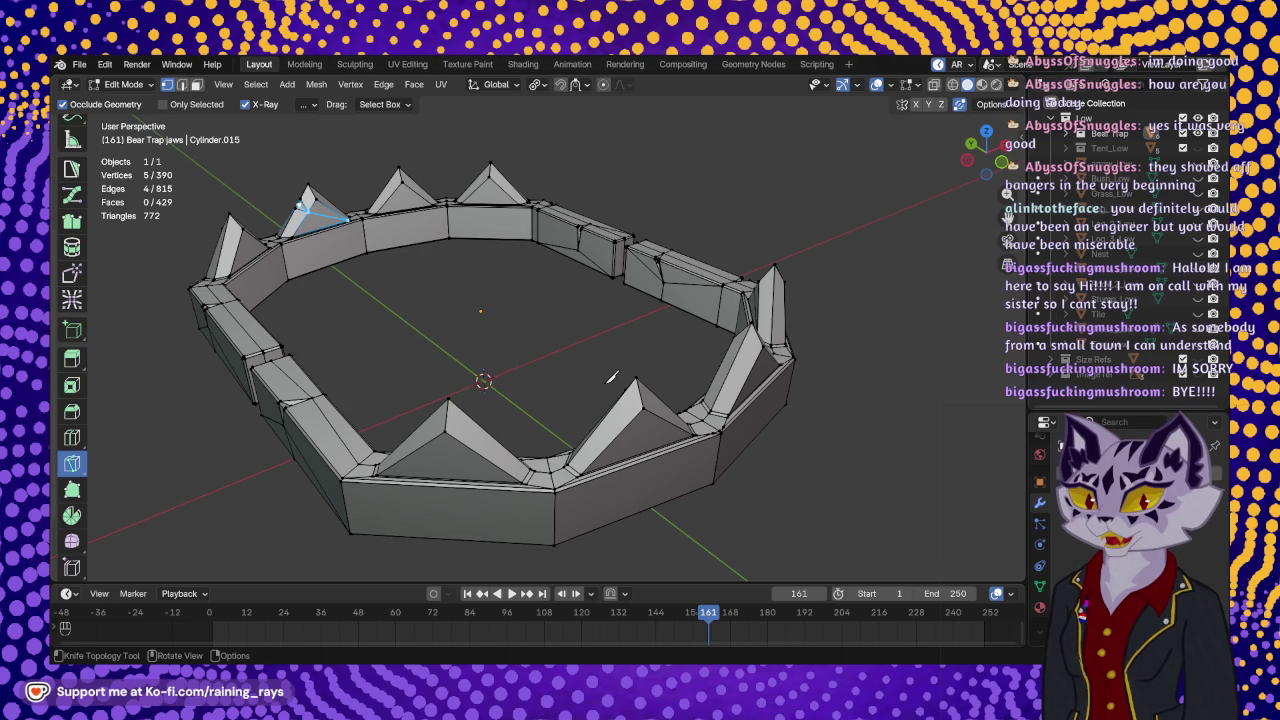
{"action": "middle_click_drag", "start_coordinate": [612, 377], "coordinate": [697, 328]}
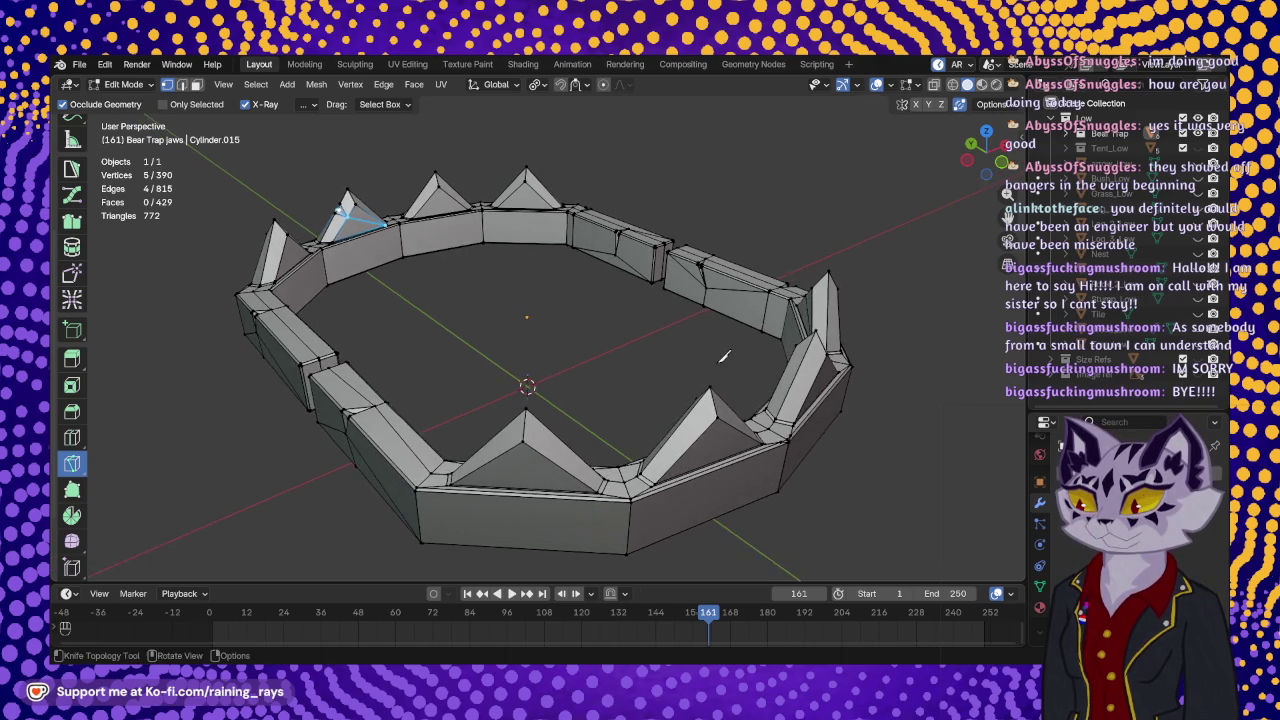
{"action": "middle_click_drag", "start_coordinate": [517, 304], "coordinate": [585, 308]}
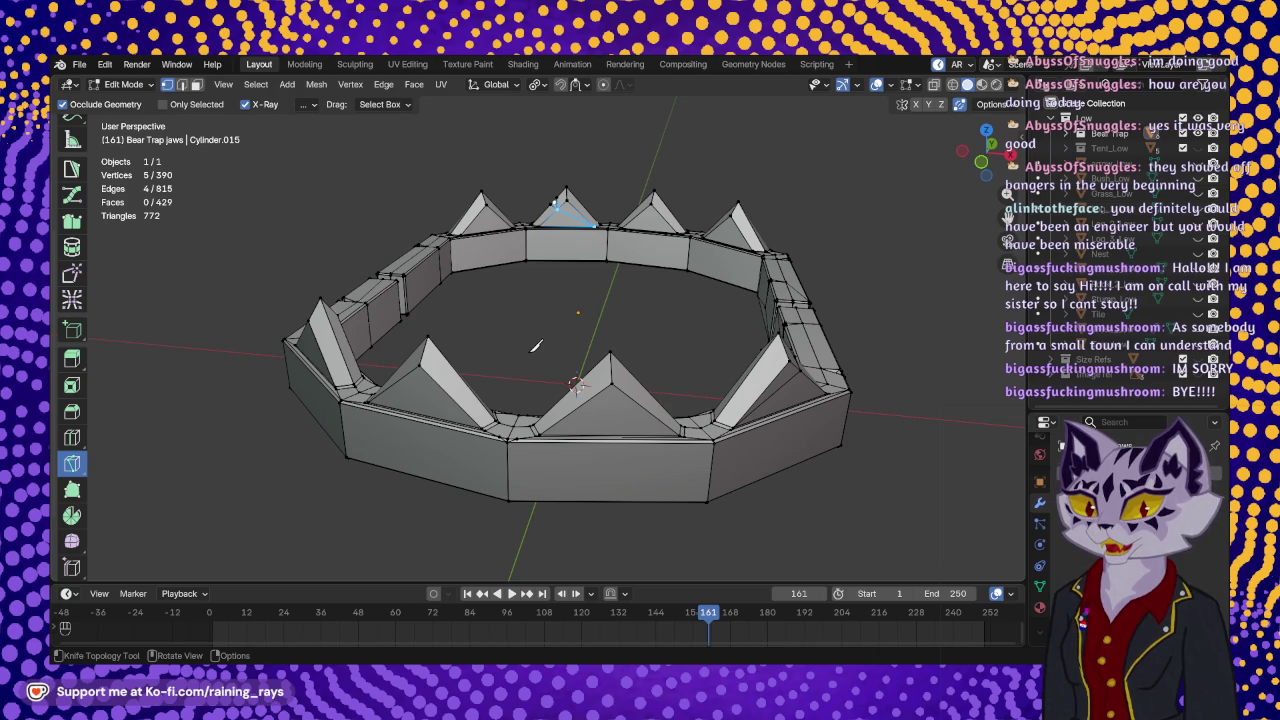
{"action": "mouse_move", "coordinate": [474, 327]}
{"action": "middle_mouse_down"}
{"action": "mouse_move", "coordinate": [502, 307]}
{"action": "mouse_move", "coordinate": [572, 328]}
{"action": "middle_mouse_up"}
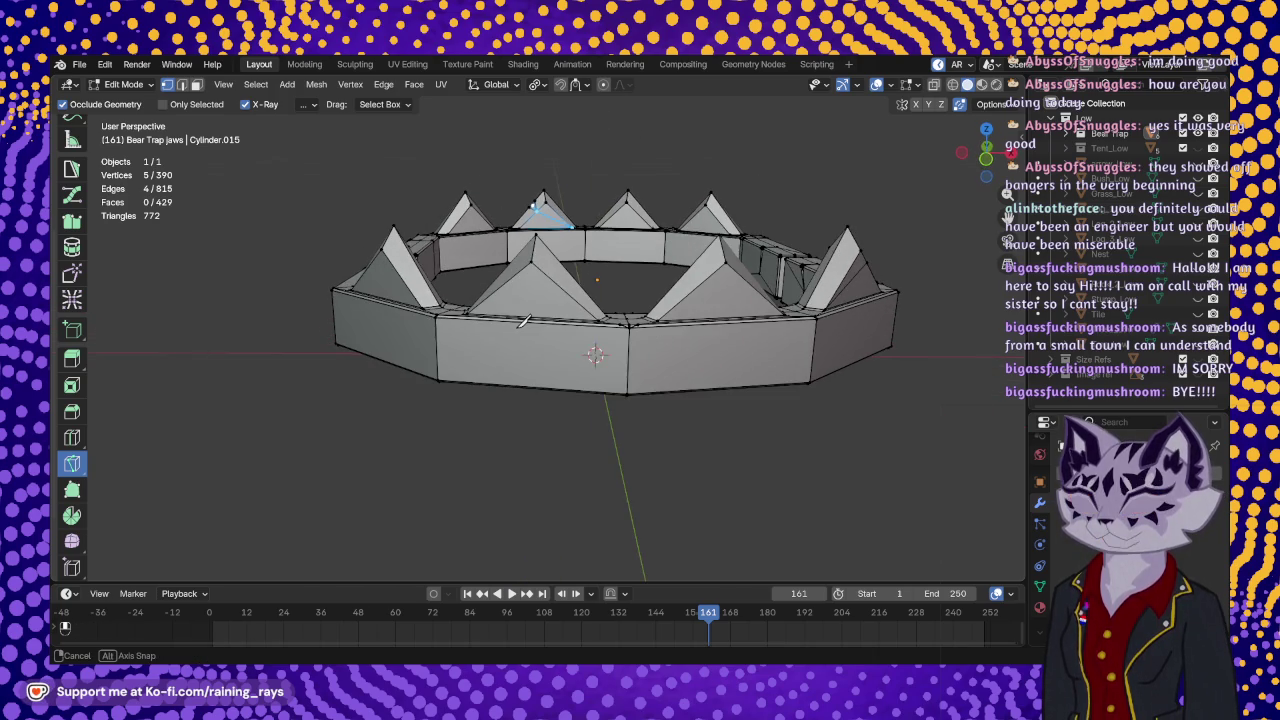
{"action": "scroll", "coordinate": [572, 340], "scroll_direction": "up", "scroll_amount": 3}
{"action": "scroll", "coordinate": [572, 340], "scroll_direction": "up", "scroll_amount": 3}
{"action": "mouse_move", "coordinate": [572, 340]}
{"action": "middle_mouse_down"}
{"action": "mouse_move", "coordinate": [587, 308]}
{"action": "mouse_move", "coordinate": [489, 302]}
{"action": "middle_mouse_up"}
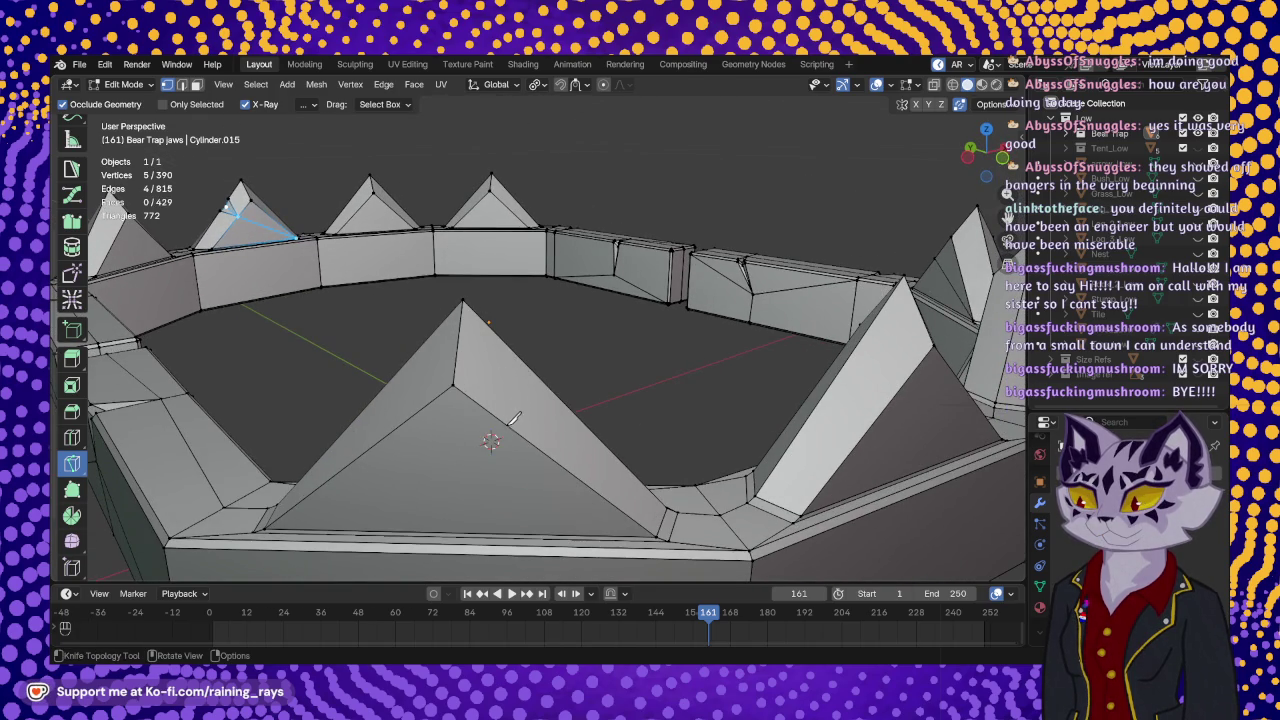
- Knife a small triangular cut across the front spike's edge near its tip
{"action": "left_click", "coordinate": [507, 426]}
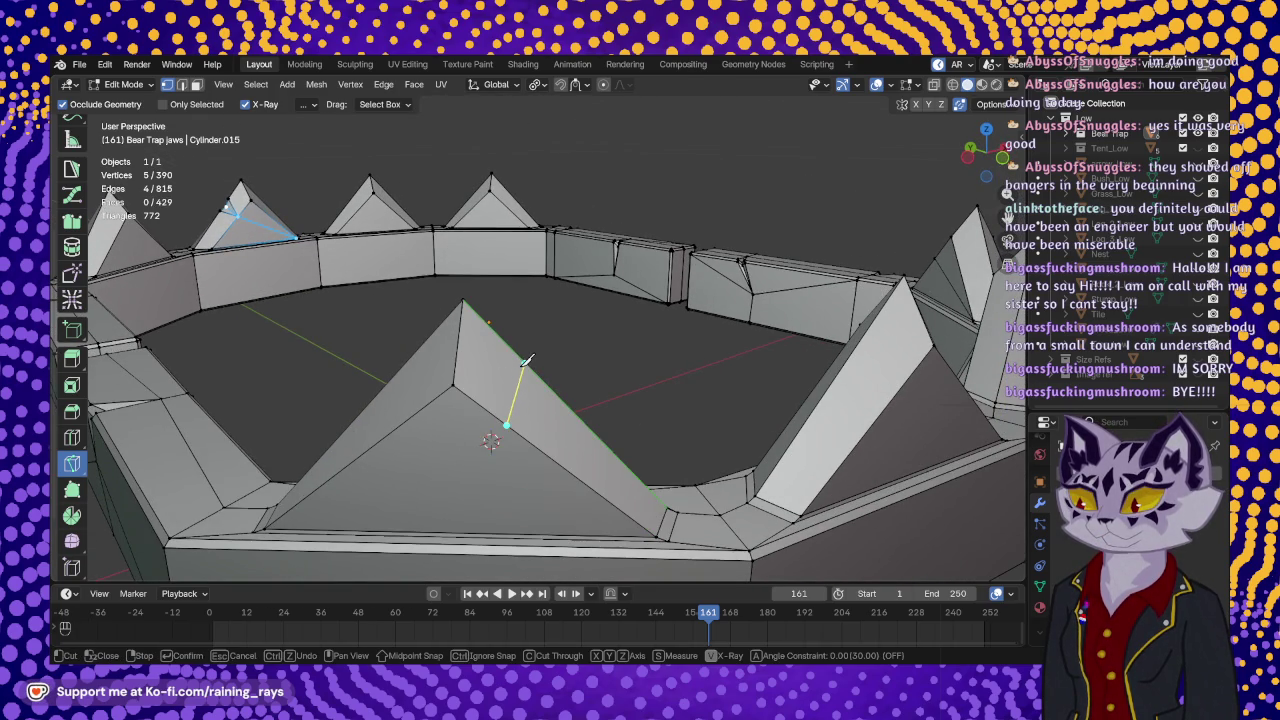
{"action": "middle_click_drag", "start_coordinate": [380, 402], "coordinate": [509, 299]}
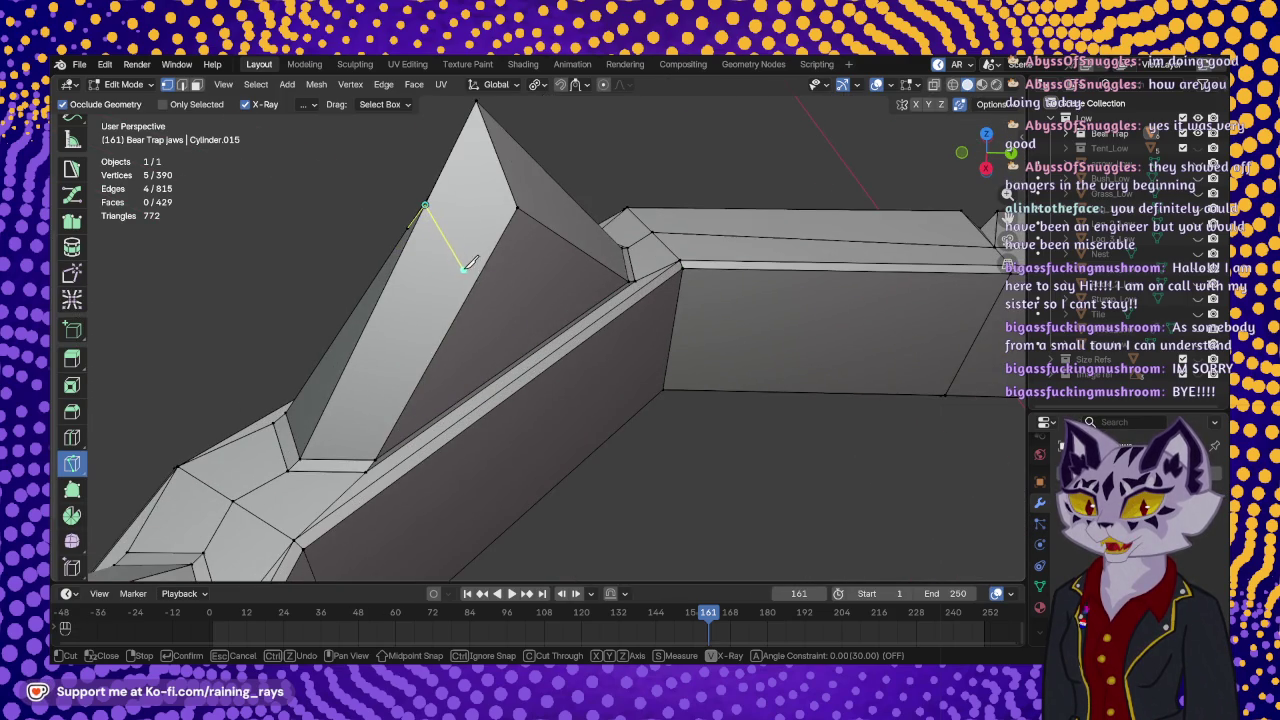
{"action": "mouse_move", "coordinate": [509, 299]}
{"action": "middle_mouse_down"}
{"action": "mouse_move", "coordinate": [509, 283]}
{"action": "mouse_move", "coordinate": [684, 285]}
{"action": "middle_mouse_up"}
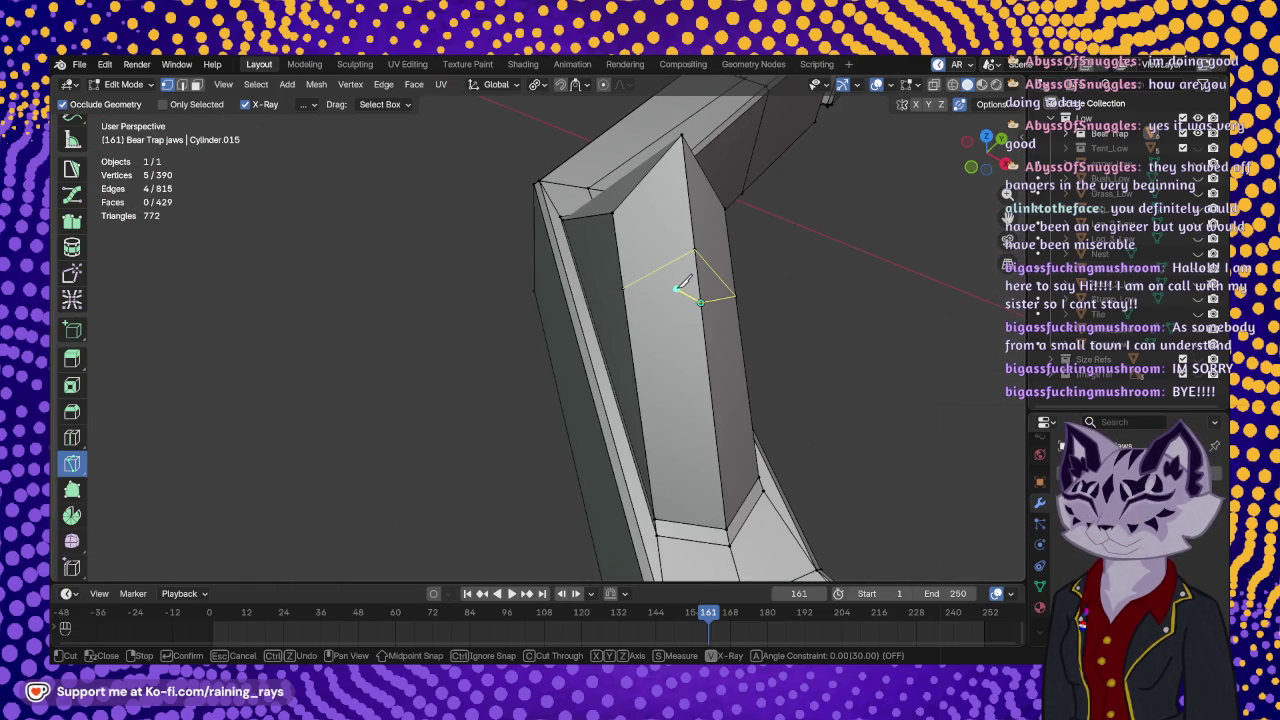
{"action": "left_click", "coordinate": [624, 287]}
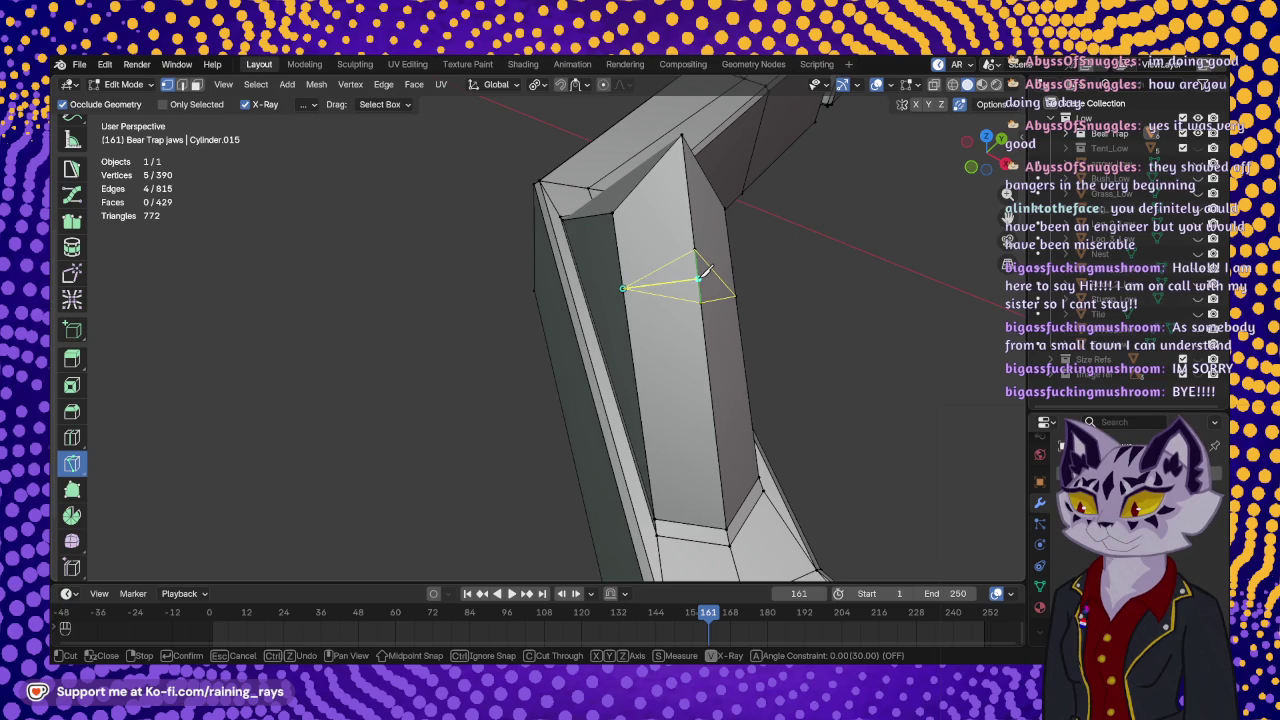
{"action": "middle_click_drag", "start_coordinate": [711, 277], "coordinate": [478, 295]}
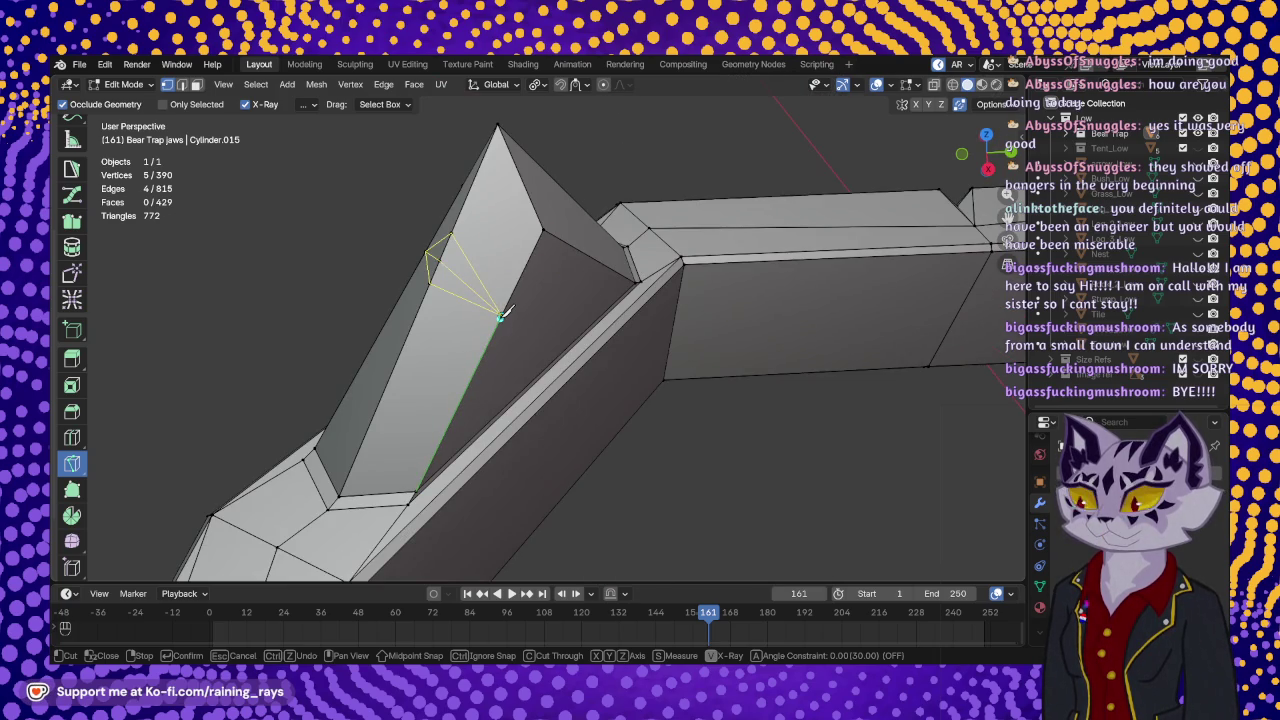
{"action": "key", "text": "Return"}
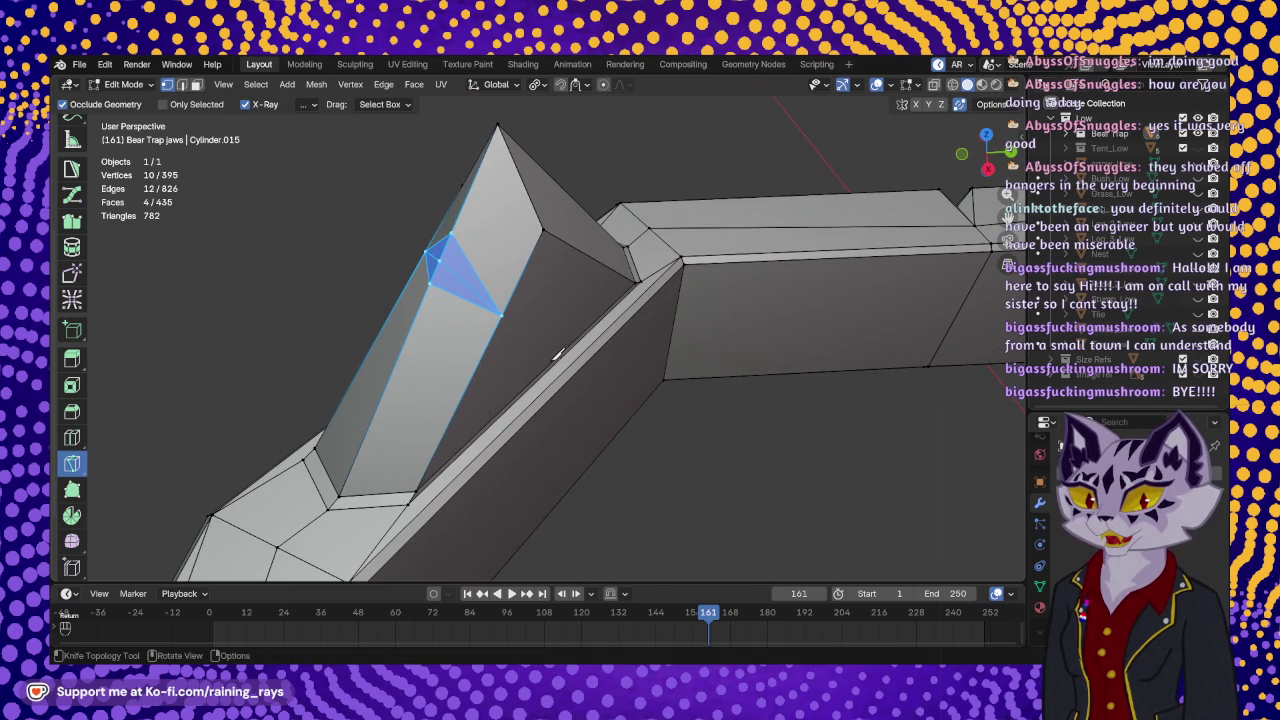
{"action": "middle_click_drag", "start_coordinate": [480, 365], "coordinate": [737, 351]}
{"action": "mouse_move", "coordinate": [749, 289]}
{"action": "middle_mouse_down", "text": "shift"}
{"action": "mouse_move", "coordinate": [580, 440]}
{"action": "mouse_move", "coordinate": [575, 290]}
{"action": "mouse_move", "coordinate": [531, 331]}
{"action": "mouse_move", "coordinate": [538, 378]}
{"action": "middle_mouse_up", "text": "shift"}
{"action": "scroll", "coordinate": [580, 430], "scroll_direction": "down", "scroll_amount": 3}
{"action": "scroll", "coordinate": [573, 280], "scroll_direction": "up", "scroll_amount": 5}
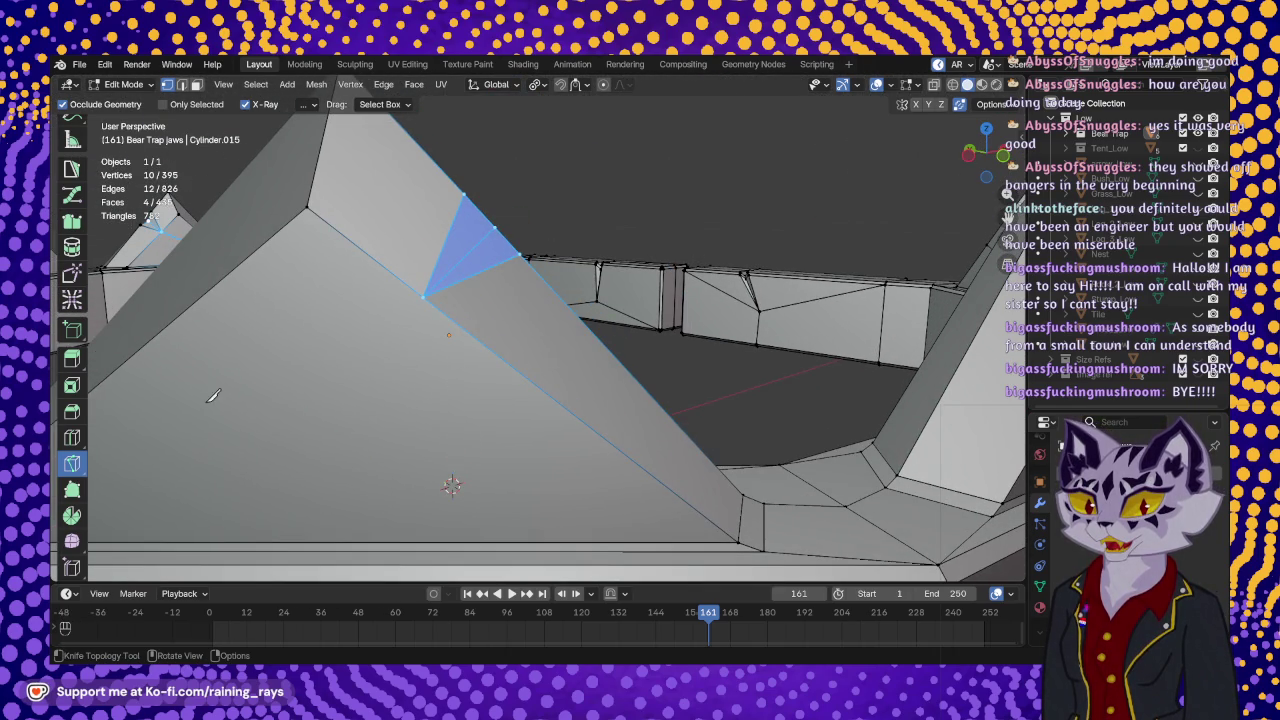
{"action": "key", "text": "Escape"}
{"action": "key", "text": "shift+space"}
- Move the notch's middle vertex inward by -0.000432 X, 0.000274 Y, -0.000548 m Z
{"action": "key", "text": "g"}
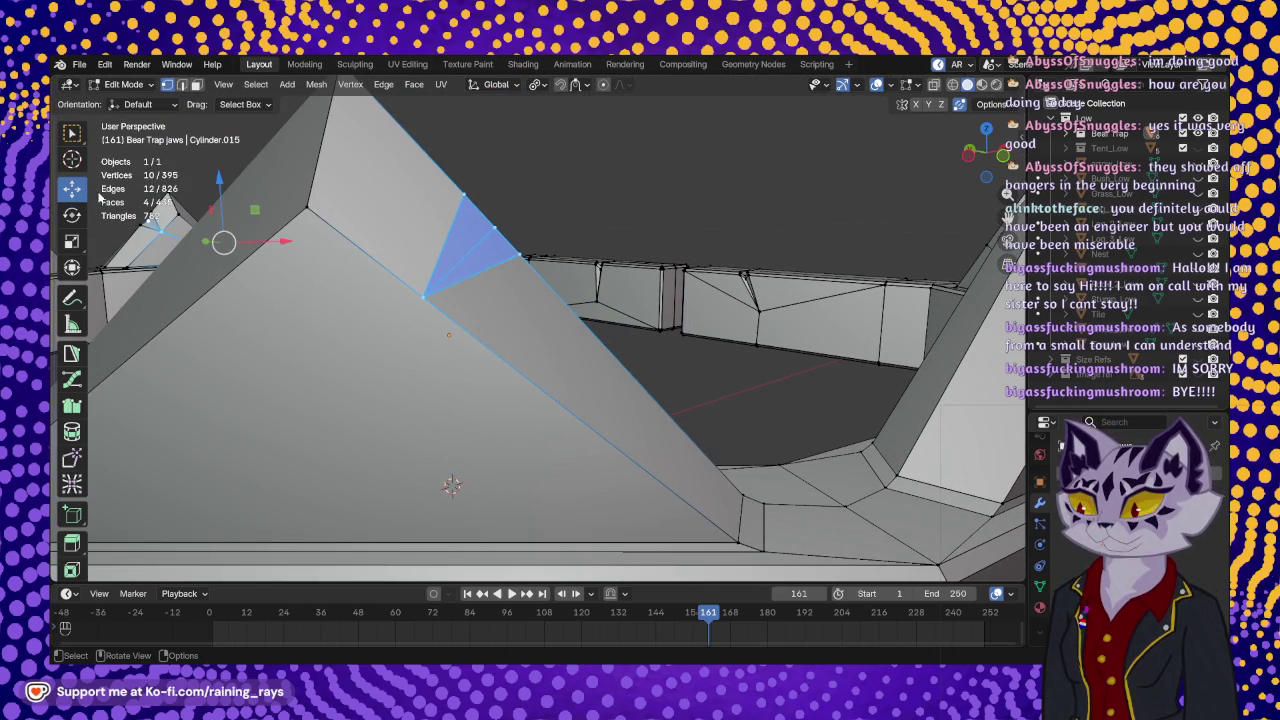
{"action": "left_click", "coordinate": [490, 228]}
{"action": "left_click_drag", "start_coordinate": [491, 227], "coordinate": [471, 256]}
{"action": "mouse_move", "coordinate": [471, 256]}
{"action": "middle_mouse_down"}
{"action": "mouse_move", "coordinate": [550, 298]}
{"action": "mouse_move", "coordinate": [297, 337]}
{"action": "mouse_move", "coordinate": [409, 397]}
{"action": "mouse_move", "coordinate": [374, 397]}
{"action": "mouse_move", "coordinate": [489, 349]}
{"action": "middle_mouse_up"}
{"action": "middle_click_drag", "start_coordinate": [533, 302], "coordinate": [517, 347]}
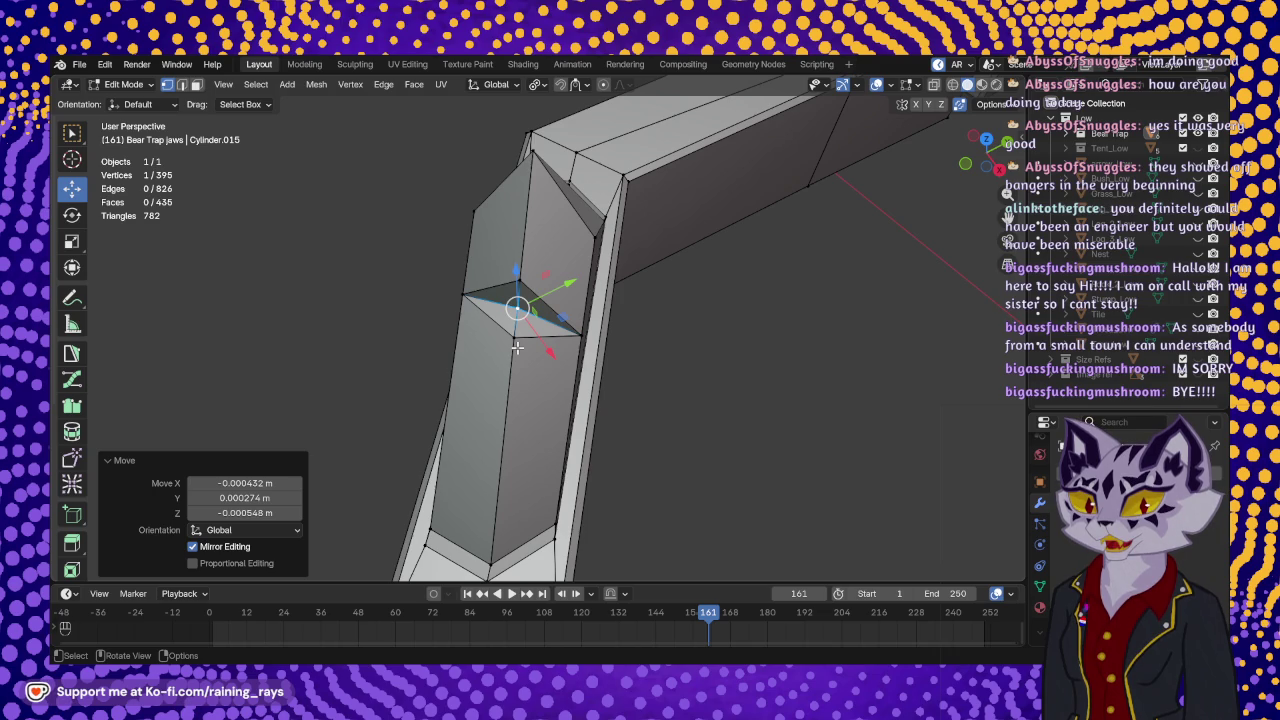
- Orbit and zoom around the whole jaw ring to check the recessed notch
{"action": "middle_click_drag", "start_coordinate": [527, 325], "coordinate": [712, 285]}
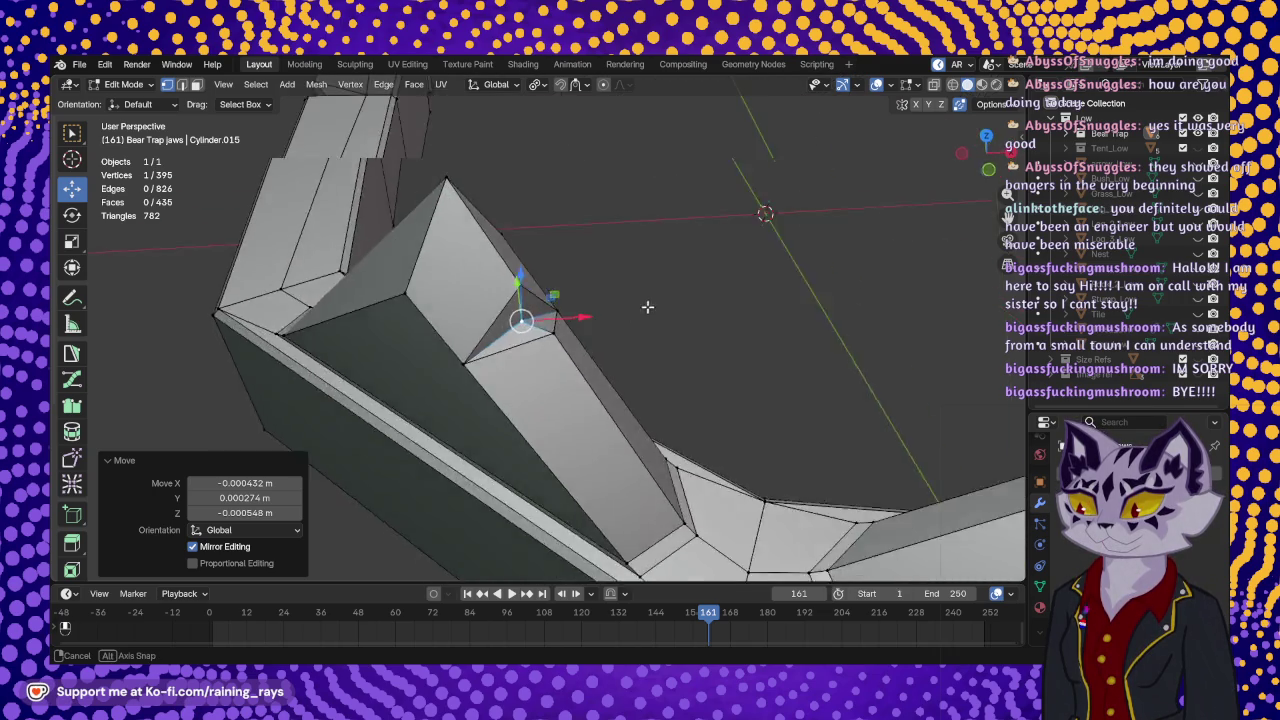
{"action": "scroll", "coordinate": [486, 343], "scroll_direction": "down", "scroll_amount": 3}
{"action": "scroll", "coordinate": [486, 343], "scroll_direction": "down", "scroll_amount": 3}
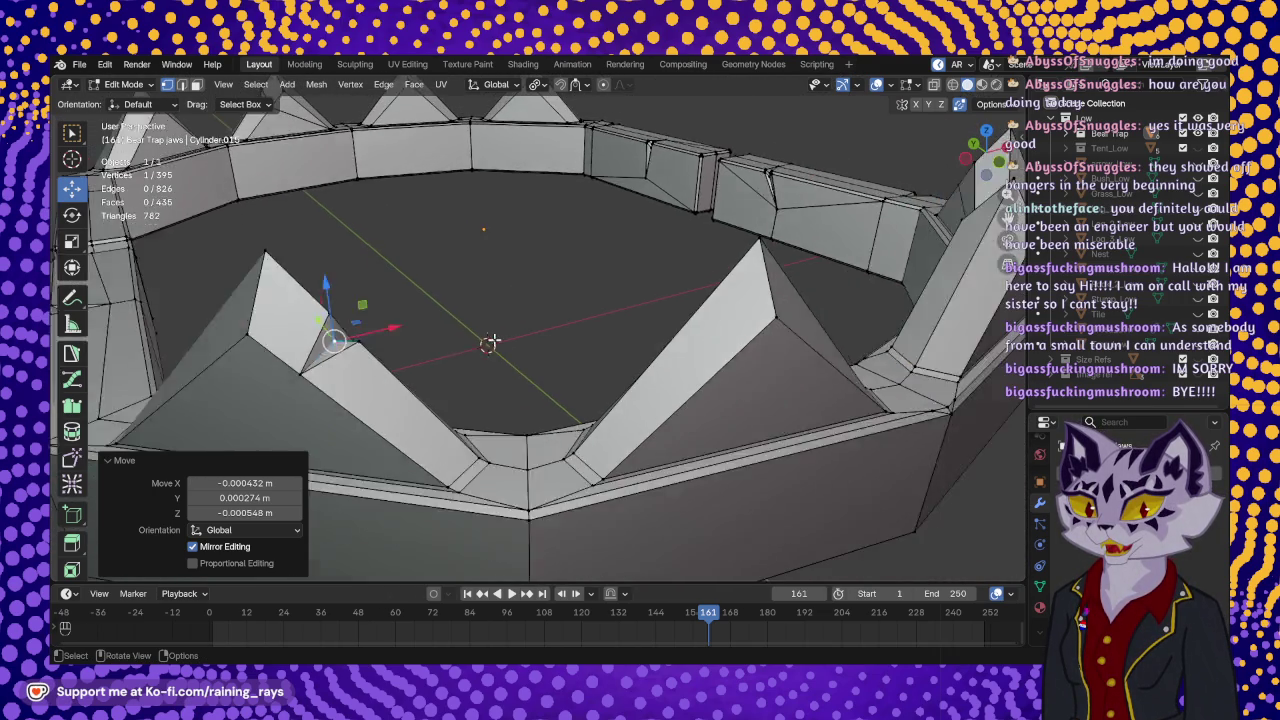
{"action": "mouse_move", "coordinate": [491, 340]}
{"action": "middle_mouse_down"}
{"action": "mouse_move", "coordinate": [555, 395]}
{"action": "mouse_move", "coordinate": [417, 326]}
{"action": "mouse_move", "coordinate": [536, 369]}
{"action": "middle_mouse_up"}
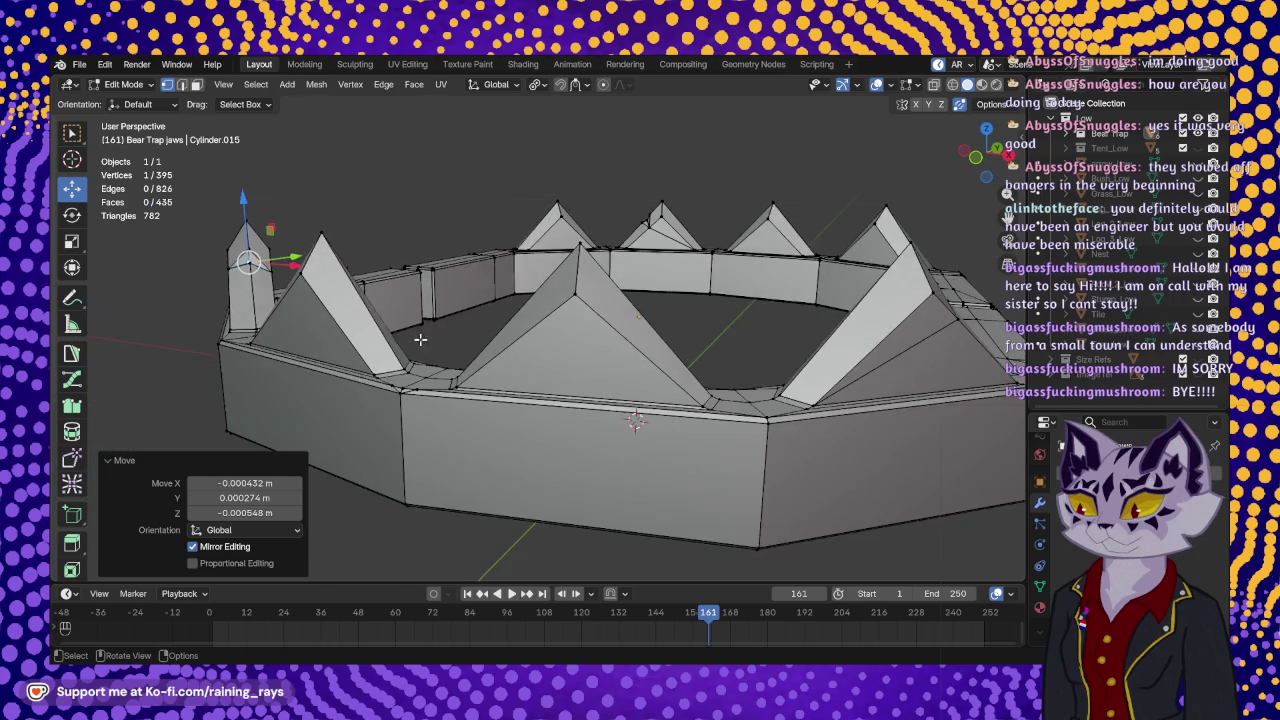
{"action": "mouse_move", "coordinate": [536, 369]}
{"action": "middle_mouse_down"}
{"action": "mouse_move", "coordinate": [753, 325]}
{"action": "mouse_move", "coordinate": [660, 297]}
{"action": "mouse_move", "coordinate": [614, 323]}
{"action": "mouse_move", "coordinate": [400, 200]}
{"action": "mouse_move", "coordinate": [380, 240]}
{"action": "mouse_move", "coordinate": [393, 164]}
{"action": "mouse_move", "coordinate": [360, 230]}
{"action": "middle_mouse_up"}
{"action": "scroll", "coordinate": [753, 325], "scroll_direction": "up", "scroll_amount": 2}
{"action": "scroll", "coordinate": [753, 325], "scroll_direction": "down", "scroll_amount": 3}
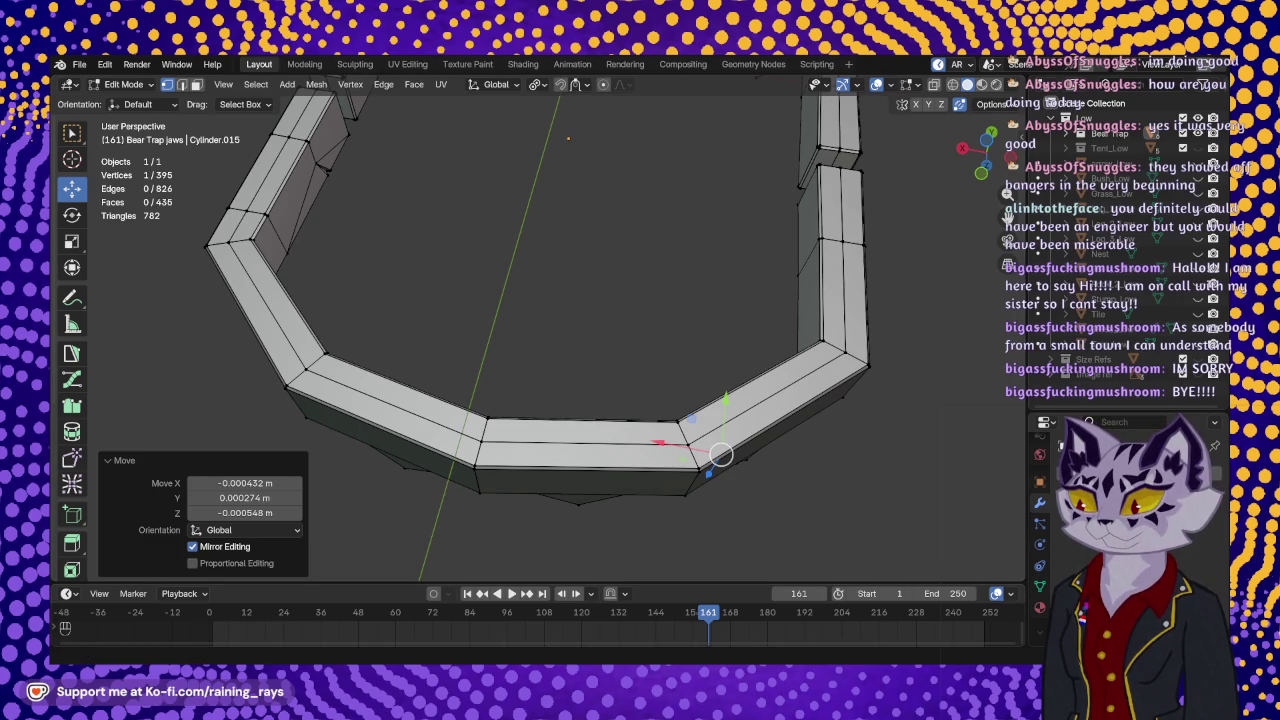
{"action": "middle_click_drag", "start_coordinate": [713, 293], "coordinate": [583, 287]}
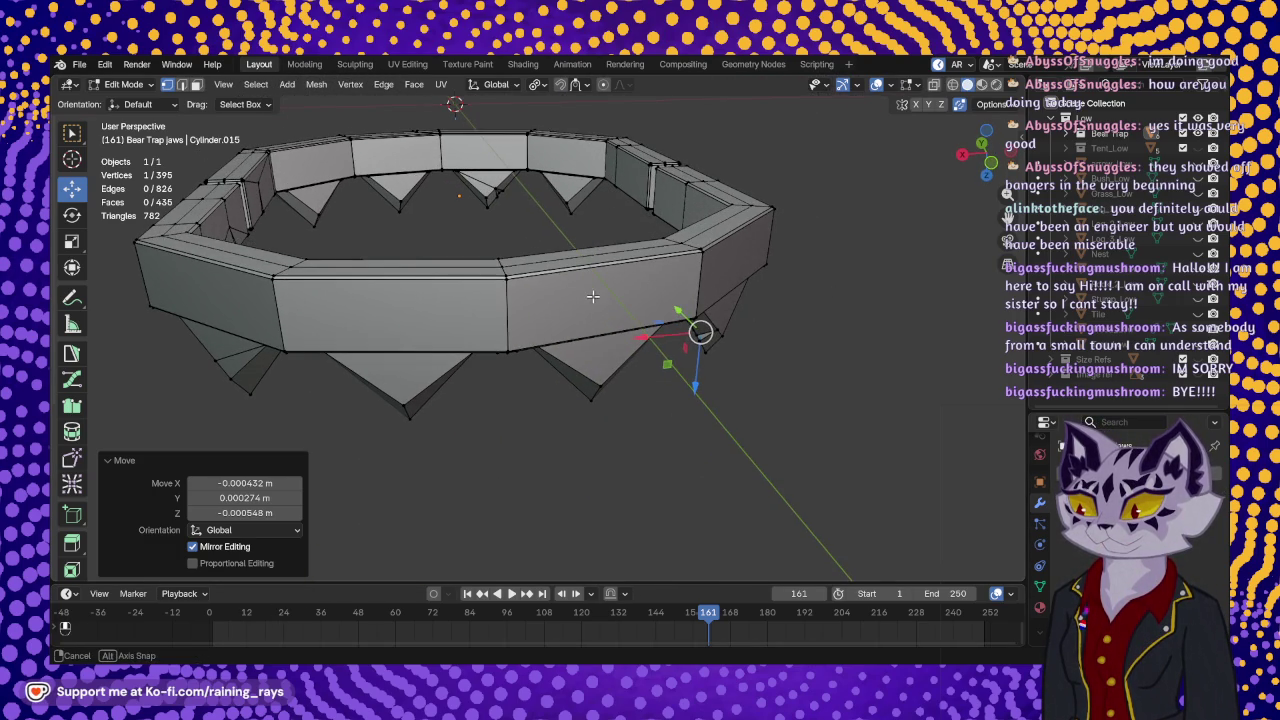
{"action": "scroll", "coordinate": [445, 248], "scroll_direction": "up", "scroll_amount": 3}
{"action": "middle_click_drag", "start_coordinate": [445, 248], "coordinate": [517, 367]}
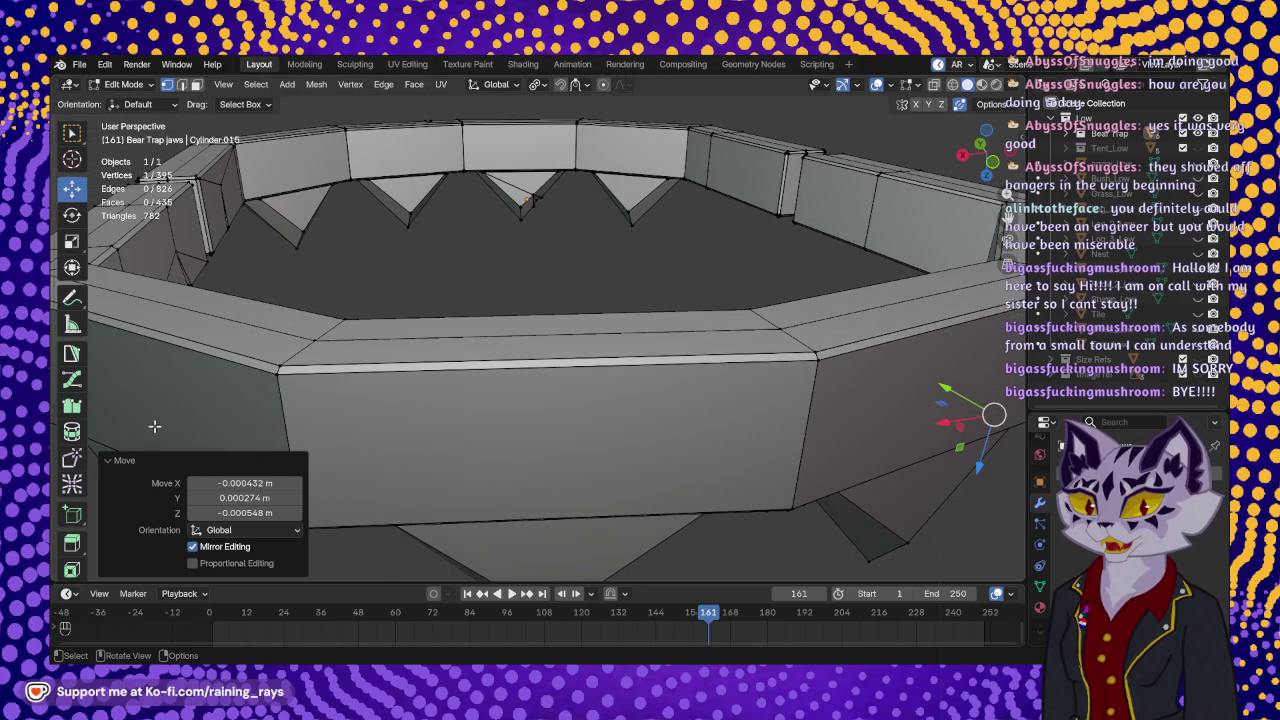
{"action": "scroll", "coordinate": [70, 455], "scroll_direction": "down", "scroll_amount": 3}
{"action": "scroll", "coordinate": [70, 455], "scroll_direction": "down", "scroll_amount": 2}
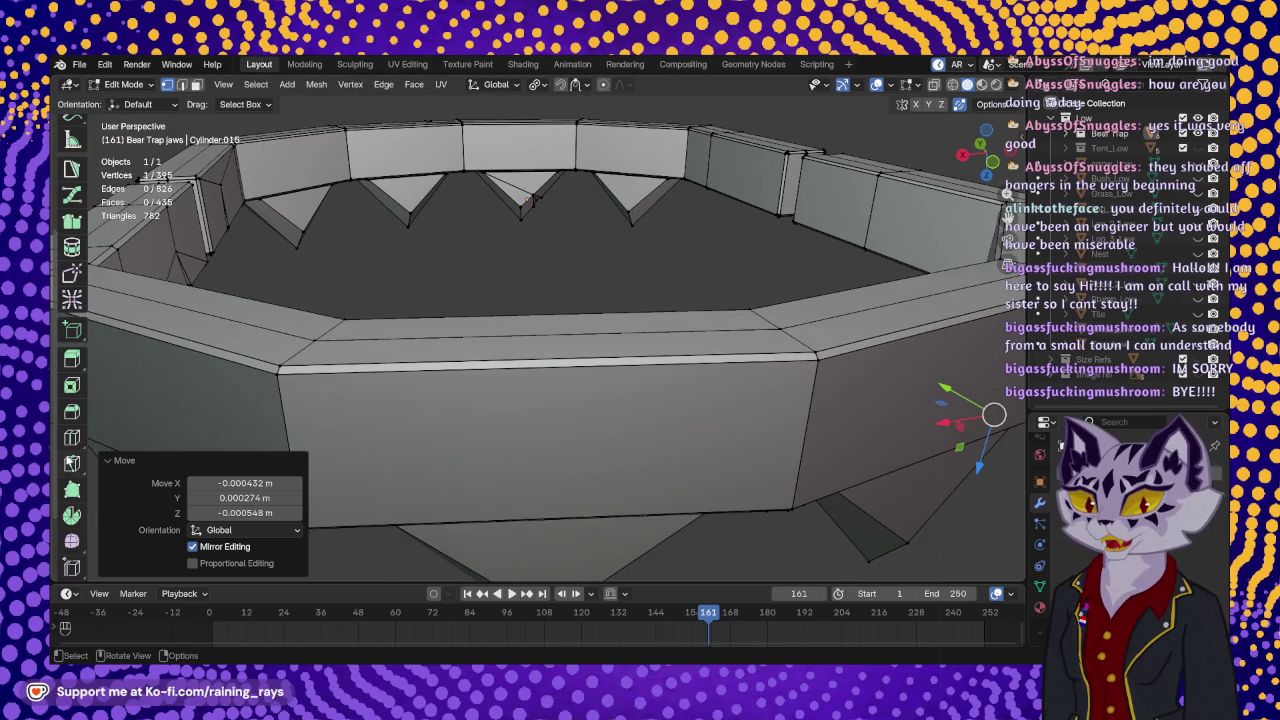
{"action": "left_click", "coordinate": [72, 463]}
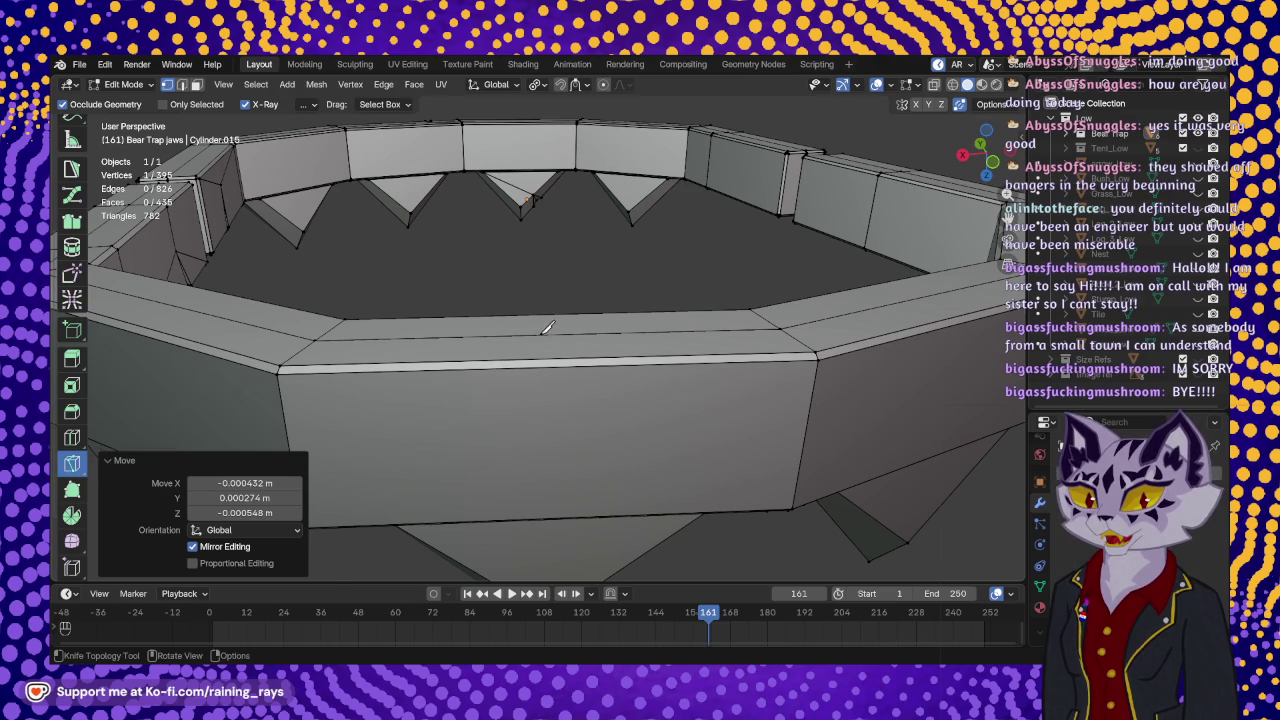
- Zoom in and place the diamond knife-cut points across the front wall's top edge
{"action": "scroll", "coordinate": [547, 327], "scroll_direction": "up", "scroll_amount": 2}
{"action": "scroll", "coordinate": [551, 400], "scroll_direction": "up", "scroll_amount": 1}
{"action": "scroll", "coordinate": [555, 390], "scroll_direction": "up", "scroll_amount": 1}
{"action": "scroll", "coordinate": [558, 368], "scroll_direction": "up", "scroll_amount": 1}
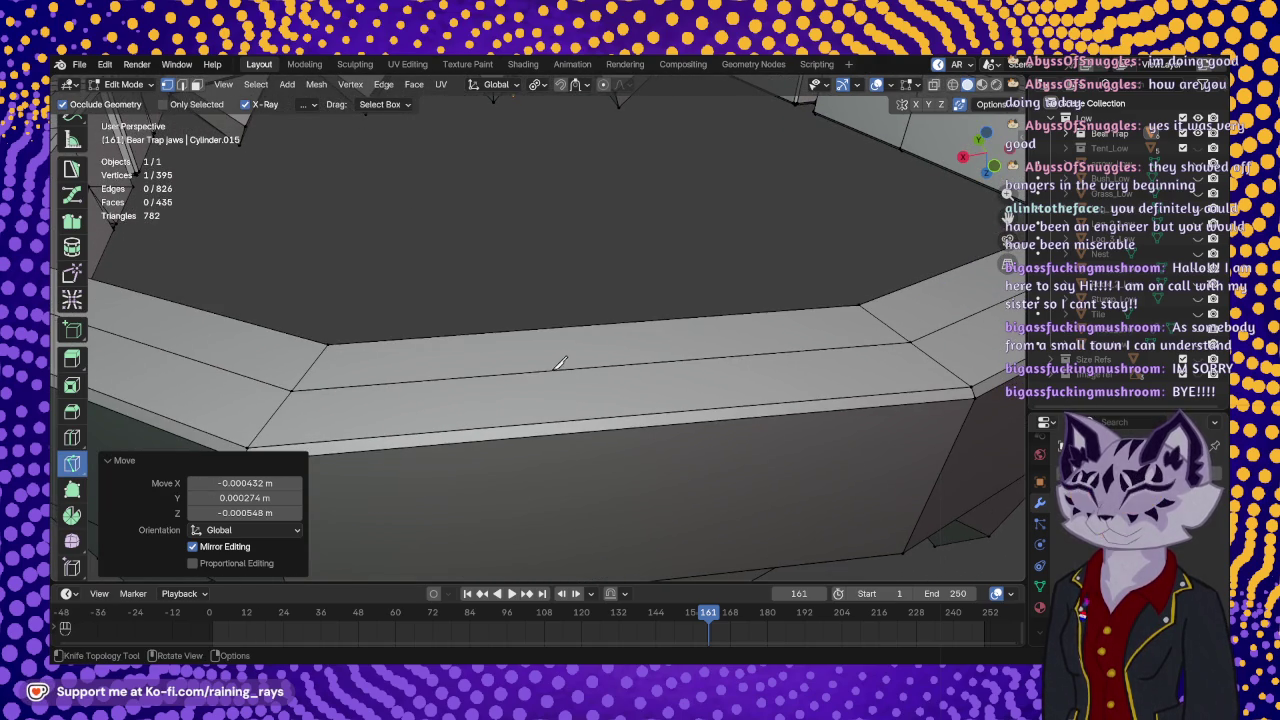
{"action": "left_click", "coordinate": [556, 369]}
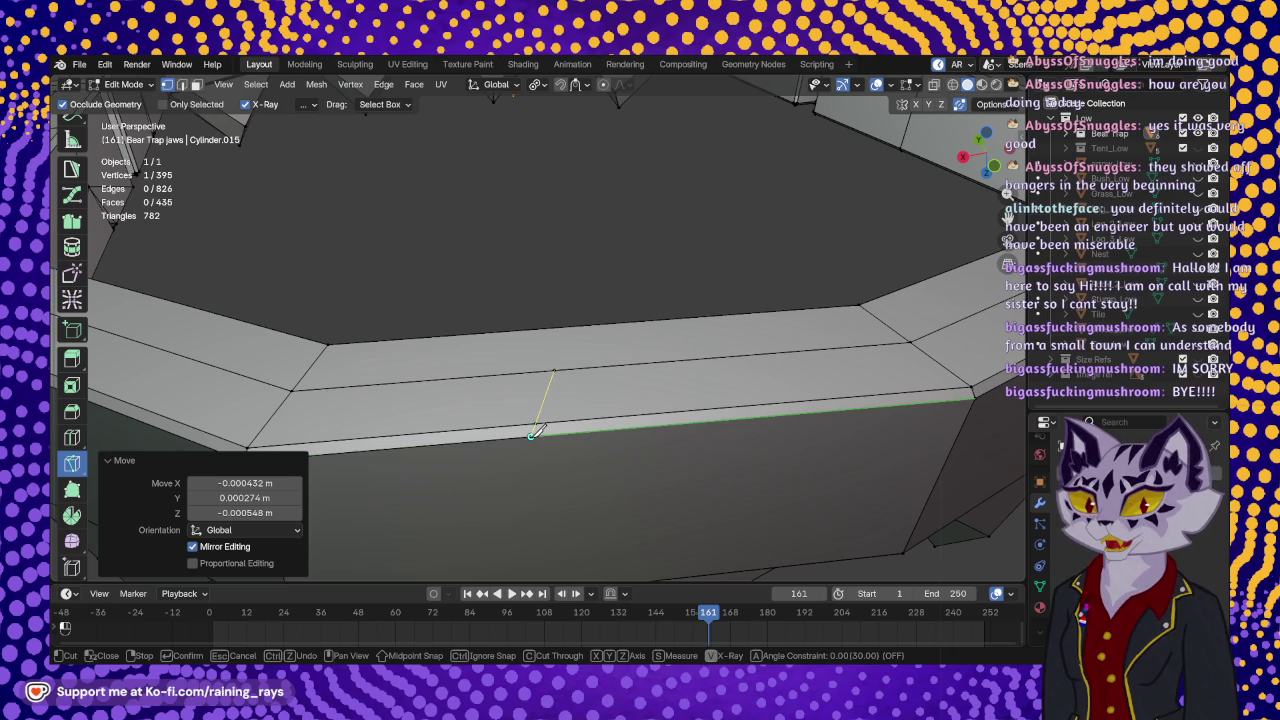
{"action": "middle_click_drag", "start_coordinate": [530, 432], "coordinate": [517, 362]}
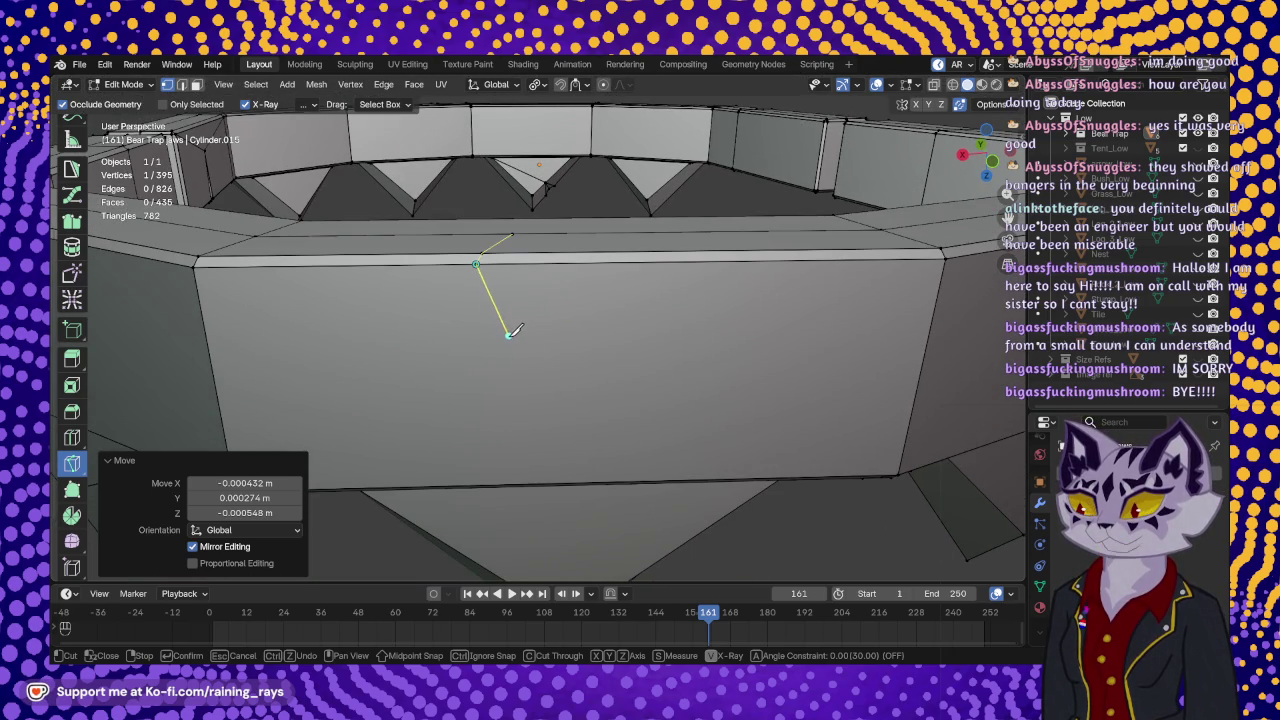
{"action": "left_click", "coordinate": [502, 344]}
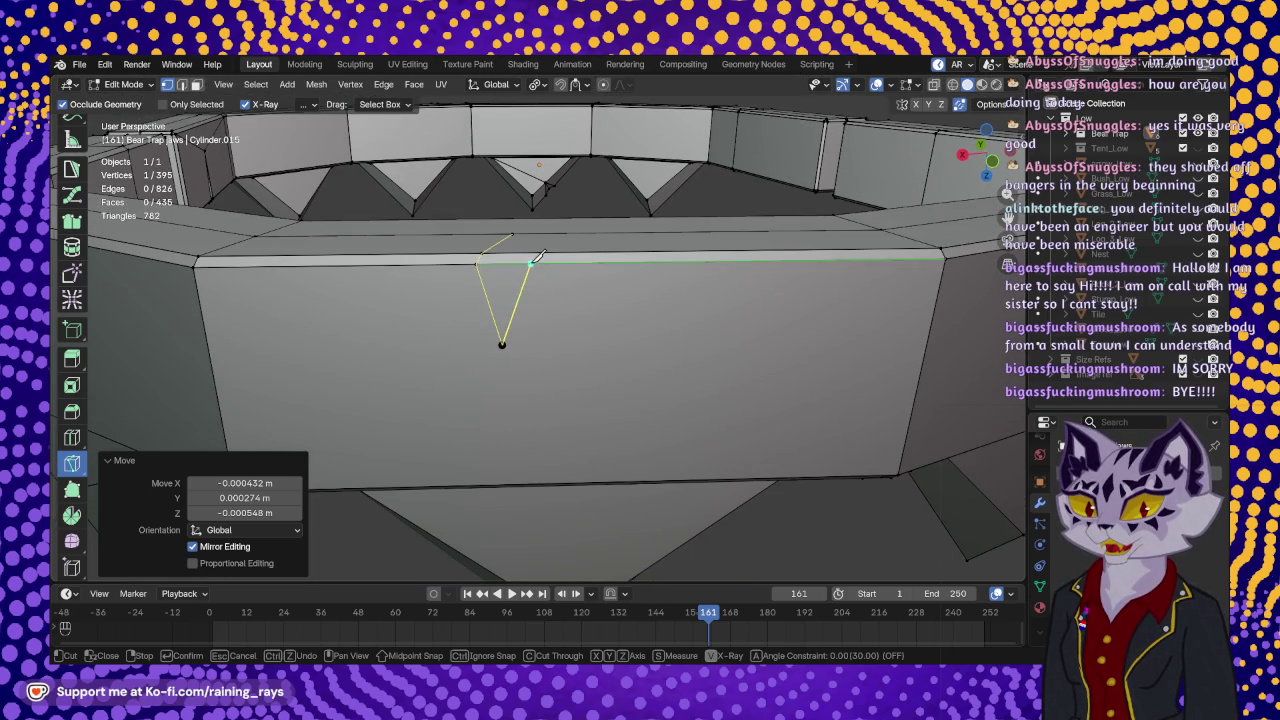
- Commit the diamond notch cut, bringing the mesh to 403 vertices, 842 edges, 443 faces
{"action": "middle_click_drag", "start_coordinate": [534, 248], "coordinate": [531, 337]}
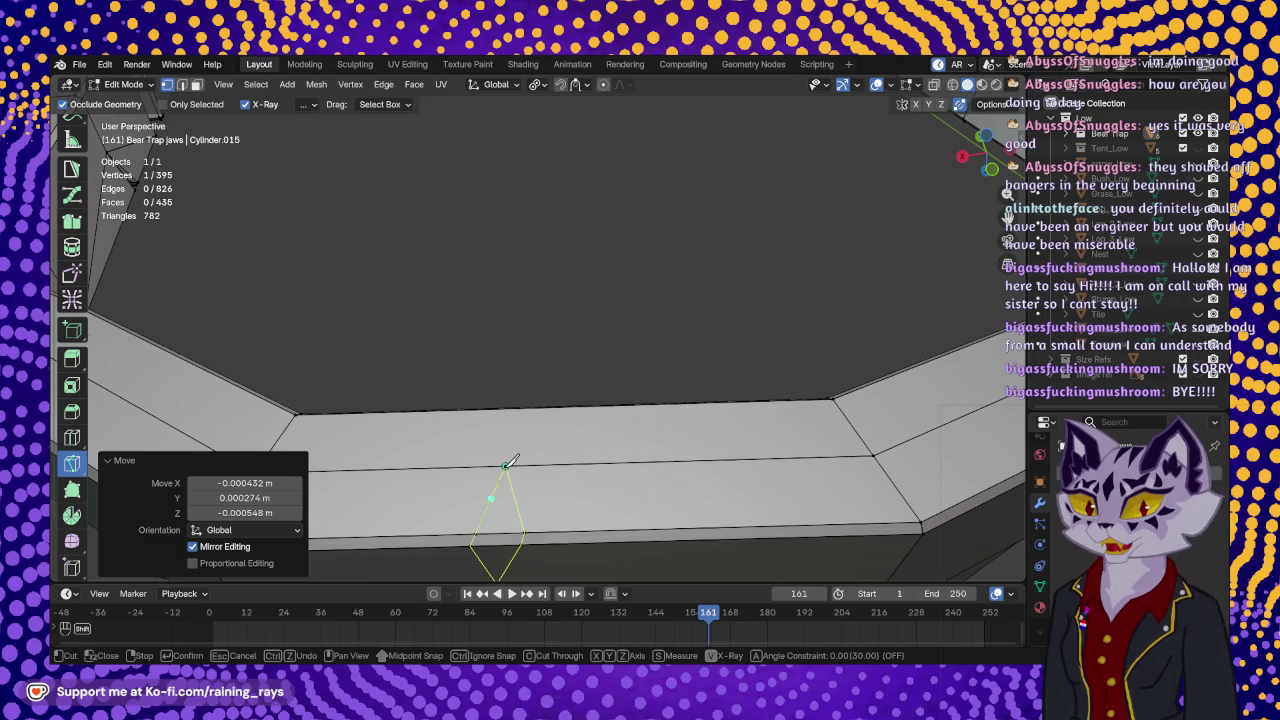
{"action": "middle_click_drag", "start_coordinate": [512, 457], "coordinate": [518, 365]}
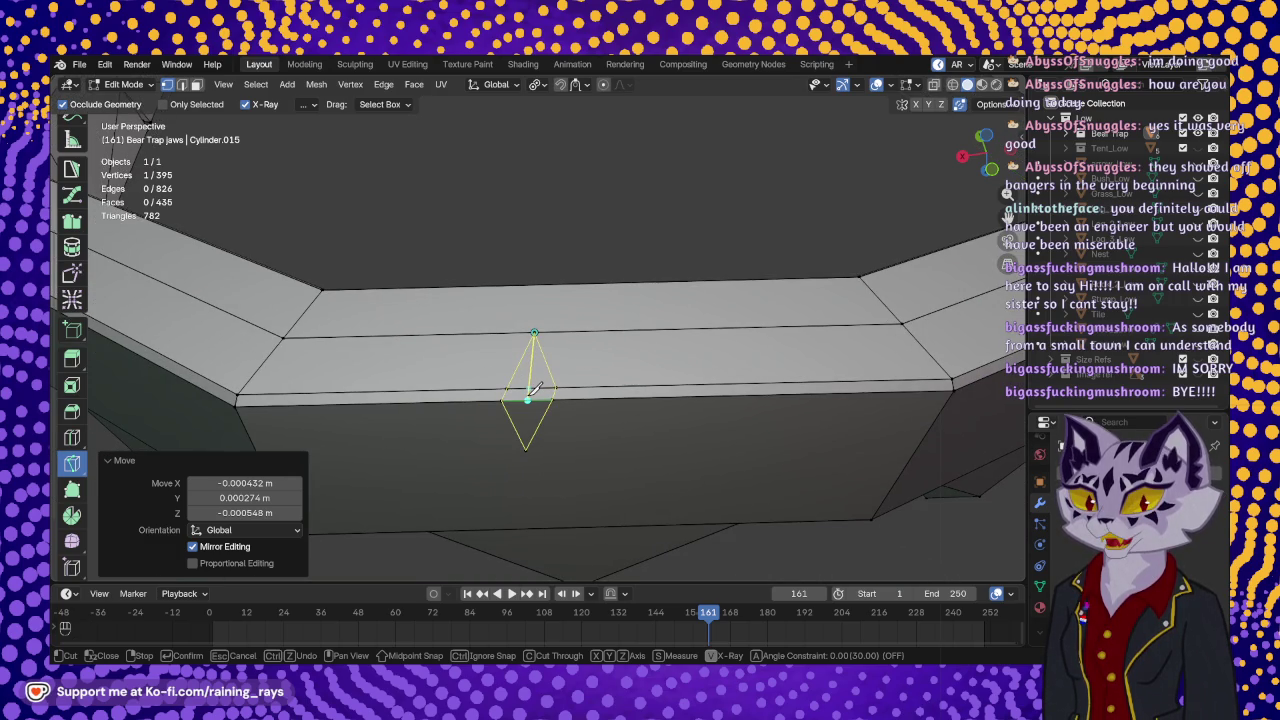
{"action": "middle_click_drag", "start_coordinate": [536, 388], "coordinate": [540, 310]}
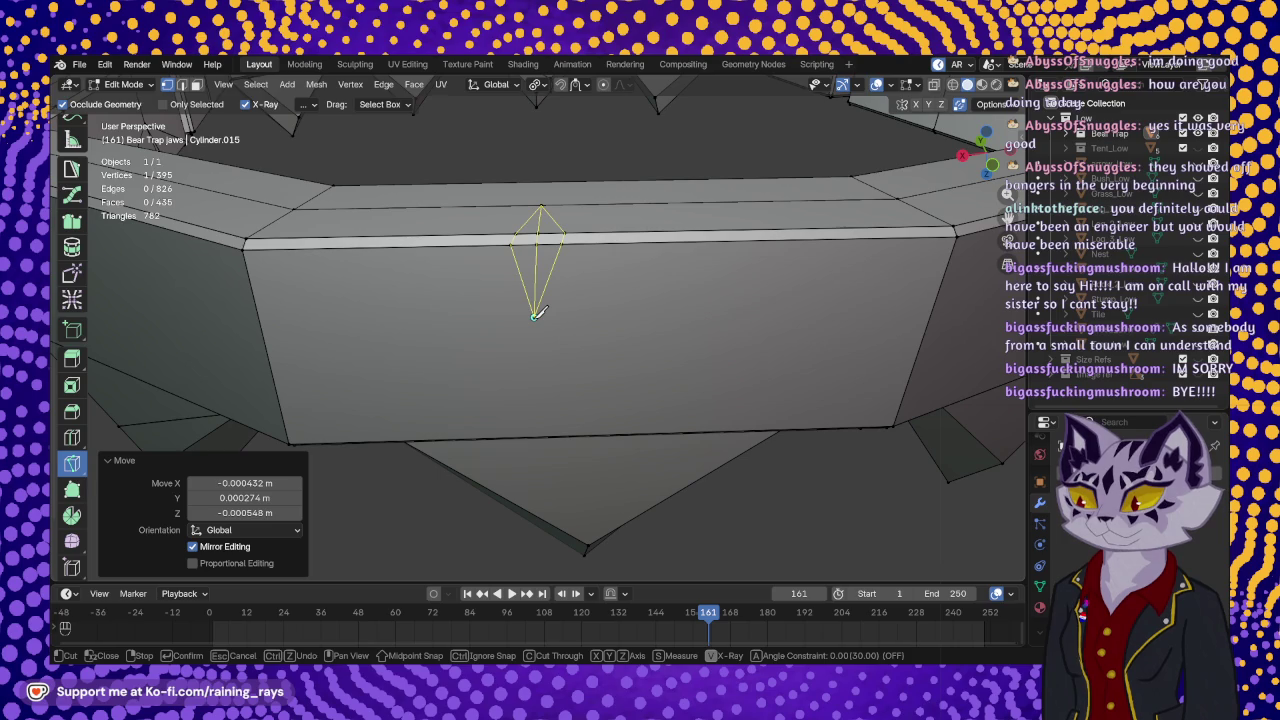
{"action": "key", "text": "Return"}
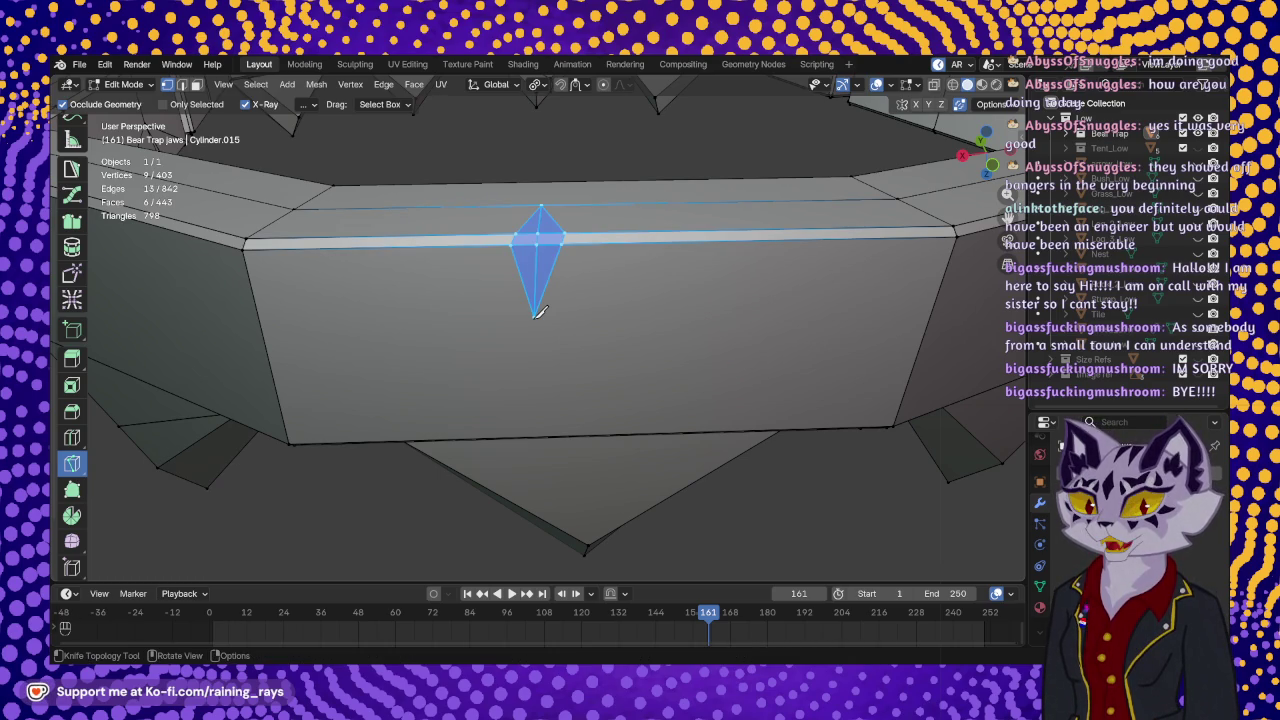
{"action": "mouse_move", "coordinate": [609, 286]}
{"action": "middle_mouse_down"}
{"action": "mouse_move", "coordinate": [600, 320]}
{"action": "mouse_move", "coordinate": [160, 346]}
{"action": "middle_mouse_up"}
{"action": "scroll", "coordinate": [83, 250], "scroll_direction": "up", "scroll_amount": 5}
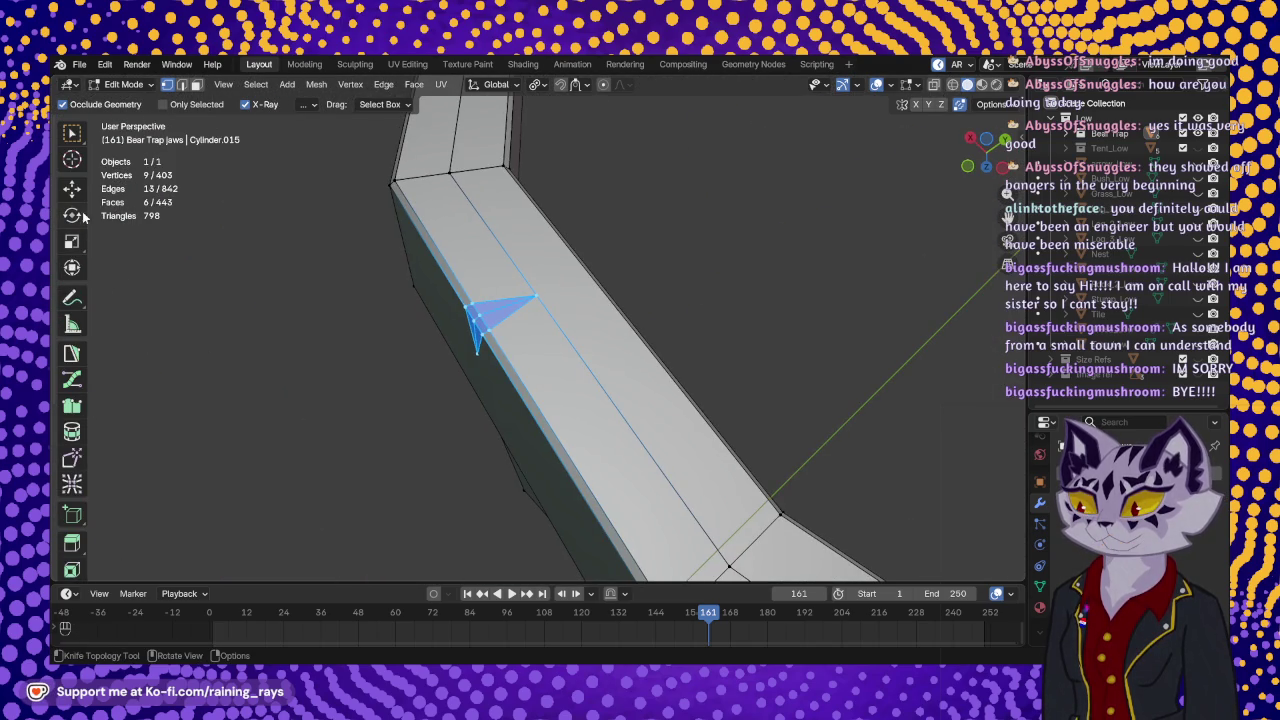
{"action": "left_click", "coordinate": [72, 192]}
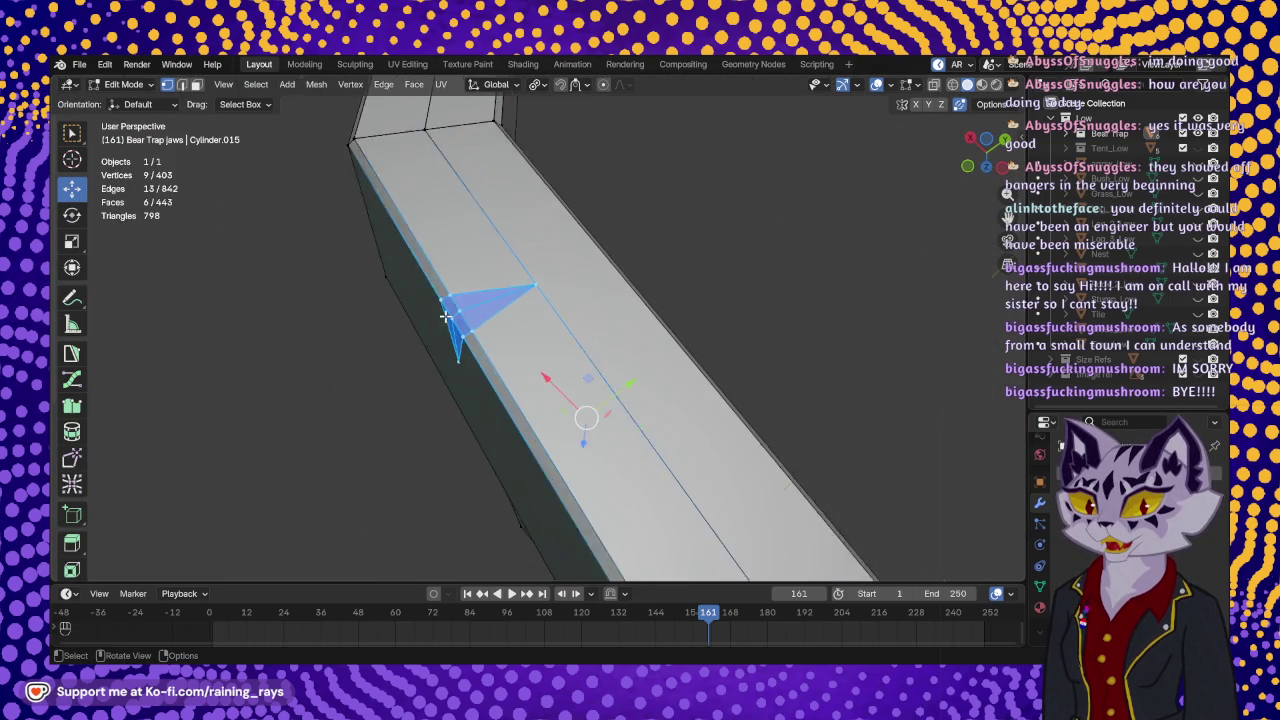
- Nudge the notch's spike vertices by about 0.00018 m X, 0.000075 m Y, -0.00001 m Z
{"action": "left_click", "coordinate": [479, 321]}
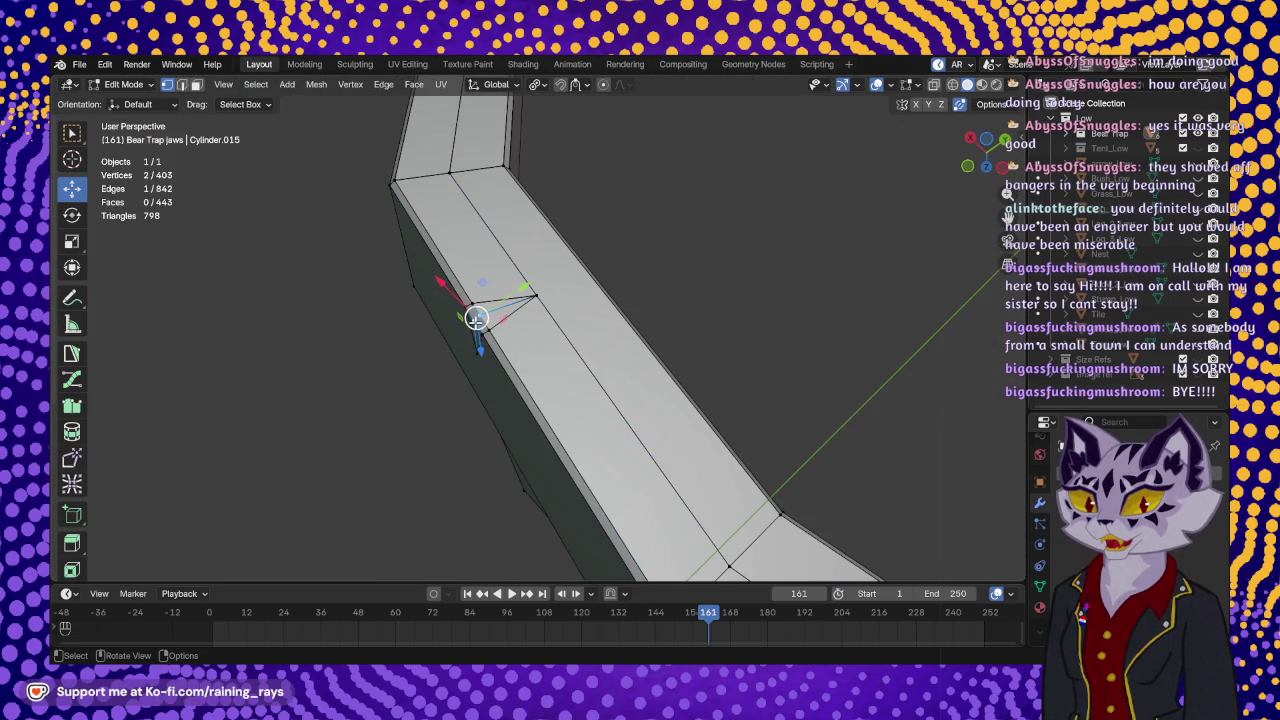
{"action": "scroll", "coordinate": [476, 321], "scroll_direction": "up", "scroll_amount": 2}
{"action": "mouse_move", "coordinate": [476, 321]}
{"action": "middle_mouse_down"}
{"action": "mouse_move", "coordinate": [563, 334]}
{"action": "mouse_move", "coordinate": [526, 286]}
{"action": "middle_mouse_up"}
{"action": "left_click_drag", "start_coordinate": [384, 289], "coordinate": [387, 296]}
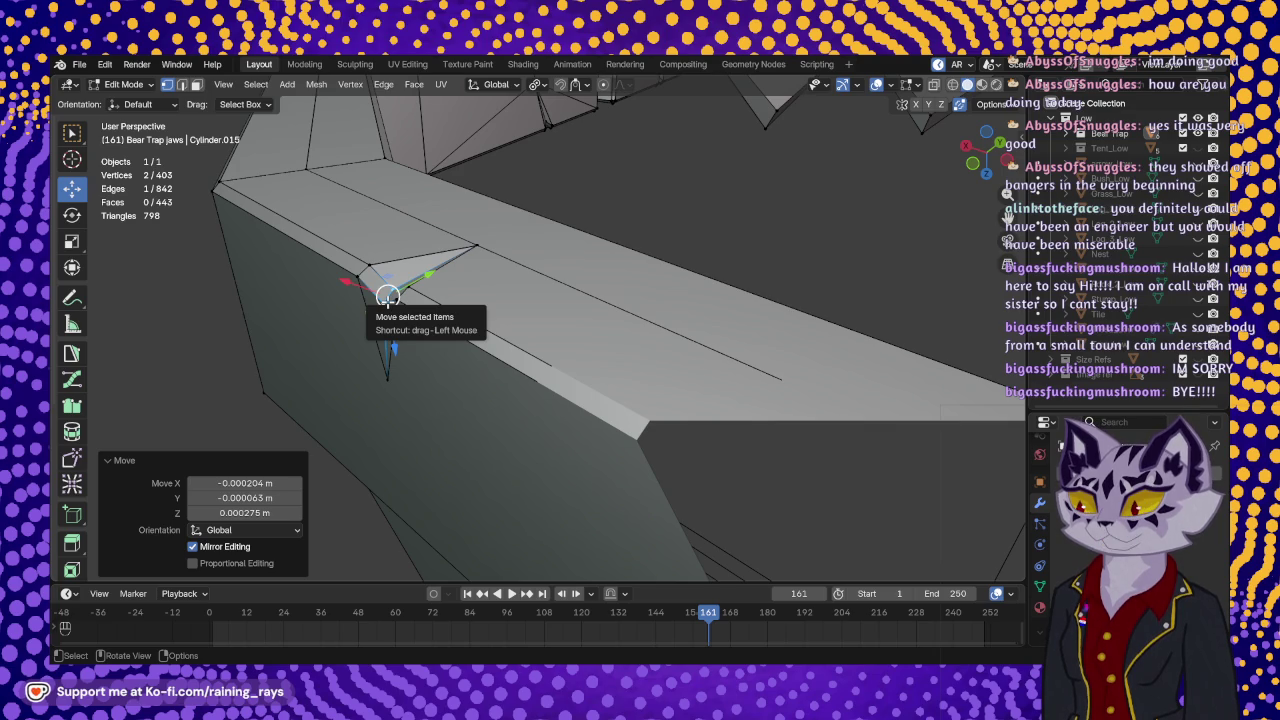
{"action": "mouse_move", "coordinate": [387, 296]}
{"action": "middle_mouse_down"}
{"action": "mouse_move", "coordinate": [660, 555]}
{"action": "mouse_move", "coordinate": [430, 328]}
{"action": "middle_mouse_up"}
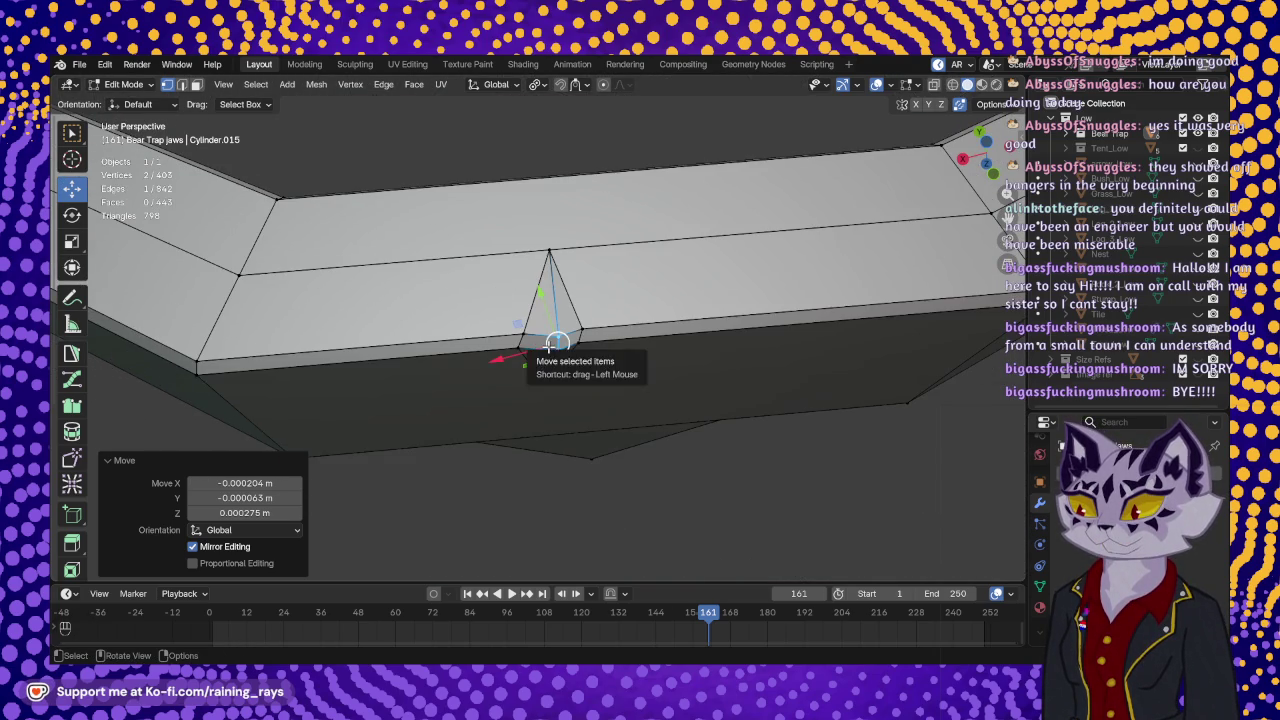
{"action": "left_click_drag", "start_coordinate": [557, 343], "coordinate": [549, 340]}
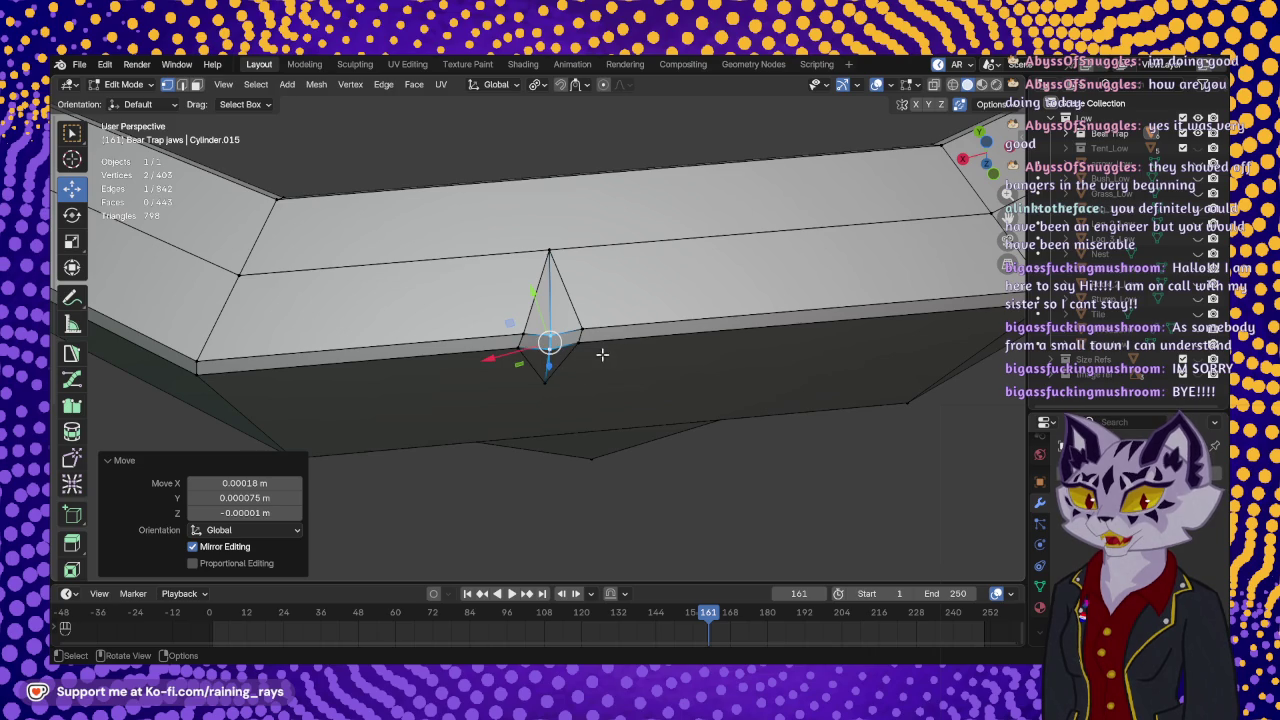
{"action": "mouse_move", "coordinate": [548, 340]}
{"action": "middle_mouse_down", "text": "shift"}
{"action": "mouse_move", "coordinate": [586, 257]}
{"action": "mouse_move", "coordinate": [553, 285]}
{"action": "mouse_move", "coordinate": [525, 285]}
{"action": "middle_mouse_up", "text": "shift"}
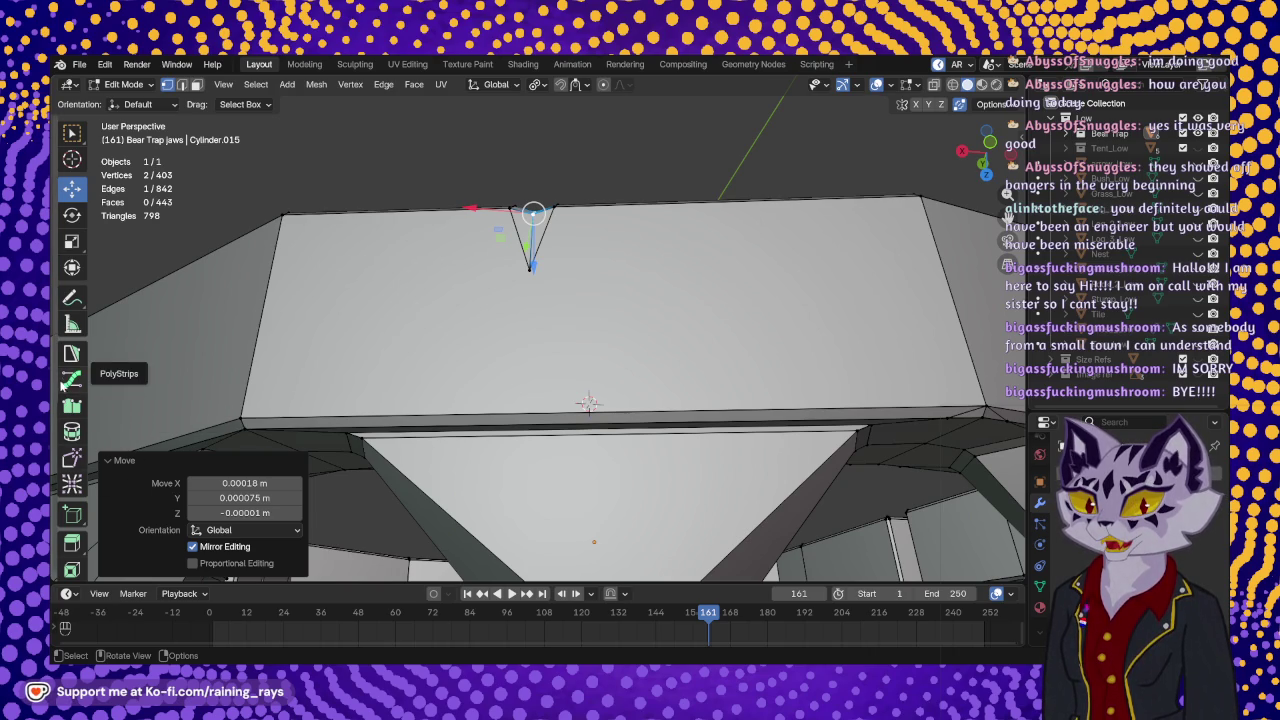
{"action": "scroll", "coordinate": [66, 385], "scroll_direction": "down", "scroll_amount": 3}
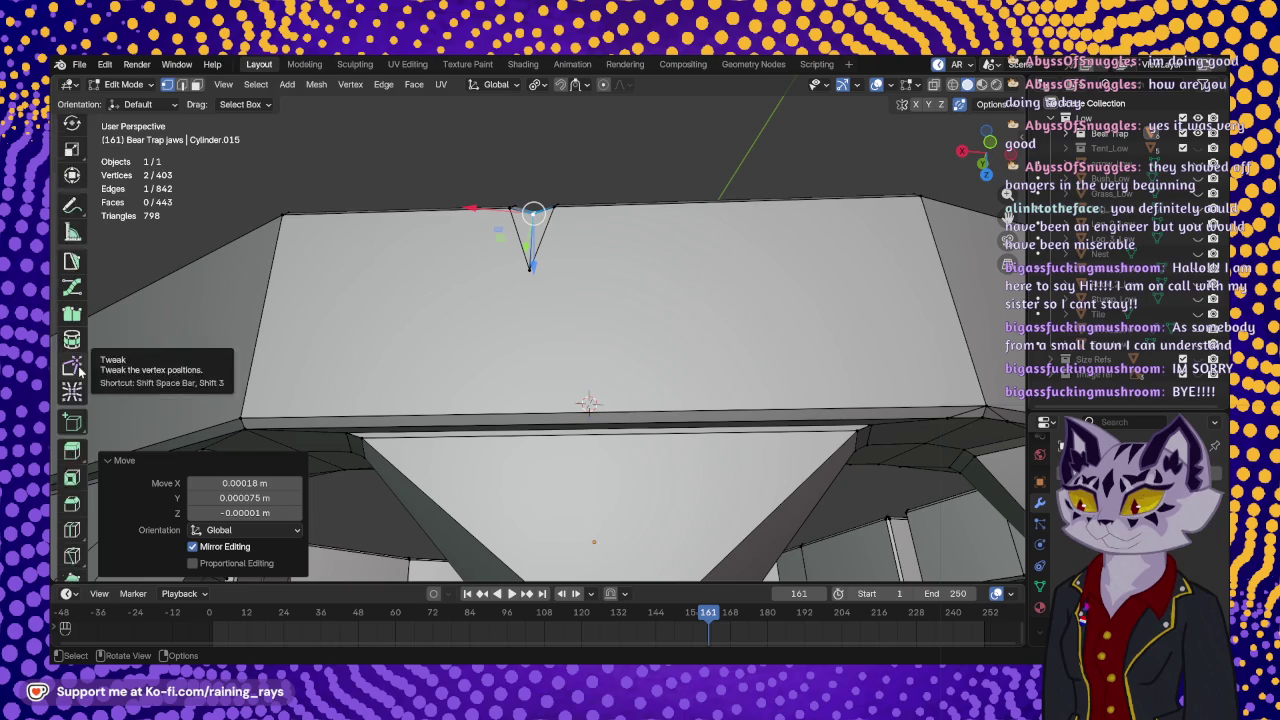
- Knife-cut edges from the notch's bottom point to the face's lower-left and lower-right corners
{"action": "left_click", "coordinate": [72, 525]}
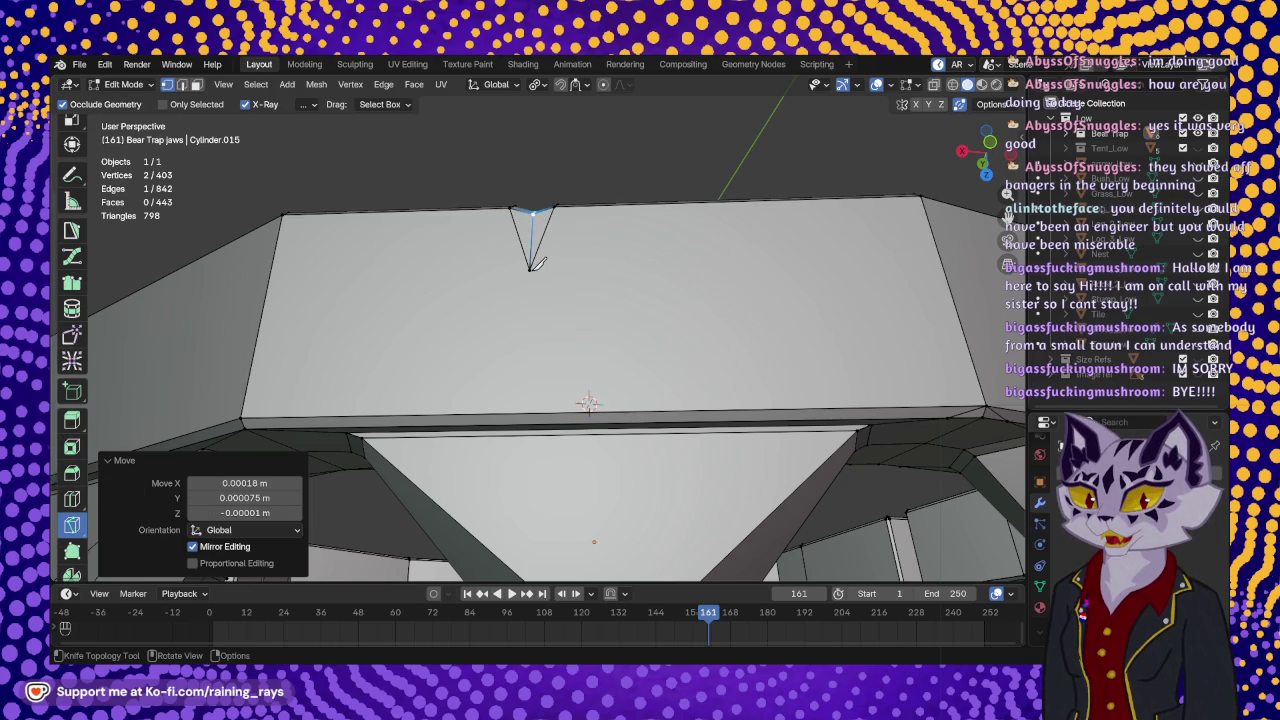
{"action": "left_click", "coordinate": [530, 269]}
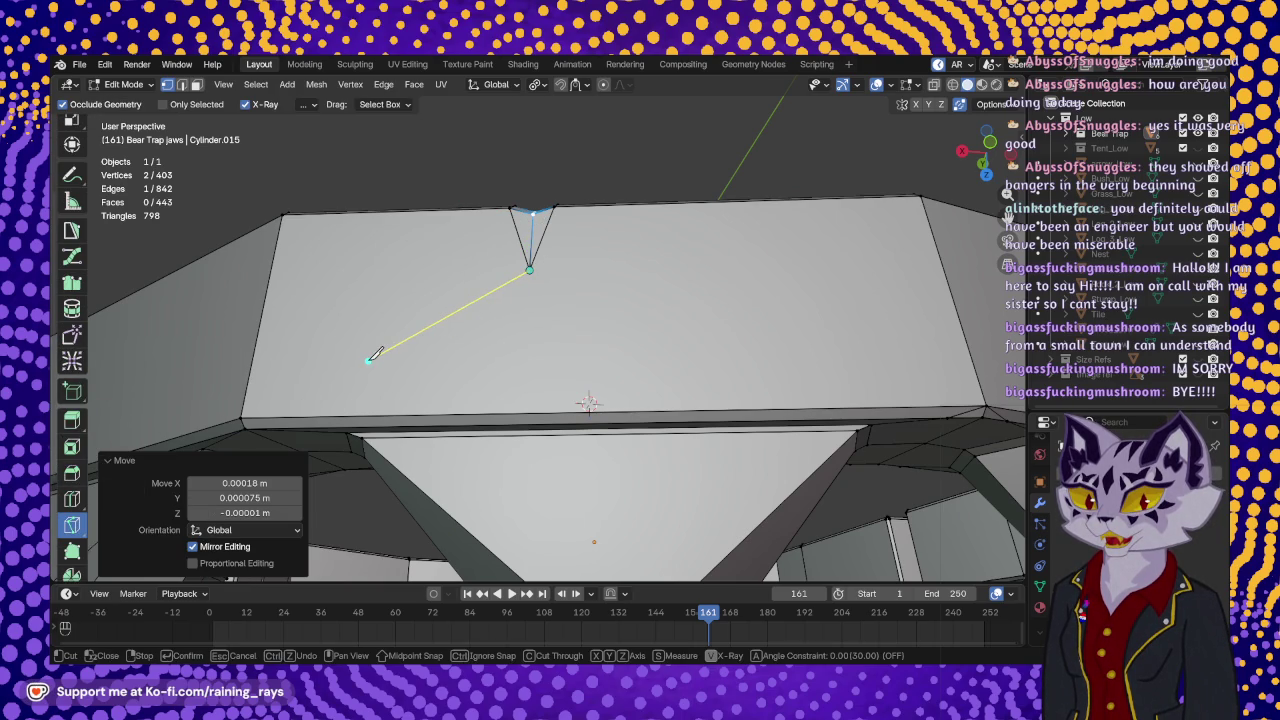
{"action": "left_click", "coordinate": [246, 412]}
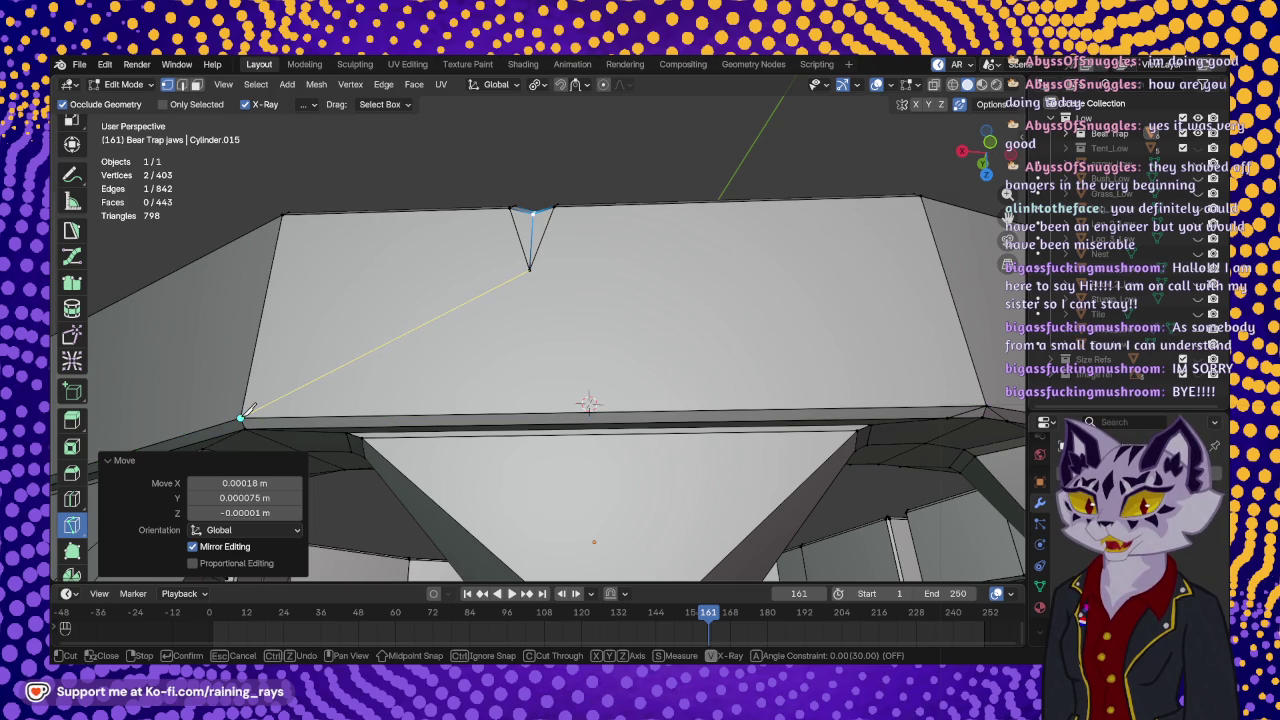
{"action": "key", "text": "Return"}
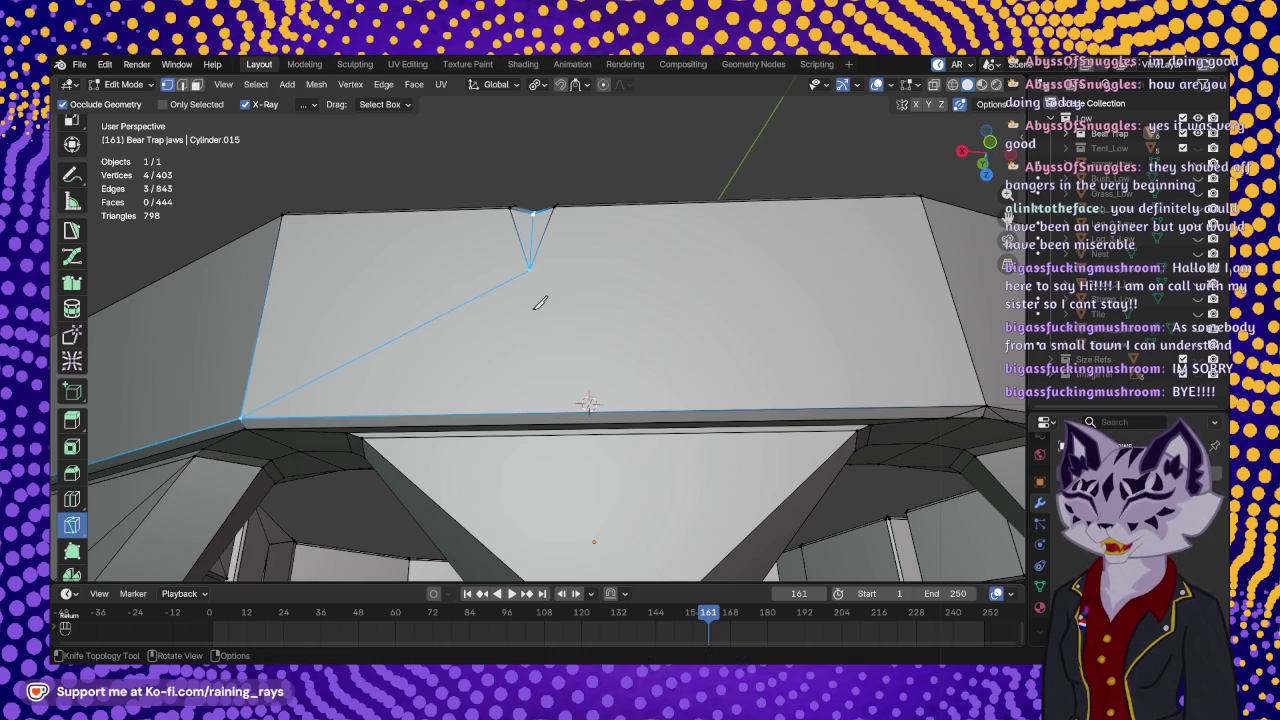
{"action": "left_click", "coordinate": [530, 268]}
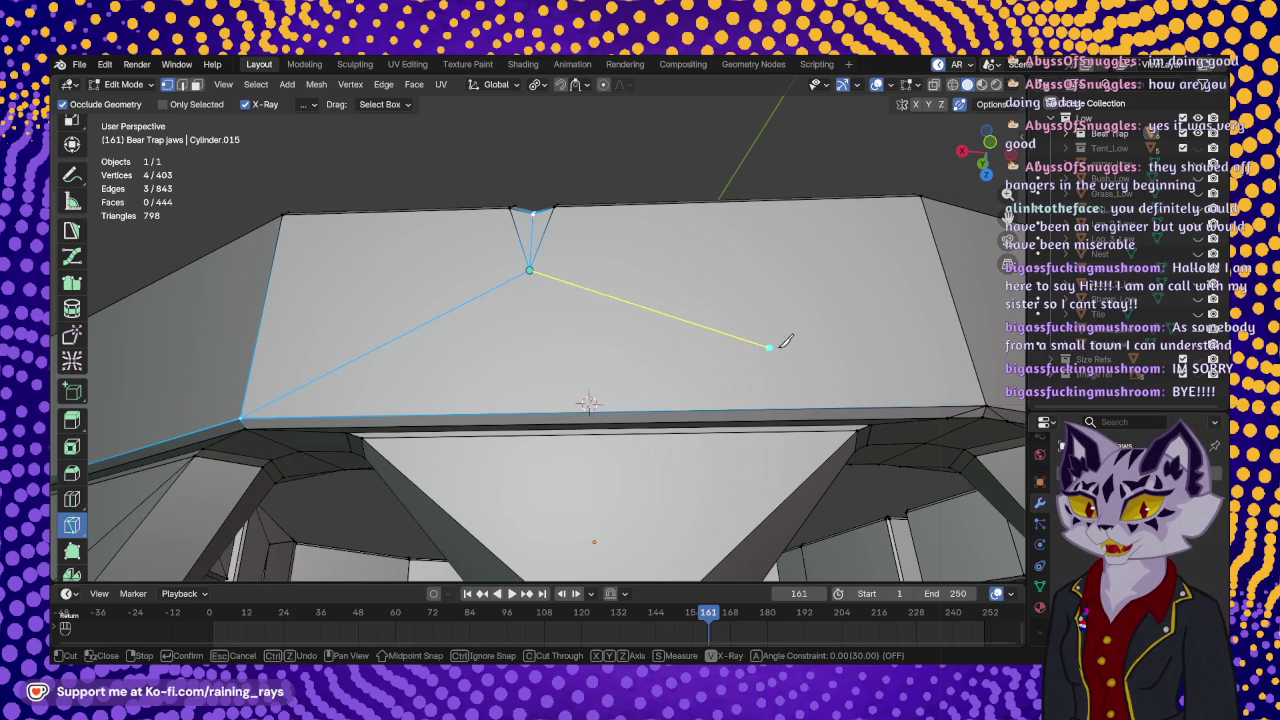
{"action": "left_click", "coordinate": [980, 407]}
{"action": "key", "text": "Return"}
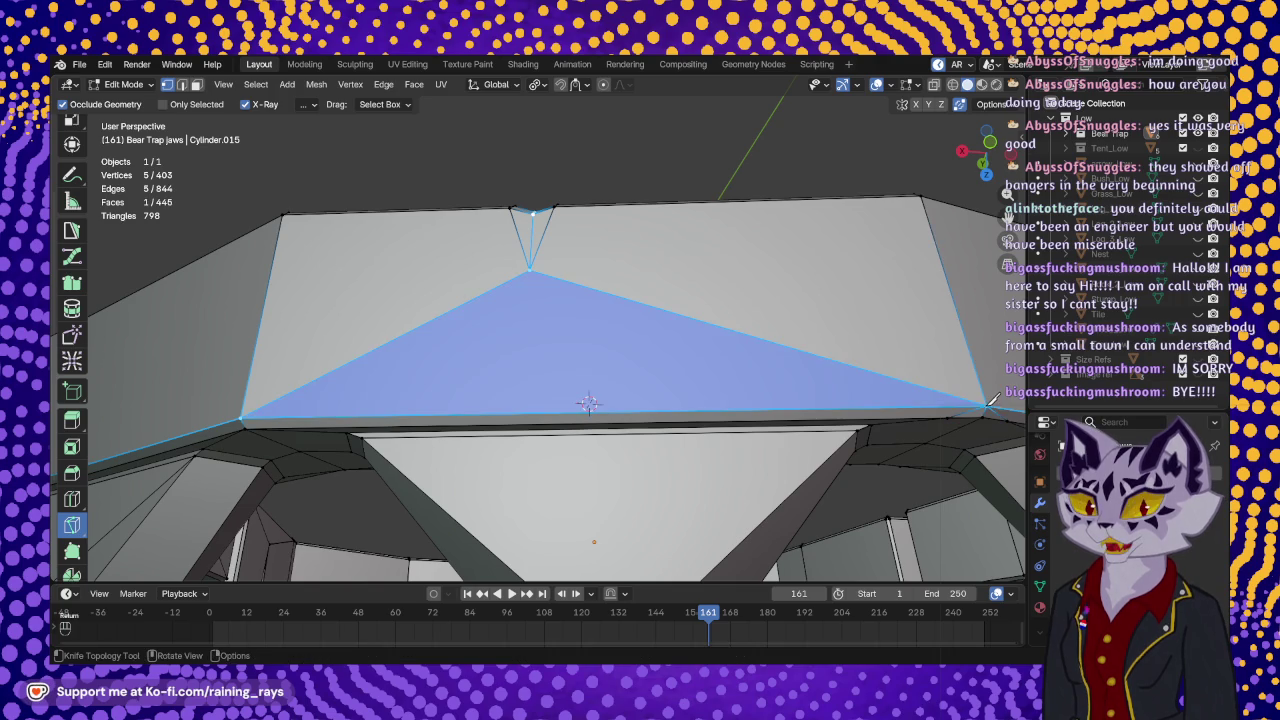
{"action": "middle_click_drag", "start_coordinate": [972, 420], "coordinate": [732, 352]}
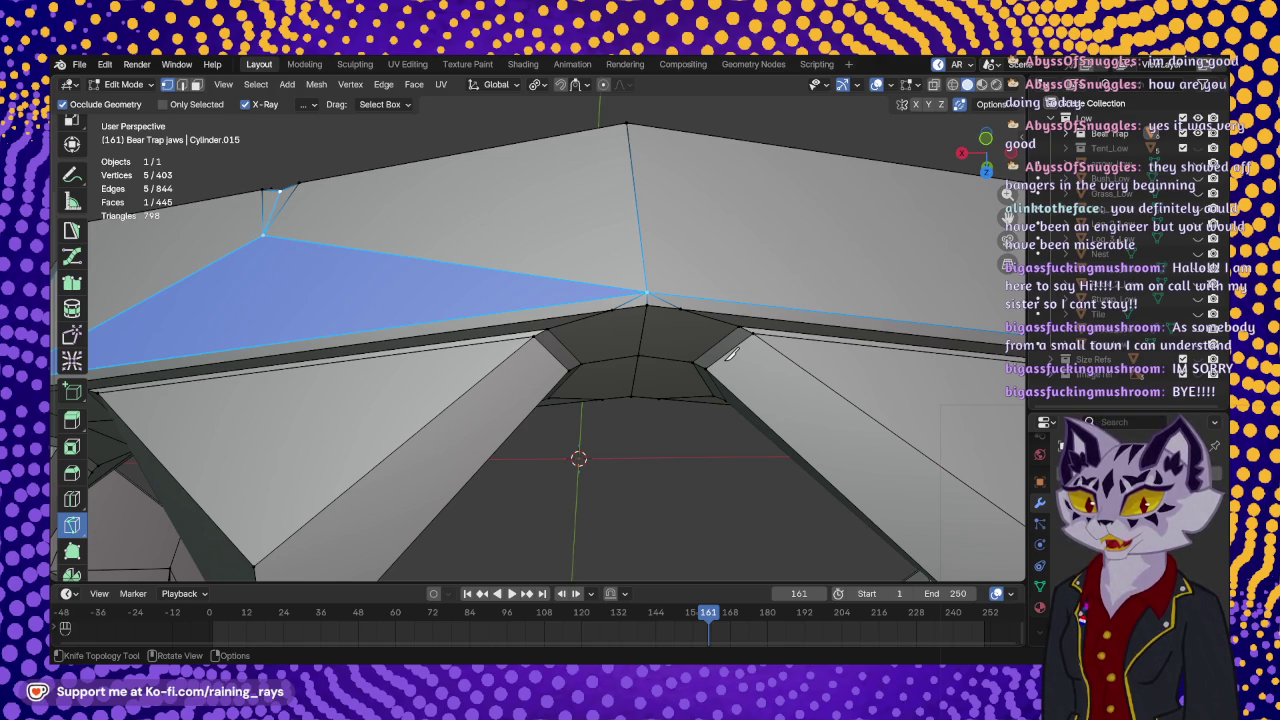
{"action": "mouse_move", "coordinate": [495, 311]}
{"action": "middle_mouse_down"}
{"action": "mouse_move", "coordinate": [478, 395]}
{"action": "mouse_move", "coordinate": [522, 403]}
{"action": "mouse_move", "coordinate": [500, 376]}
{"action": "mouse_move", "coordinate": [591, 370]}
{"action": "middle_mouse_up"}
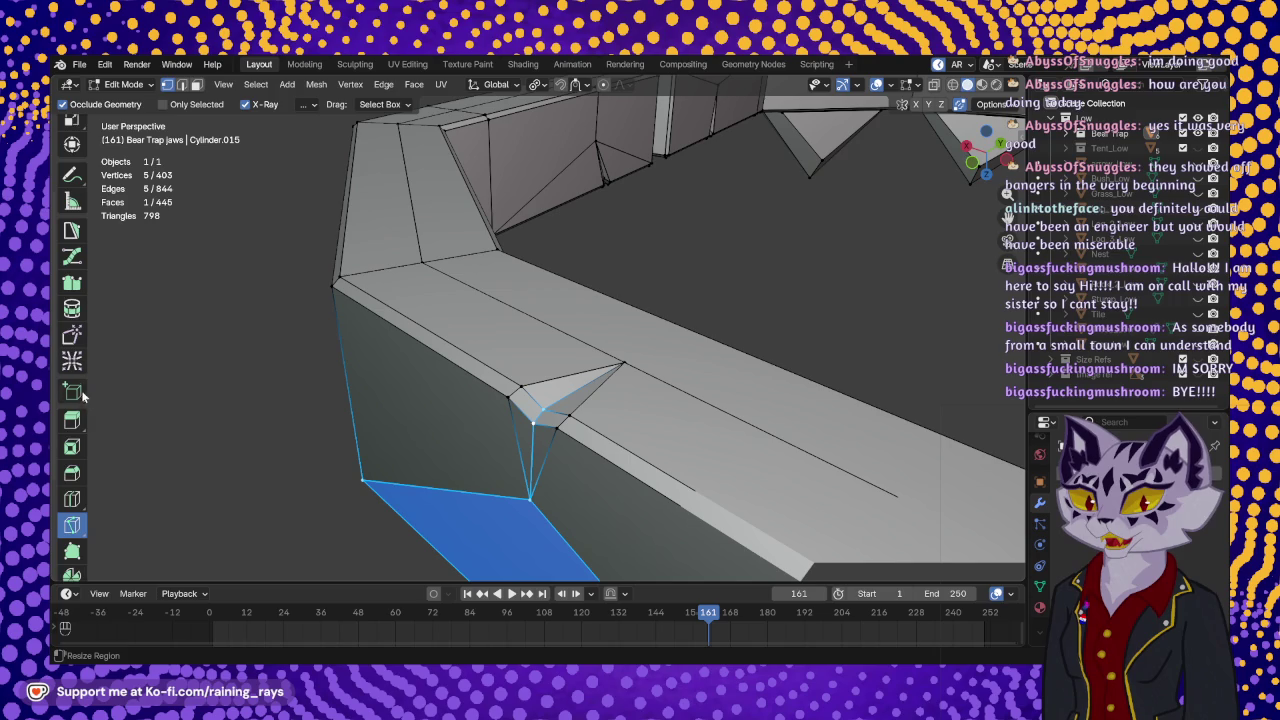
- Select the notch vertex and nudge it slightly up and right with the Move gizmo
{"action": "scroll", "coordinate": [78, 390], "scroll_direction": "up", "scroll_amount": 3}
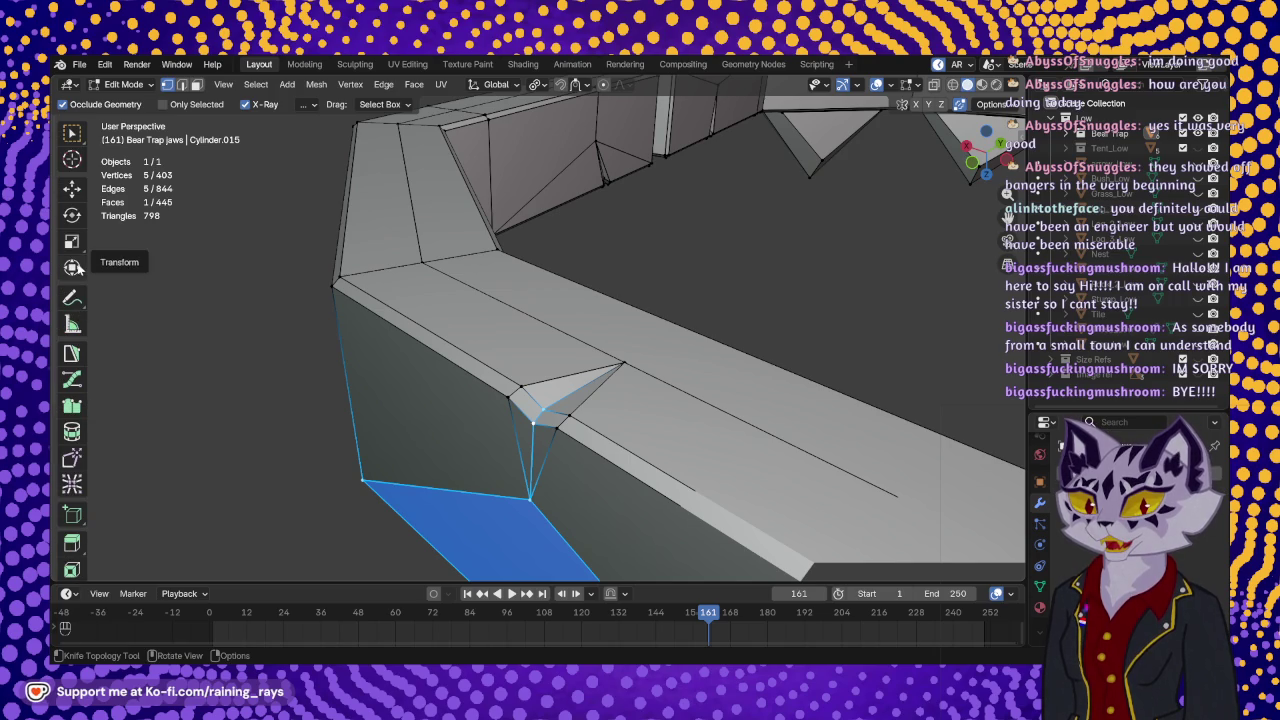
{"action": "left_click", "coordinate": [72, 189]}
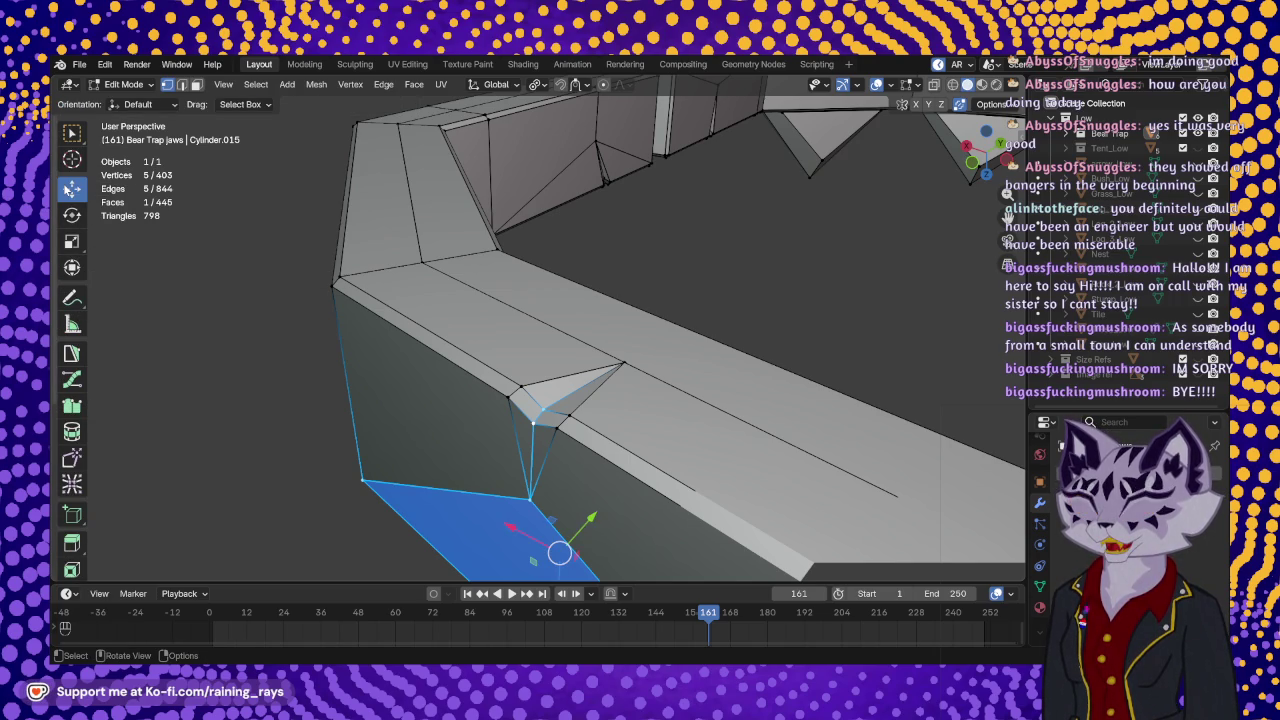
{"action": "left_click", "coordinate": [543, 407]}
{"action": "middle_click_drag", "start_coordinate": [543, 408], "coordinate": [538, 443]}
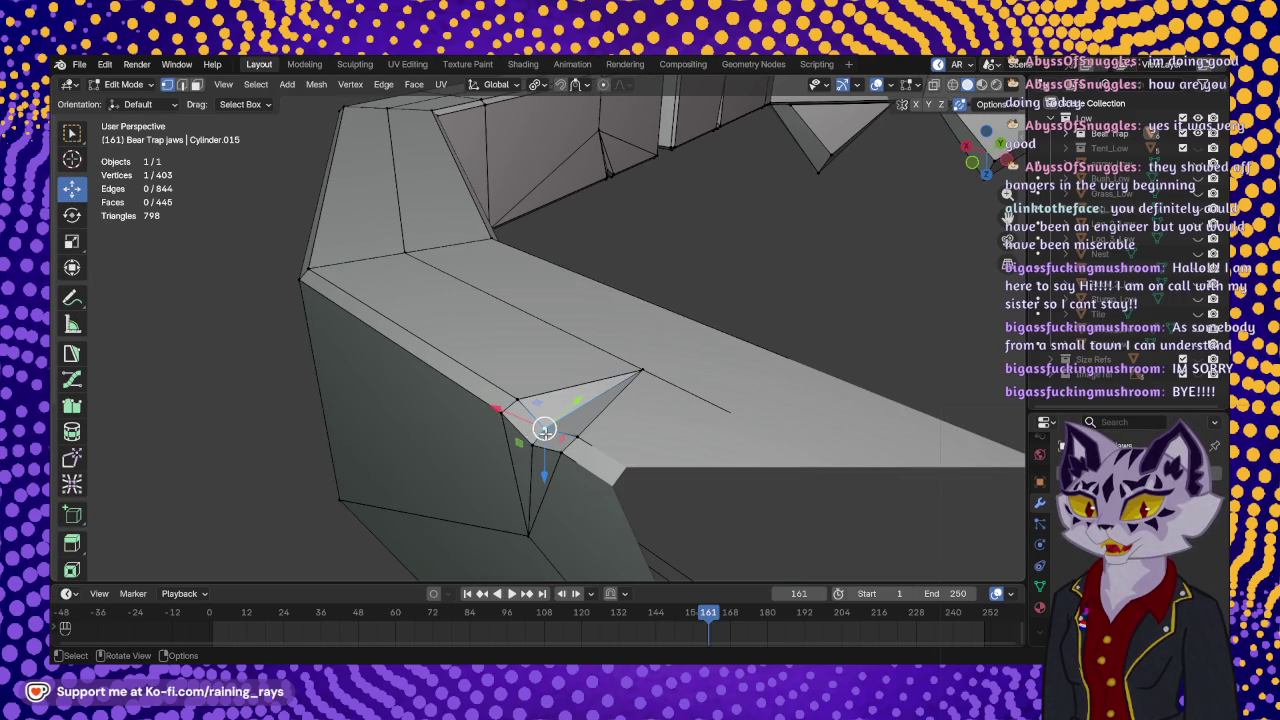
{"action": "left_click_drag", "start_coordinate": [544, 428], "coordinate": [532, 446]}
{"action": "mouse_move", "coordinate": [532, 446]}
{"action": "middle_mouse_down"}
{"action": "mouse_move", "coordinate": [581, 350]}
{"action": "mouse_move", "coordinate": [514, 457]}
{"action": "mouse_move", "coordinate": [451, 443]}
{"action": "mouse_move", "coordinate": [666, 371]}
{"action": "mouse_move", "coordinate": [657, 414]}
{"action": "middle_mouse_up"}
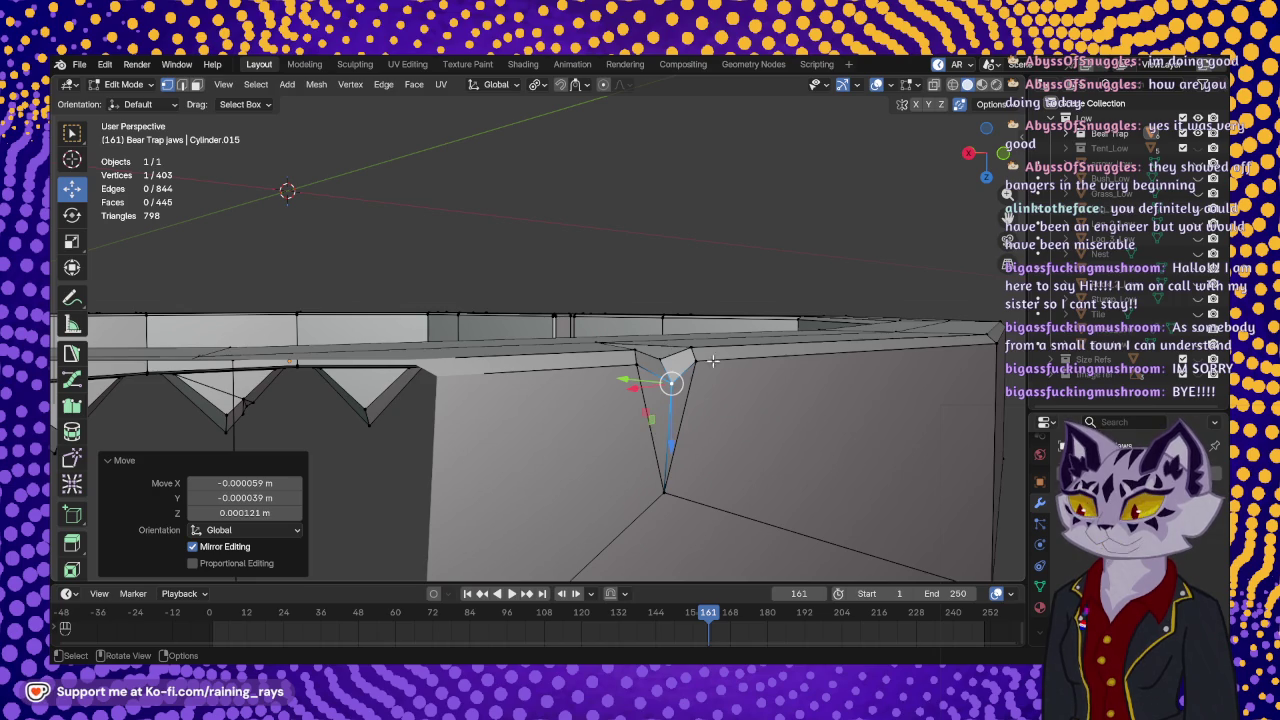
{"action": "middle_click_drag", "start_coordinate": [657, 413], "coordinate": [655, 410]}
- Raise the notch's two vertices slightly, about 0.000164 m along Z
{"action": "key", "text": "g"}
{"action": "key", "text": "Escape"}
{"action": "key", "text": "ctrl+z"}
{"action": "key", "text": "g"}
{"action": "left_click", "coordinate": [652, 378]}
{"action": "mouse_move", "coordinate": [652, 378]}
{"action": "middle_mouse_down"}
{"action": "mouse_move", "coordinate": [659, 322]}
{"action": "mouse_move", "coordinate": [603, 328]}
{"action": "middle_mouse_up"}
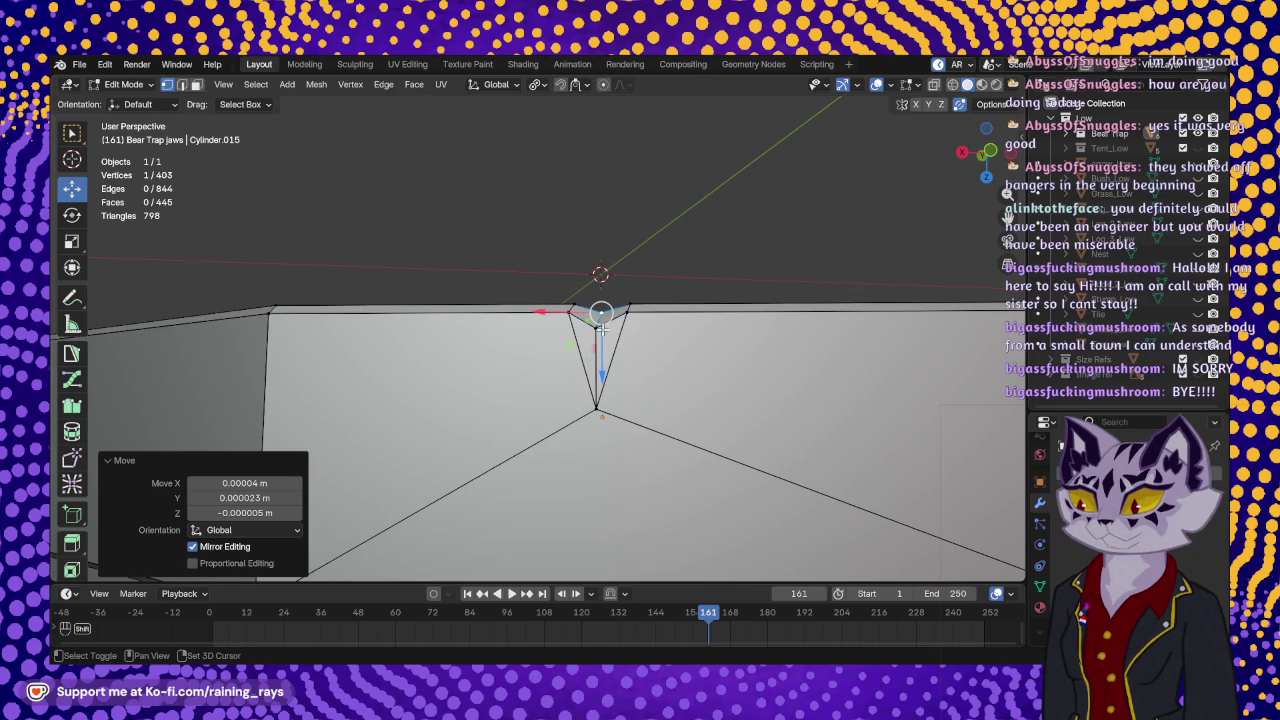
{"action": "left_click", "coordinate": [597, 340], "text": "shift"}
{"action": "key", "text": "g"}
{"action": "left_click", "coordinate": [597, 382]}
{"action": "mouse_move", "coordinate": [597, 382]}
{"action": "middle_mouse_down"}
{"action": "mouse_move", "coordinate": [439, 484]}
{"action": "mouse_move", "coordinate": [643, 434]}
{"action": "mouse_move", "coordinate": [603, 397]}
{"action": "mouse_move", "coordinate": [623, 314]}
{"action": "mouse_move", "coordinate": [540, 289]}
{"action": "mouse_move", "coordinate": [322, 385]}
{"action": "mouse_move", "coordinate": [348, 401]}
{"action": "middle_mouse_up"}
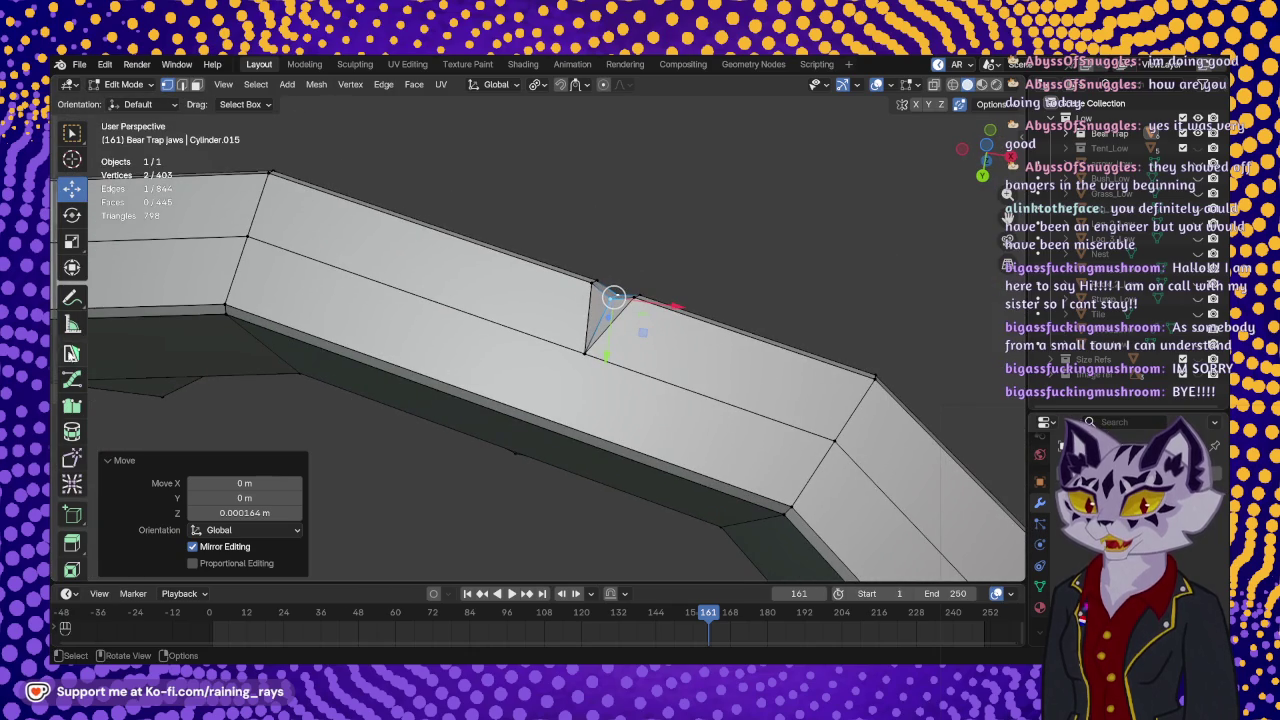
- Knife-cut an edge from the second notch's bottom point to the lower corner, giving 845 edges, 446 faces
{"action": "scroll", "coordinate": [72, 403], "scroll_direction": "down", "scroll_amount": 2}
{"action": "scroll", "coordinate": [72, 403], "scroll_direction": "down", "scroll_amount": 3}
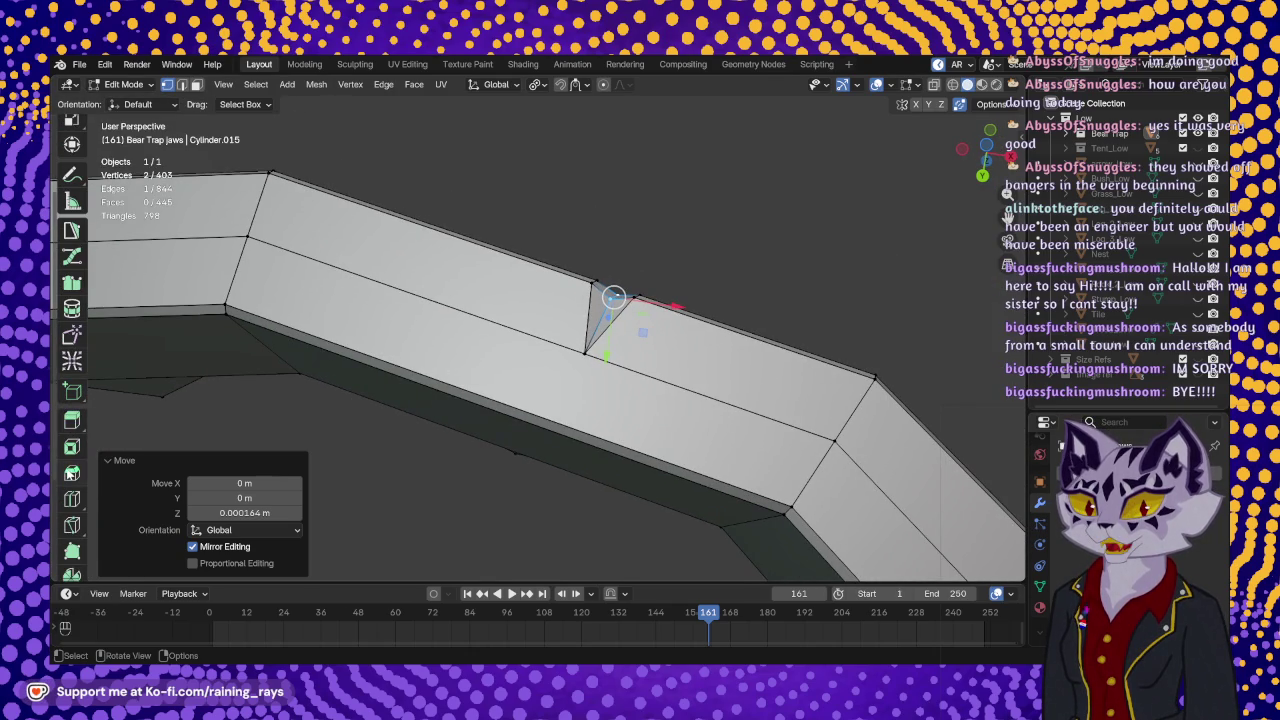
{"action": "left_click", "coordinate": [72, 525]}
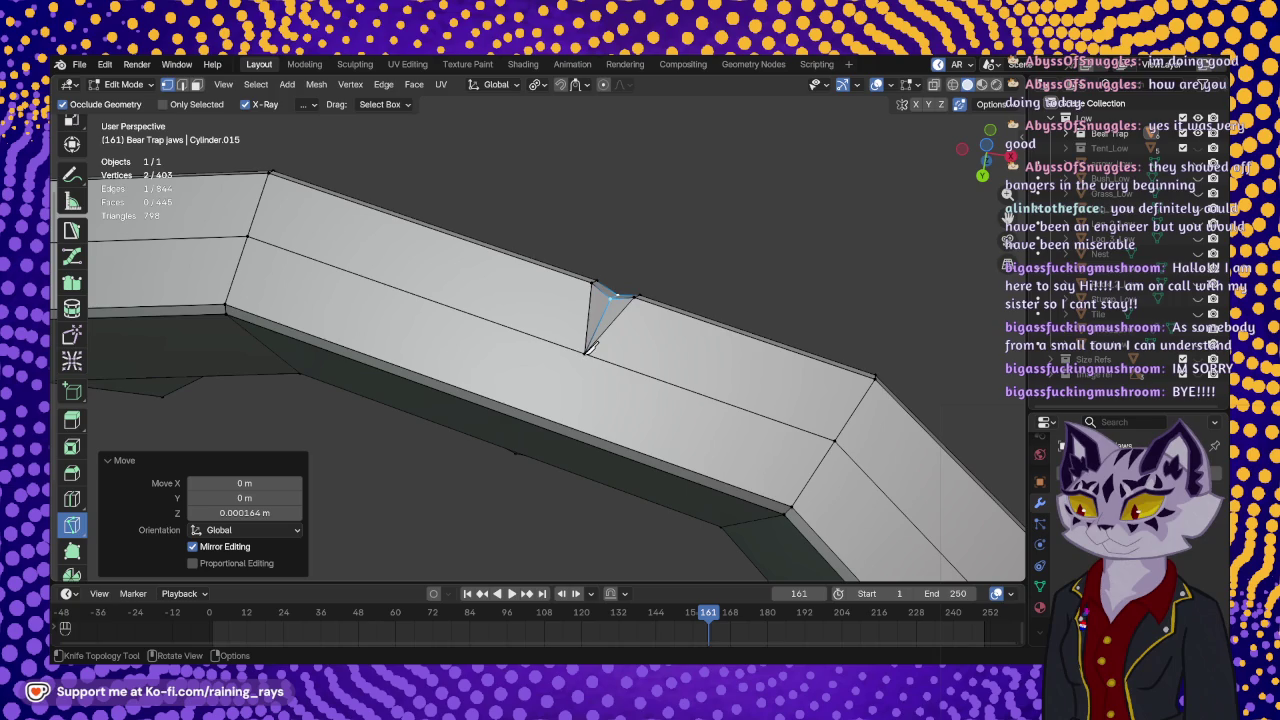
{"action": "left_click", "coordinate": [585, 352]}
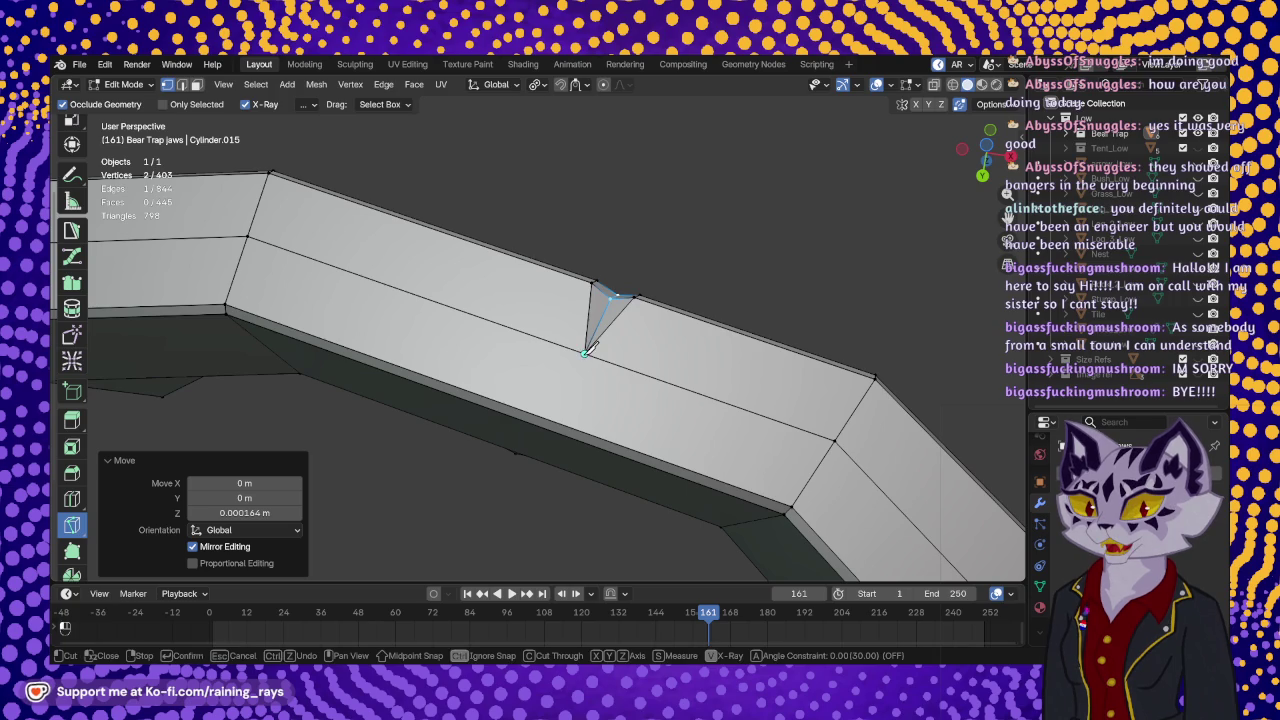
{"action": "left_click", "coordinate": [791, 506]}
{"action": "key", "text": "Return"}
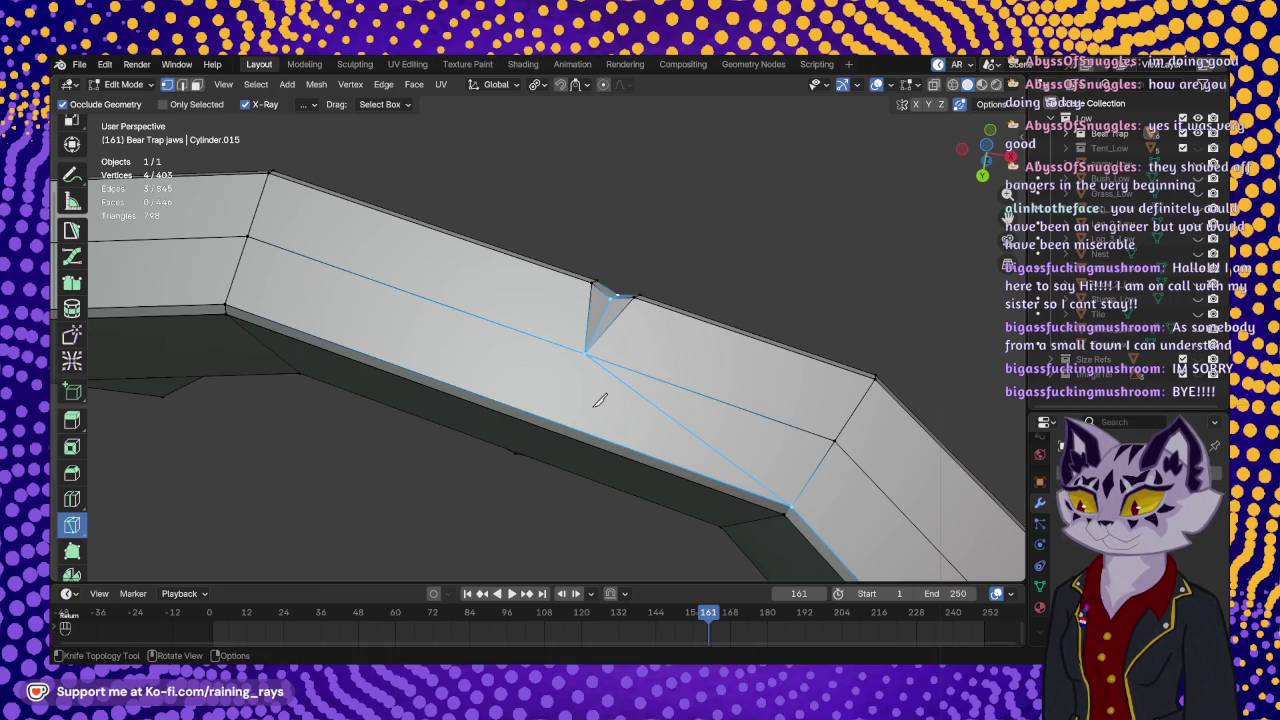
{"action": "left_click", "coordinate": [586, 351]}
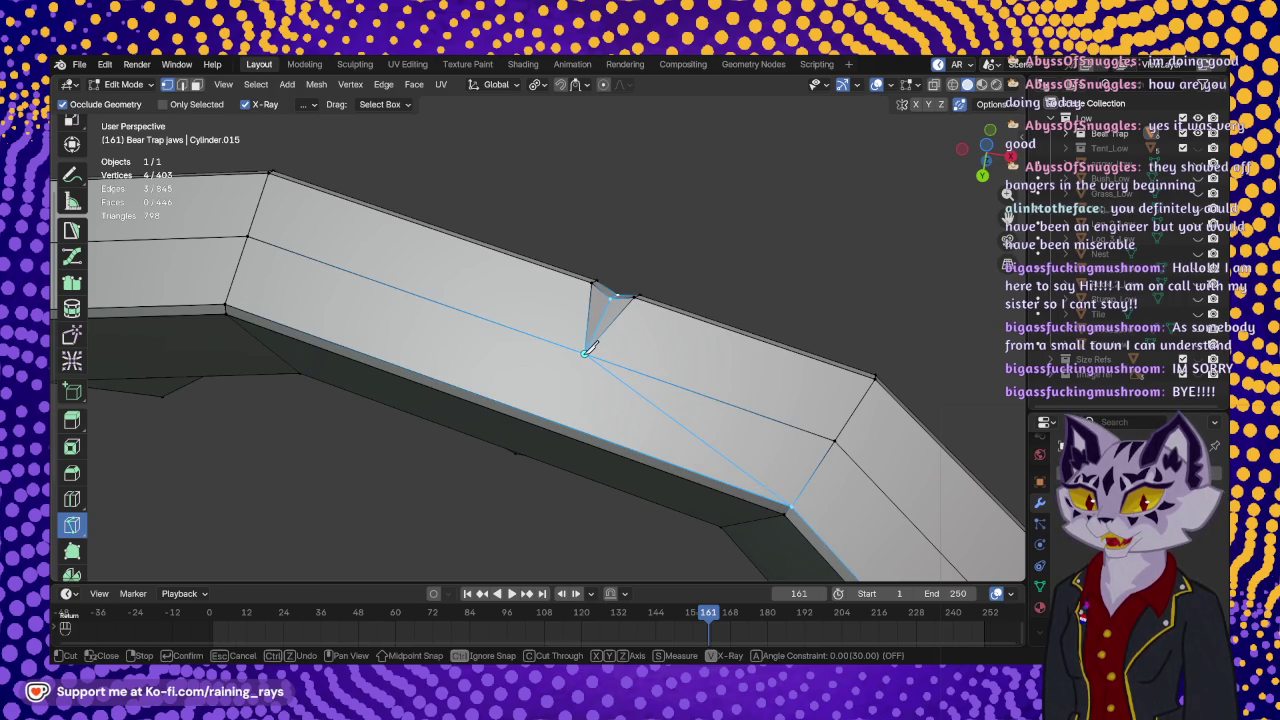
{"action": "mouse_move", "coordinate": [551, 383]}
{"action": "middle_mouse_down"}
{"action": "mouse_move", "coordinate": [612, 338]}
{"action": "mouse_move", "coordinate": [627, 356]}
{"action": "middle_mouse_up"}
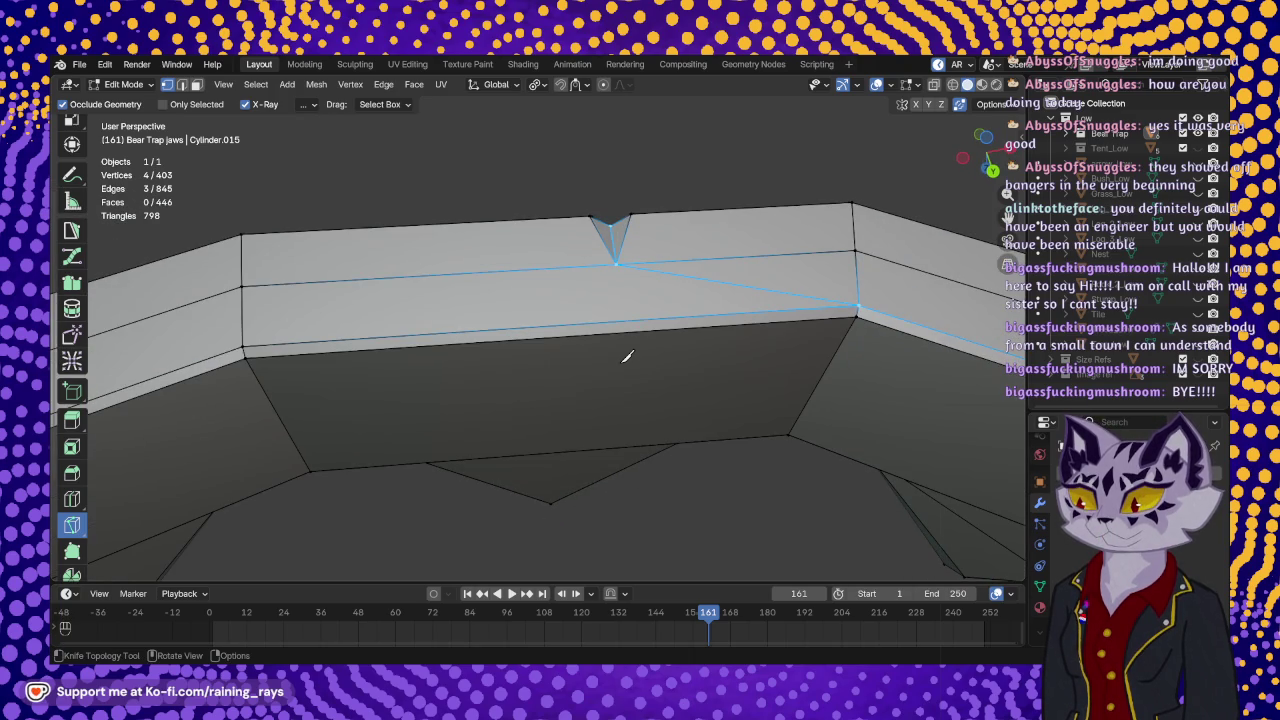
{"action": "scroll", "coordinate": [603, 313], "scroll_direction": "down", "scroll_amount": 3}
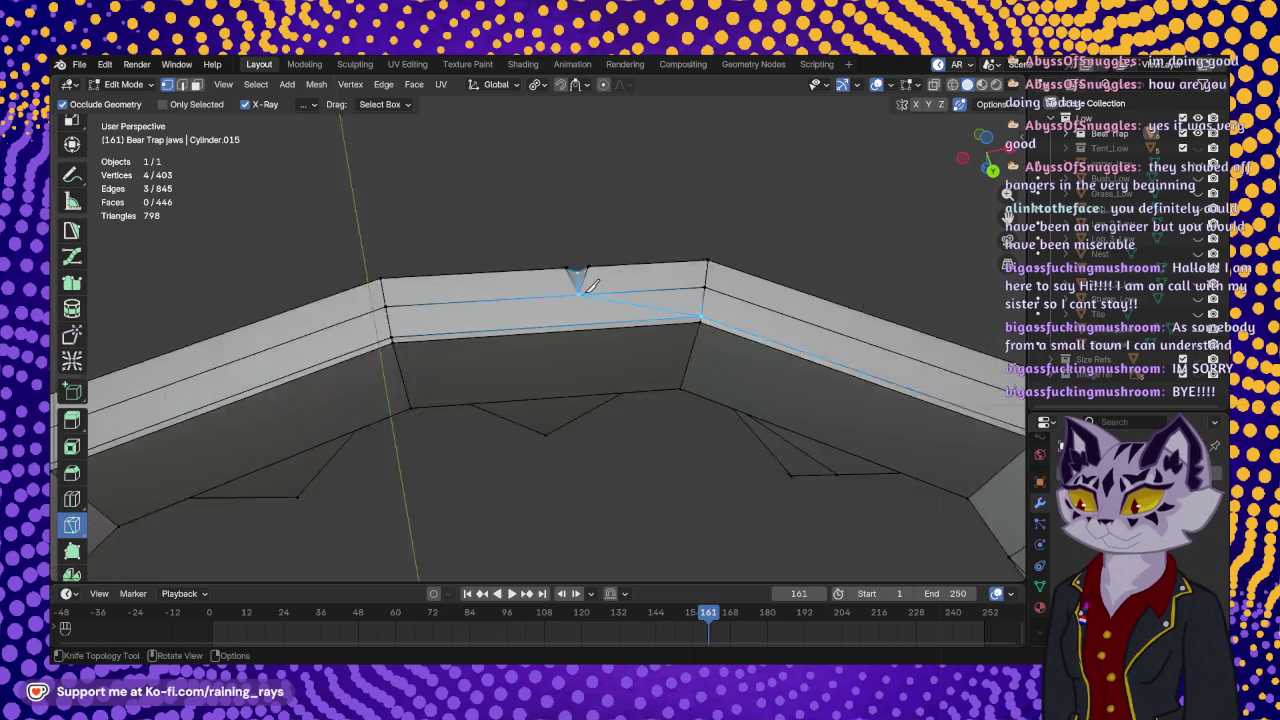
{"action": "scroll", "coordinate": [603, 313], "scroll_direction": "down", "scroll_amount": 2}
{"action": "mouse_move", "coordinate": [703, 371]}
{"action": "middle_mouse_down"}
{"action": "mouse_move", "coordinate": [636, 298]}
{"action": "mouse_move", "coordinate": [643, 357]}
{"action": "mouse_move", "coordinate": [846, 343]}
{"action": "mouse_move", "coordinate": [657, 334]}
{"action": "middle_mouse_up"}
{"action": "scroll", "coordinate": [826, 334], "scroll_direction": "down", "scroll_amount": 4}
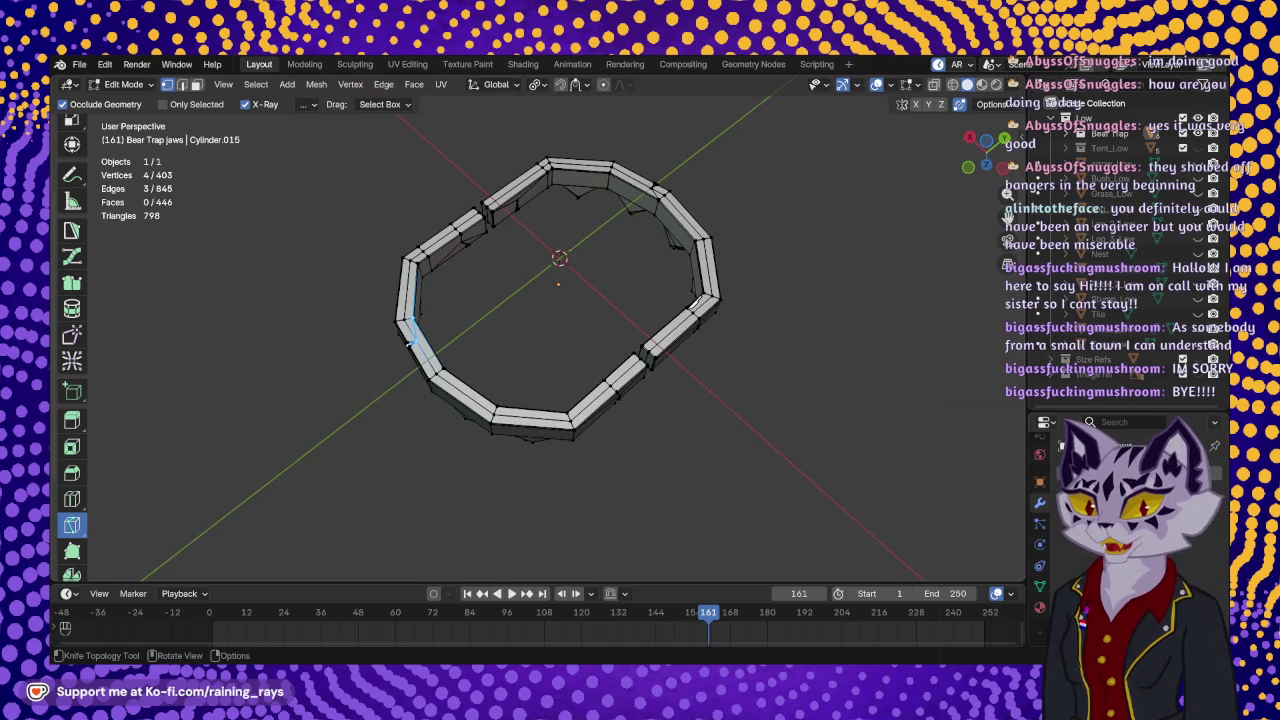
- Orbit and zoom in on the jaw piece's end beside the ring's top gap
{"action": "mouse_move", "coordinate": [652, 322]}
{"action": "middle_mouse_down"}
{"action": "mouse_move", "coordinate": [706, 423]}
{"action": "mouse_move", "coordinate": [661, 404]}
{"action": "middle_mouse_up"}
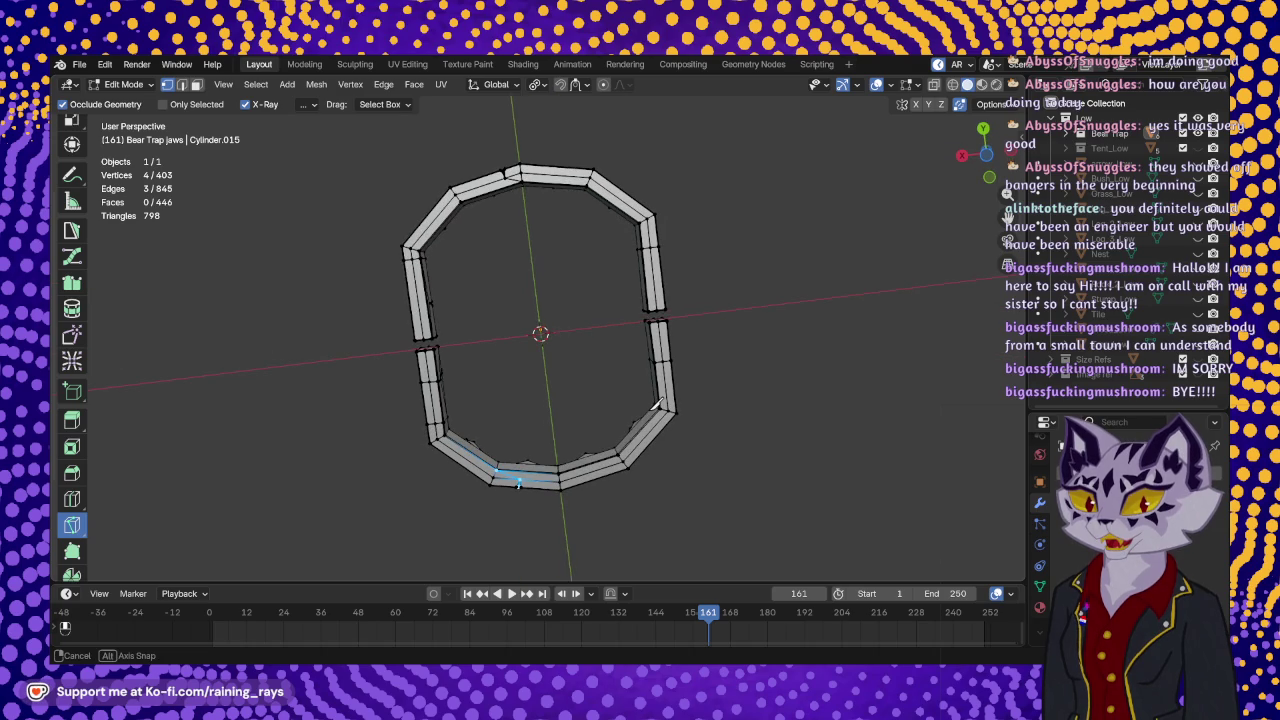
{"action": "scroll", "coordinate": [654, 362], "scroll_direction": "up", "scroll_amount": 3}
{"action": "scroll", "coordinate": [700, 345], "scroll_direction": "up", "scroll_amount": 3}
{"action": "mouse_move", "coordinate": [729, 334]}
{"action": "middle_mouse_down"}
{"action": "mouse_move", "coordinate": [469, 270]}
{"action": "mouse_move", "coordinate": [443, 366]}
{"action": "middle_mouse_up"}
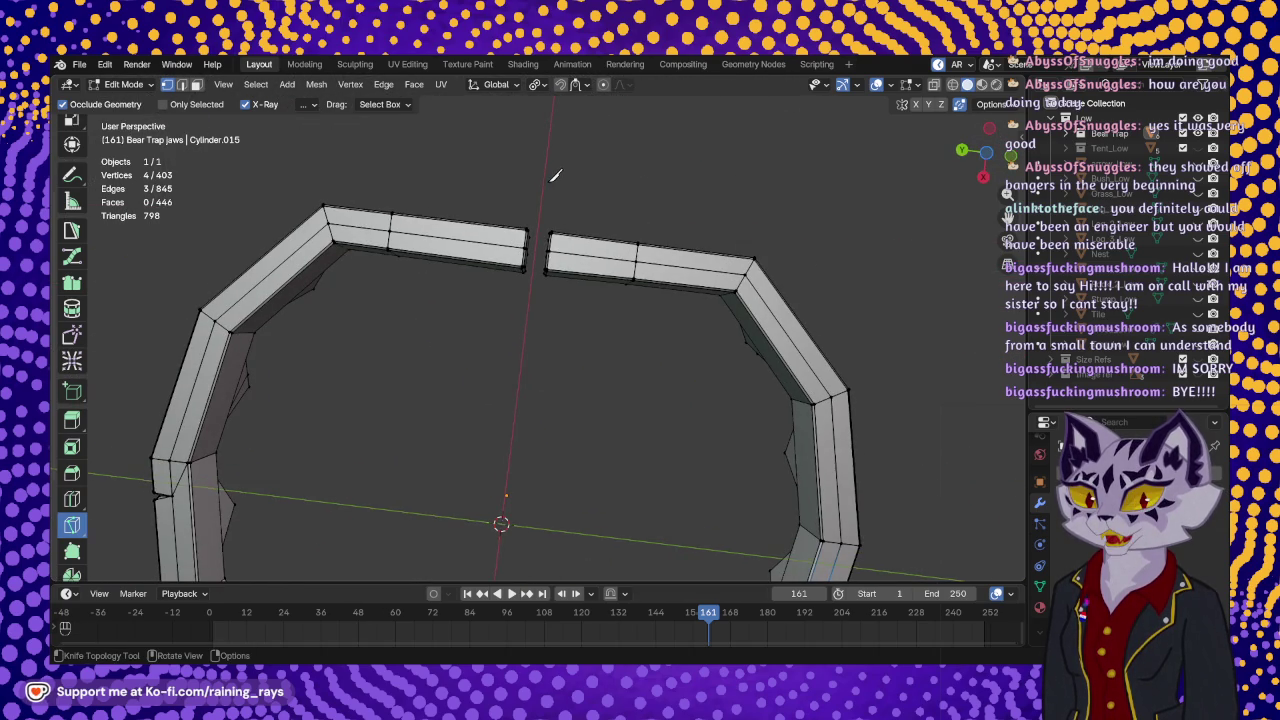
{"action": "scroll", "coordinate": [557, 180], "scroll_direction": "up", "scroll_amount": 2}
{"action": "mouse_move", "coordinate": [557, 189]}
{"action": "middle_mouse_down"}
{"action": "mouse_move", "coordinate": [630, 230]}
{"action": "mouse_move", "coordinate": [553, 300]}
{"action": "mouse_move", "coordinate": [578, 353]}
{"action": "mouse_move", "coordinate": [520, 249]}
{"action": "mouse_move", "coordinate": [494, 358]}
{"action": "mouse_move", "coordinate": [557, 400]}
{"action": "middle_mouse_up"}
{"action": "scroll", "coordinate": [550, 265], "scroll_direction": "up", "scroll_amount": 4}
{"action": "scroll", "coordinate": [494, 358], "scroll_direction": "down", "scroll_amount": 3}
{"action": "scroll", "coordinate": [558, 401], "scroll_direction": "up", "scroll_amount": 2}
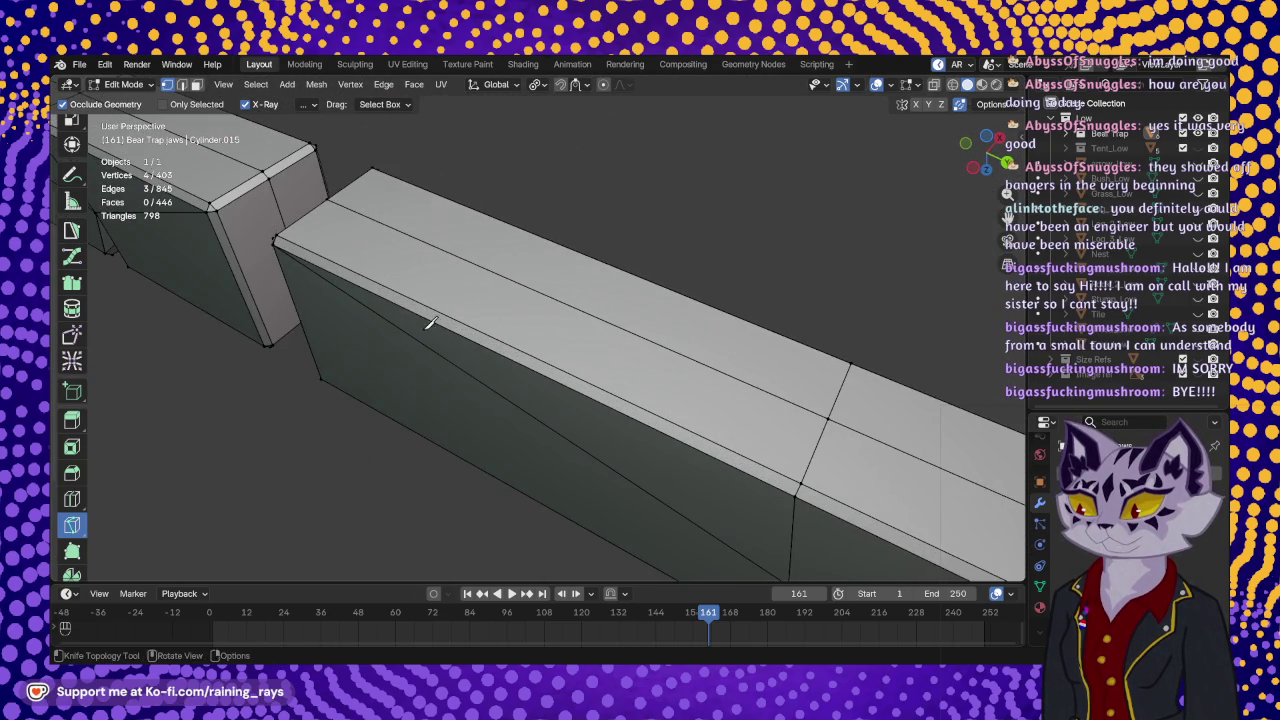
{"action": "middle_click_drag", "start_coordinate": [429, 320], "coordinate": [500, 343]}
{"action": "mouse_move", "coordinate": [625, 350]}
{"action": "middle_mouse_down"}
{"action": "mouse_move", "coordinate": [868, 167]}
{"action": "mouse_move", "coordinate": [851, 434]}
{"action": "mouse_move", "coordinate": [634, 331]}
{"action": "mouse_move", "coordinate": [657, 351]}
{"action": "mouse_move", "coordinate": [494, 304]}
{"action": "mouse_move", "coordinate": [572, 350]}
{"action": "middle_mouse_up"}
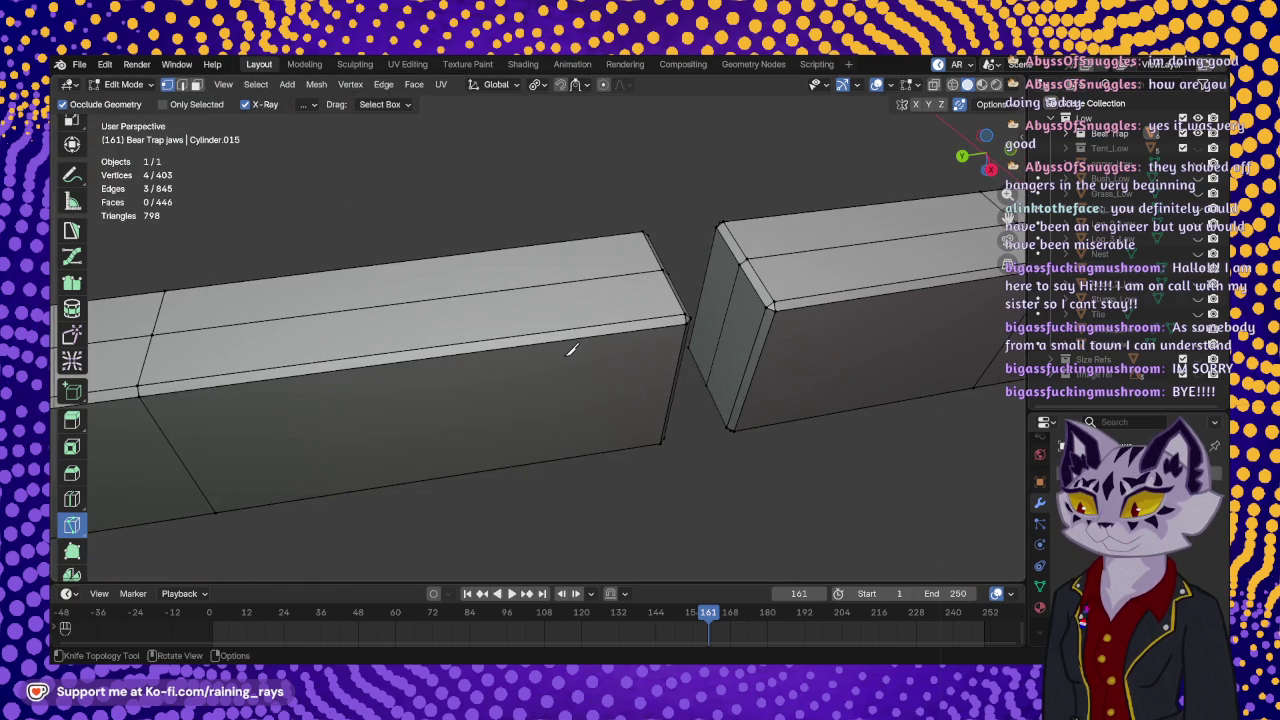
{"action": "left_click", "coordinate": [535, 287]}
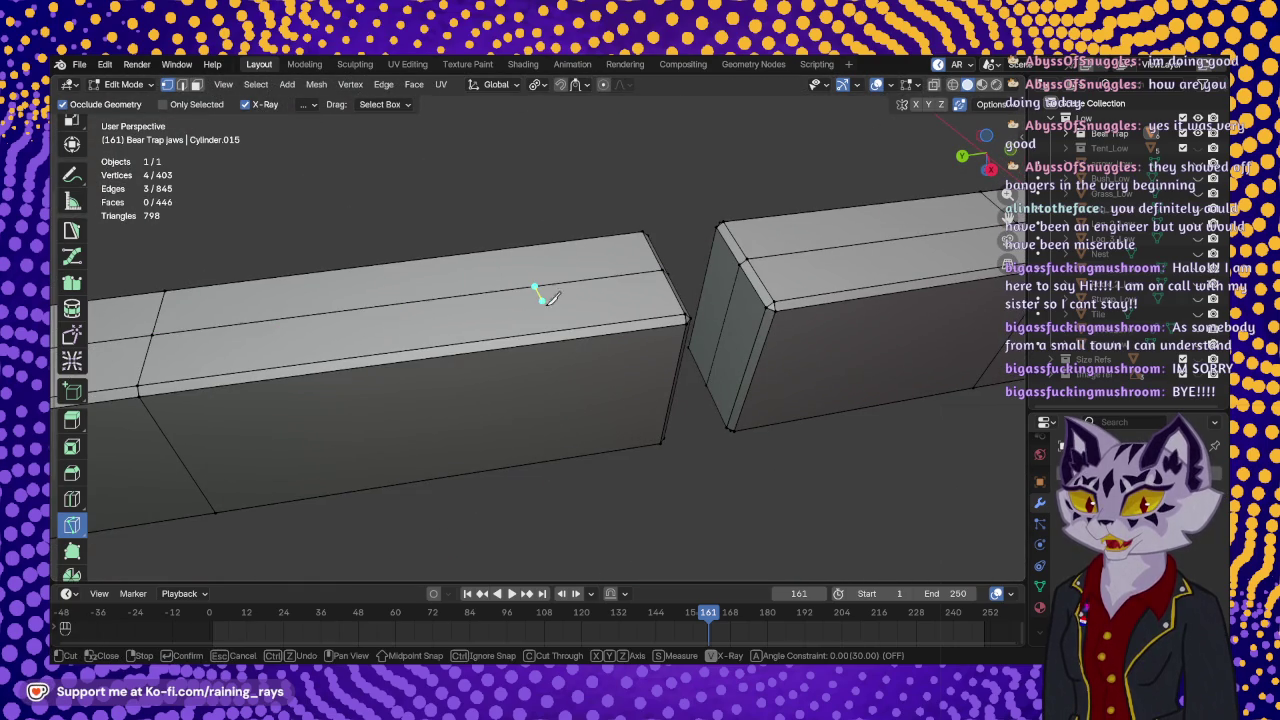
- Knife a diamond-shaped outline across the jaw piece's top edge onto its front face
{"action": "left_click", "coordinate": [566, 339]}
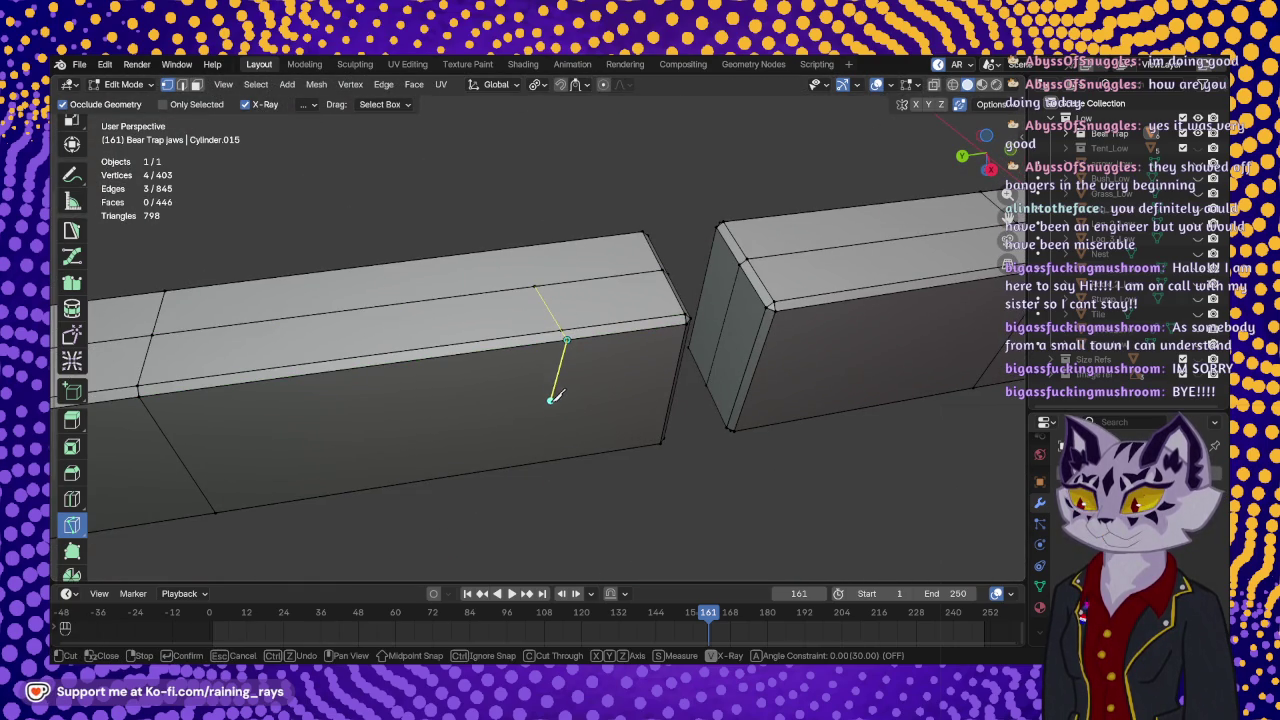
{"action": "left_click", "coordinate": [547, 419]}
{"action": "left_click", "coordinate": [520, 346]}
{"action": "left_click", "coordinate": [536, 285]}
{"action": "key", "text": "Return"}
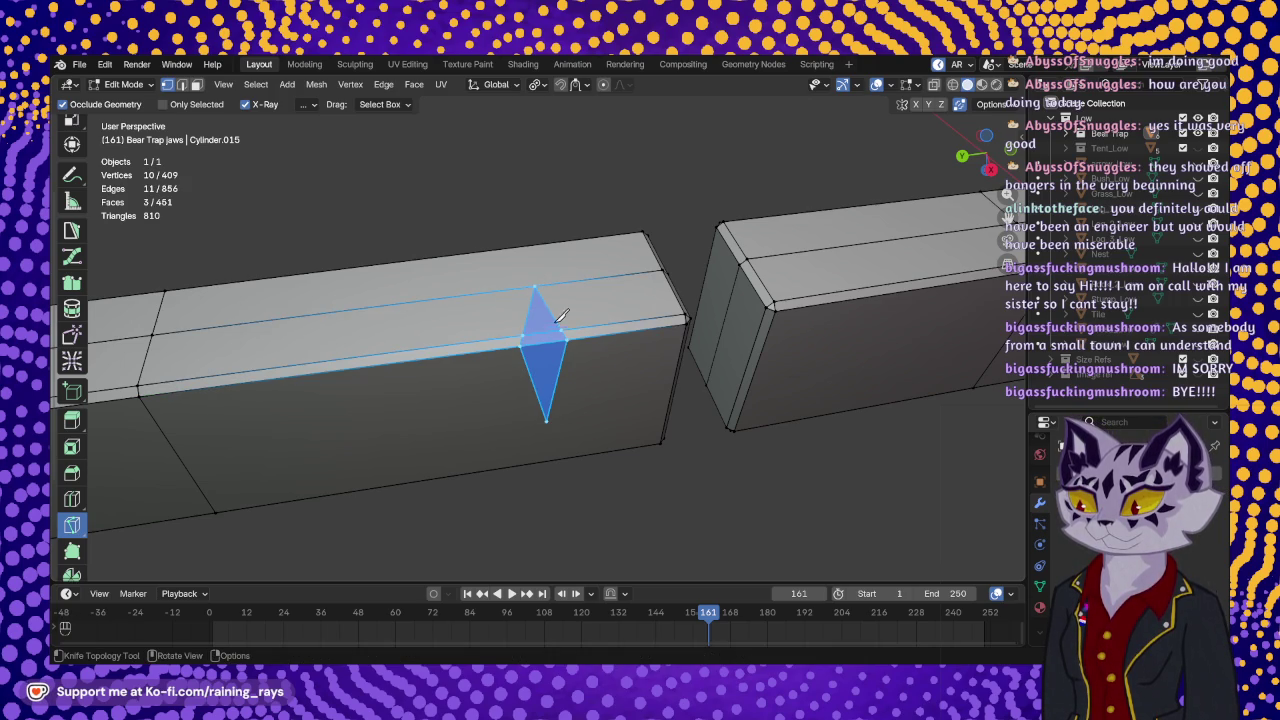
- Split the diamond with a knife cut from its top vertex down to its bottom vertex
{"action": "scroll", "coordinate": [563, 297], "scroll_direction": "up", "scroll_amount": 2}
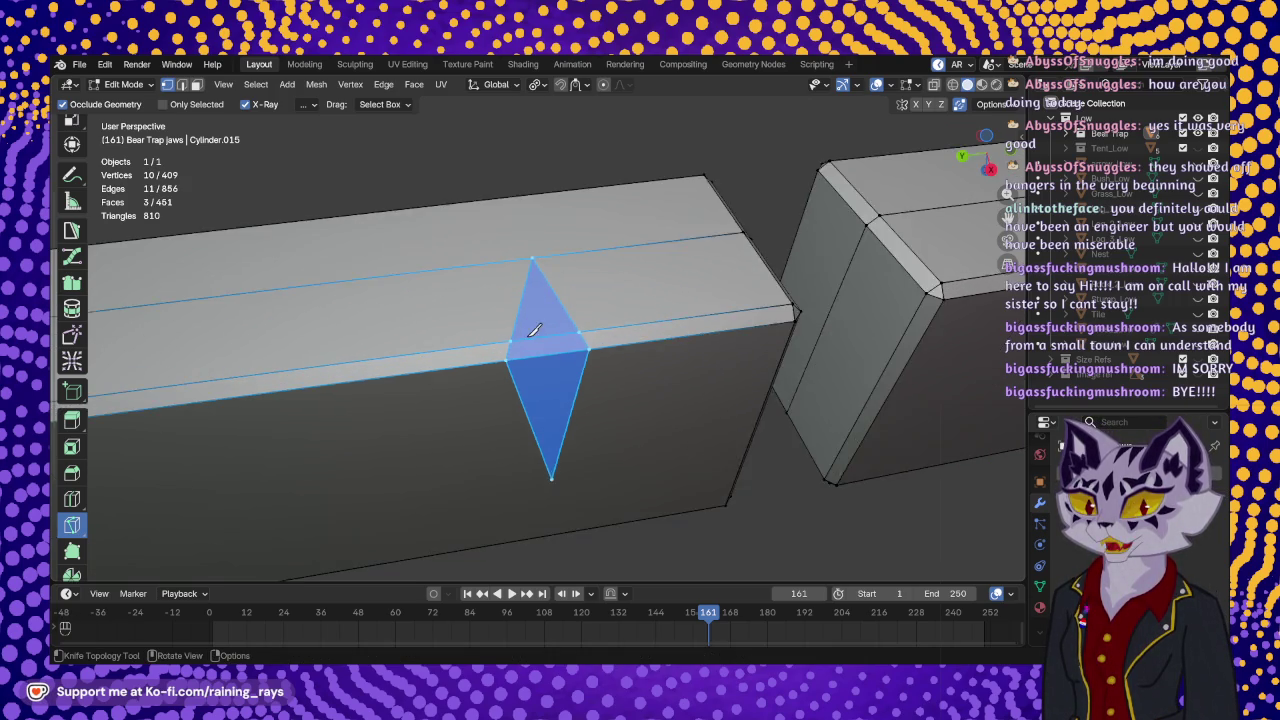
{"action": "scroll", "coordinate": [588, 280], "scroll_direction": "up", "scroll_amount": 2}
{"action": "left_click", "coordinate": [604, 233]}
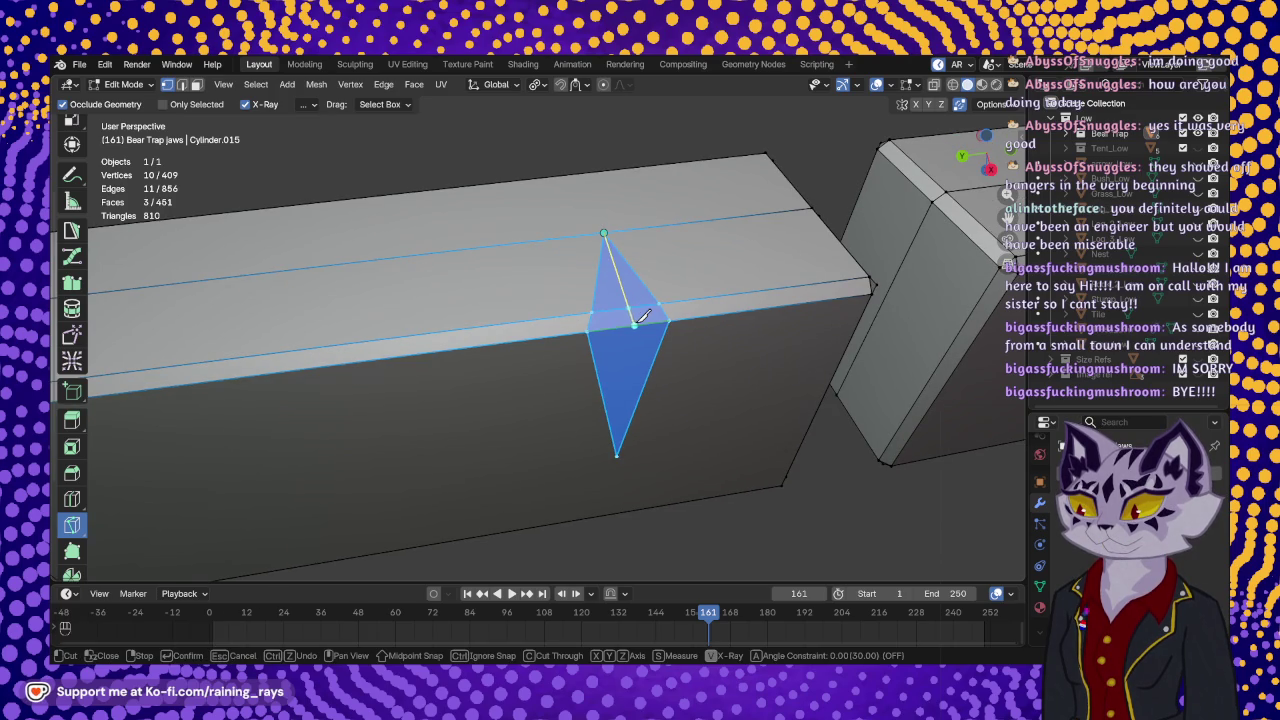
{"action": "left_click", "coordinate": [627, 322]}
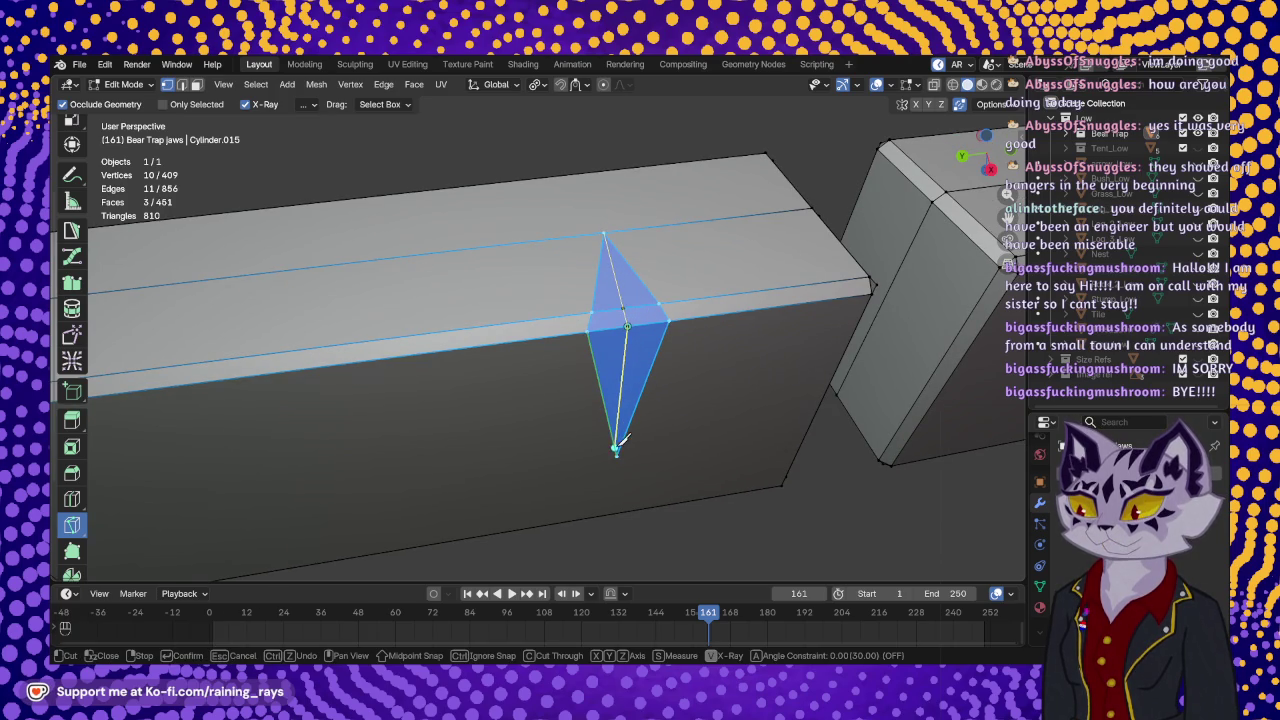
{"action": "left_click", "coordinate": [617, 455]}
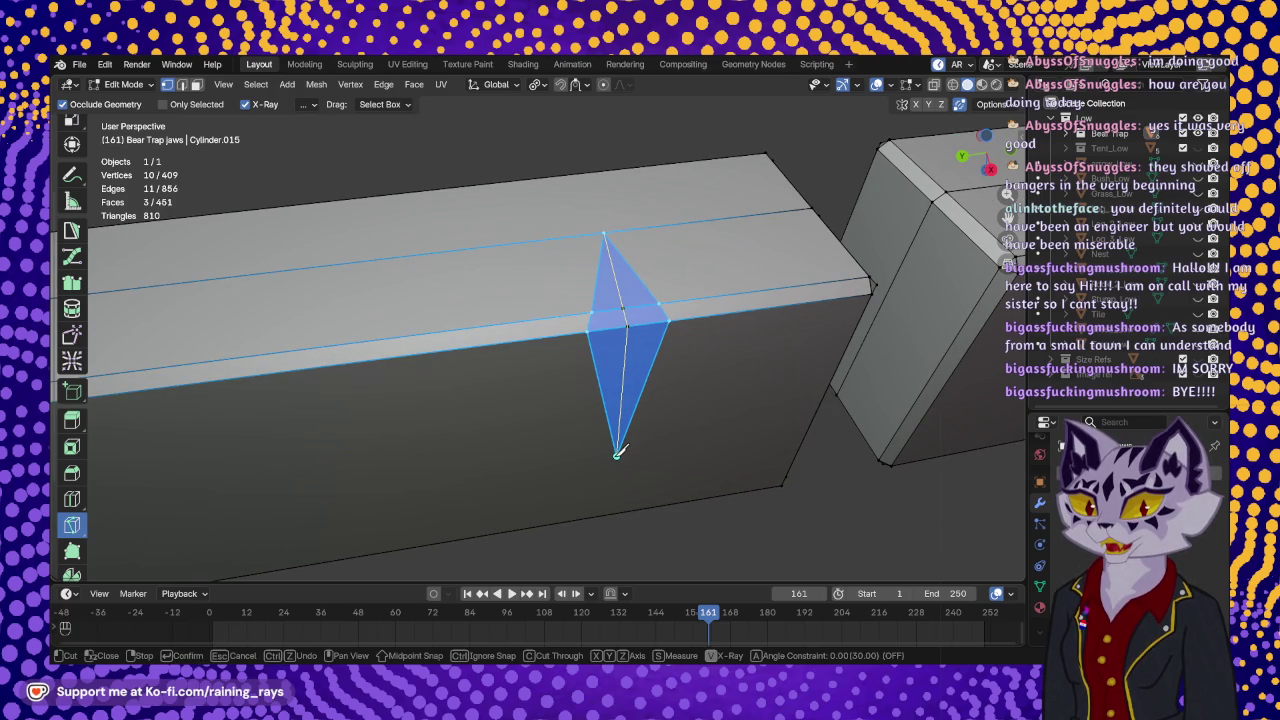
{"action": "key", "text": "Return"}
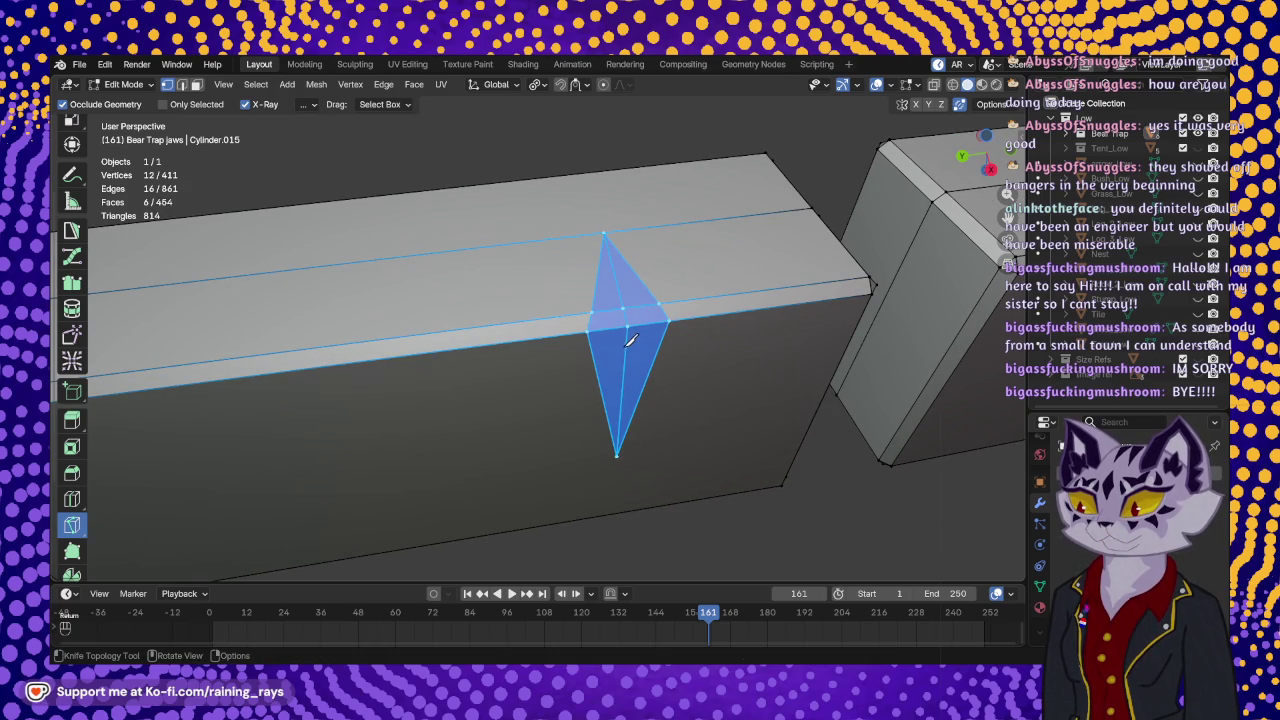
- Select the diamond's two vertices on the top edge for moving
{"action": "scroll", "coordinate": [72, 330], "scroll_direction": "up", "scroll_amount": 3}
{"action": "left_click", "coordinate": [72, 189]}
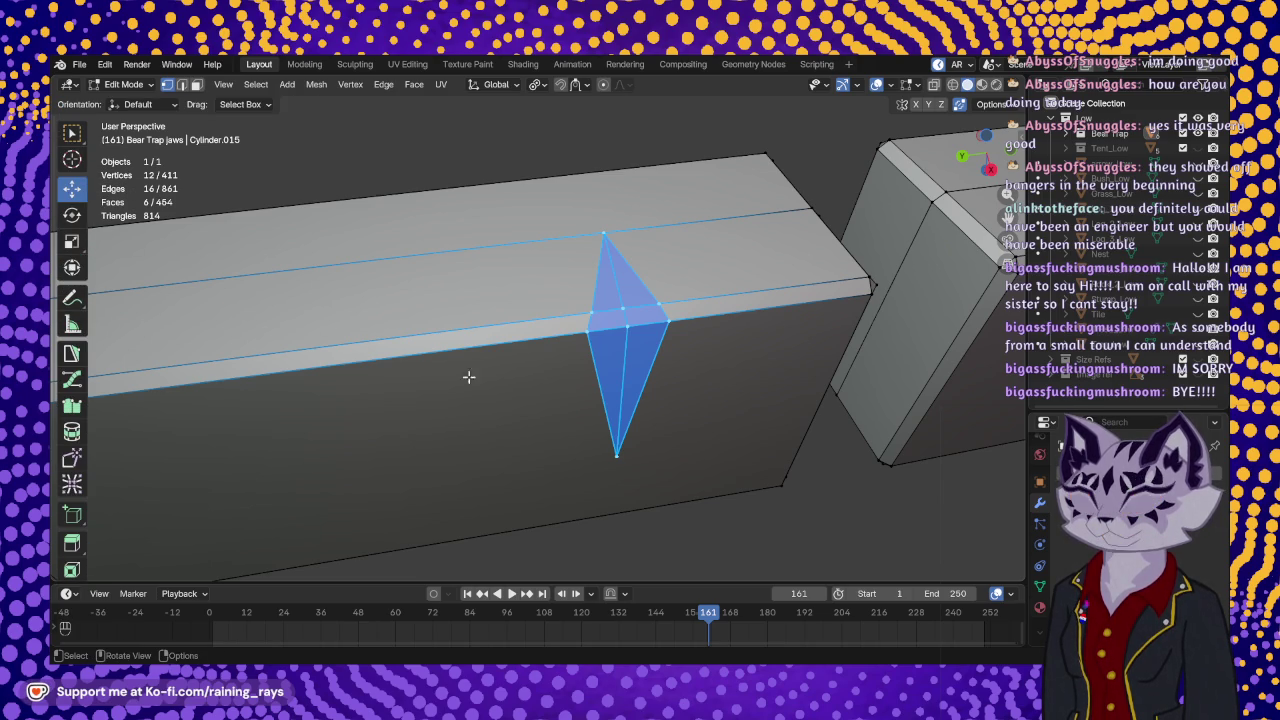
{"action": "mouse_move", "coordinate": [588, 360]}
{"action": "middle_mouse_down"}
{"action": "mouse_move", "coordinate": [480, 330]}
{"action": "mouse_move", "coordinate": [565, 330]}
{"action": "mouse_move", "coordinate": [569, 348]}
{"action": "middle_mouse_up"}
{"action": "left_click", "coordinate": [578, 332]}
{"action": "left_click", "coordinate": [547, 326], "text": "shift"}
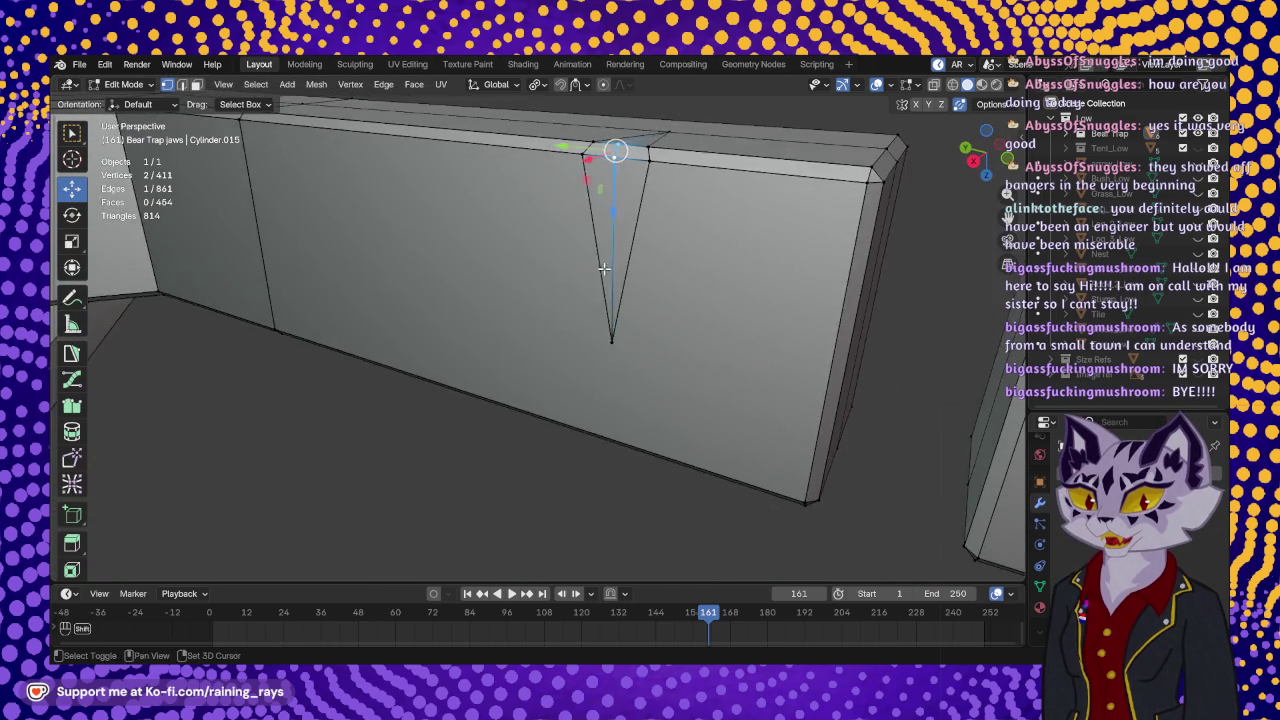
{"action": "middle_click_drag", "start_coordinate": [558, 296], "coordinate": [487, 248]}
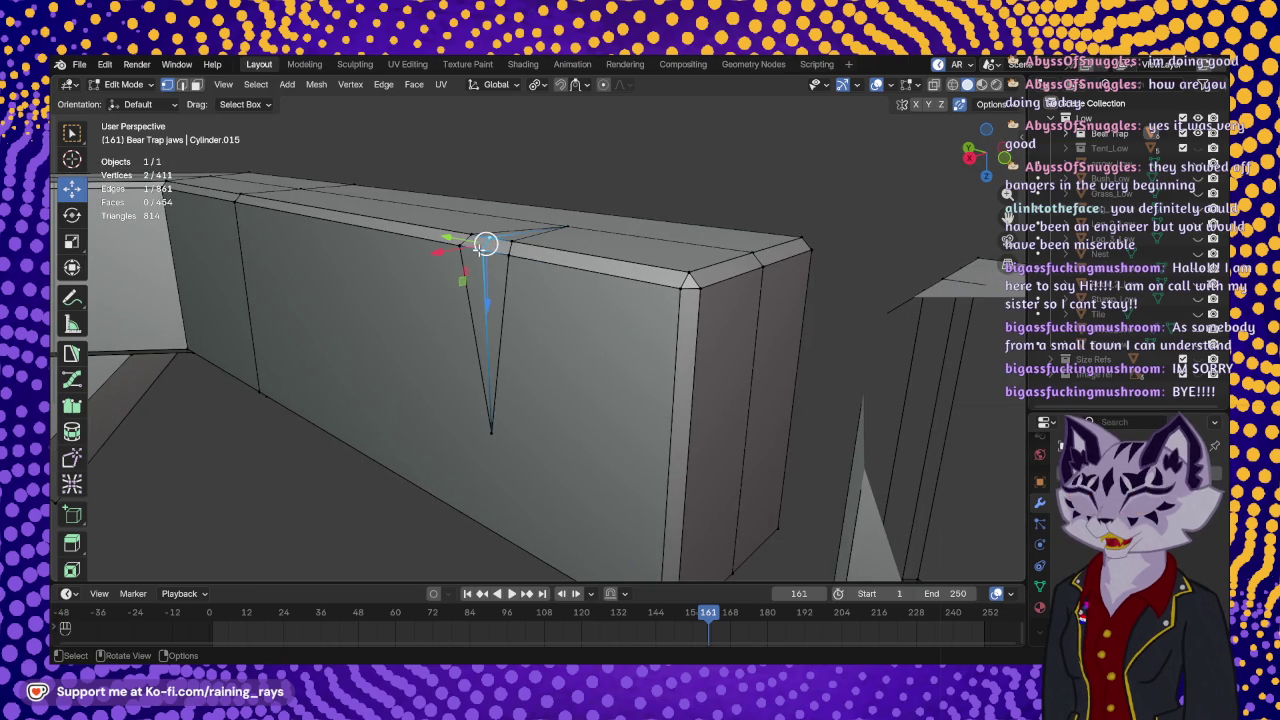
- Push the selected edge vertices inward along X to open the V-notch
{"action": "left_click_drag", "start_coordinate": [486, 245], "coordinate": [489, 258]}
{"action": "middle_click_drag", "start_coordinate": [490, 262], "coordinate": [478, 447]}
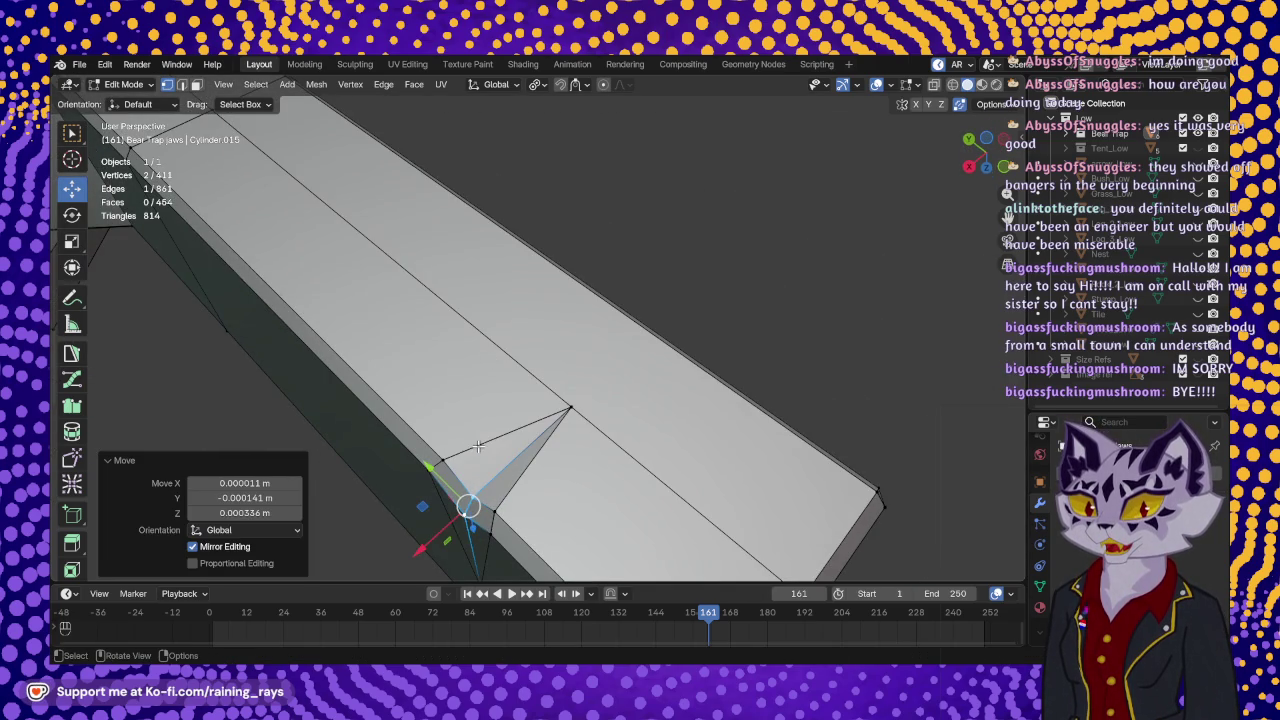
{"action": "key", "text": "g"}
{"action": "key", "text": "x"}
{"action": "left_click", "coordinate": [443, 528]}
{"action": "mouse_move", "coordinate": [443, 528]}
{"action": "middle_mouse_down"}
{"action": "mouse_move", "coordinate": [571, 514]}
{"action": "mouse_move", "coordinate": [660, 411]}
{"action": "mouse_move", "coordinate": [590, 130]}
{"action": "mouse_move", "coordinate": [580, 329]}
{"action": "mouse_move", "coordinate": [610, 360]}
{"action": "mouse_move", "coordinate": [660, 340]}
{"action": "mouse_move", "coordinate": [650, 350]}
{"action": "mouse_move", "coordinate": [684, 365]}
{"action": "mouse_move", "coordinate": [582, 350]}
{"action": "mouse_move", "coordinate": [603, 374]}
{"action": "middle_mouse_up"}
- Nudge a single notch vertex 0.000144 m along Z and zoom out
{"action": "left_click", "coordinate": [590, 243]}
{"action": "key", "text": "g"}
{"action": "left_click", "coordinate": [591, 247]}
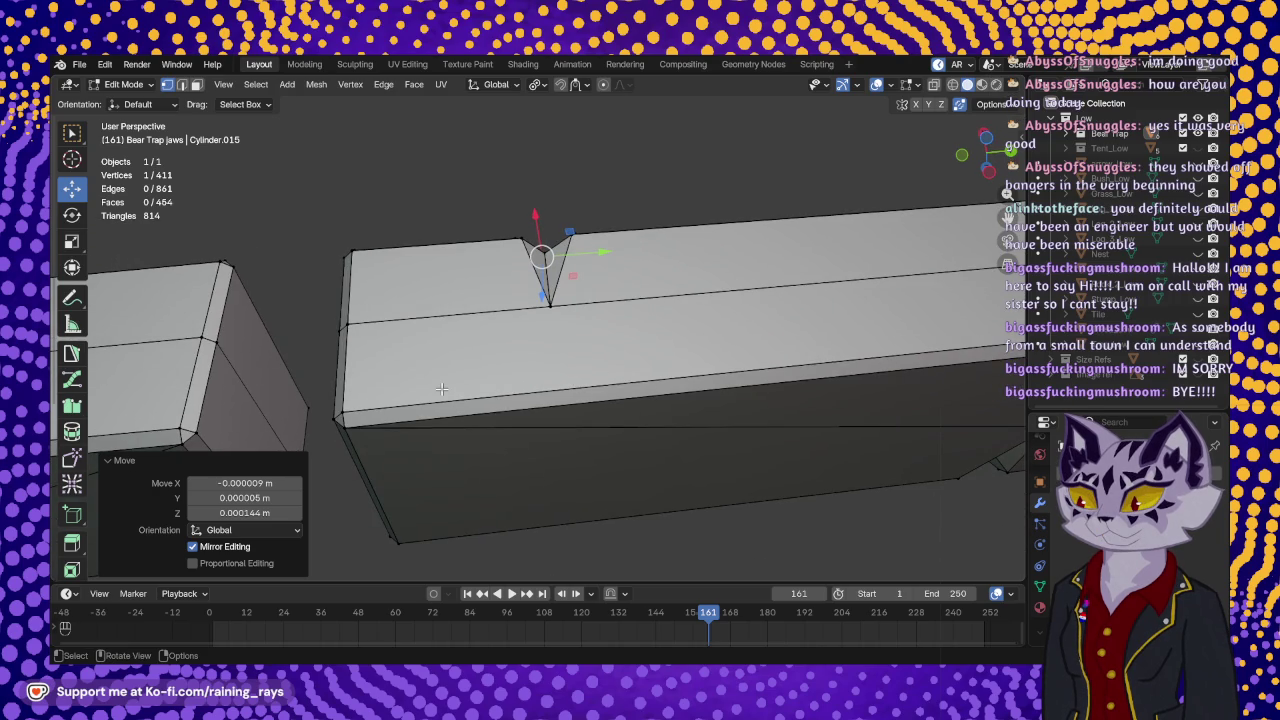
{"action": "scroll", "coordinate": [72, 430], "scroll_direction": "down", "scroll_amount": 1}
{"action": "scroll", "coordinate": [72, 440], "scroll_direction": "down", "scroll_amount": 3}
{"action": "scroll", "coordinate": [72, 440], "scroll_direction": "down", "scroll_amount": 1}
{"action": "left_click", "coordinate": [72, 463]}
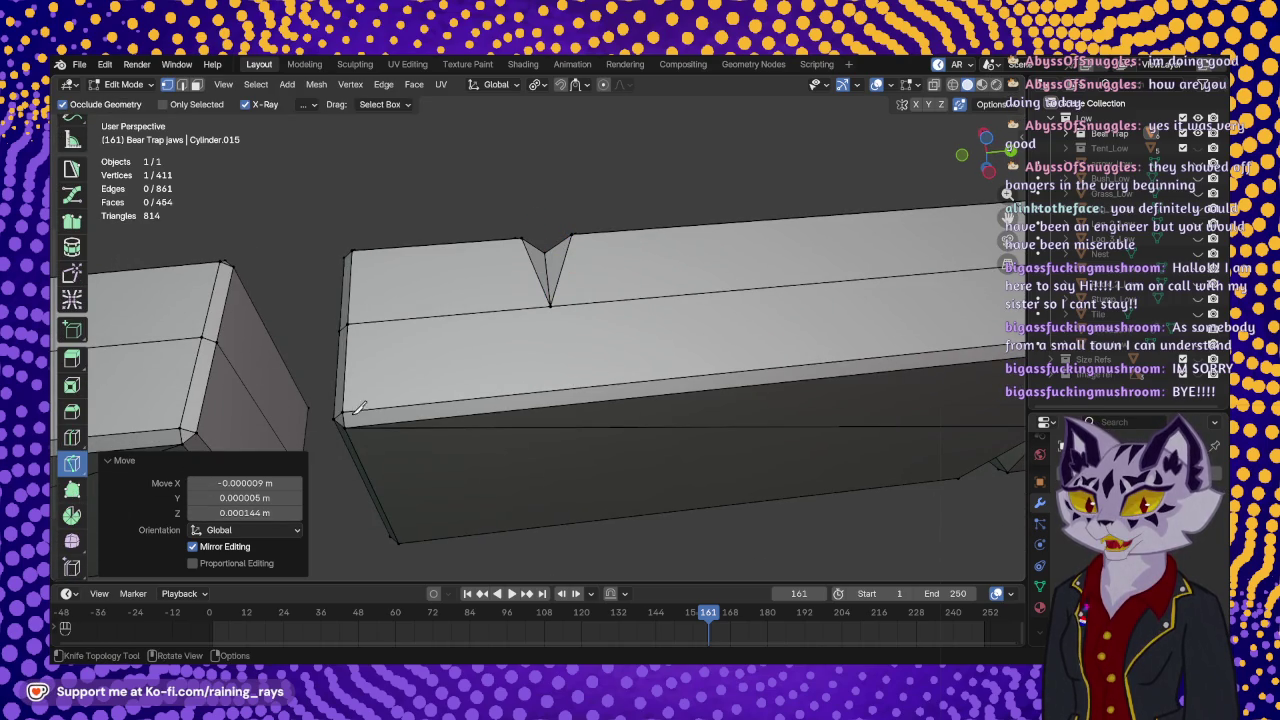
- Knife-cut edges from the notch tip to the left corner and the lower-right corner
{"action": "mouse_move", "coordinate": [521, 357]}
{"action": "middle_mouse_down"}
{"action": "mouse_move", "coordinate": [628, 286]}
{"action": "mouse_move", "coordinate": [557, 313]}
{"action": "mouse_move", "coordinate": [520, 305]}
{"action": "middle_mouse_up"}
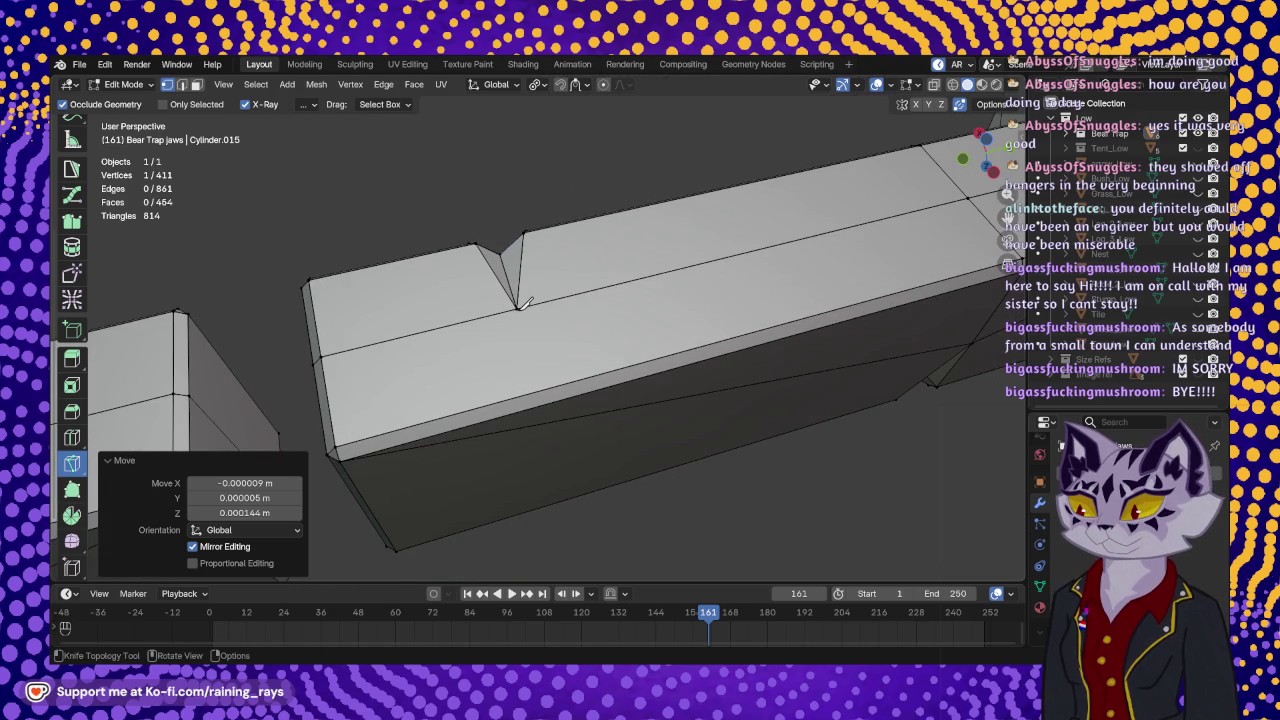
{"action": "left_click", "coordinate": [517, 308]}
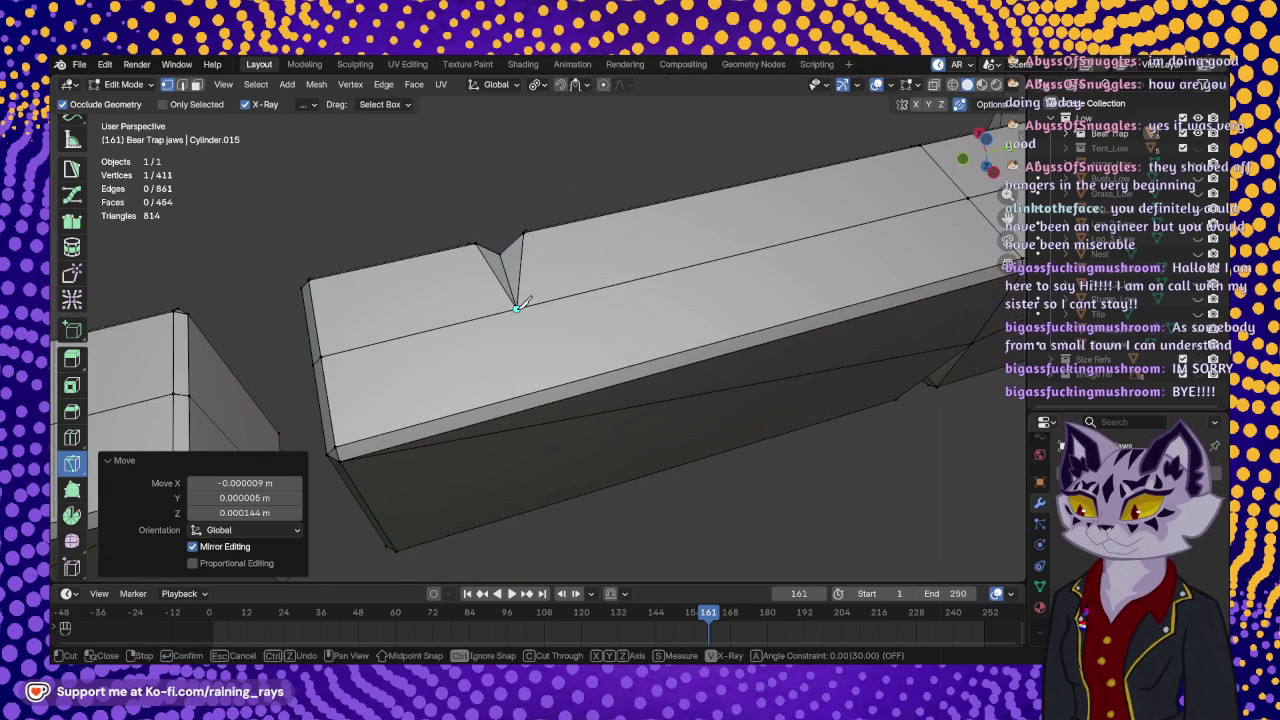
{"action": "left_click", "coordinate": [342, 442]}
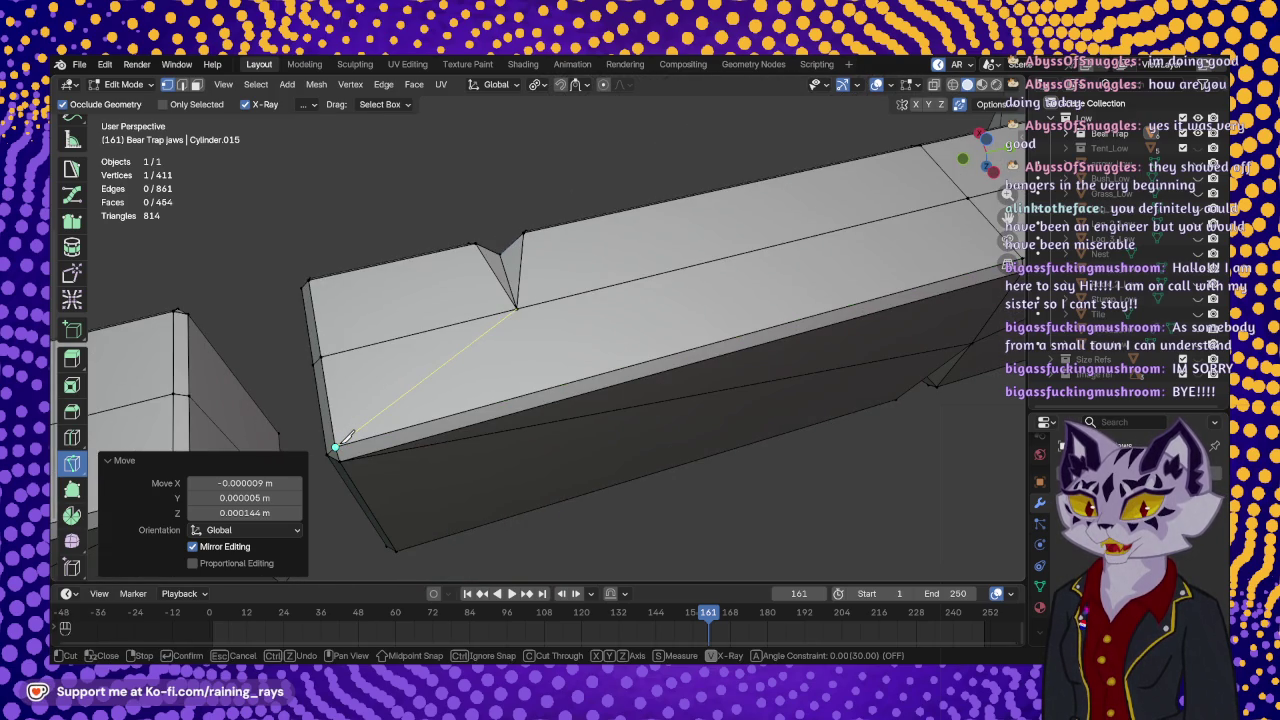
{"action": "key", "text": "Return"}
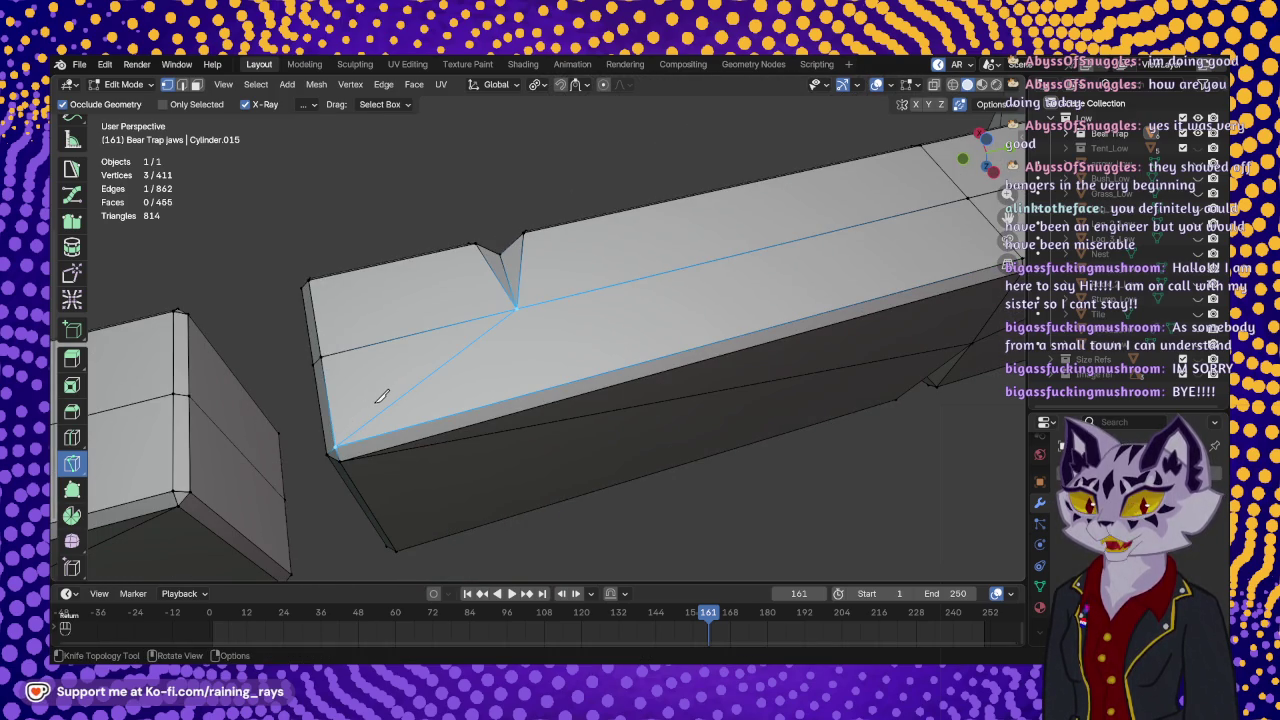
{"action": "mouse_move", "coordinate": [381, 397]}
{"action": "middle_mouse_down"}
{"action": "mouse_move", "coordinate": [652, 344]}
{"action": "mouse_move", "coordinate": [597, 264]}
{"action": "middle_mouse_up"}
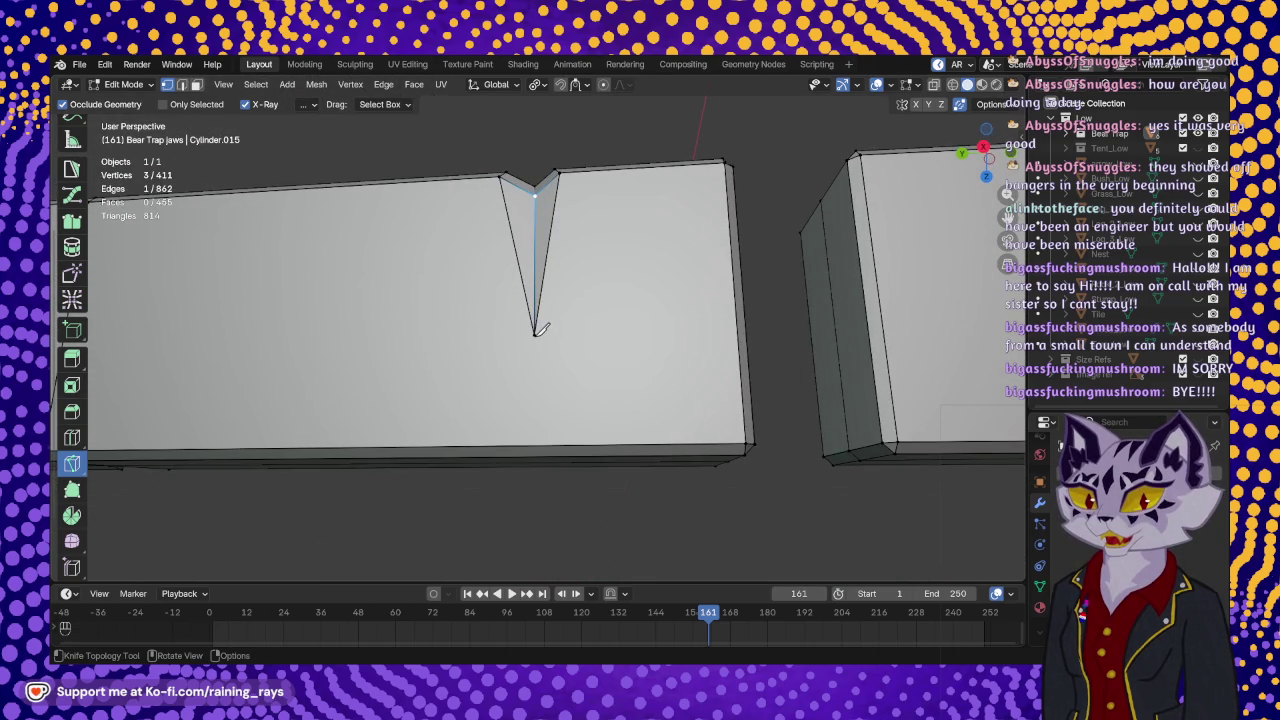
{"action": "left_click", "coordinate": [535, 334]}
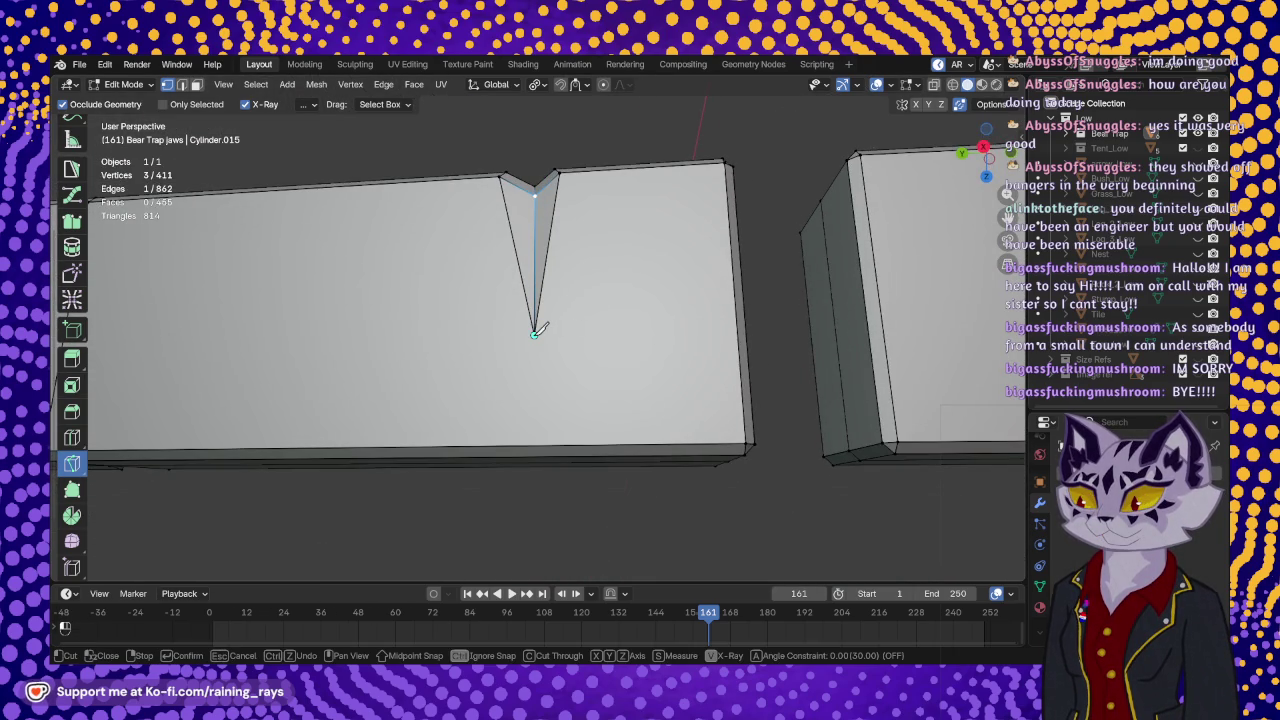
{"action": "left_click", "coordinate": [748, 441]}
{"action": "key", "text": "Return"}
- Cut from the notch tip to the lower-left vertex, reaching 864 edges and 467 faces
{"action": "mouse_move", "coordinate": [740, 438]}
{"action": "middle_mouse_down"}
{"action": "mouse_move", "coordinate": [557, 340]}
{"action": "mouse_move", "coordinate": [669, 346]}
{"action": "middle_mouse_up"}
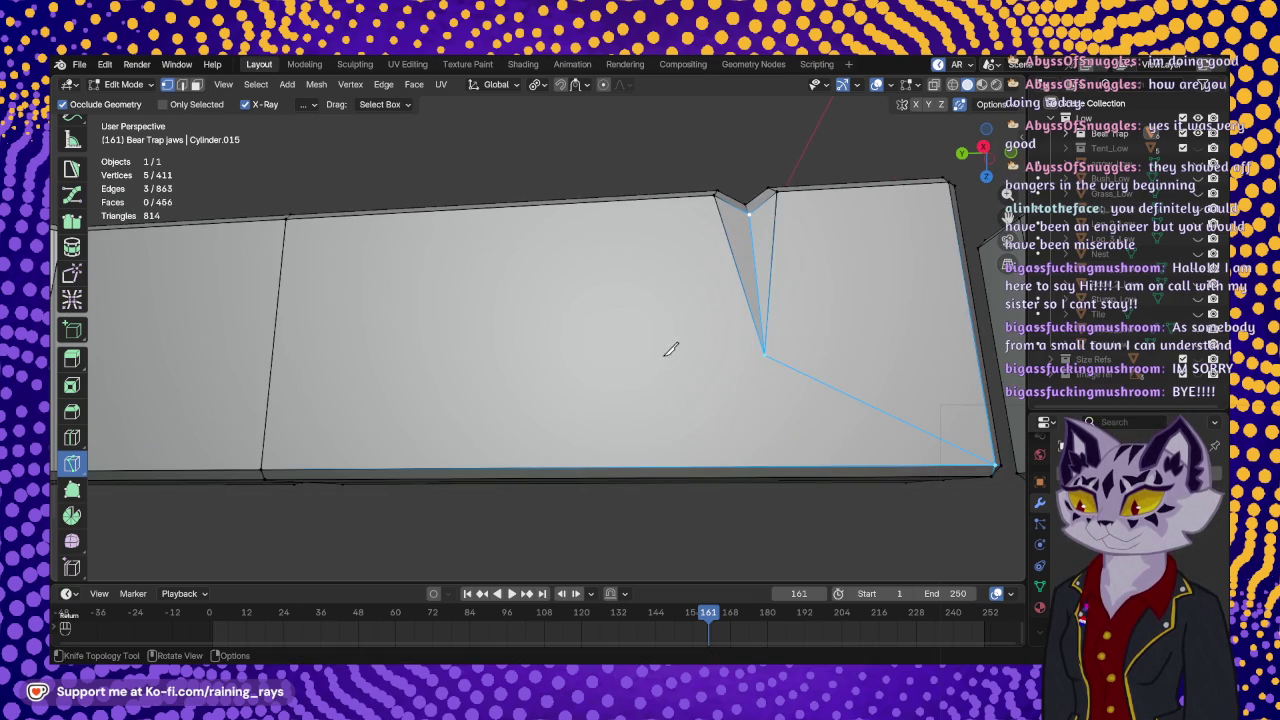
{"action": "left_click", "coordinate": [768, 352]}
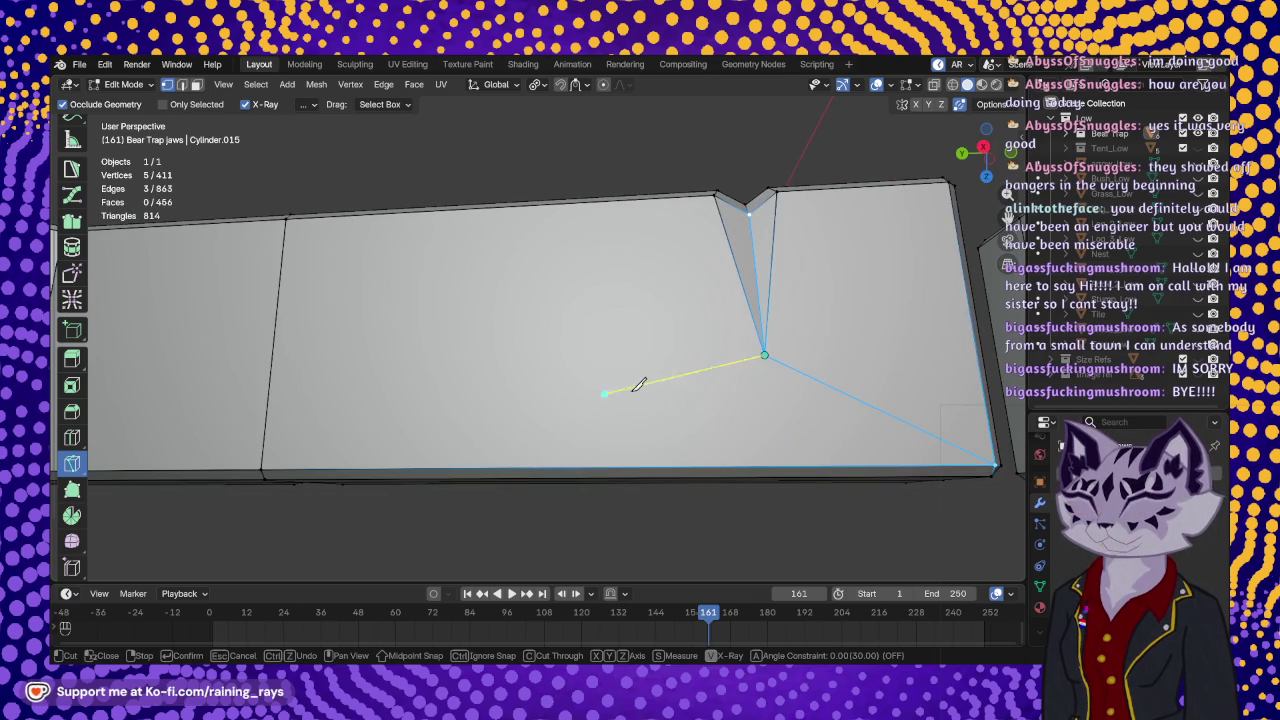
{"action": "left_click", "coordinate": [262, 468]}
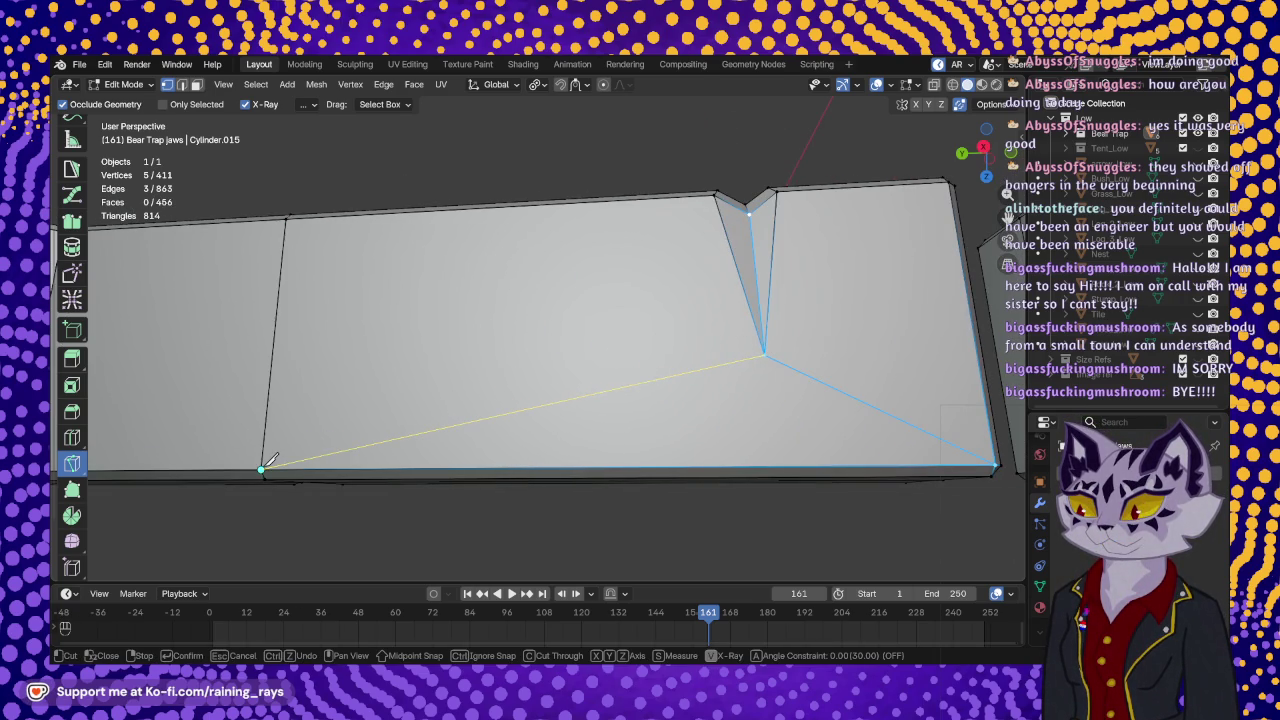
{"action": "key", "text": "Return"}
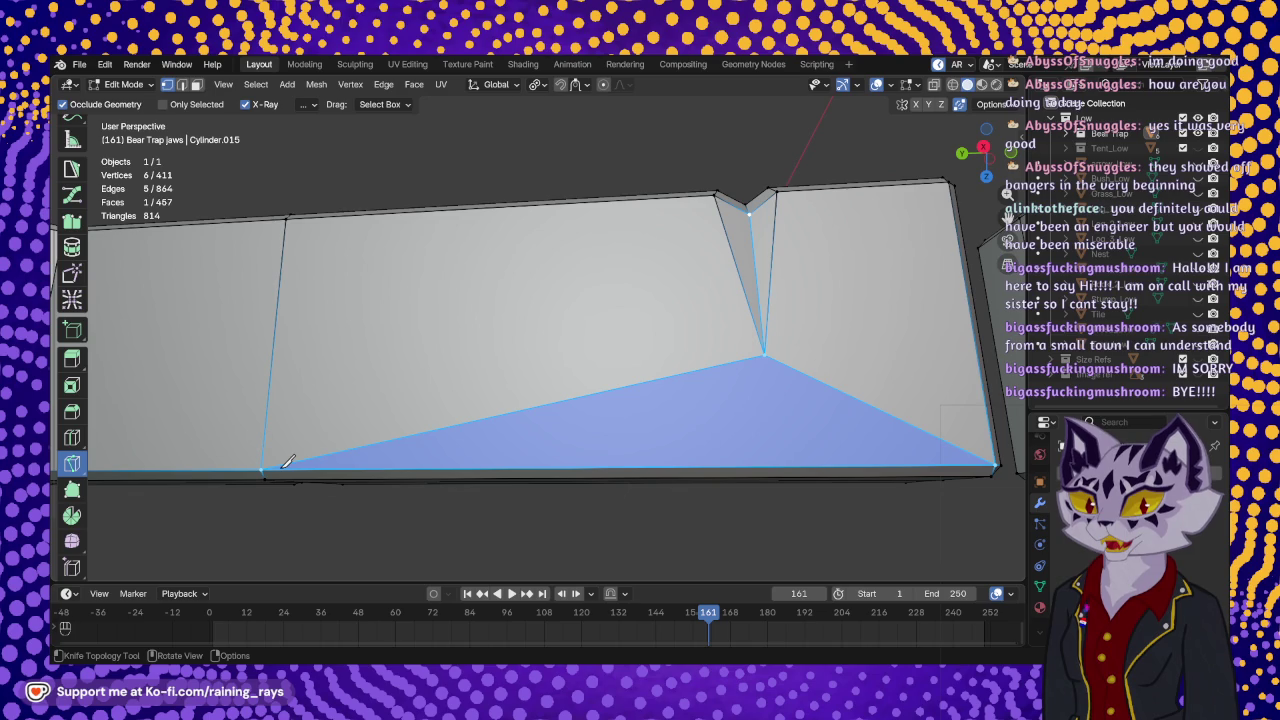
{"action": "mouse_move", "coordinate": [771, 309]}
{"action": "middle_mouse_down"}
{"action": "mouse_move", "coordinate": [651, 283]}
{"action": "mouse_move", "coordinate": [551, 383]}
{"action": "mouse_move", "coordinate": [540, 423]}
{"action": "mouse_move", "coordinate": [523, 309]}
{"action": "mouse_move", "coordinate": [613, 347]}
{"action": "mouse_move", "coordinate": [605, 408]}
{"action": "mouse_move", "coordinate": [580, 340]}
{"action": "mouse_move", "coordinate": [563, 344]}
{"action": "mouse_move", "coordinate": [671, 329]}
{"action": "mouse_move", "coordinate": [500, 337]}
{"action": "mouse_move", "coordinate": [540, 360]}
{"action": "mouse_move", "coordinate": [670, 320]}
{"action": "mouse_move", "coordinate": [700, 400]}
{"action": "mouse_move", "coordinate": [750, 413]}
{"action": "mouse_move", "coordinate": [680, 317]}
{"action": "mouse_move", "coordinate": [543, 320]}
{"action": "mouse_move", "coordinate": [600, 360]}
{"action": "mouse_move", "coordinate": [615, 428]}
{"action": "mouse_move", "coordinate": [707, 334]}
{"action": "middle_mouse_up"}
{"action": "mouse_move", "coordinate": [810, 297]}
{"action": "middle_mouse_down"}
{"action": "mouse_move", "coordinate": [677, 426]}
{"action": "mouse_move", "coordinate": [730, 448]}
{"action": "mouse_move", "coordinate": [717, 366]}
{"action": "middle_mouse_up"}
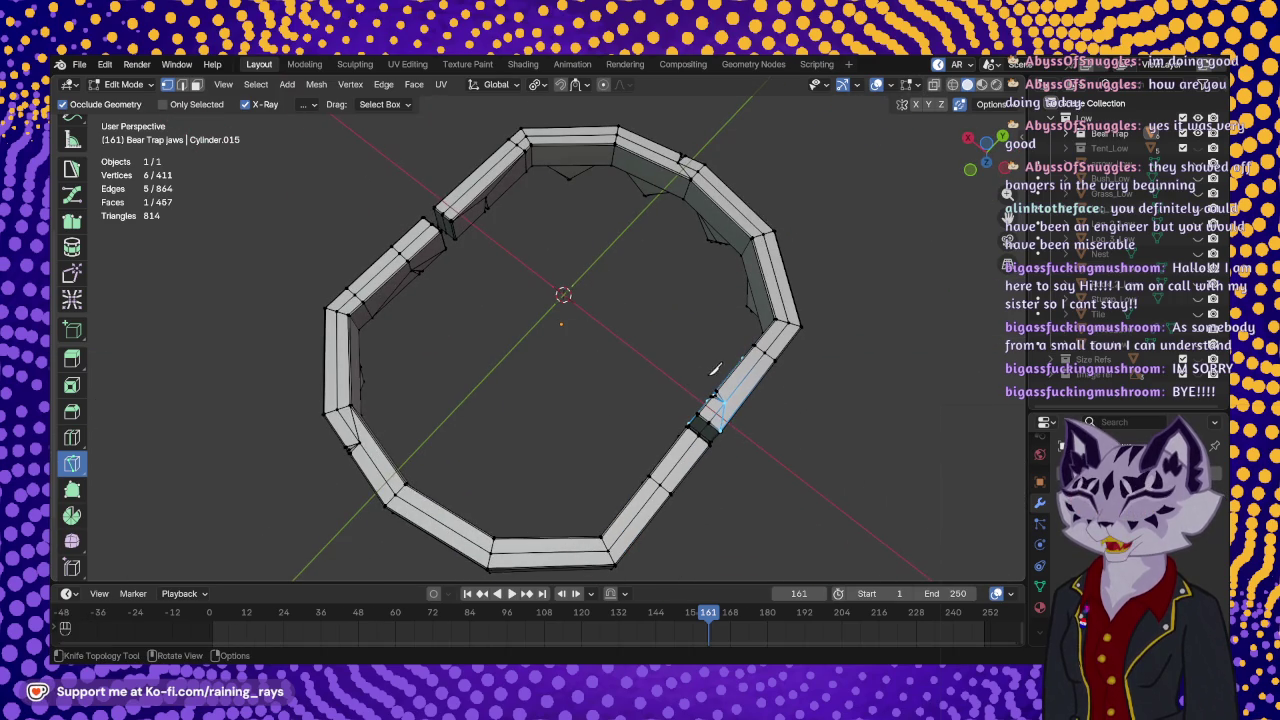
- Bring the ring's upper-left wall into a close, low view
{"action": "middle_click_drag", "start_coordinate": [613, 382], "coordinate": [209, 374]}
{"action": "scroll", "coordinate": [300, 360], "scroll_direction": "up", "scroll_amount": 2}
{"action": "mouse_move", "coordinate": [300, 360]}
{"action": "middle_mouse_down", "text": "shift"}
{"action": "mouse_move", "coordinate": [461, 376]}
{"action": "mouse_move", "coordinate": [634, 446]}
{"action": "mouse_move", "coordinate": [536, 293]}
{"action": "middle_mouse_up", "text": "shift"}
{"action": "scroll", "coordinate": [457, 371], "scroll_direction": "up", "scroll_amount": 2}
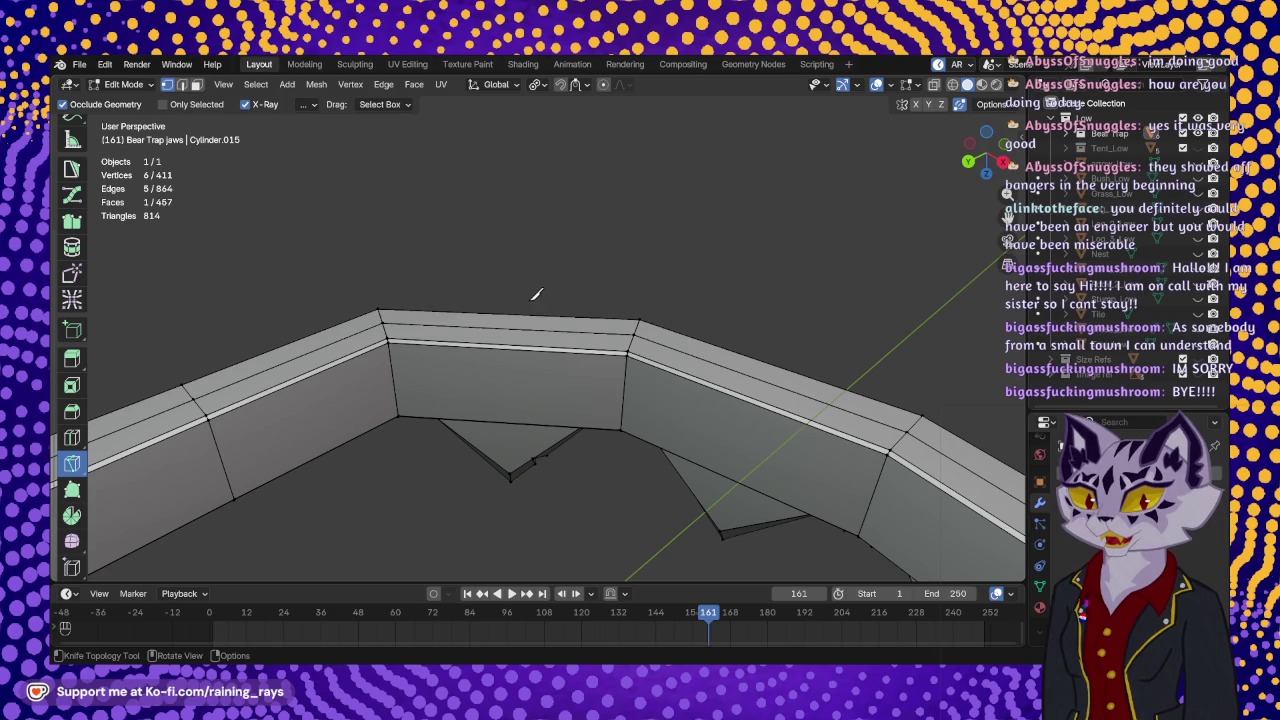
{"action": "scroll", "coordinate": [492, 340], "scroll_direction": "up", "scroll_amount": 2}
{"action": "mouse_move", "coordinate": [492, 340]}
{"action": "middle_mouse_down"}
{"action": "mouse_move", "coordinate": [714, 357]}
{"action": "mouse_move", "coordinate": [643, 375]}
{"action": "mouse_move", "coordinate": [614, 268]}
{"action": "middle_mouse_up"}
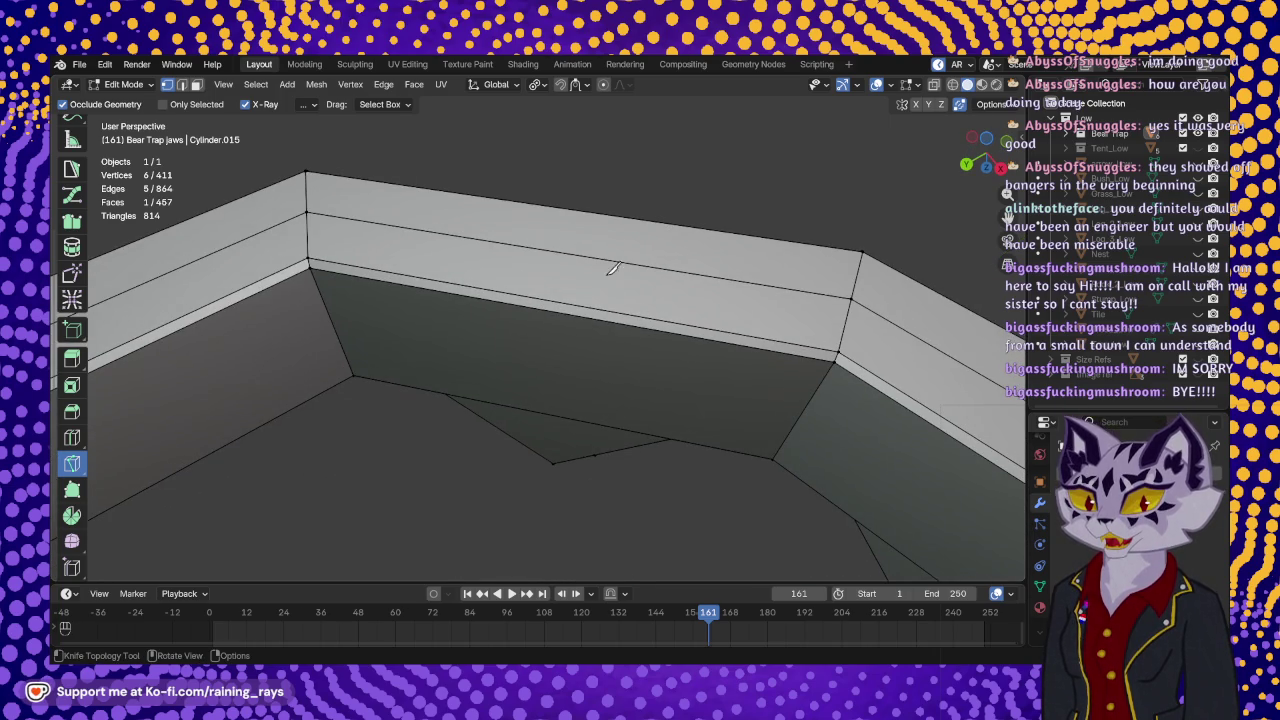
- Knife a narrow diamond across the wall's top edge, giving 419 vertices, 880 edges, 465 faces
{"action": "left_click", "coordinate": [605, 262]}
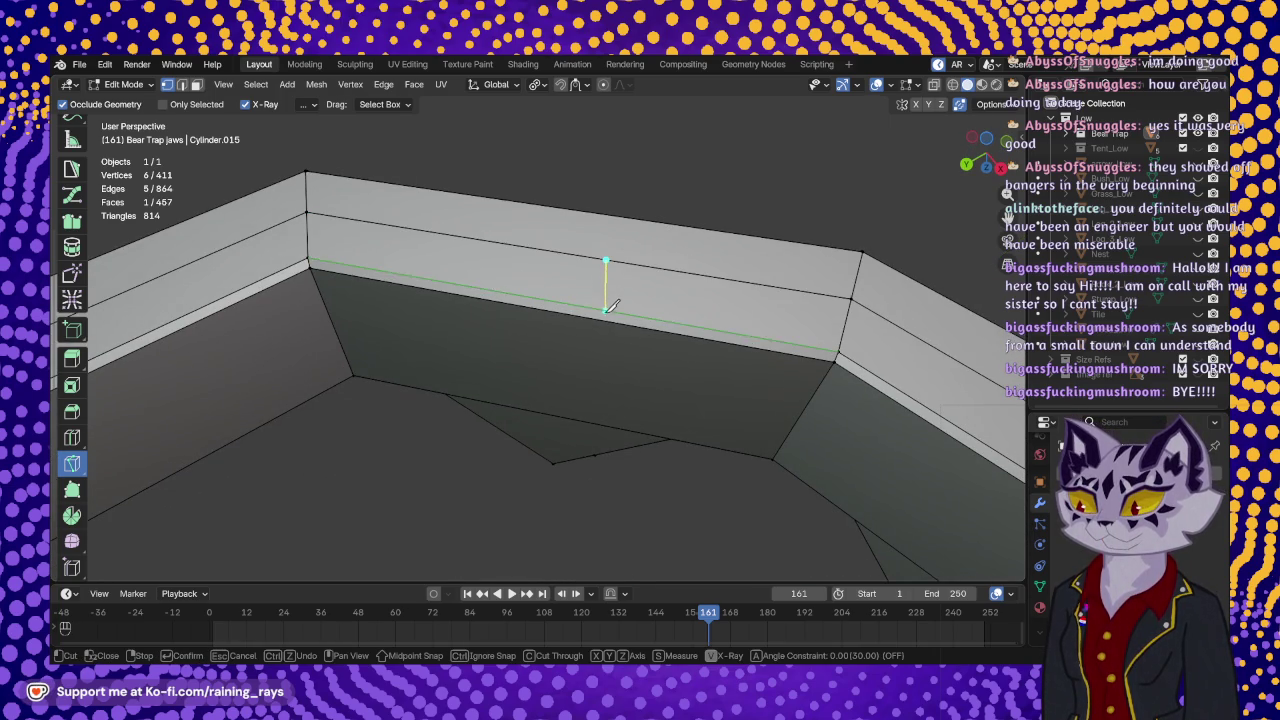
{"action": "left_click", "coordinate": [605, 318]}
{"action": "middle_click_drag", "start_coordinate": [606, 314], "coordinate": [586, 343]}
{"action": "left_click", "coordinate": [558, 437]}
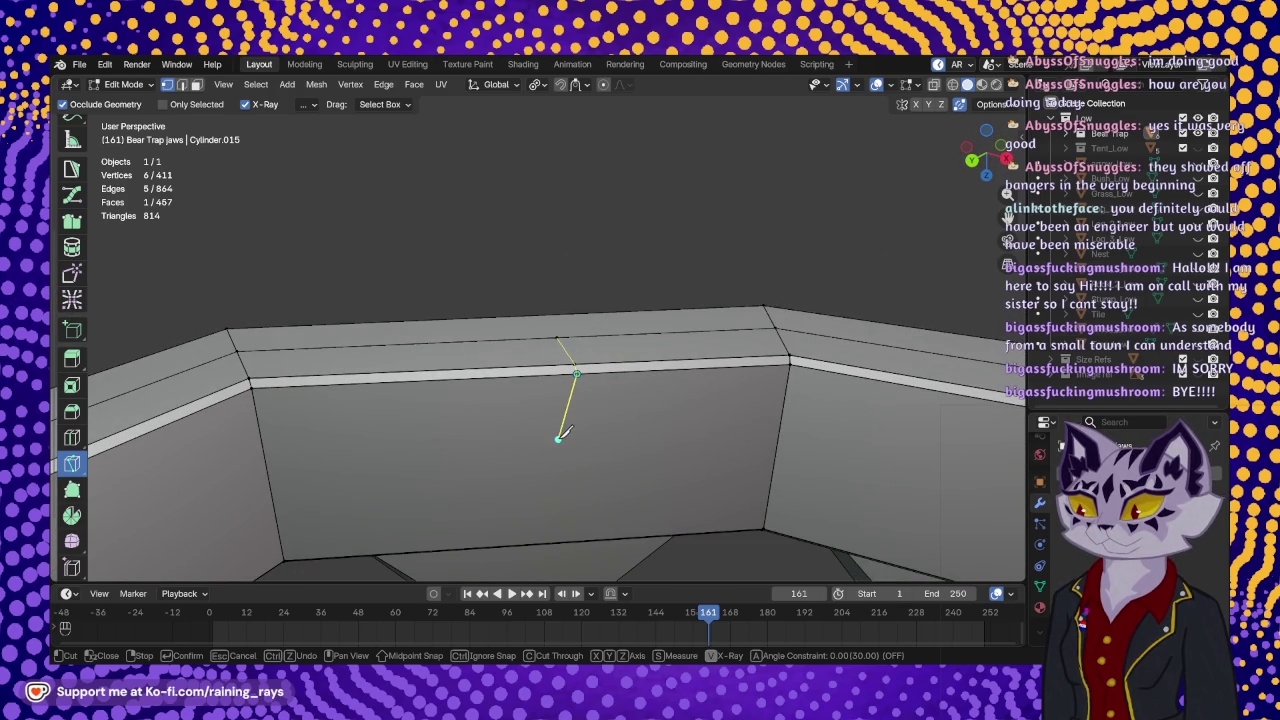
{"action": "left_click", "coordinate": [546, 374]}
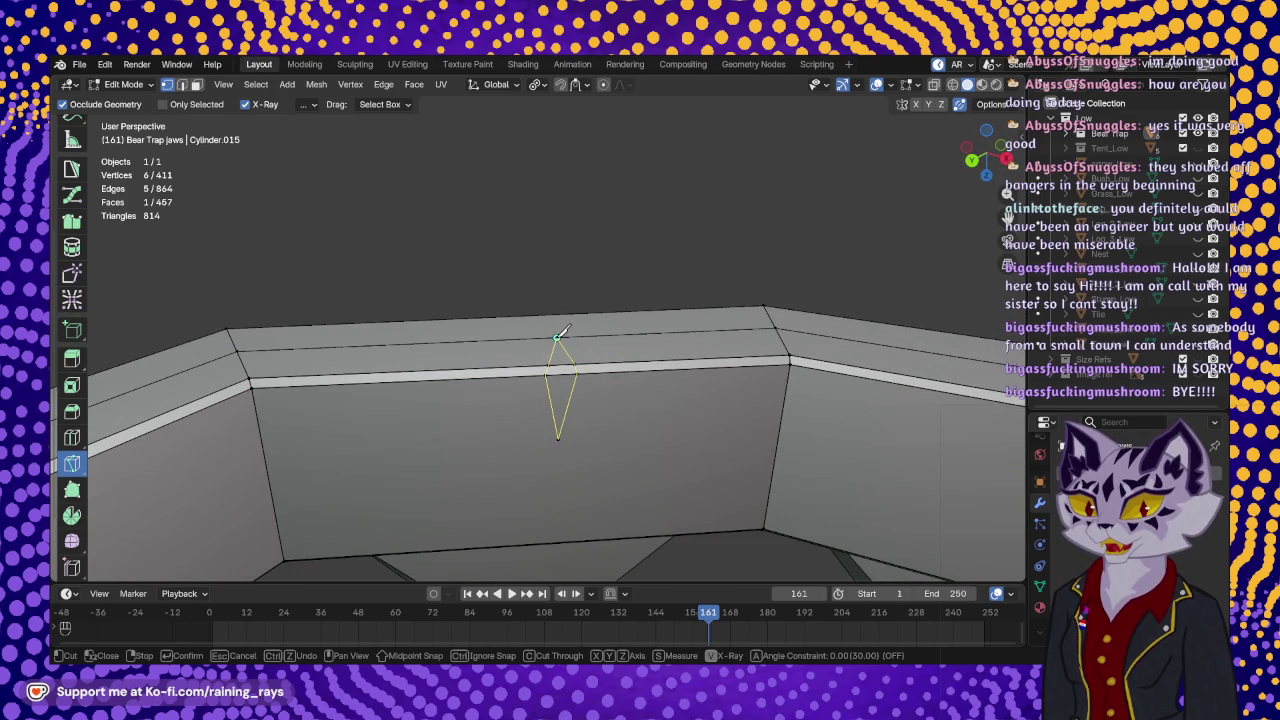
{"action": "left_click", "coordinate": [557, 337]}
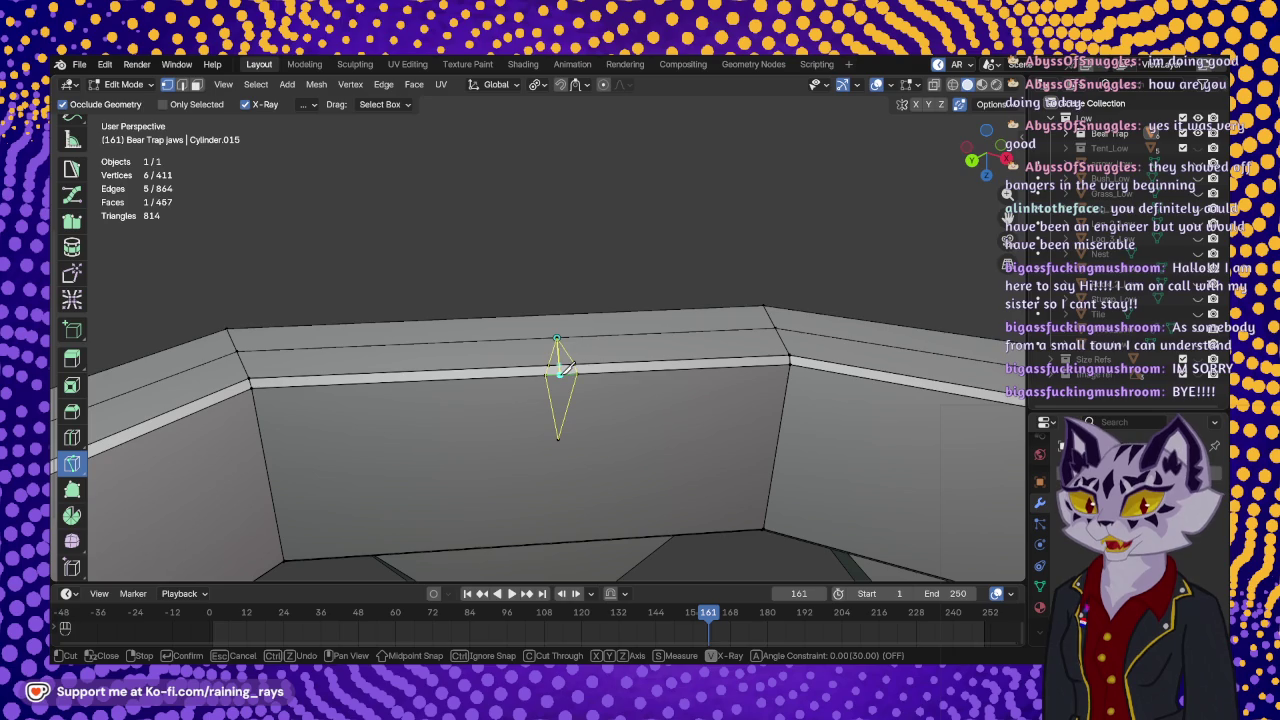
{"action": "left_click", "coordinate": [560, 373]}
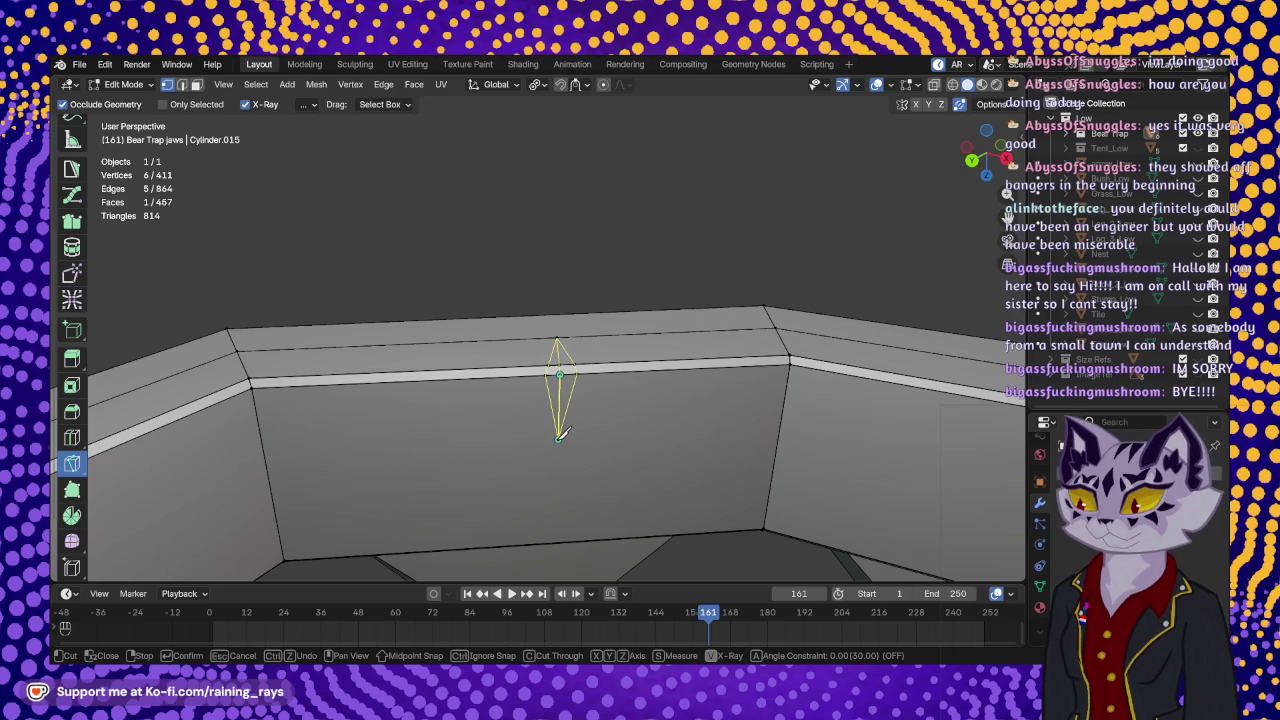
{"action": "key", "text": "Return"}
{"action": "mouse_move", "coordinate": [559, 383]}
{"action": "middle_mouse_down"}
{"action": "mouse_move", "coordinate": [586, 423]}
{"action": "mouse_move", "coordinate": [520, 368]}
{"action": "middle_mouse_up"}
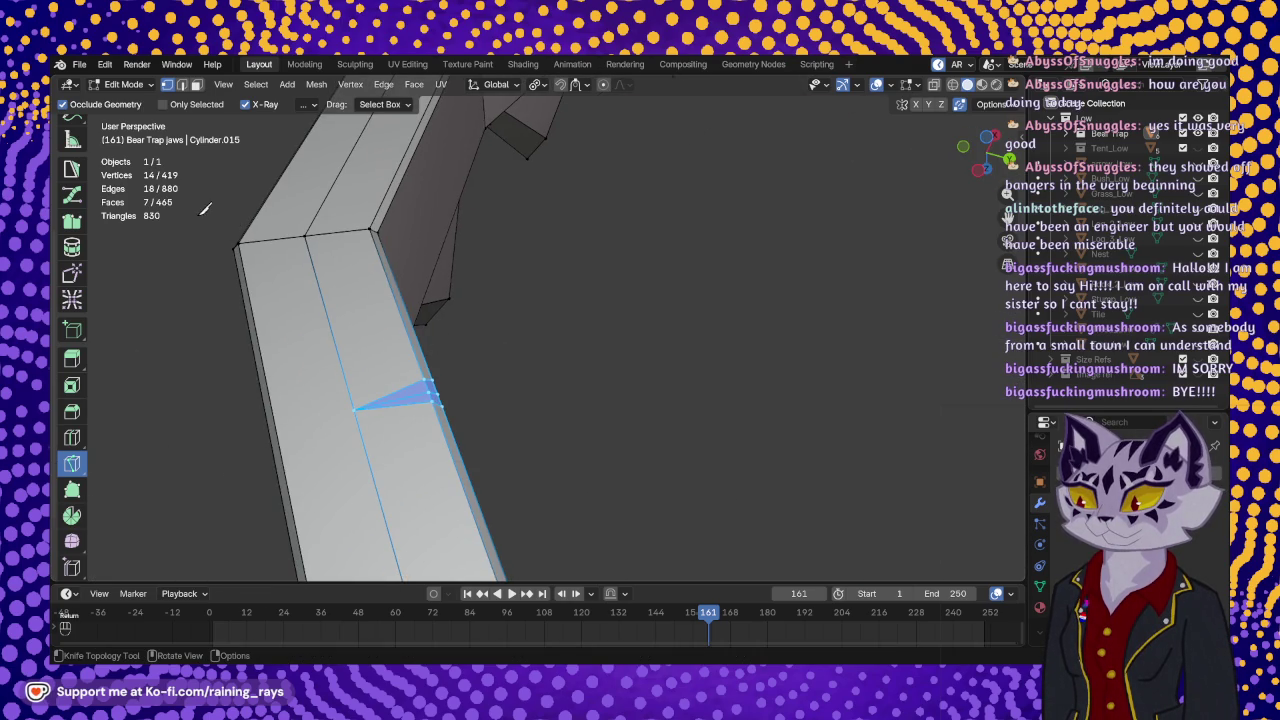
- Move the cut's middle edge about 0.0003 m in Z to open a V-notch in the wall's top edge
{"action": "scroll", "coordinate": [72, 300], "scroll_direction": "up", "scroll_amount": 5}
{"action": "left_click", "coordinate": [72, 188]}
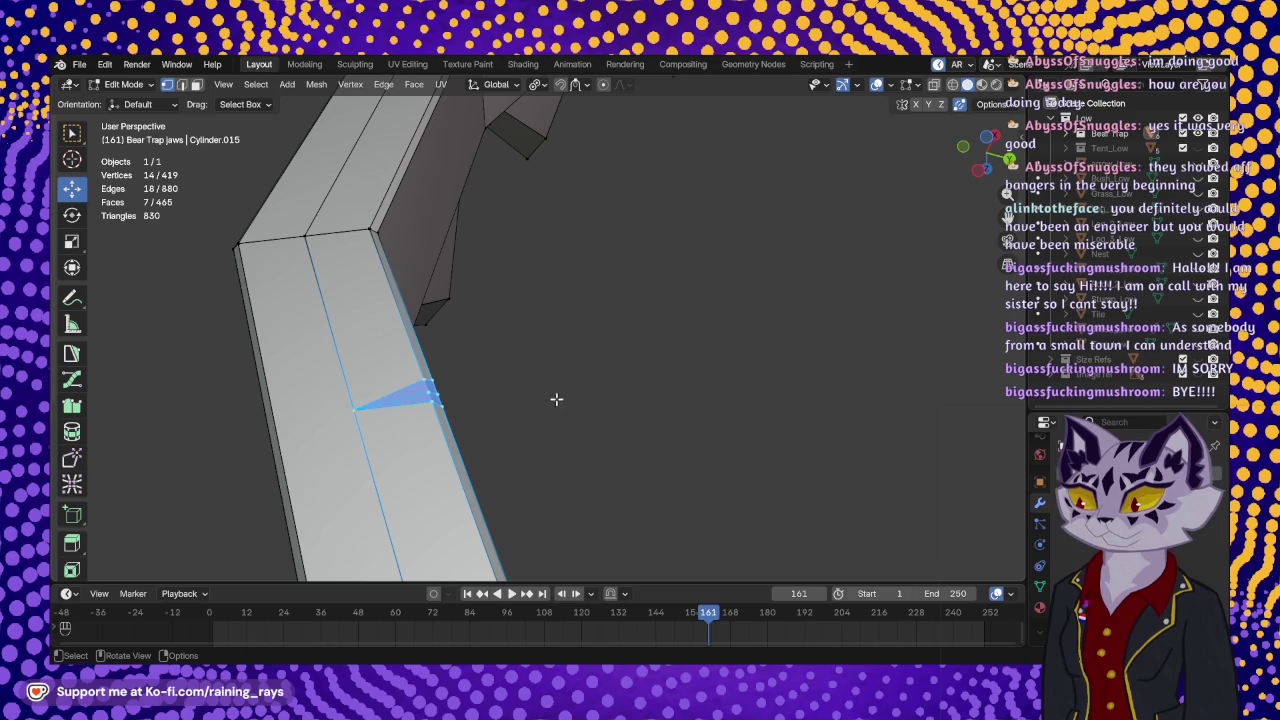
{"action": "mouse_move", "coordinate": [473, 375]}
{"action": "middle_mouse_down"}
{"action": "mouse_move", "coordinate": [586, 314]}
{"action": "mouse_move", "coordinate": [501, 270]}
{"action": "middle_mouse_up"}
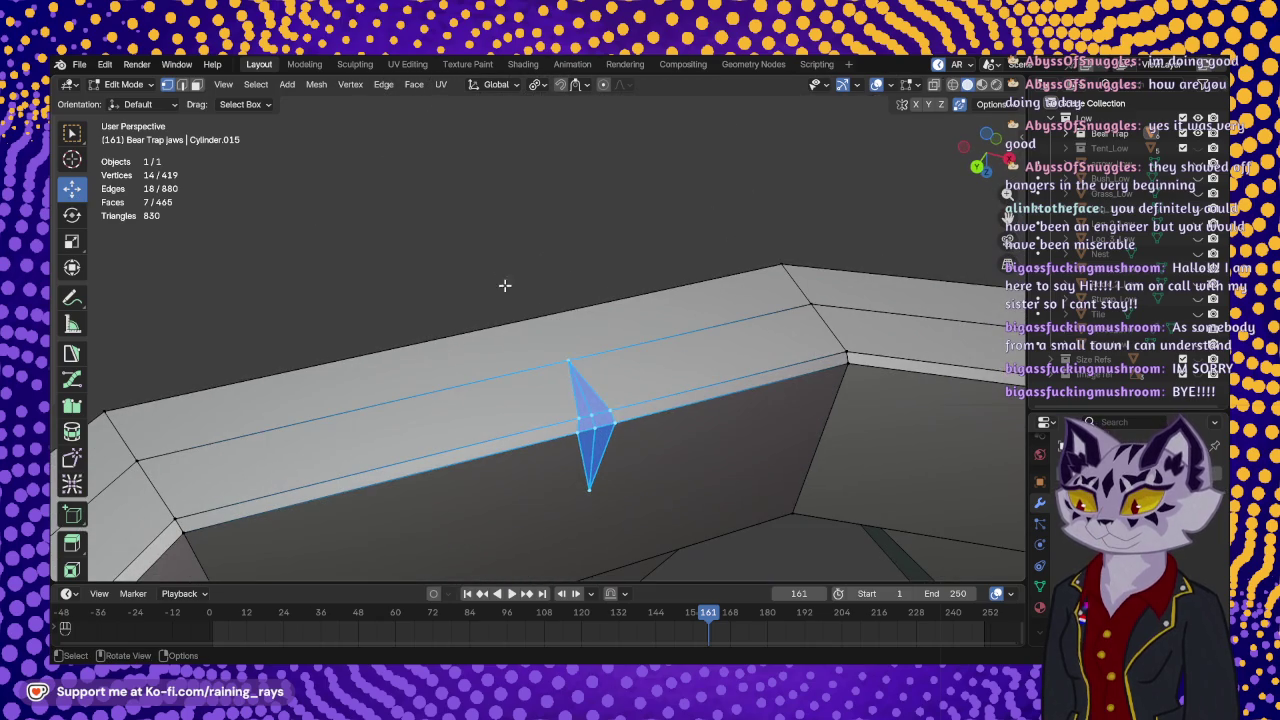
{"action": "left_click", "coordinate": [592, 445]}
{"action": "mouse_move", "coordinate": [593, 430]}
{"action": "middle_mouse_down"}
{"action": "mouse_move", "coordinate": [690, 437]}
{"action": "mouse_move", "coordinate": [657, 409]}
{"action": "mouse_move", "coordinate": [723, 400]}
{"action": "mouse_move", "coordinate": [614, 388]}
{"action": "mouse_move", "coordinate": [634, 366]}
{"action": "mouse_move", "coordinate": [434, 289]}
{"action": "mouse_move", "coordinate": [451, 283]}
{"action": "middle_mouse_up"}
{"action": "left_click_drag", "start_coordinate": [530, 386], "coordinate": [534, 406]}
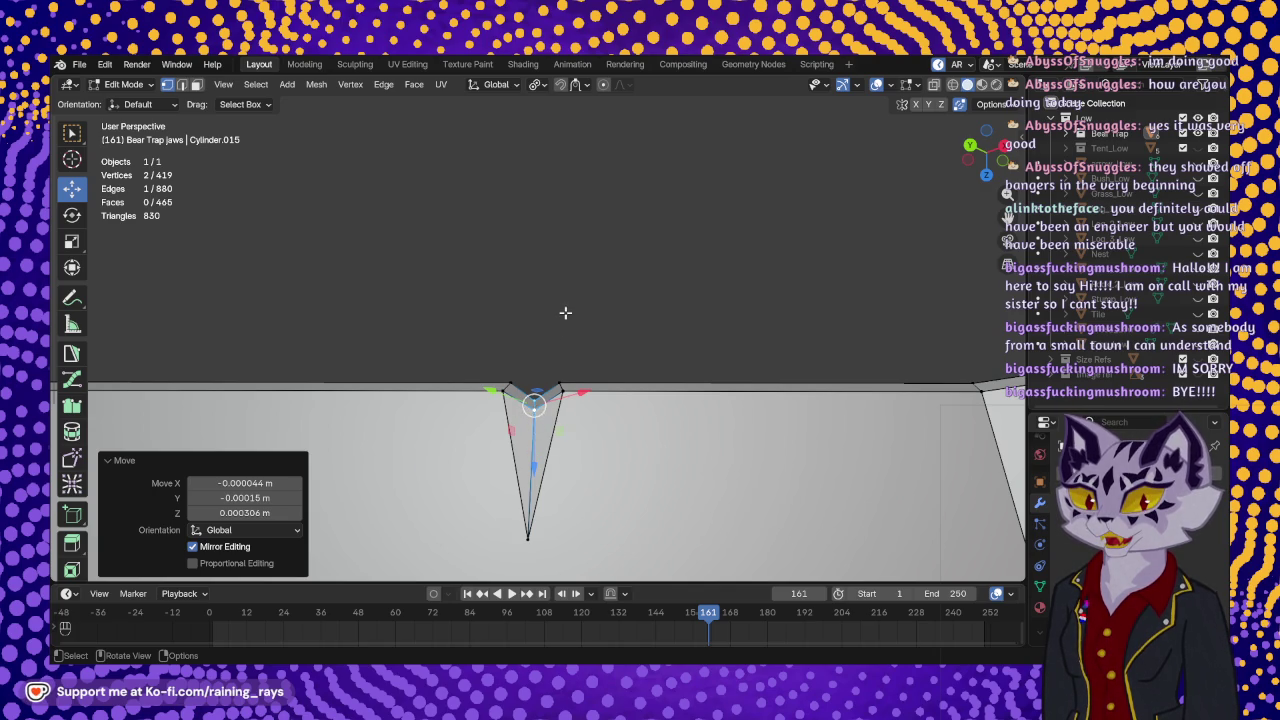
{"action": "middle_click_drag", "start_coordinate": [563, 314], "coordinate": [552, 461]}
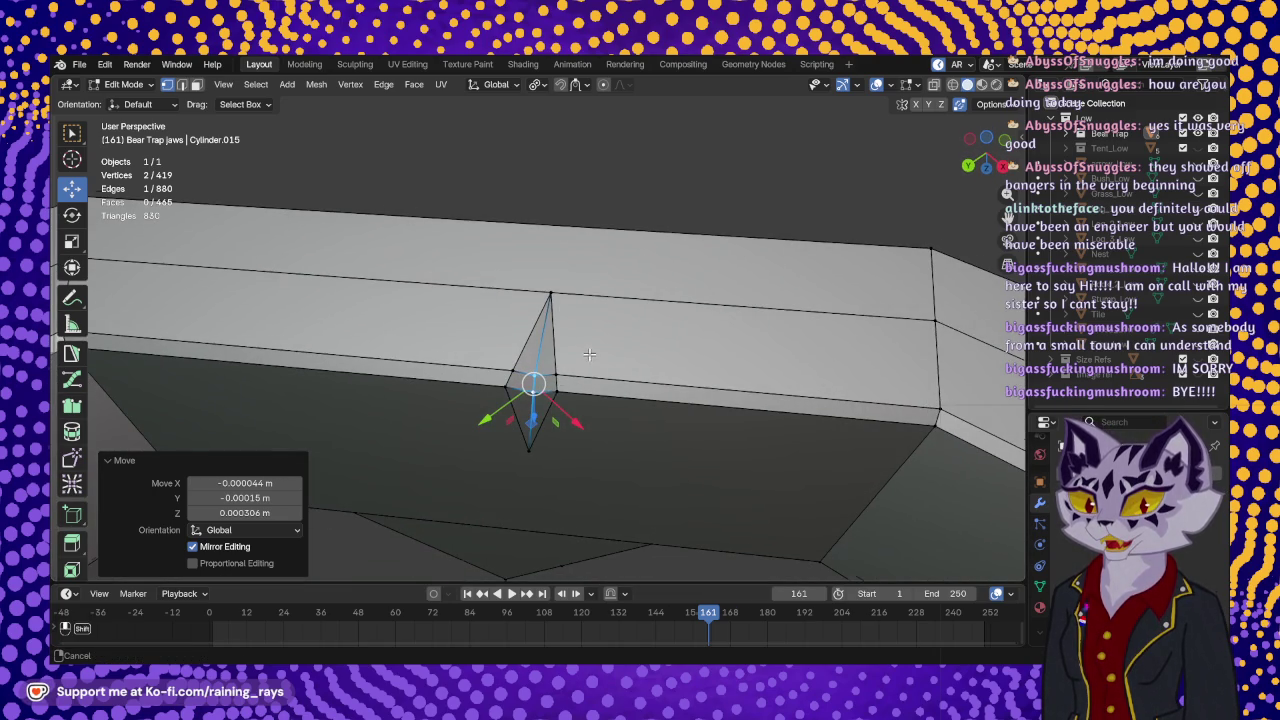
{"action": "middle_click_drag", "start_coordinate": [586, 357], "coordinate": [603, 334]}
{"action": "mouse_move", "coordinate": [509, 297]}
{"action": "middle_mouse_down"}
{"action": "mouse_move", "coordinate": [669, 360]}
{"action": "mouse_move", "coordinate": [654, 351]}
{"action": "middle_mouse_up"}
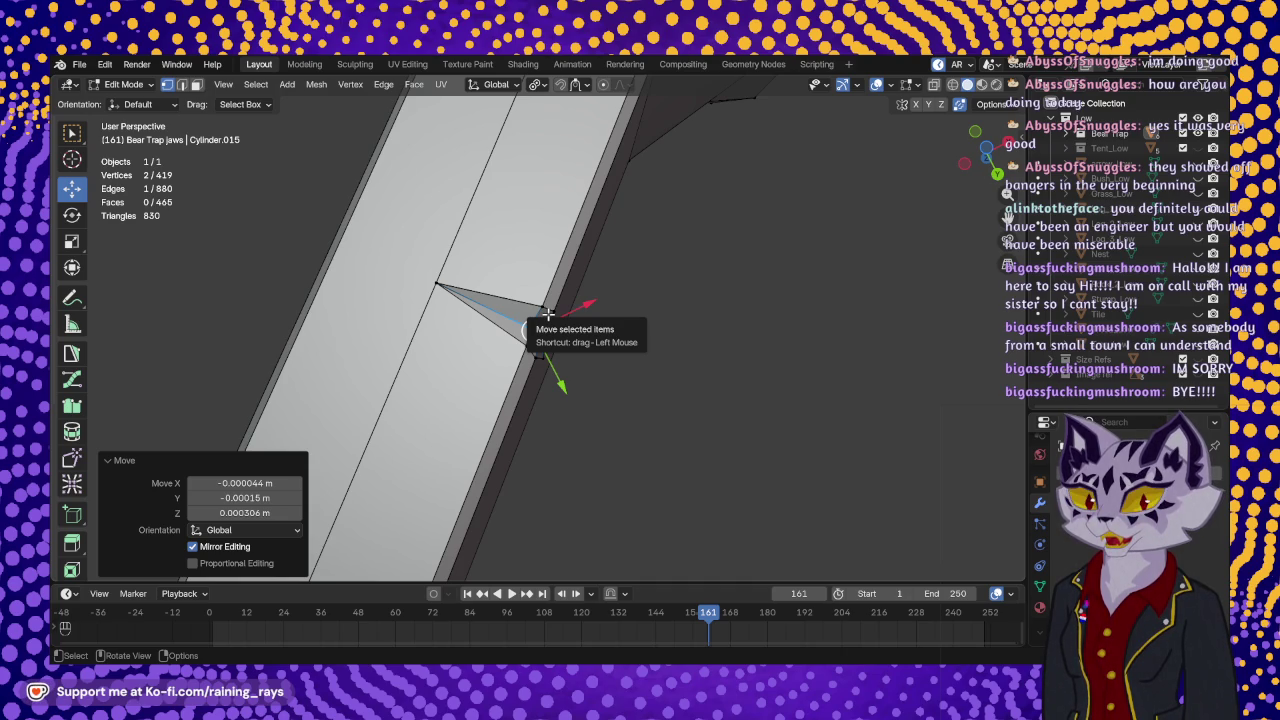
{"action": "mouse_move", "coordinate": [611, 334]}
{"action": "middle_mouse_down"}
{"action": "mouse_move", "coordinate": [523, 229]}
{"action": "mouse_move", "coordinate": [580, 368]}
{"action": "mouse_move", "coordinate": [571, 352]}
{"action": "mouse_move", "coordinate": [618, 350]}
{"action": "mouse_move", "coordinate": [457, 371]}
{"action": "middle_mouse_up"}
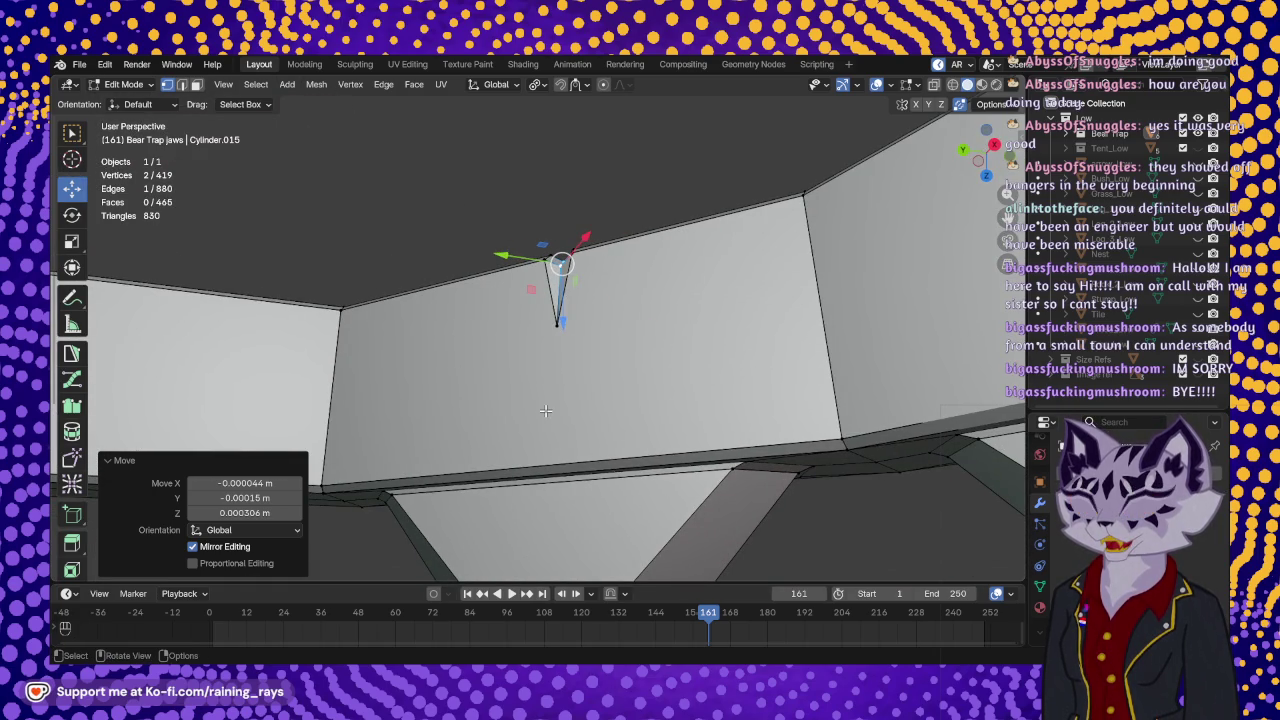
{"action": "mouse_move", "coordinate": [543, 419]}
{"action": "middle_mouse_down"}
{"action": "mouse_move", "coordinate": [600, 491]}
{"action": "mouse_move", "coordinate": [563, 300]}
{"action": "mouse_move", "coordinate": [560, 434]}
{"action": "middle_mouse_up"}
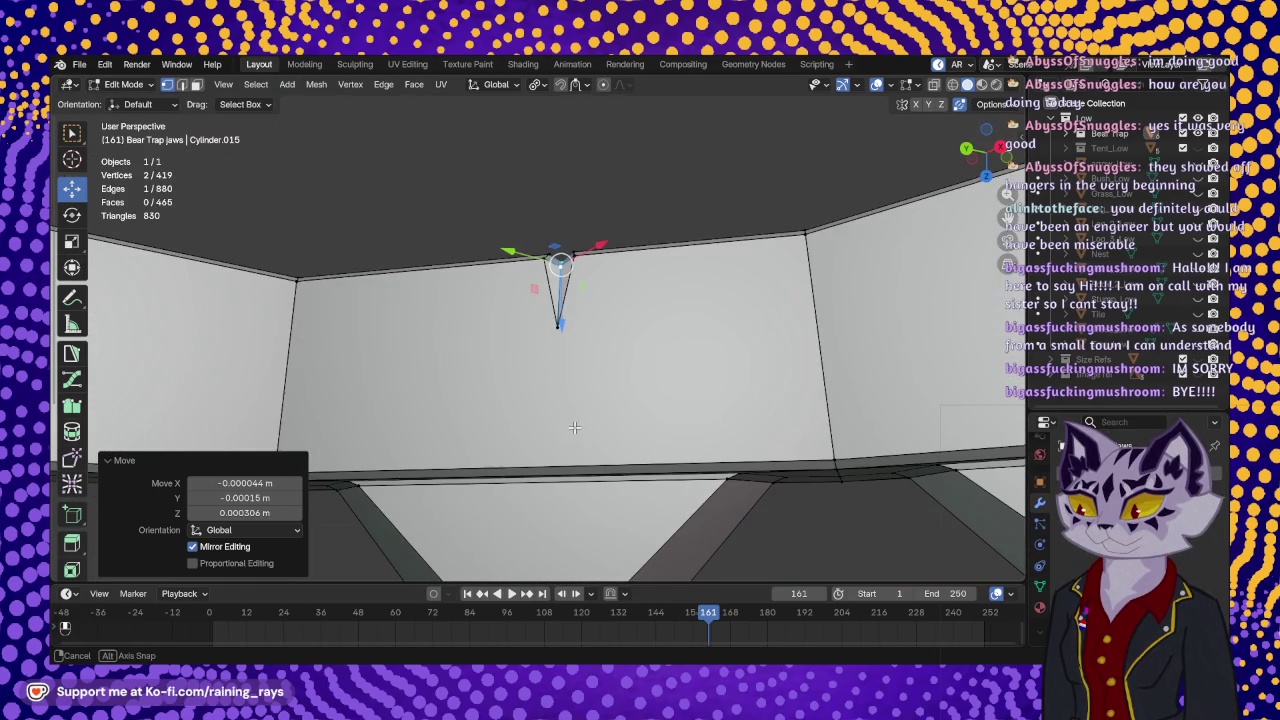
- Select the notch's V-tip vertex and return to the Knife tool
{"action": "scroll", "coordinate": [70, 377], "scroll_direction": "down", "scroll_amount": 3}
{"action": "scroll", "coordinate": [70, 377], "scroll_direction": "down", "scroll_amount": 3}
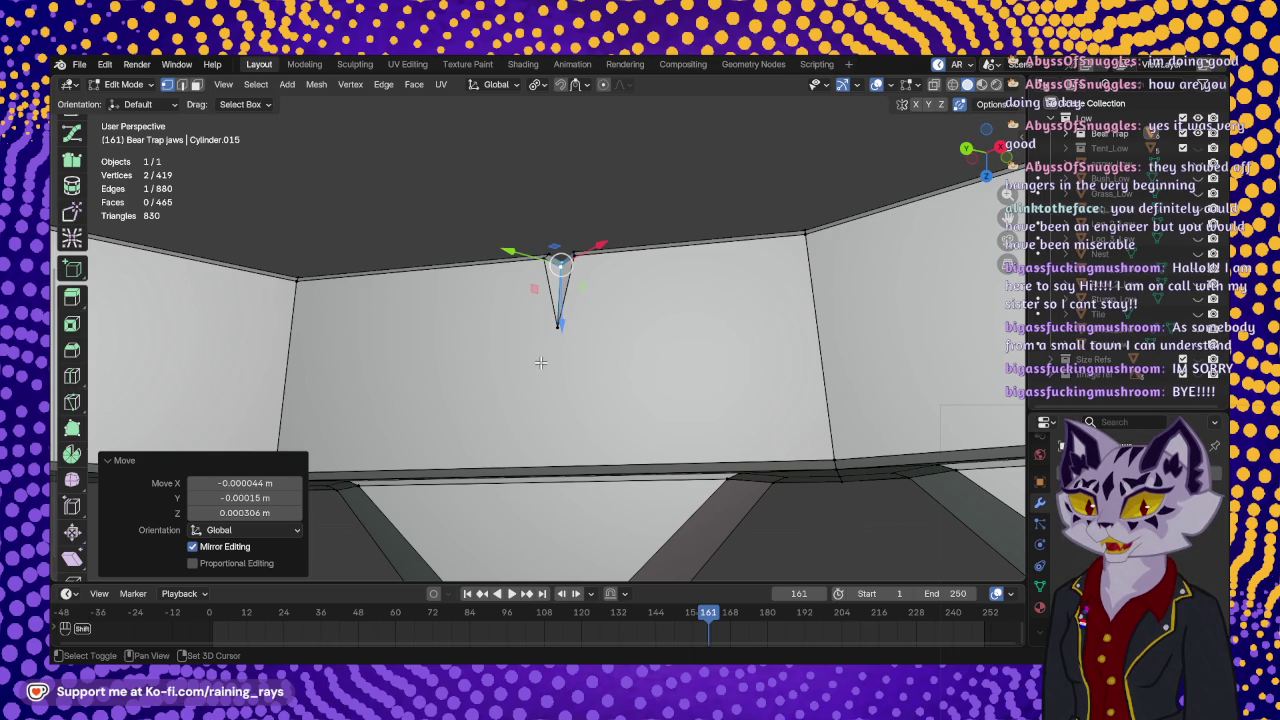
{"action": "middle_click_drag", "start_coordinate": [540, 362], "coordinate": [586, 323]}
{"action": "scroll", "coordinate": [600, 325], "scroll_direction": "up", "scroll_amount": 2}
{"action": "scroll", "coordinate": [612, 329], "scroll_direction": "up", "scroll_amount": 2}
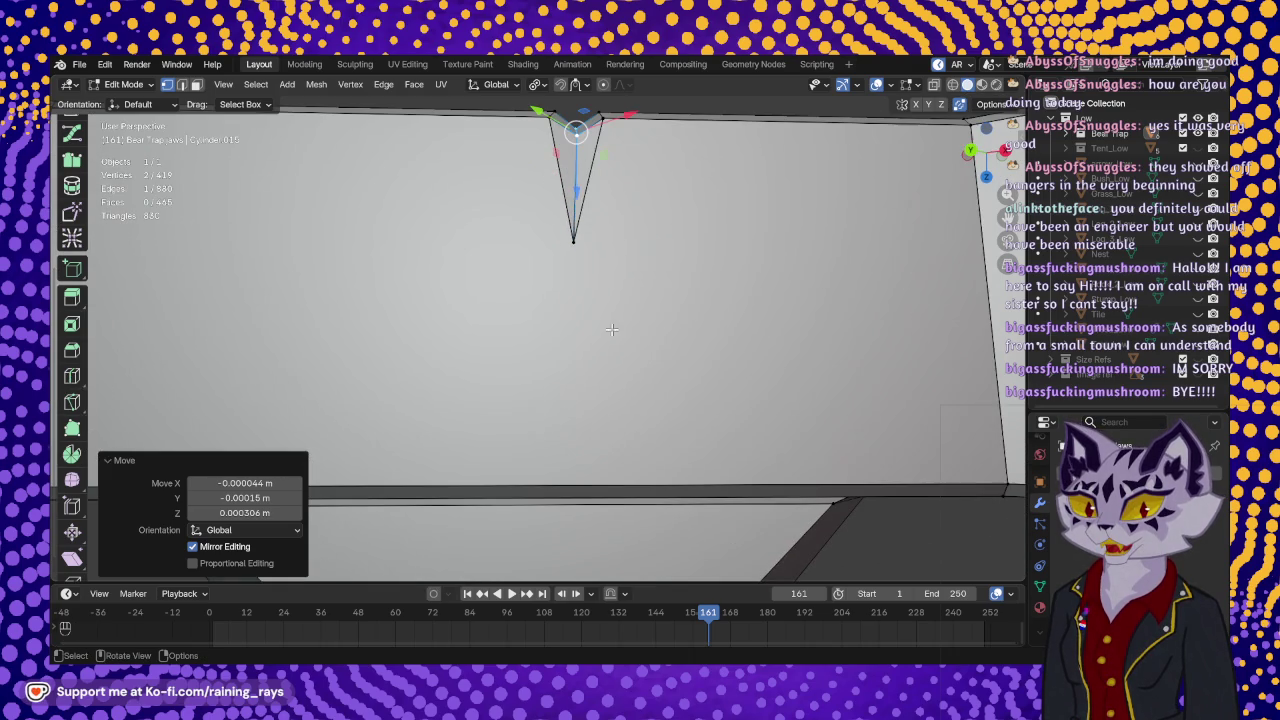
{"action": "left_click", "coordinate": [571, 244]}
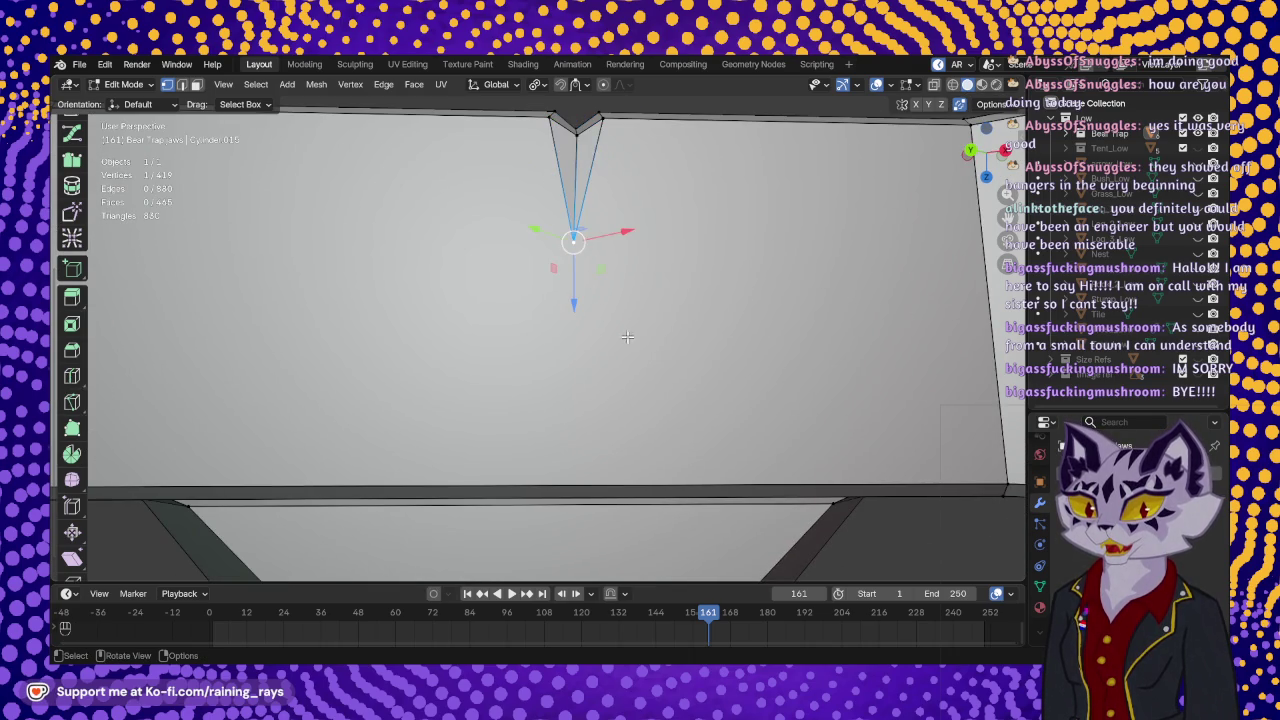
{"action": "scroll", "coordinate": [647, 352], "scroll_direction": "down", "scroll_amount": 2}
{"action": "middle_click_drag", "start_coordinate": [647, 352], "coordinate": [590, 358], "text": "shift"}
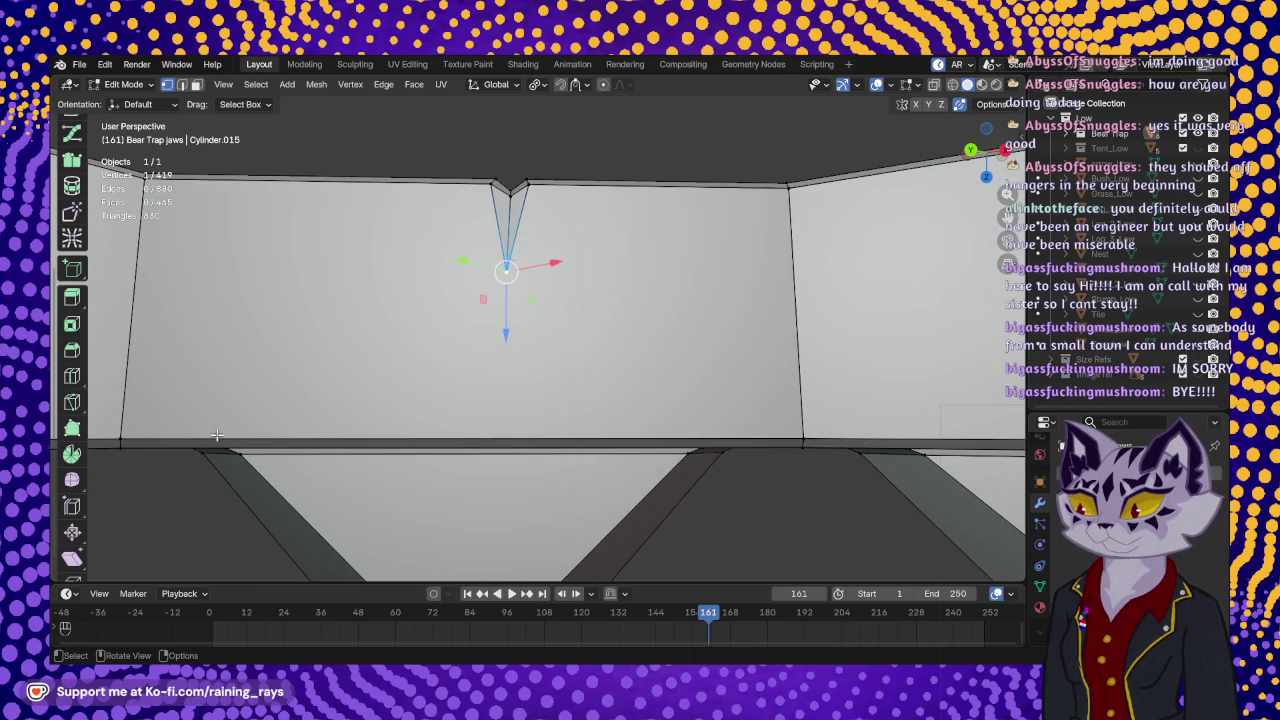
{"action": "left_click", "coordinate": [72, 402]}
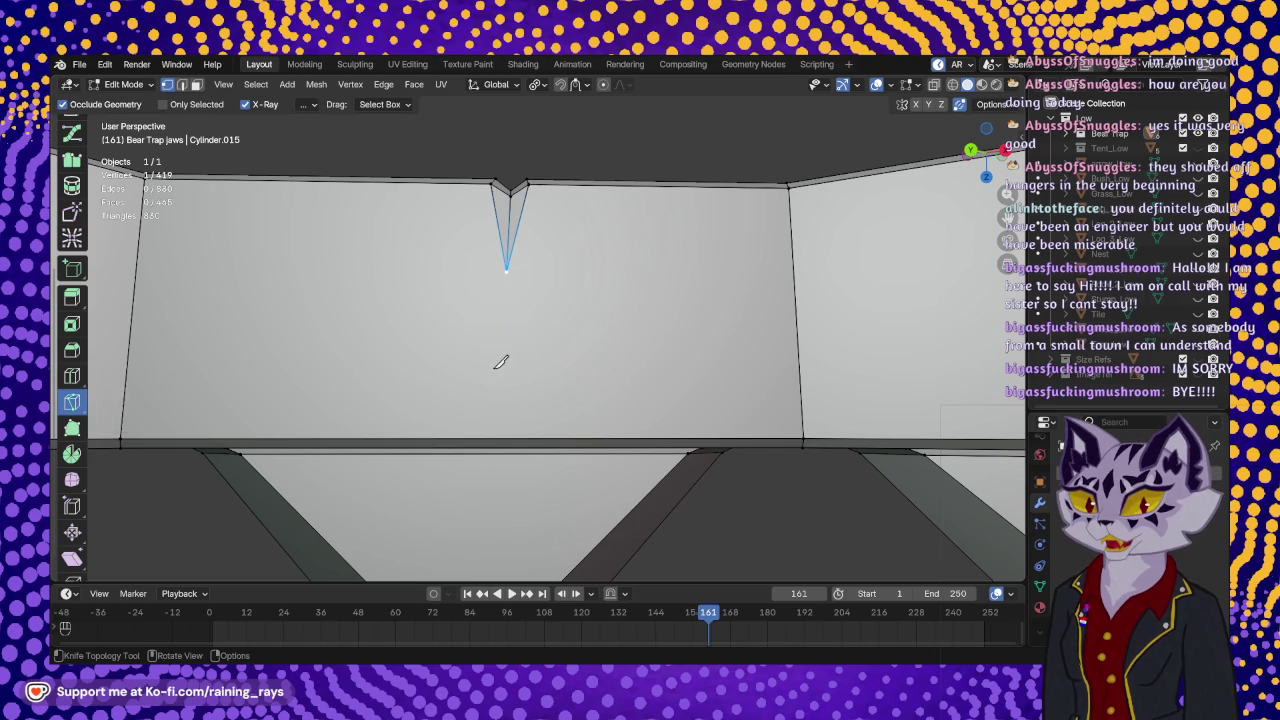
- Knife-cut edges from the V-tip to the wall's lower right and lower left corners
{"action": "middle_click_drag", "start_coordinate": [500, 362], "coordinate": [485, 327]}
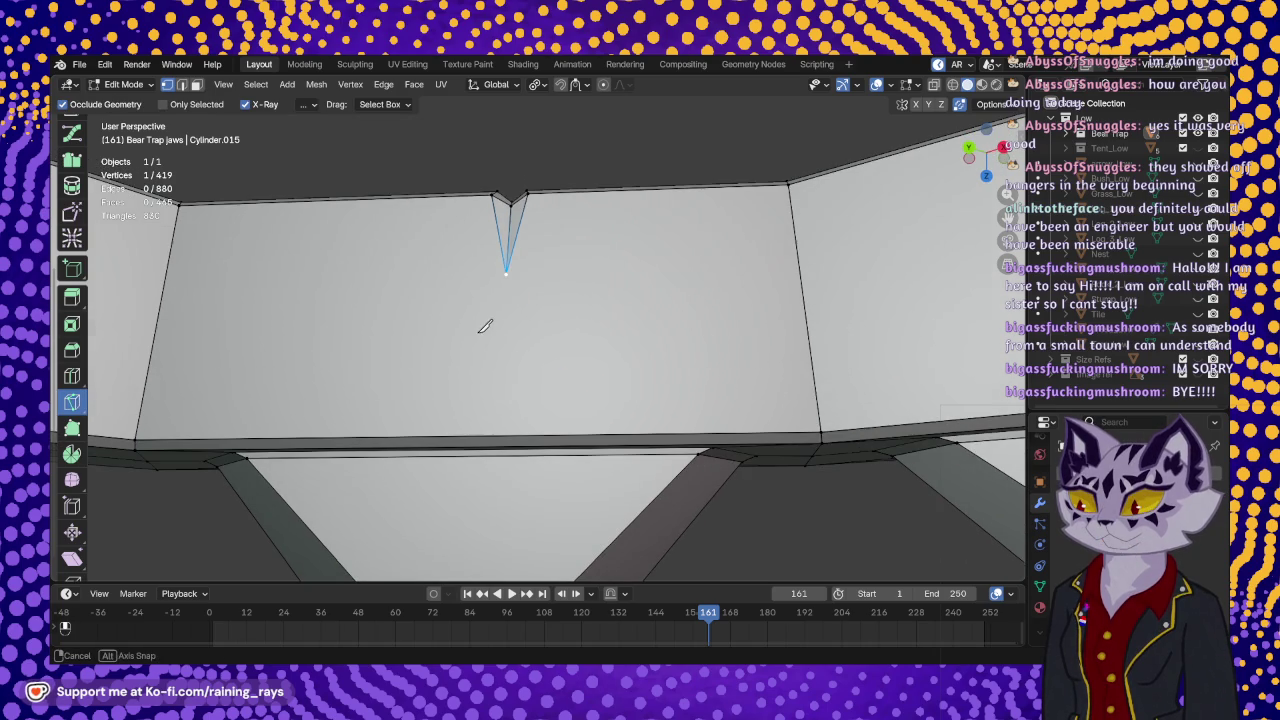
{"action": "left_click", "coordinate": [507, 268]}
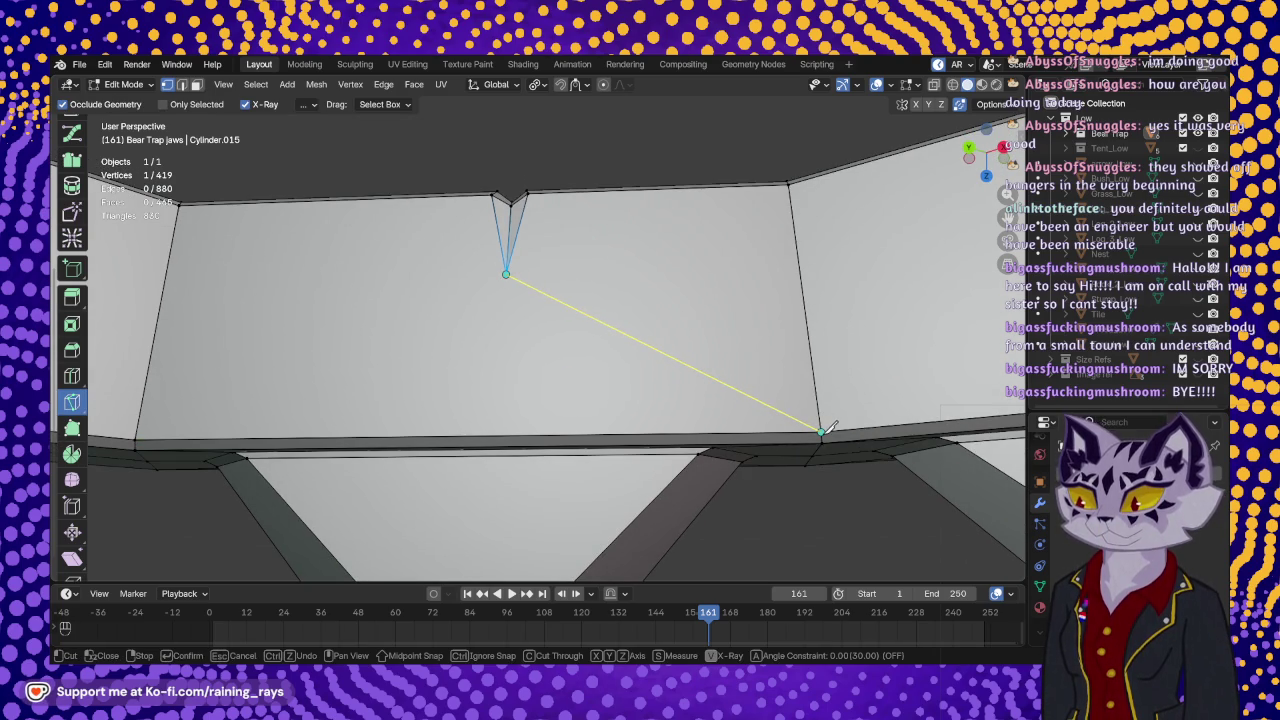
{"action": "left_click", "coordinate": [821, 431]}
{"action": "key", "text": "Return"}
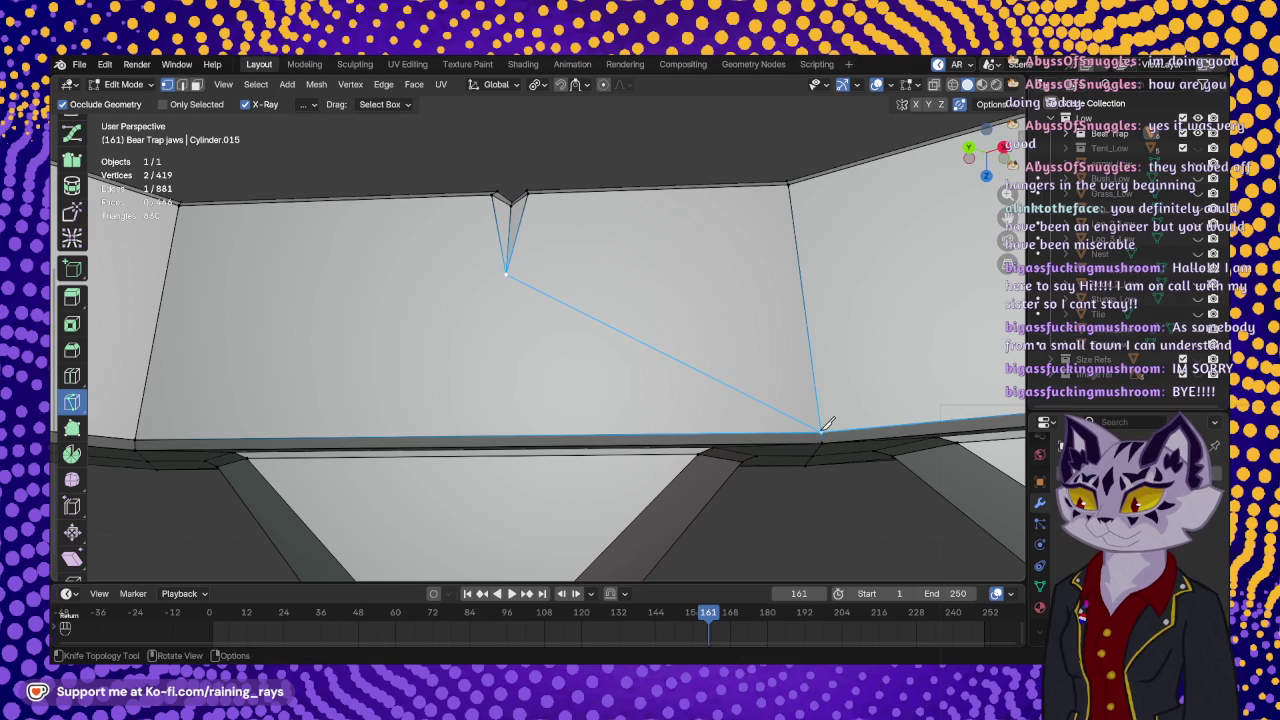
{"action": "middle_click_drag", "start_coordinate": [704, 350], "coordinate": [851, 363], "text": "shift"}
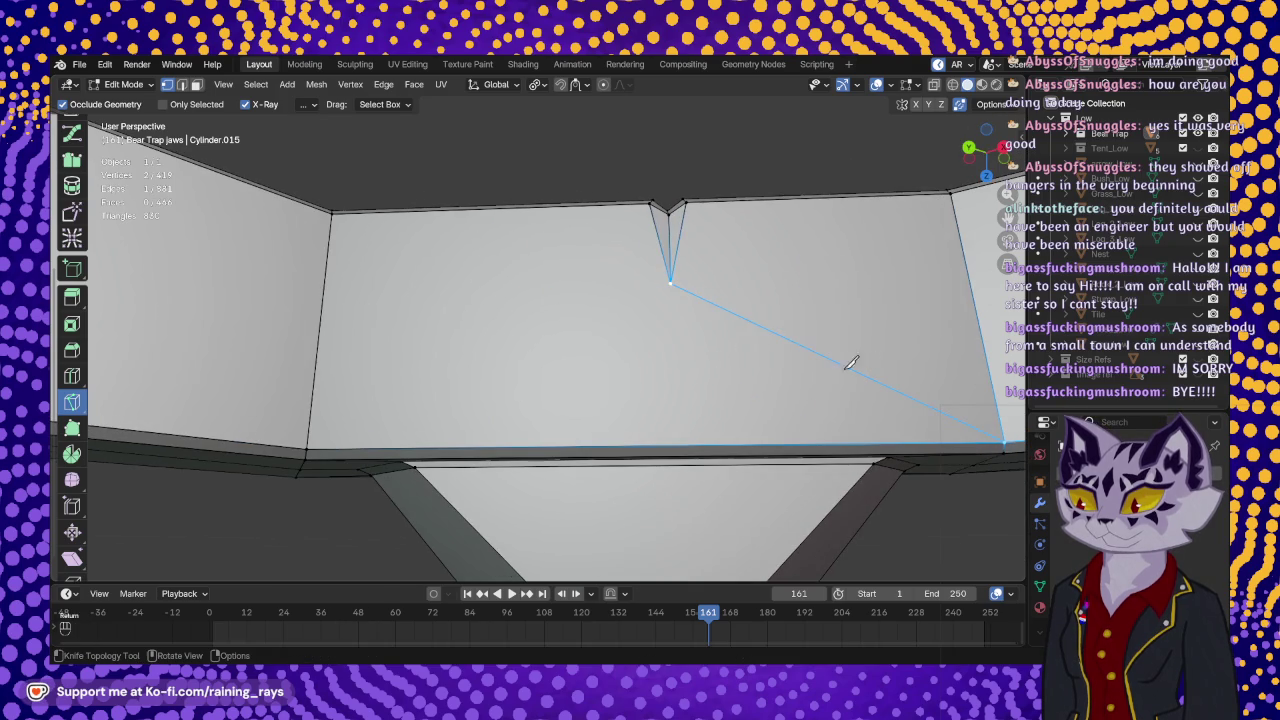
{"action": "left_click", "coordinate": [671, 284]}
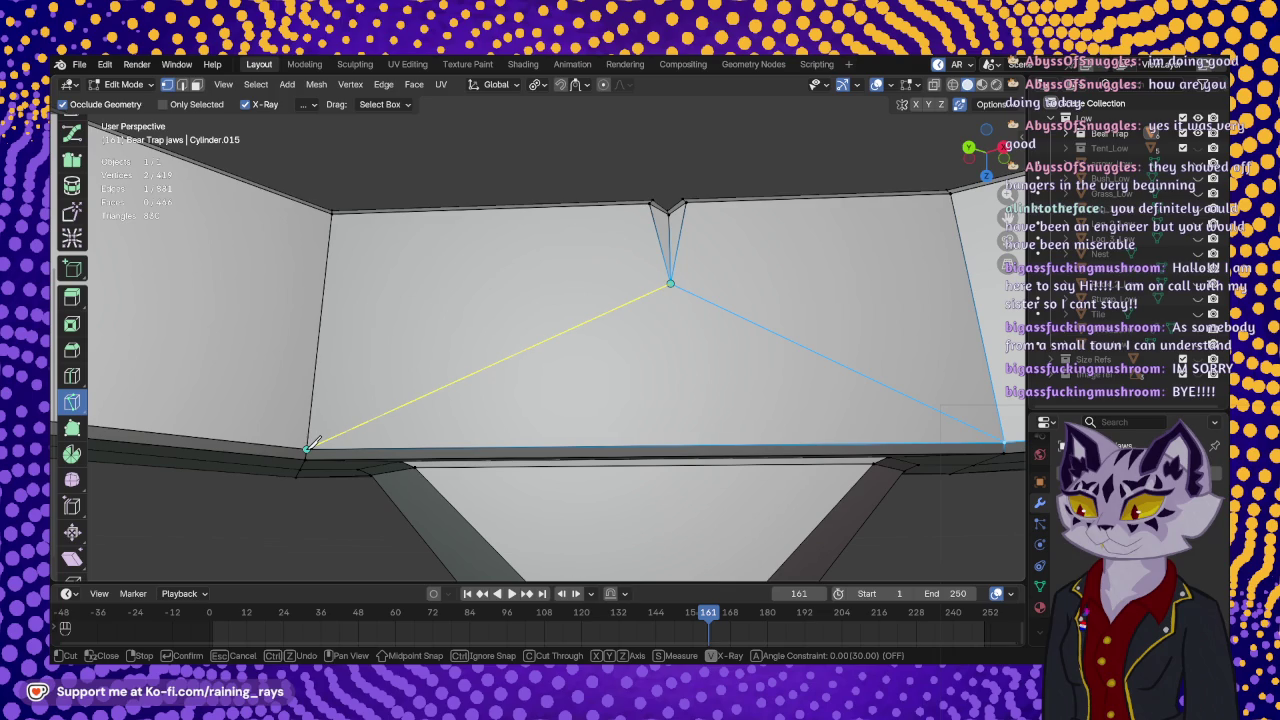
{"action": "left_click", "coordinate": [307, 447]}
{"action": "key", "text": "Return"}
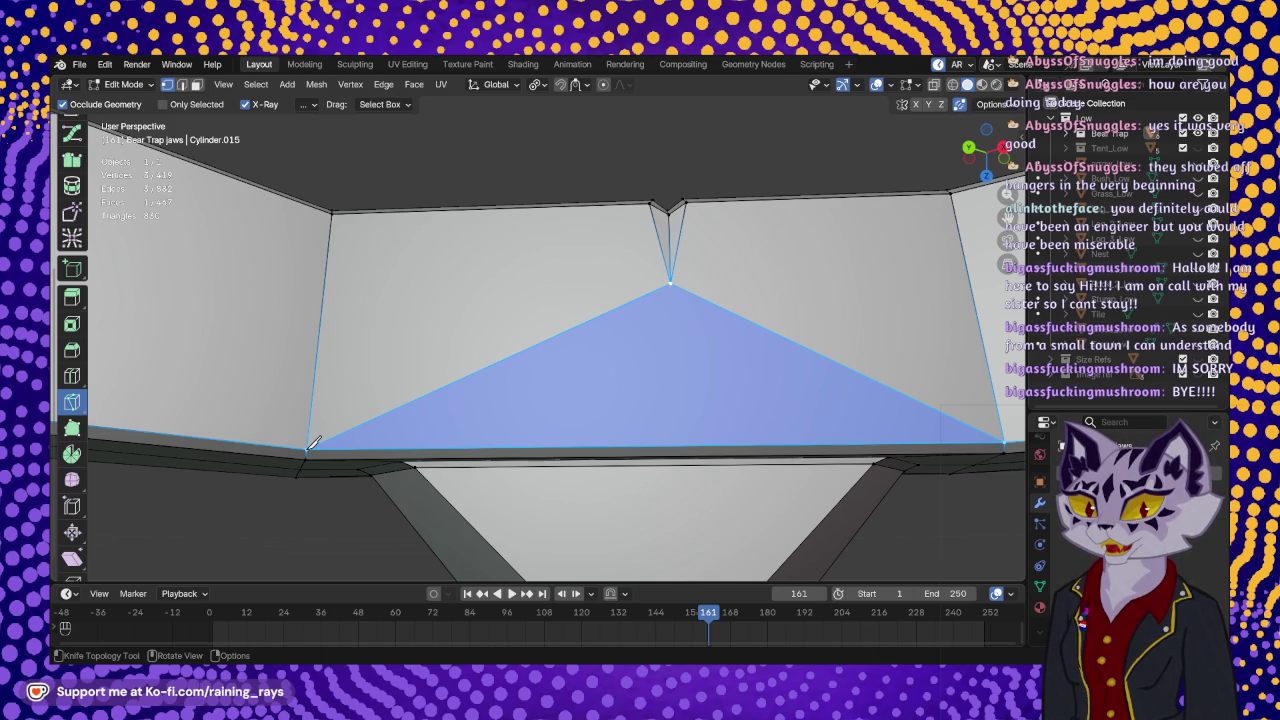
- Cut from the notch tip to the bottom corner and commit, giving 883 edges and 468 faces
{"action": "mouse_move", "coordinate": [583, 380]}
{"action": "middle_mouse_down"}
{"action": "mouse_move", "coordinate": [511, 288]}
{"action": "mouse_move", "coordinate": [503, 394]}
{"action": "mouse_move", "coordinate": [586, 369]}
{"action": "mouse_move", "coordinate": [562, 392]}
{"action": "middle_mouse_up"}
{"action": "mouse_move", "coordinate": [715, 328]}
{"action": "middle_mouse_down"}
{"action": "mouse_move", "coordinate": [571, 366]}
{"action": "mouse_move", "coordinate": [400, 329]}
{"action": "mouse_move", "coordinate": [471, 294]}
{"action": "mouse_move", "coordinate": [508, 397]}
{"action": "mouse_move", "coordinate": [574, 463]}
{"action": "mouse_move", "coordinate": [590, 395]}
{"action": "middle_mouse_up"}
{"action": "scroll", "coordinate": [403, 320], "scroll_direction": "down", "scroll_amount": 5}
{"action": "scroll", "coordinate": [471, 351], "scroll_direction": "up", "scroll_amount": 3}
{"action": "scroll", "coordinate": [523, 303], "scroll_direction": "up", "scroll_amount": 1}
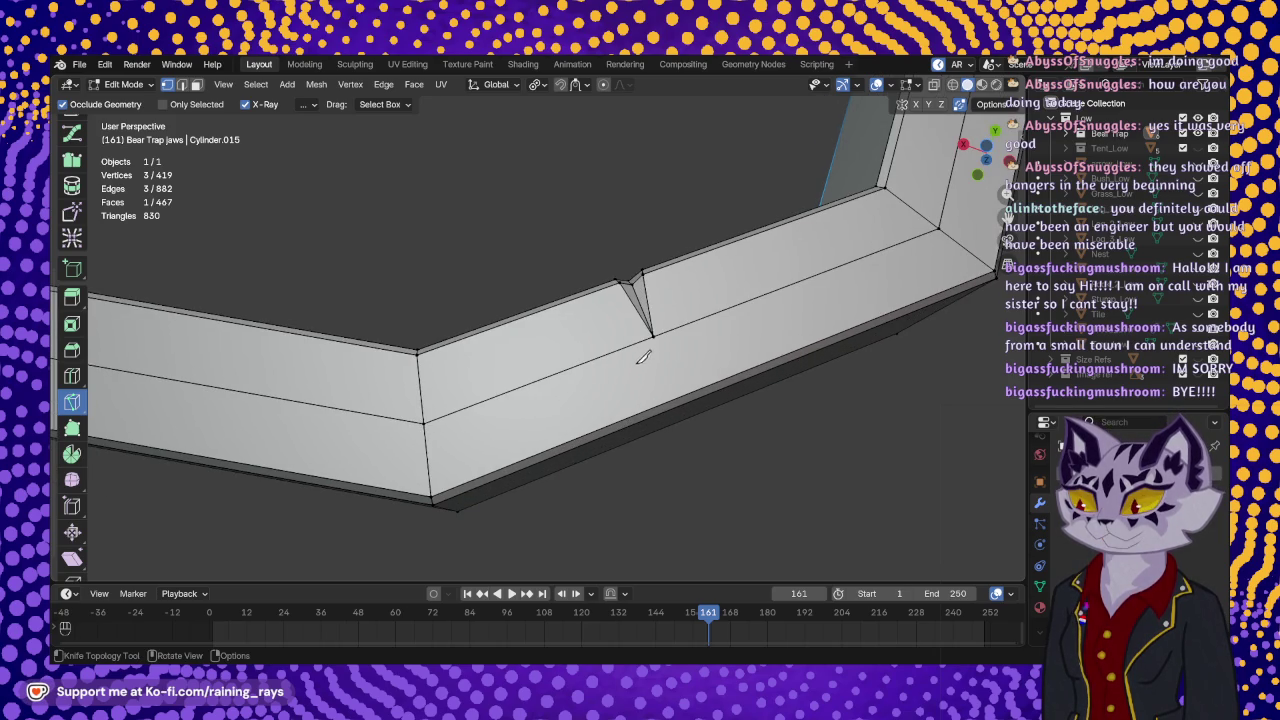
{"action": "left_click", "coordinate": [652, 336]}
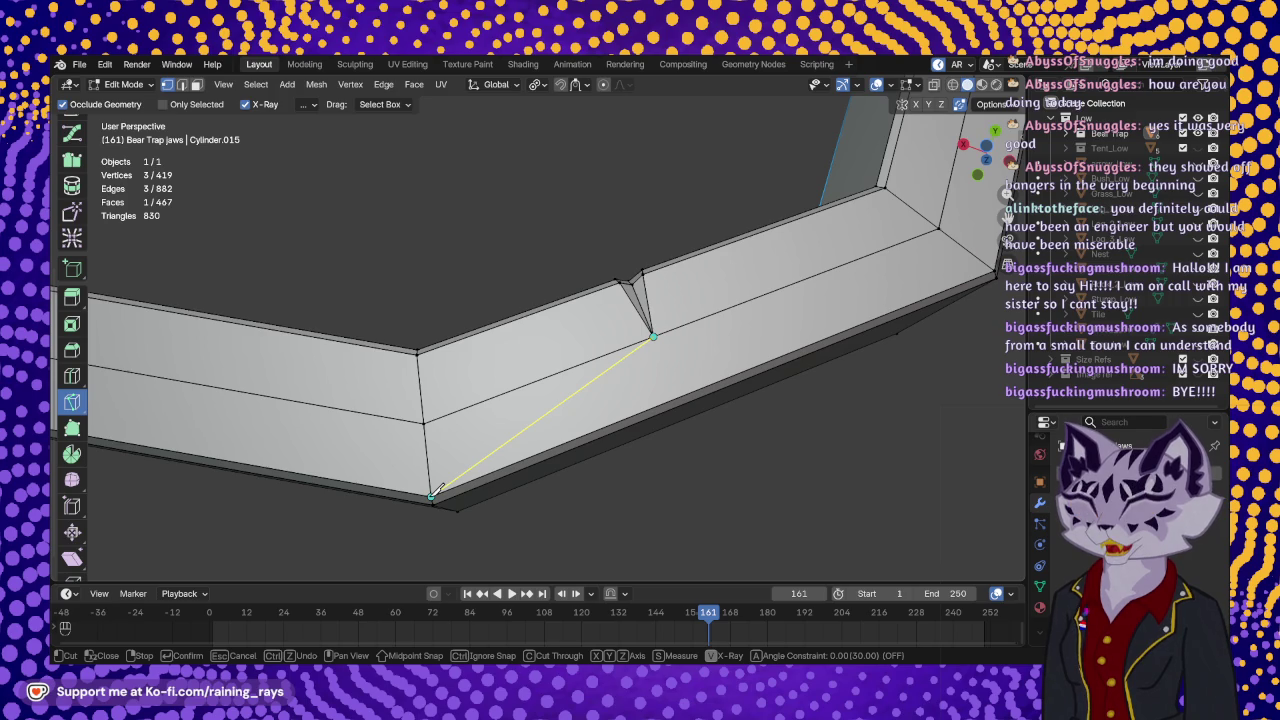
{"action": "left_click", "coordinate": [432, 496]}
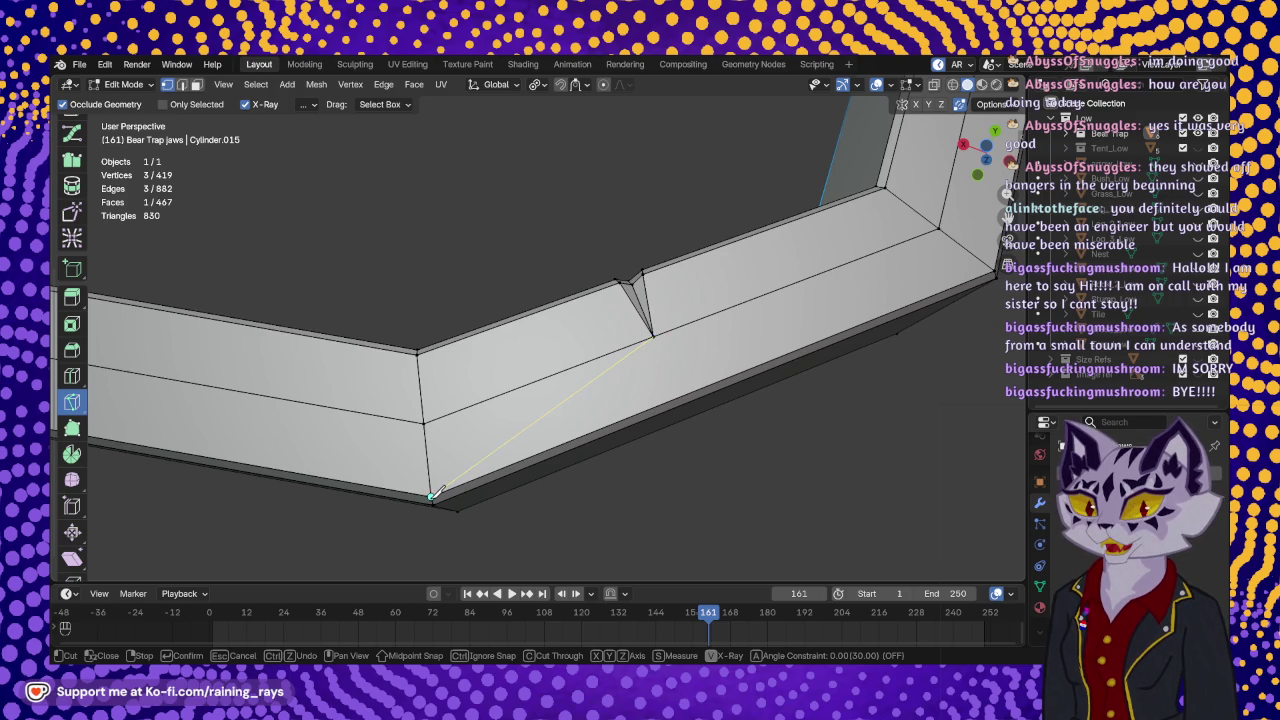
{"action": "key", "text": "Return"}
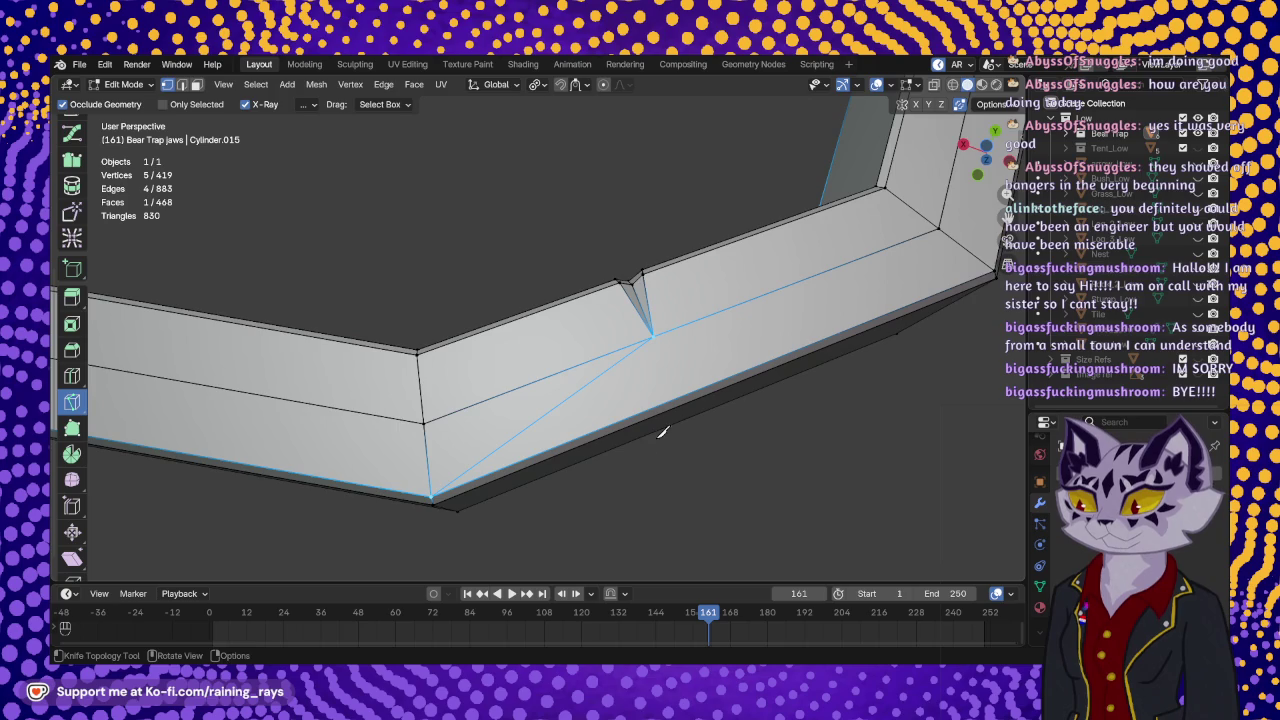
{"action": "middle_click_drag", "start_coordinate": [640, 447], "coordinate": [637, 450], "text": "shift"}
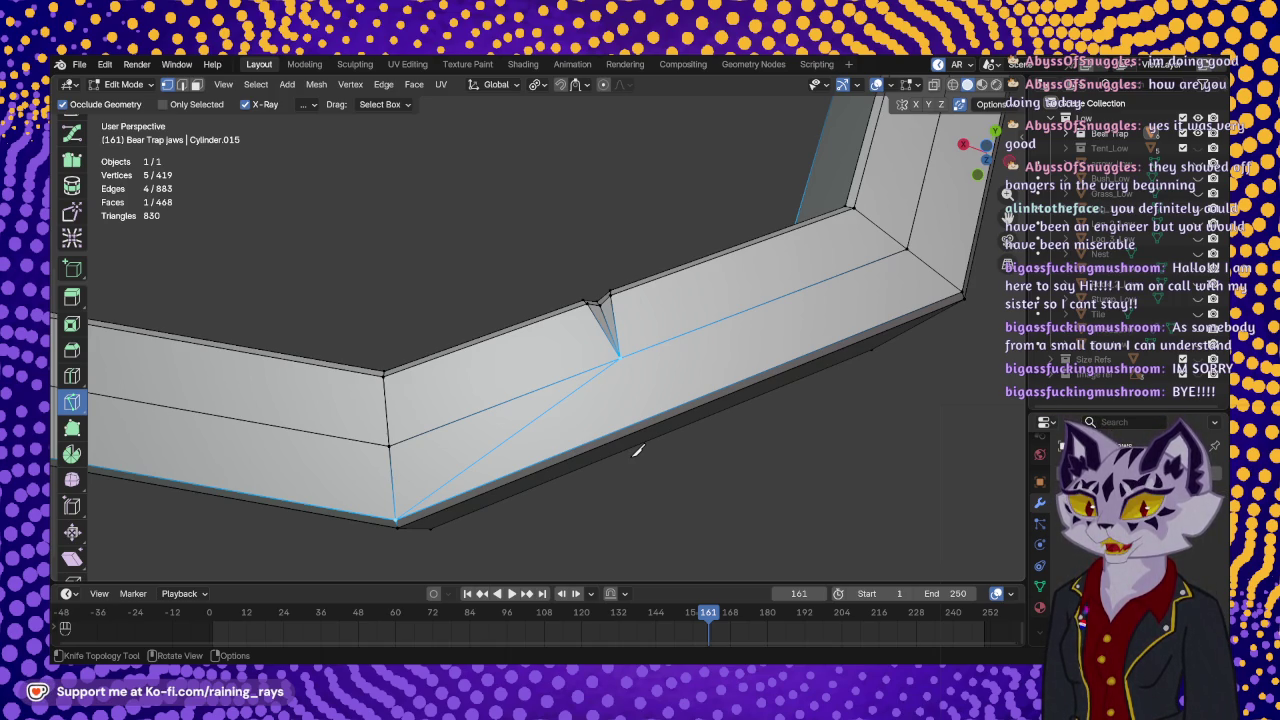
{"action": "mouse_move", "coordinate": [636, 450]}
{"action": "middle_mouse_down"}
{"action": "mouse_move", "coordinate": [704, 381]}
{"action": "mouse_move", "coordinate": [477, 360]}
{"action": "mouse_move", "coordinate": [549, 436]}
{"action": "middle_mouse_up"}
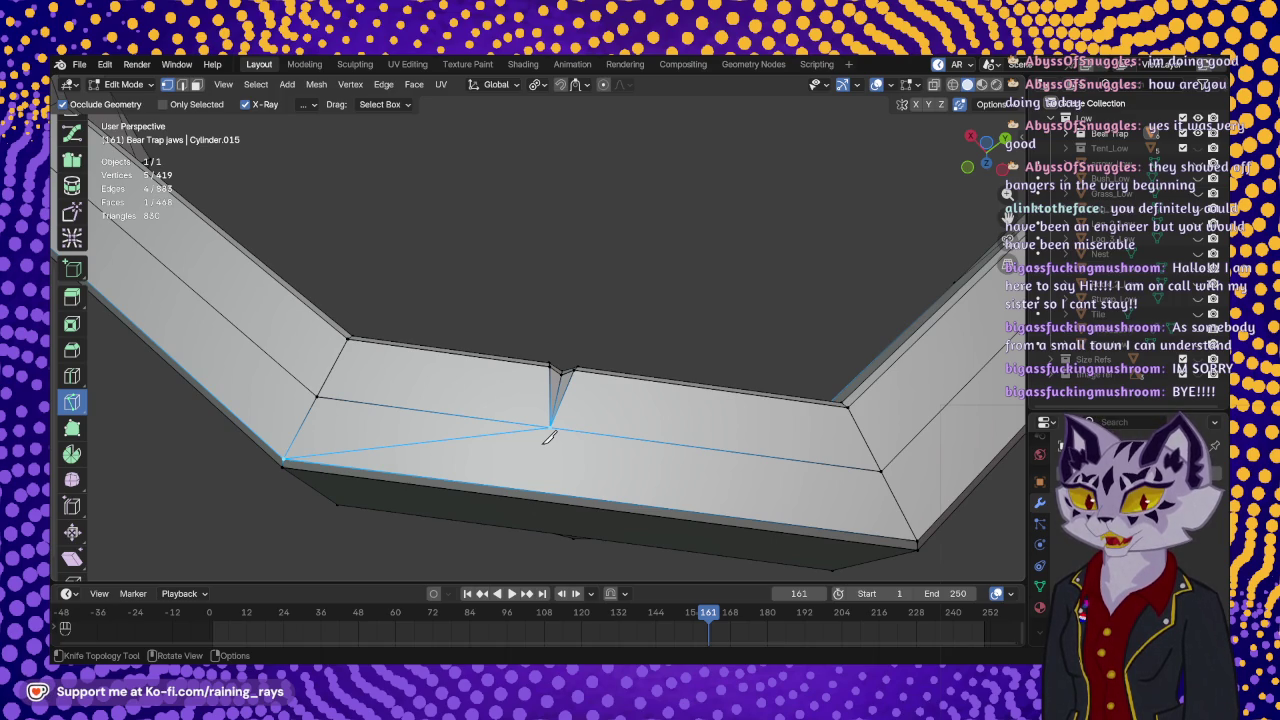
{"action": "scroll", "coordinate": [548, 436], "scroll_direction": "down", "scroll_amount": 3}
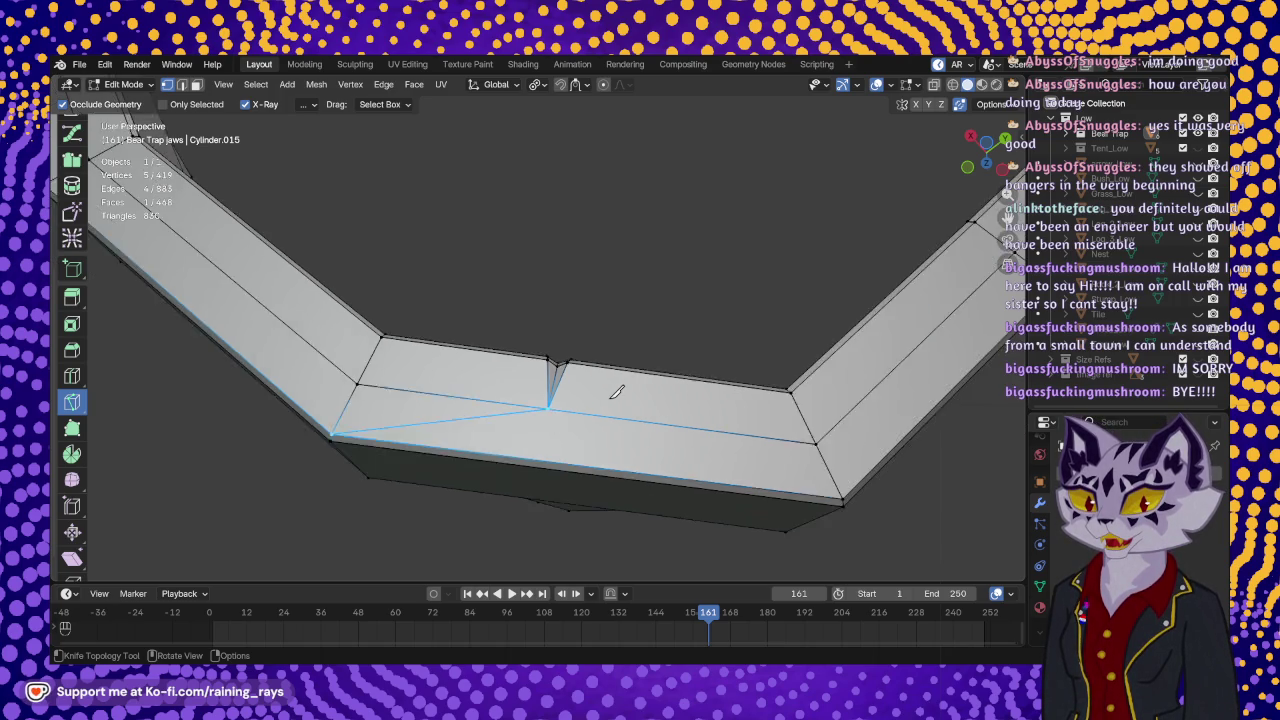
{"action": "key", "text": "Return"}
{"action": "mouse_move", "coordinate": [560, 440]}
{"action": "middle_mouse_down", "text": "shift"}
{"action": "mouse_move", "coordinate": [592, 452]}
{"action": "mouse_move", "coordinate": [786, 424]}
{"action": "middle_mouse_up", "text": "shift"}
{"action": "key", "text": "k"}
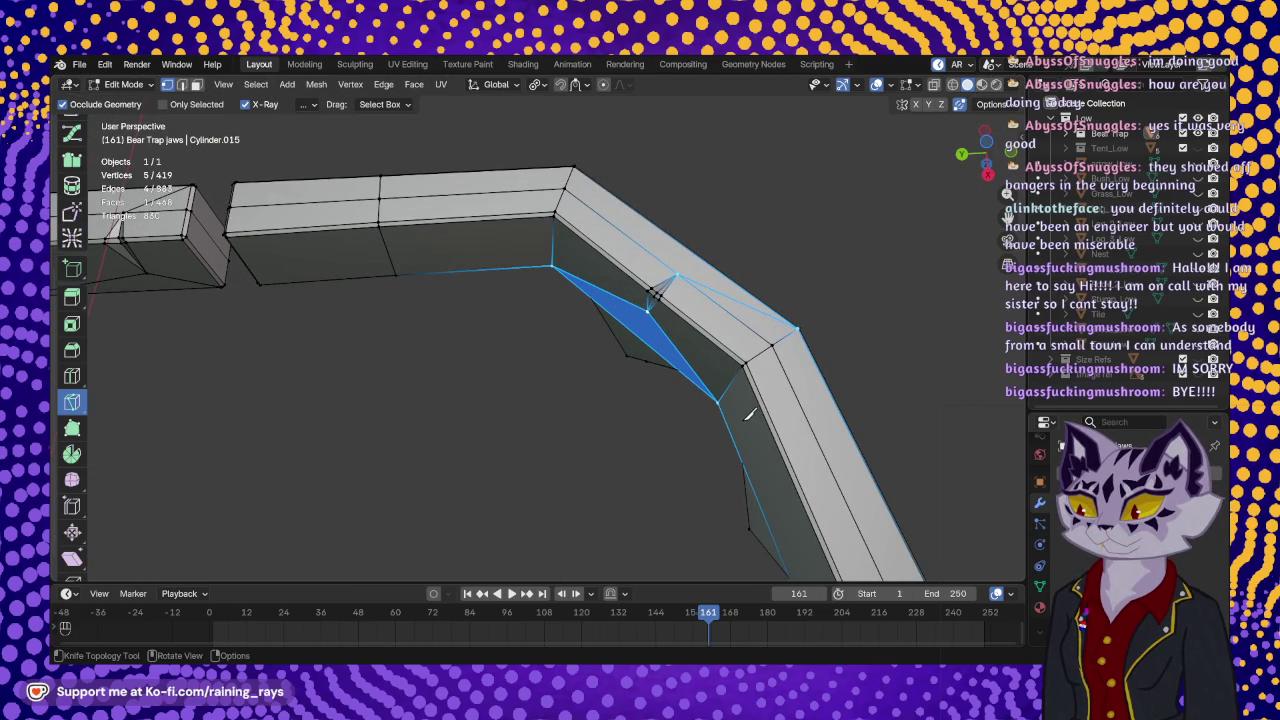
{"action": "middle_click_drag", "start_coordinate": [575, 232], "coordinate": [606, 176]}
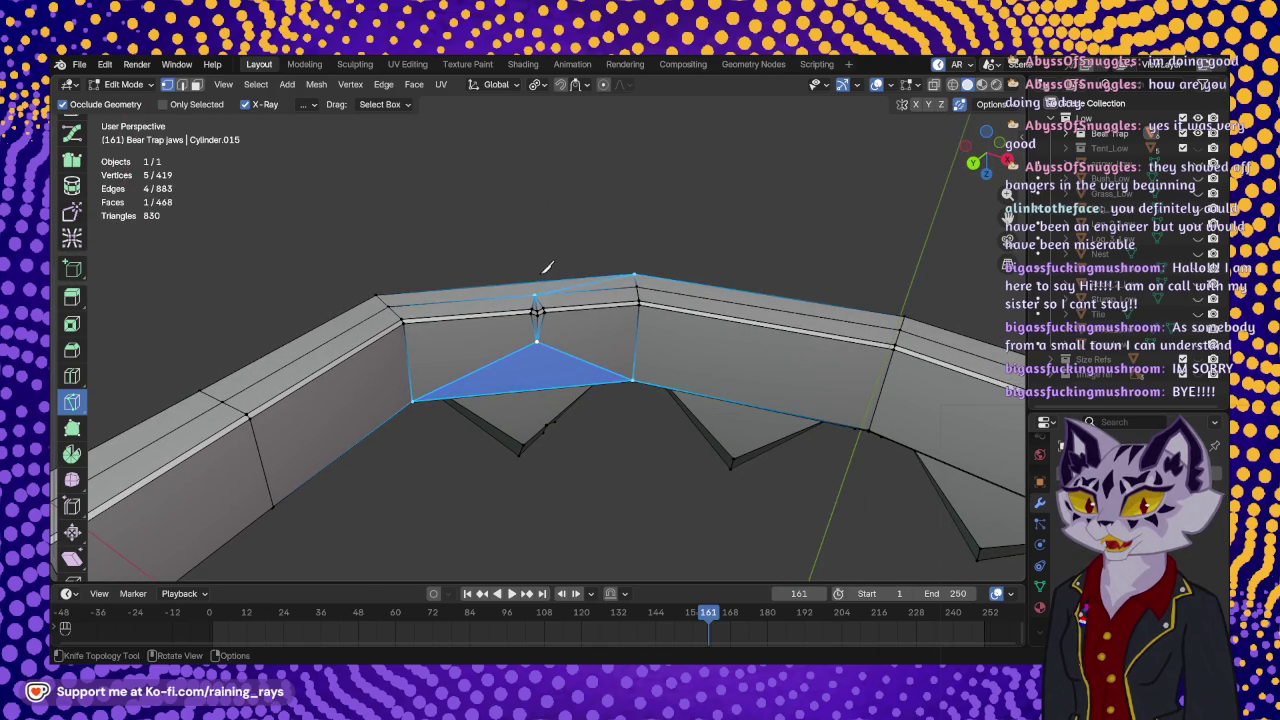
{"action": "mouse_move", "coordinate": [542, 272]}
{"action": "middle_mouse_down"}
{"action": "mouse_move", "coordinate": [494, 334]}
{"action": "mouse_move", "coordinate": [520, 355]}
{"action": "middle_mouse_up"}
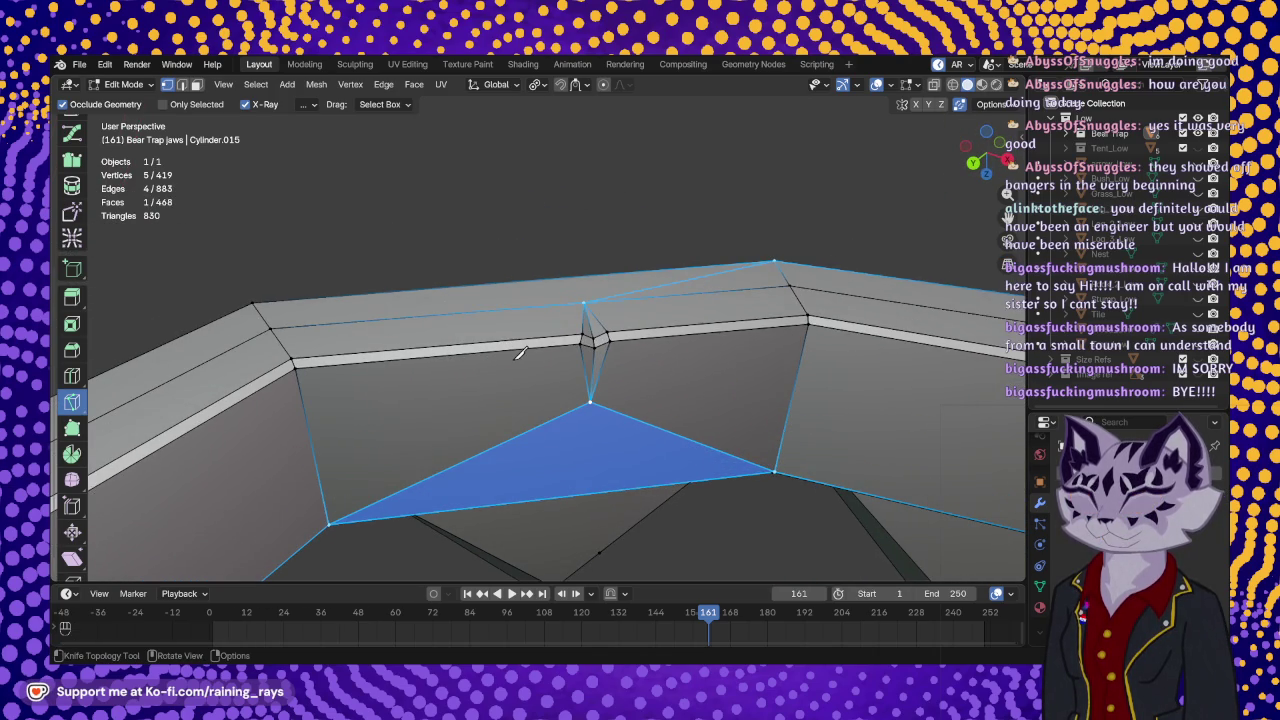
{"action": "mouse_move", "coordinate": [508, 306]}
{"action": "middle_mouse_down"}
{"action": "mouse_move", "coordinate": [537, 286]}
{"action": "mouse_move", "coordinate": [525, 358]}
{"action": "mouse_move", "coordinate": [449, 243]}
{"action": "mouse_move", "coordinate": [749, 334]}
{"action": "mouse_move", "coordinate": [449, 240]}
{"action": "mouse_move", "coordinate": [470, 355]}
{"action": "mouse_move", "coordinate": [466, 277]}
{"action": "mouse_move", "coordinate": [751, 363]}
{"action": "mouse_move", "coordinate": [405, 335]}
{"action": "middle_mouse_up"}
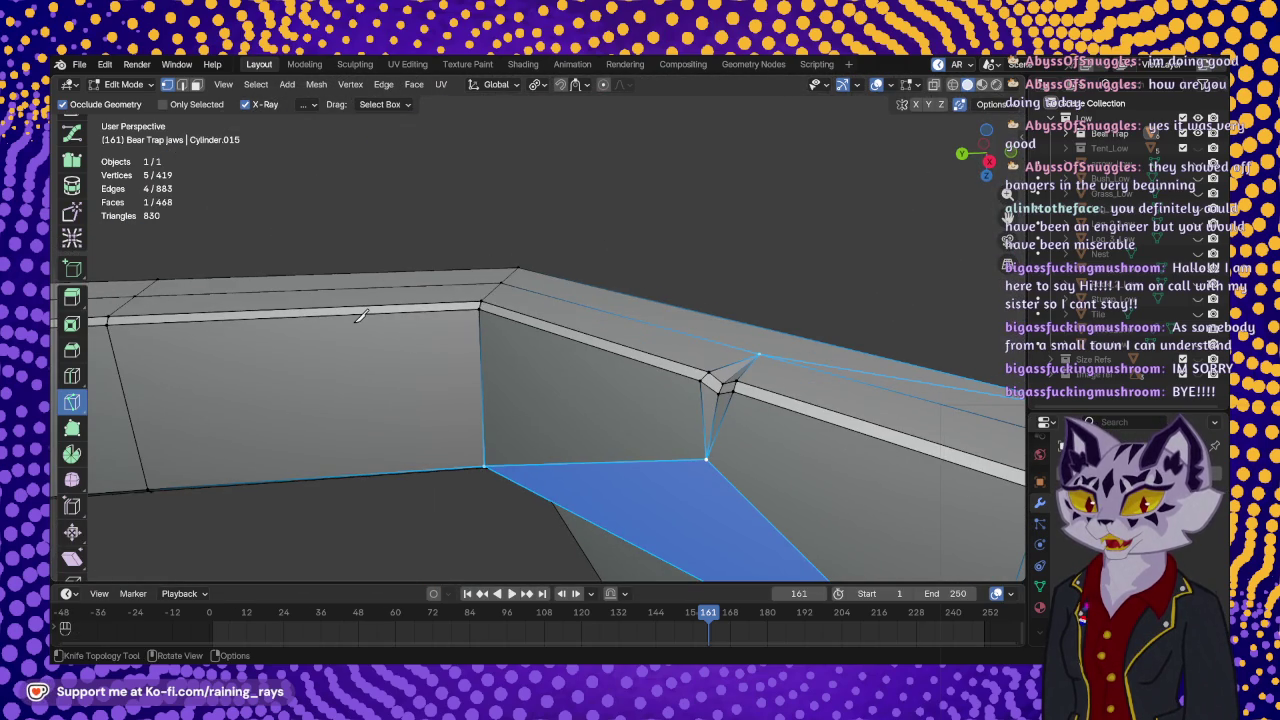
{"action": "mouse_move", "coordinate": [360, 315]}
{"action": "middle_mouse_down"}
{"action": "mouse_move", "coordinate": [757, 240]}
{"action": "mouse_move", "coordinate": [517, 286]}
{"action": "mouse_move", "coordinate": [443, 277]}
{"action": "mouse_move", "coordinate": [618, 346]}
{"action": "mouse_move", "coordinate": [491, 354]}
{"action": "mouse_move", "coordinate": [580, 406]}
{"action": "mouse_move", "coordinate": [518, 385]}
{"action": "mouse_move", "coordinate": [663, 391]}
{"action": "mouse_move", "coordinate": [594, 400]}
{"action": "mouse_move", "coordinate": [580, 383]}
{"action": "mouse_move", "coordinate": [483, 402]}
{"action": "middle_mouse_up"}
{"action": "mouse_move", "coordinate": [680, 365]}
{"action": "middle_mouse_down"}
{"action": "mouse_move", "coordinate": [608, 283]}
{"action": "mouse_move", "coordinate": [608, 257]}
{"action": "mouse_move", "coordinate": [595, 360]}
{"action": "mouse_move", "coordinate": [543, 200]}
{"action": "mouse_move", "coordinate": [560, 210]}
{"action": "mouse_move", "coordinate": [565, 260]}
{"action": "mouse_move", "coordinate": [494, 200]}
{"action": "mouse_move", "coordinate": [292, 160]}
{"action": "mouse_move", "coordinate": [509, 217]}
{"action": "mouse_move", "coordinate": [674, 363]}
{"action": "mouse_move", "coordinate": [614, 386]}
{"action": "mouse_move", "coordinate": [470, 327]}
{"action": "mouse_move", "coordinate": [651, 366]}
{"action": "mouse_move", "coordinate": [584, 271]}
{"action": "middle_mouse_up"}
{"action": "mouse_move", "coordinate": [528, 340]}
{"action": "middle_mouse_down"}
{"action": "mouse_move", "coordinate": [674, 386]}
{"action": "mouse_move", "coordinate": [682, 327]}
{"action": "mouse_move", "coordinate": [671, 466]}
{"action": "middle_mouse_up"}
{"action": "scroll", "coordinate": [557, 357], "scroll_direction": "up", "scroll_amount": 3}
{"action": "scroll", "coordinate": [634, 297], "scroll_direction": "down", "scroll_amount": 5}
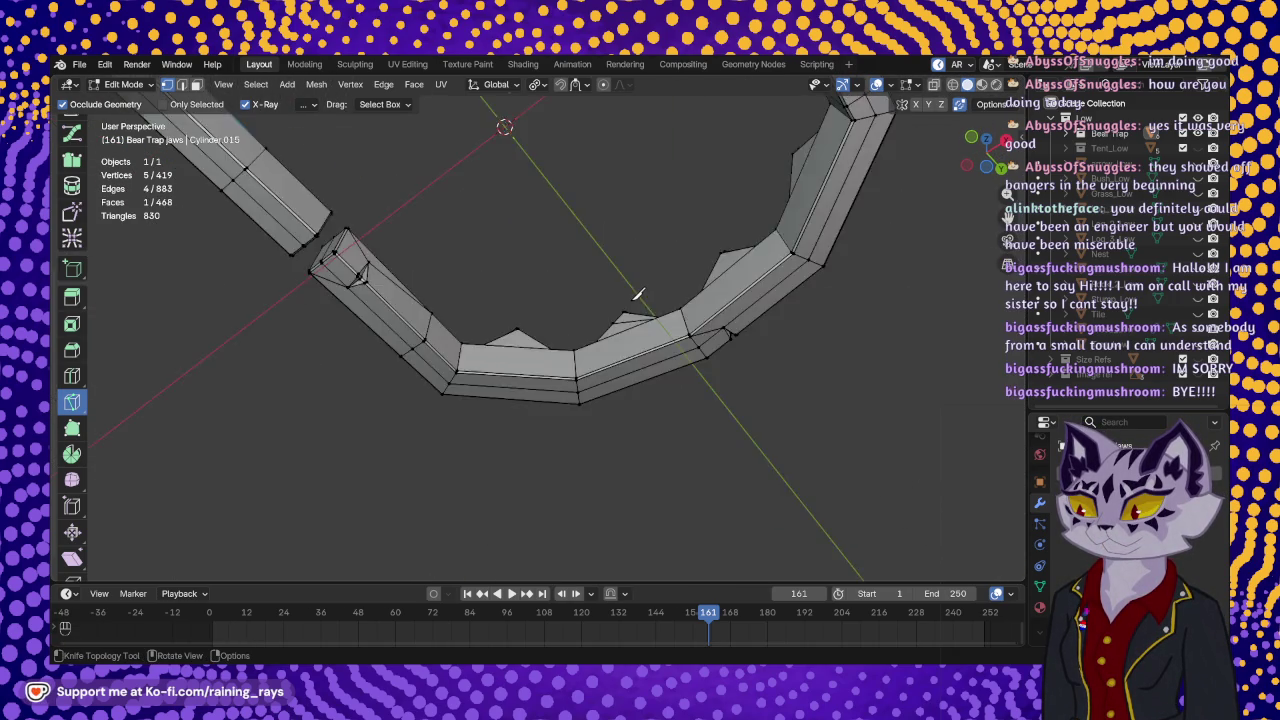
{"action": "scroll", "coordinate": [634, 297], "scroll_direction": "down", "scroll_amount": 3}
{"action": "mouse_move", "coordinate": [634, 297]}
{"action": "middle_mouse_down"}
{"action": "mouse_move", "coordinate": [548, 540]}
{"action": "mouse_move", "coordinate": [620, 400]}
{"action": "middle_mouse_up"}
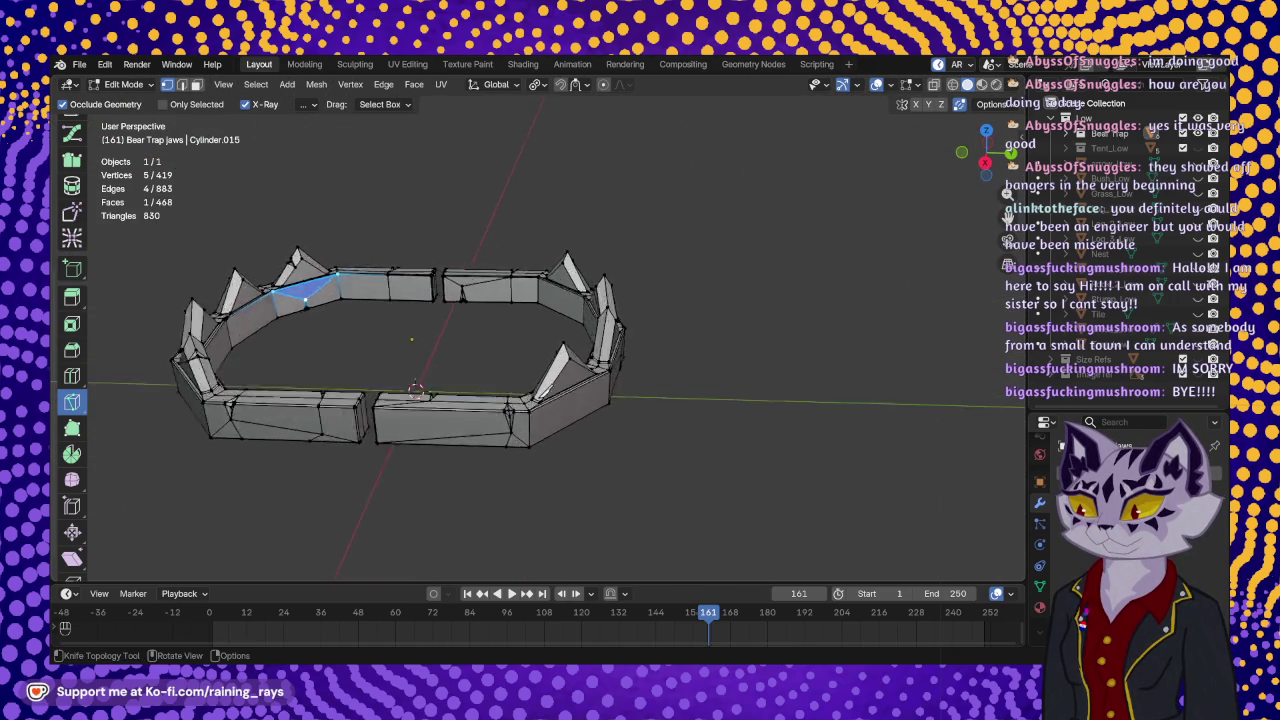
{"action": "scroll", "coordinate": [640, 360], "scroll_direction": "up", "scroll_amount": 5}
{"action": "scroll", "coordinate": [654, 341], "scroll_direction": "up", "scroll_amount": 3}
{"action": "key", "text": "Tab"}
{"action": "scroll", "coordinate": [590, 326], "scroll_direction": "down", "scroll_amount": 3}
- Turn off the wireframe overlay and exit local view to show all 18 scene objects
{"action": "mouse_move", "coordinate": [590, 326]}
{"action": "middle_mouse_down"}
{"action": "mouse_move", "coordinate": [749, 329]}
{"action": "mouse_move", "coordinate": [794, 290]}
{"action": "middle_mouse_up"}
{"action": "left_click", "coordinate": [760, 331]}
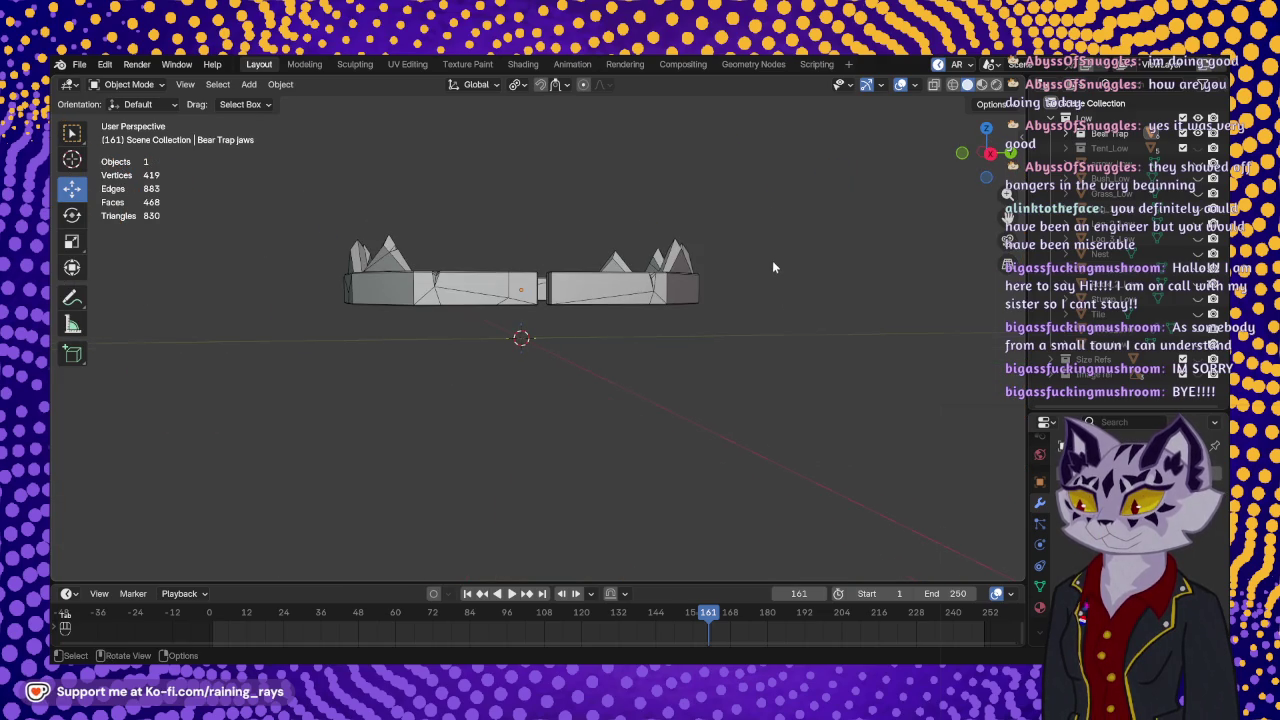
{"action": "scroll", "coordinate": [774, 262], "scroll_direction": "up", "scroll_amount": 3}
{"action": "scroll", "coordinate": [771, 286], "scroll_direction": "up", "scroll_amount": 2}
{"action": "left_click", "coordinate": [917, 85]}
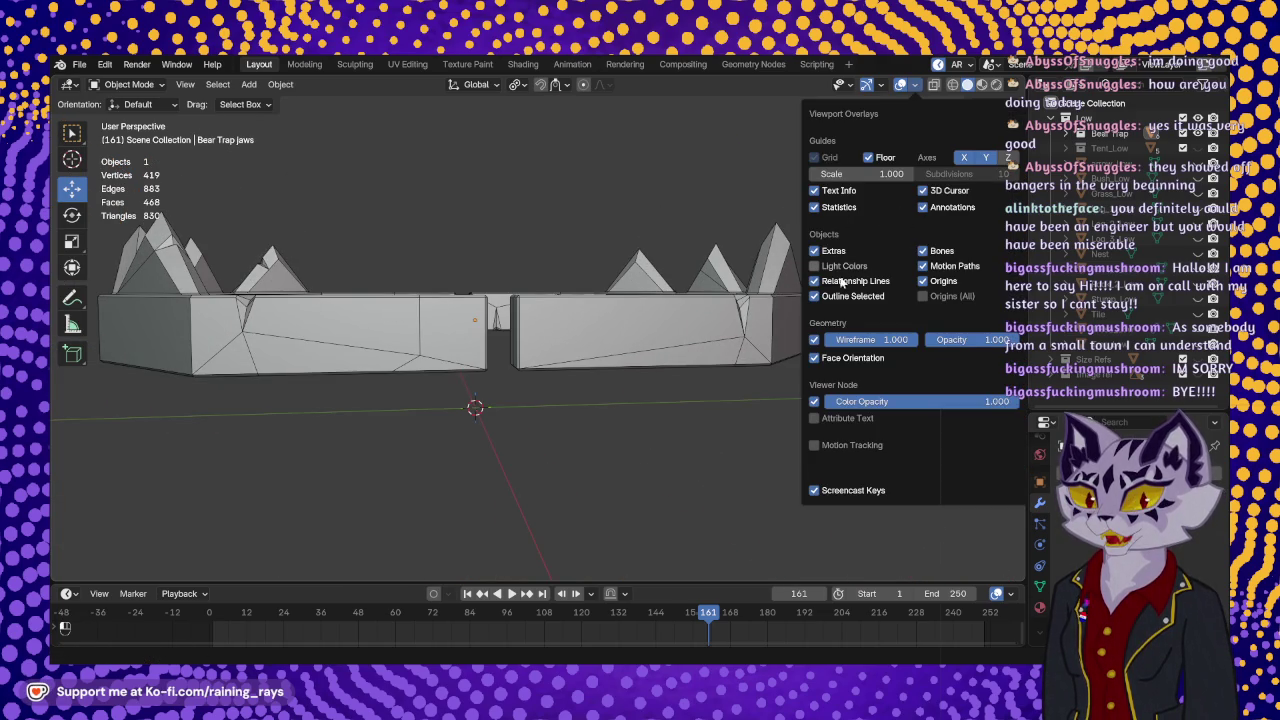
{"action": "left_click", "coordinate": [814, 340]}
{"action": "mouse_move", "coordinate": [790, 200]}
{"action": "middle_mouse_down"}
{"action": "mouse_move", "coordinate": [592, 183]}
{"action": "mouse_move", "coordinate": [519, 144]}
{"action": "mouse_move", "coordinate": [399, 162]}
{"action": "mouse_move", "coordinate": [299, 226]}
{"action": "mouse_move", "coordinate": [326, 288]}
{"action": "mouse_move", "coordinate": [468, 318]}
{"action": "mouse_move", "coordinate": [305, 314]}
{"action": "mouse_move", "coordinate": [280, 257]}
{"action": "mouse_move", "coordinate": [370, 335]}
{"action": "mouse_move", "coordinate": [587, 351]}
{"action": "mouse_move", "coordinate": [503, 361]}
{"action": "mouse_move", "coordinate": [581, 343]}
{"action": "mouse_move", "coordinate": [503, 337]}
{"action": "mouse_move", "coordinate": [463, 375]}
{"action": "middle_mouse_up"}
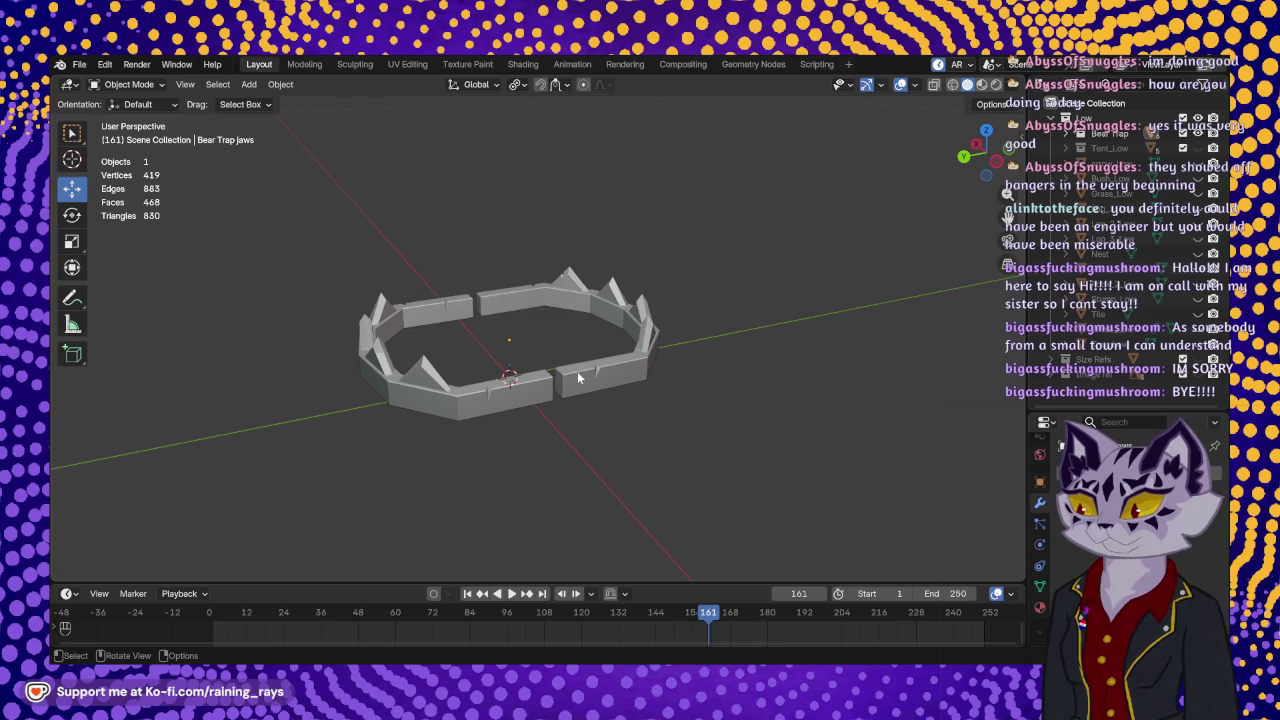
{"action": "key", "text": "KP_Divide"}
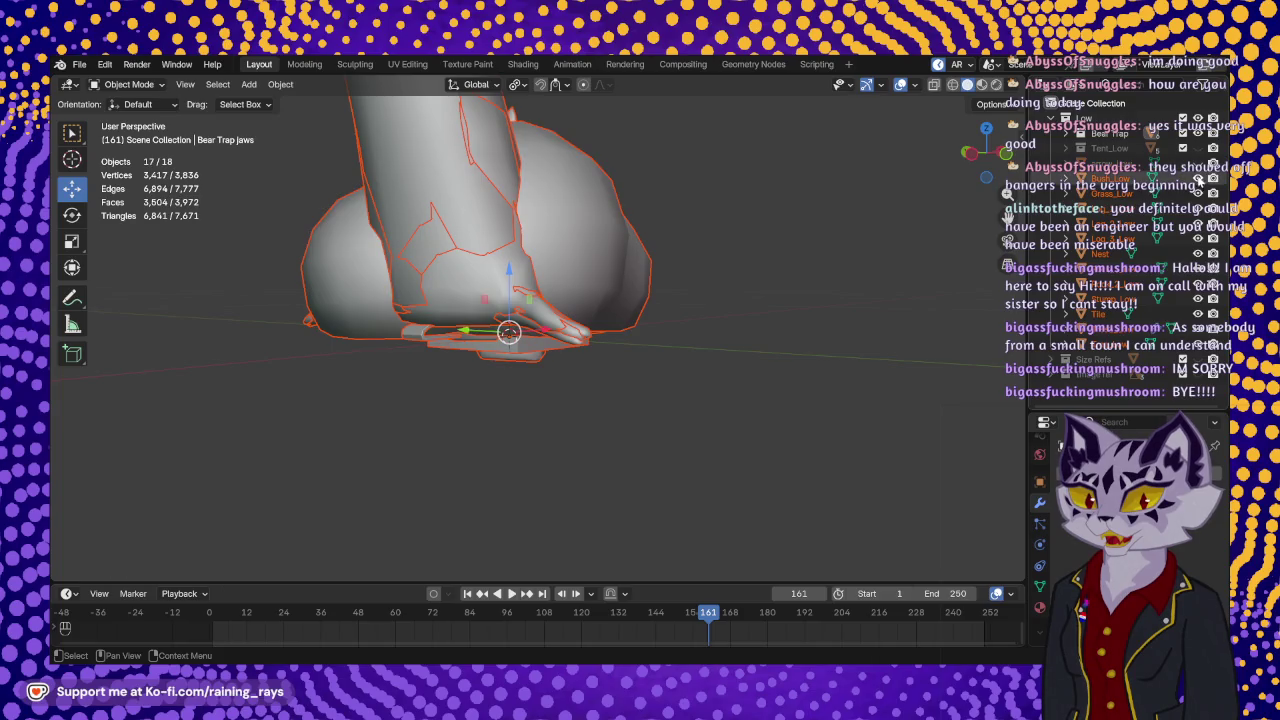
- Hide every object except Bear_trap_Base, leaving its 350 vertices and 384 faces visible
{"action": "left_click_drag", "start_coordinate": [1198, 208], "coordinate": [1198, 345]}
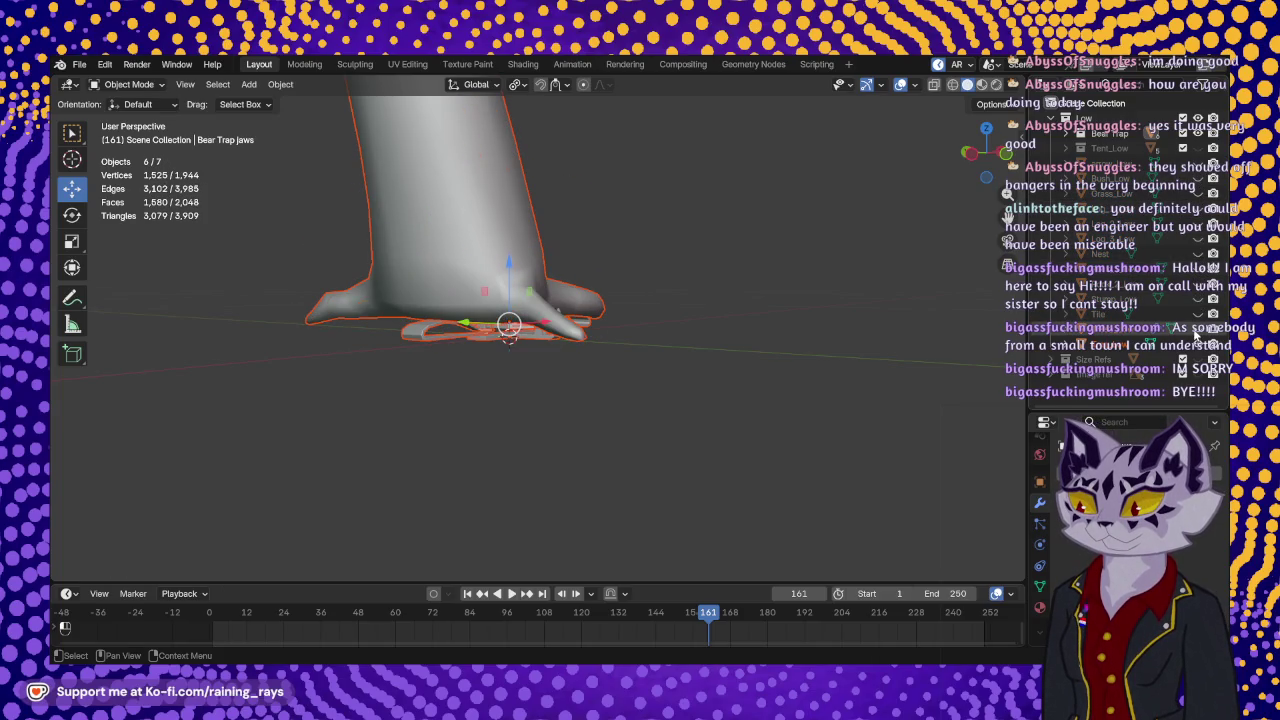
{"action": "left_click", "coordinate": [1068, 134]}
{"action": "middle_click_drag", "start_coordinate": [723, 358], "coordinate": [583, 432]}
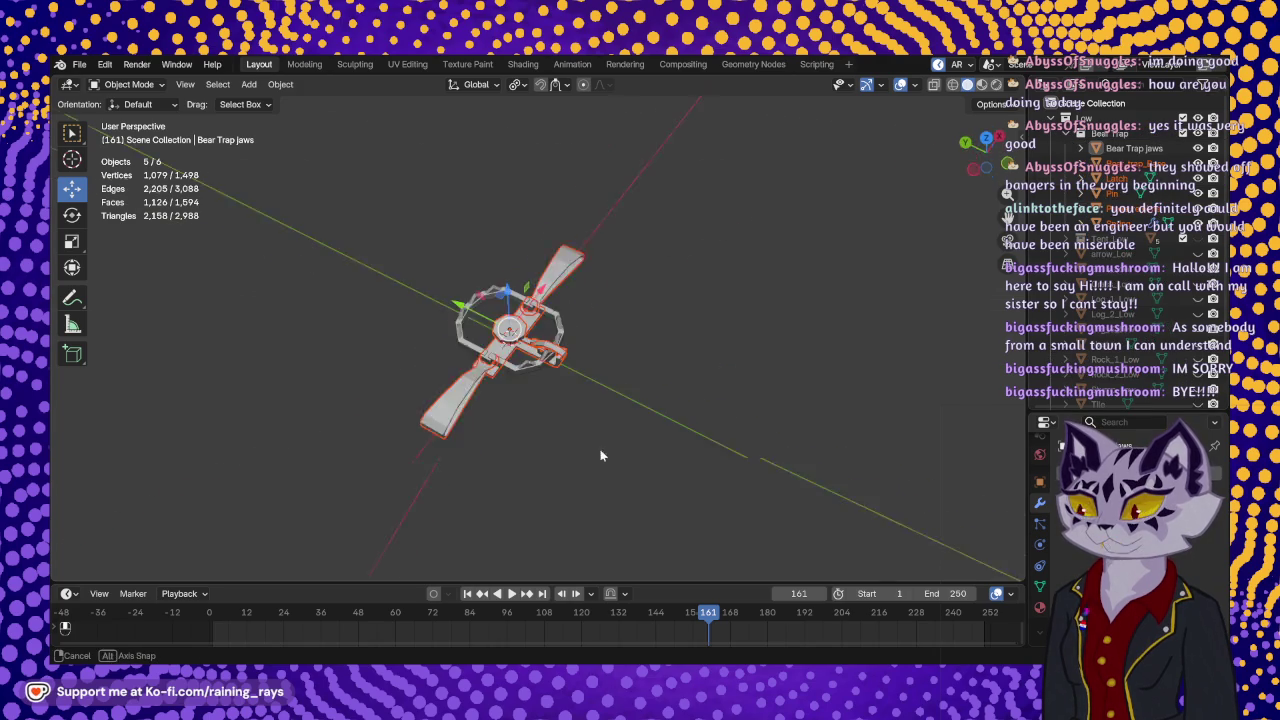
{"action": "scroll", "coordinate": [583, 432], "scroll_direction": "up", "scroll_amount": 5}
{"action": "mouse_move", "coordinate": [485, 394]}
{"action": "middle_mouse_down"}
{"action": "mouse_move", "coordinate": [546, 312]}
{"action": "mouse_move", "coordinate": [546, 342]}
{"action": "middle_mouse_up"}
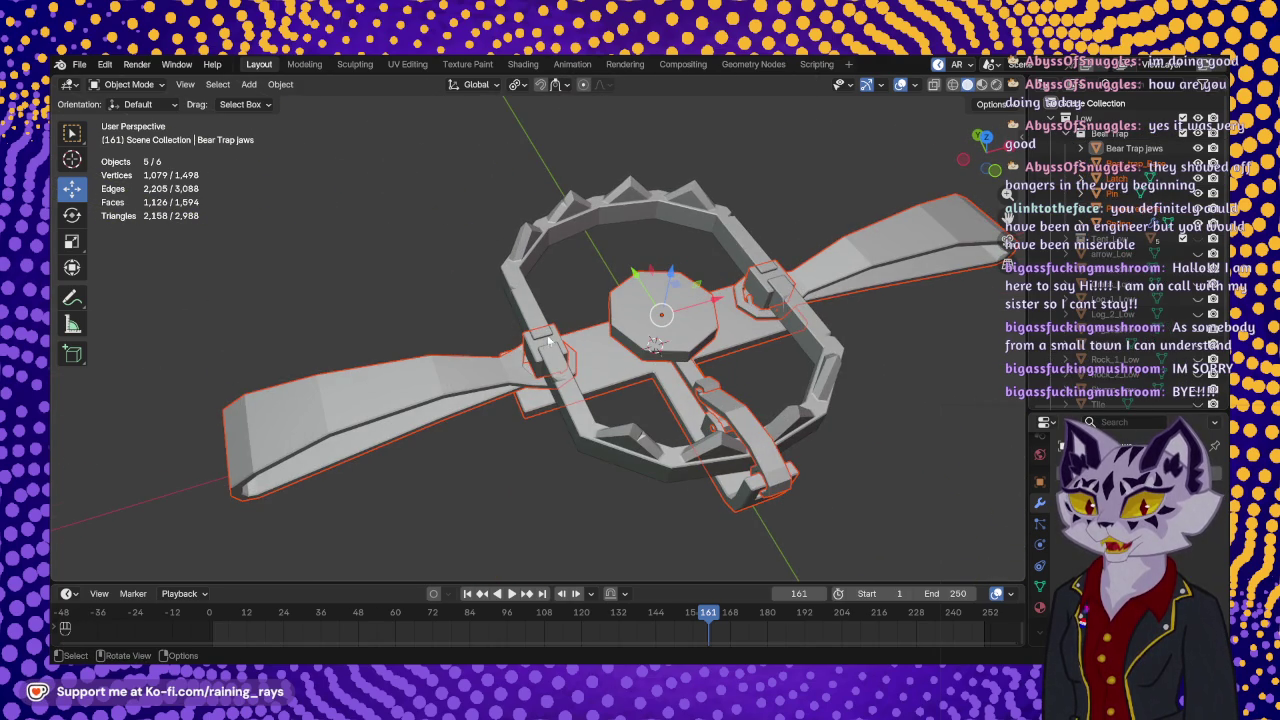
{"action": "left_click", "coordinate": [608, 338]}
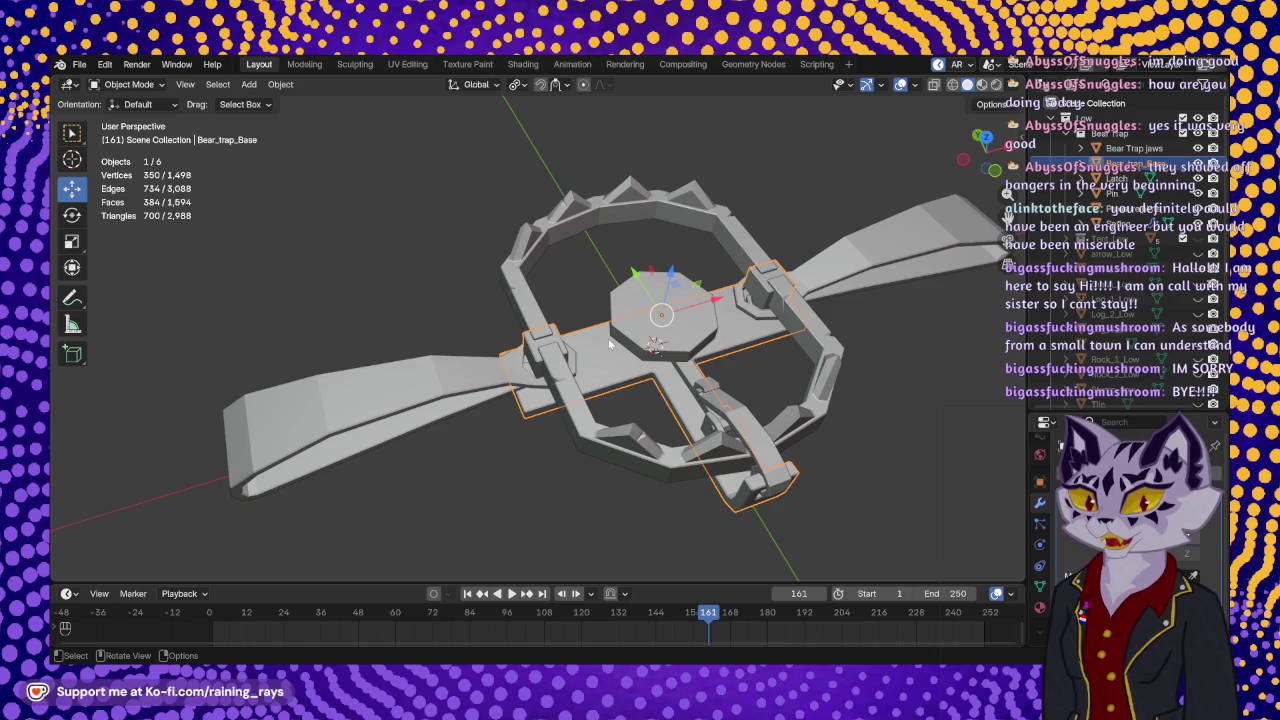
{"action": "middle_click_drag", "start_coordinate": [608, 338], "coordinate": [513, 236]}
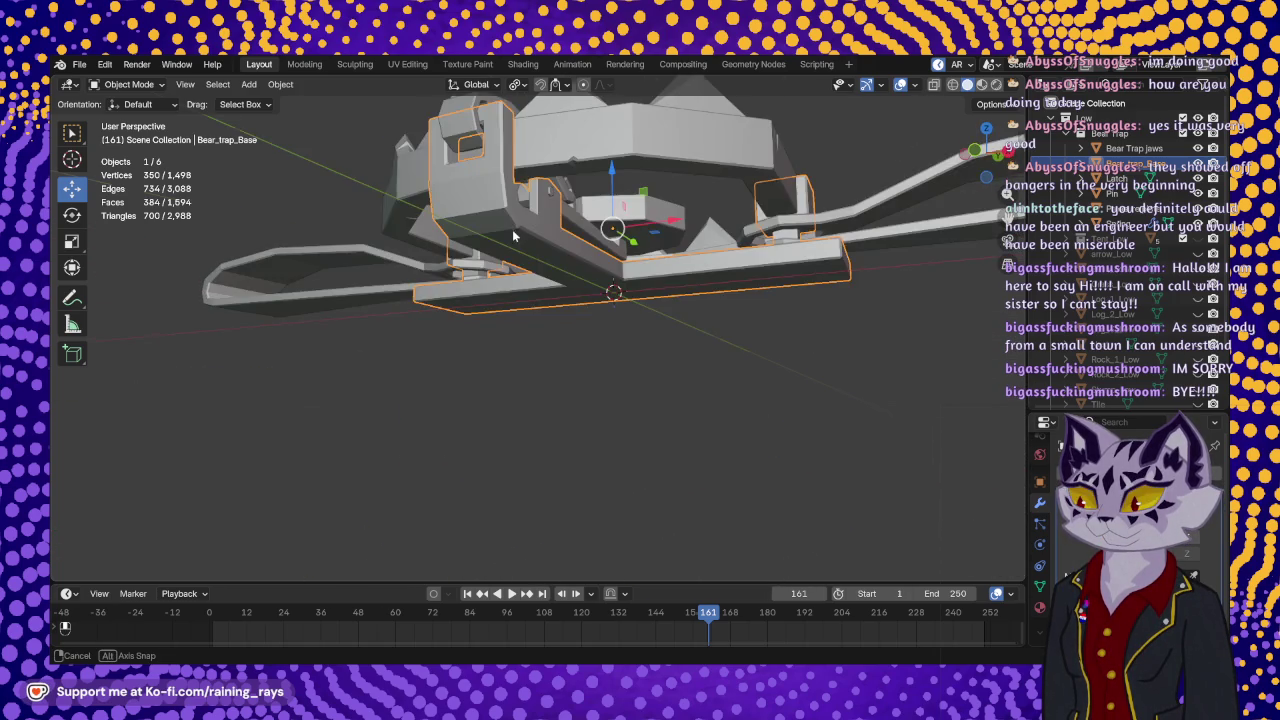
{"action": "mouse_move", "coordinate": [513, 236]}
{"action": "middle_mouse_down"}
{"action": "mouse_move", "coordinate": [282, 228]}
{"action": "mouse_move", "coordinate": [396, 277]}
{"action": "middle_mouse_up"}
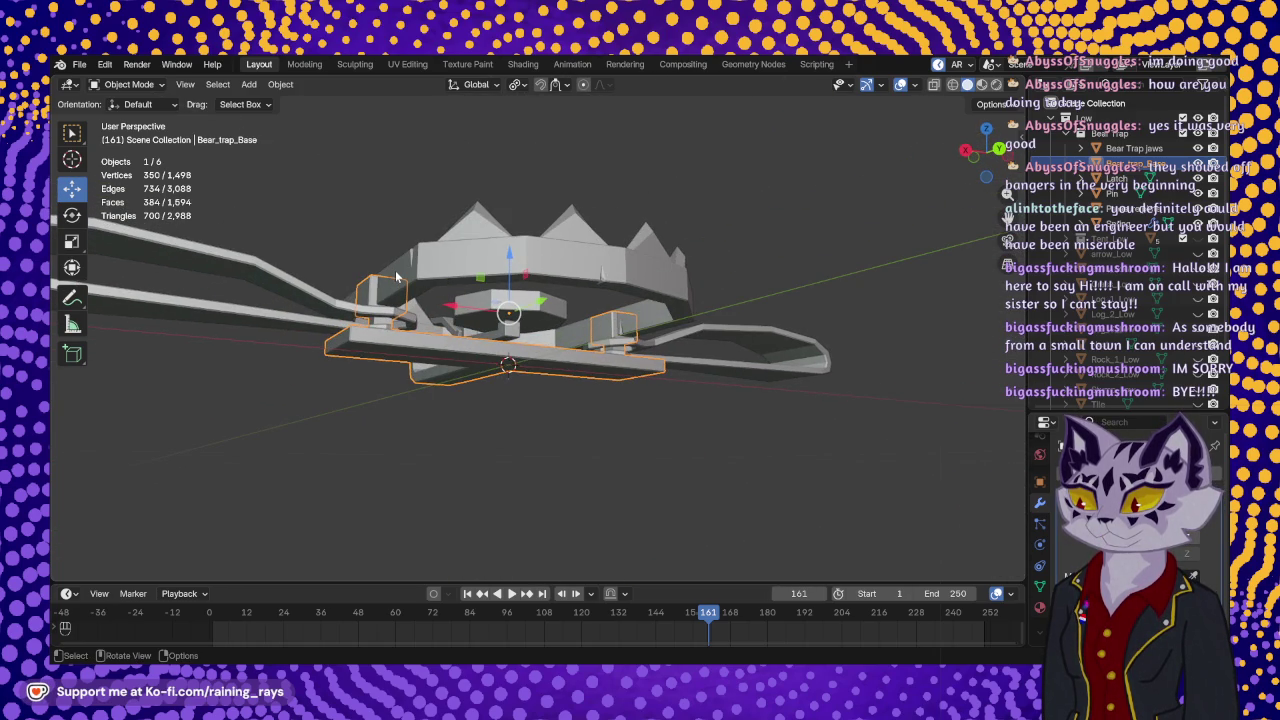
{"action": "key", "text": "shift+h"}
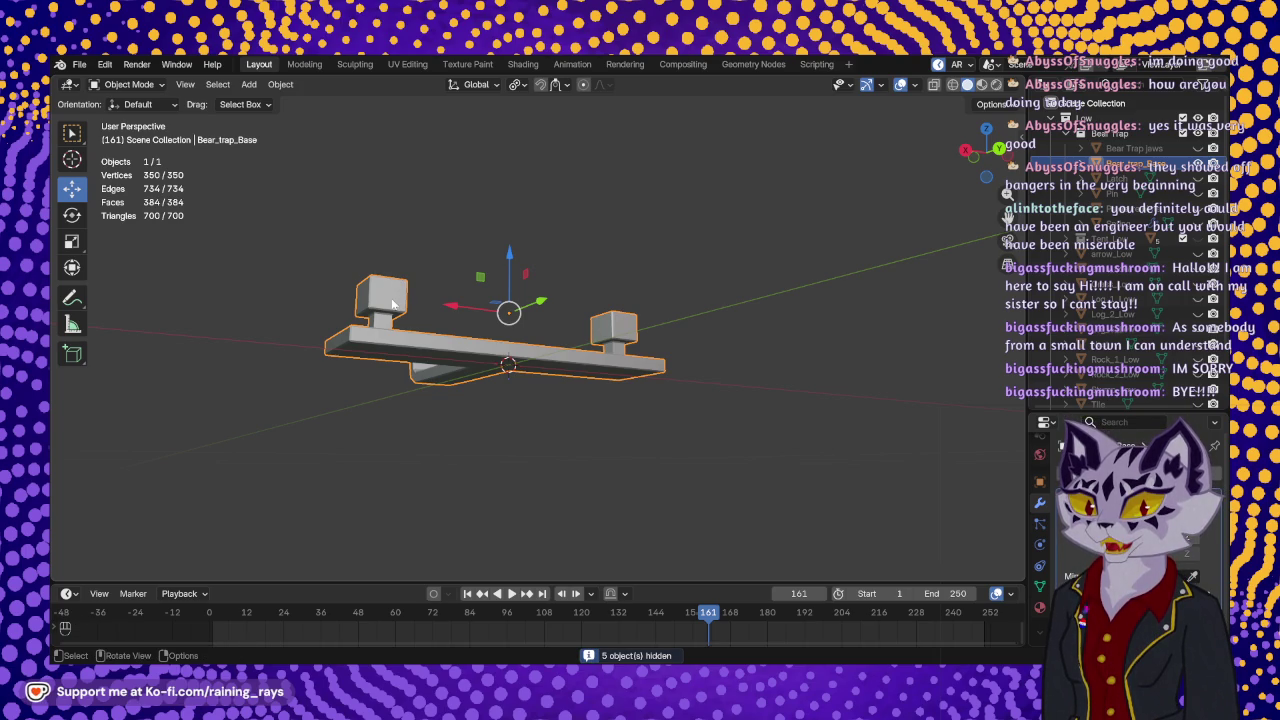
- Save the file as Flashfire_Tiles_Modeling_V13.blend
{"action": "middle_click_drag", "start_coordinate": [392, 320], "coordinate": [609, 412]}
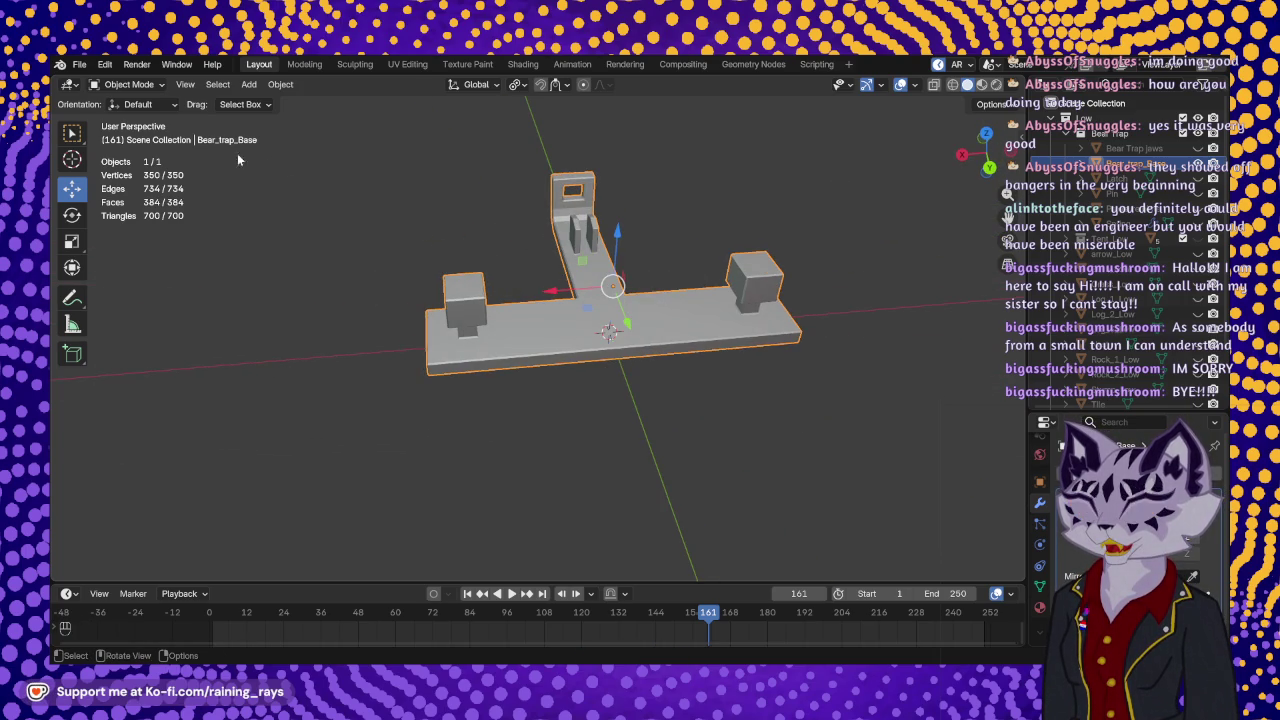
{"action": "left_click", "coordinate": [79, 65]}
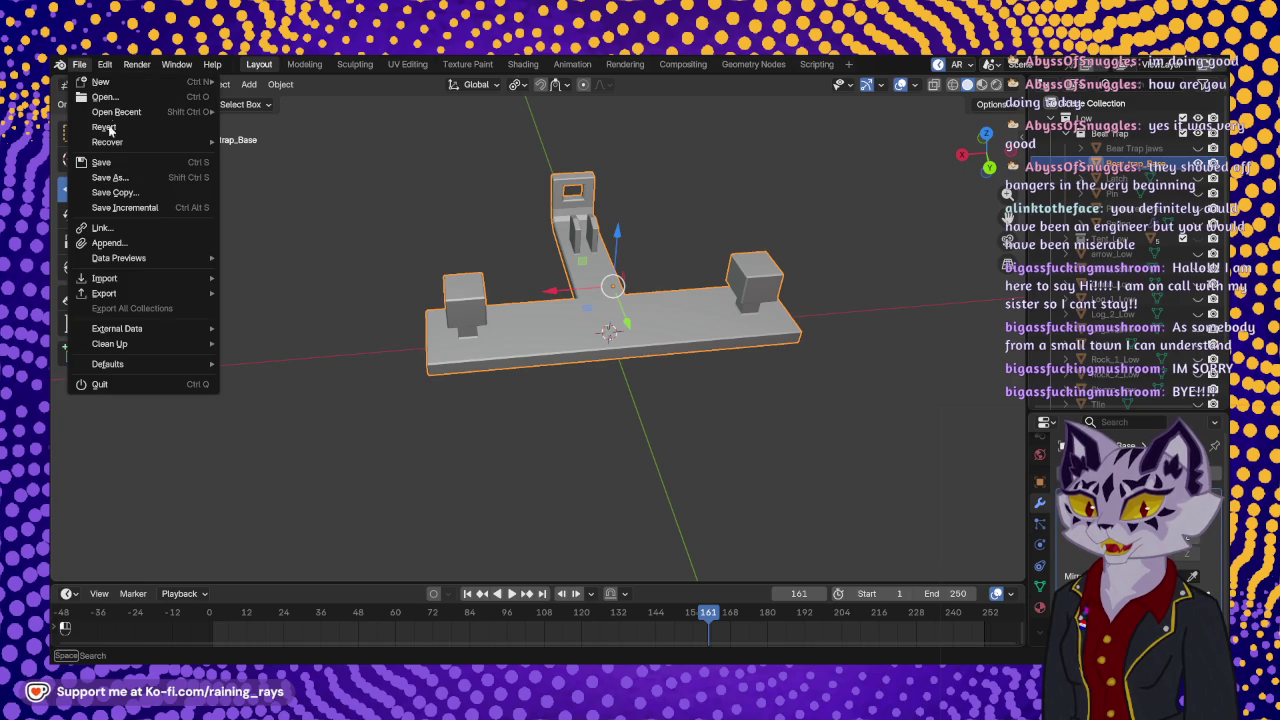
{"action": "left_click", "coordinate": [121, 163]}
- Enter Edit Mode on the base plate's Cube.004 mesh
{"action": "middle_click_drag", "start_coordinate": [560, 300], "coordinate": [622, 278]}
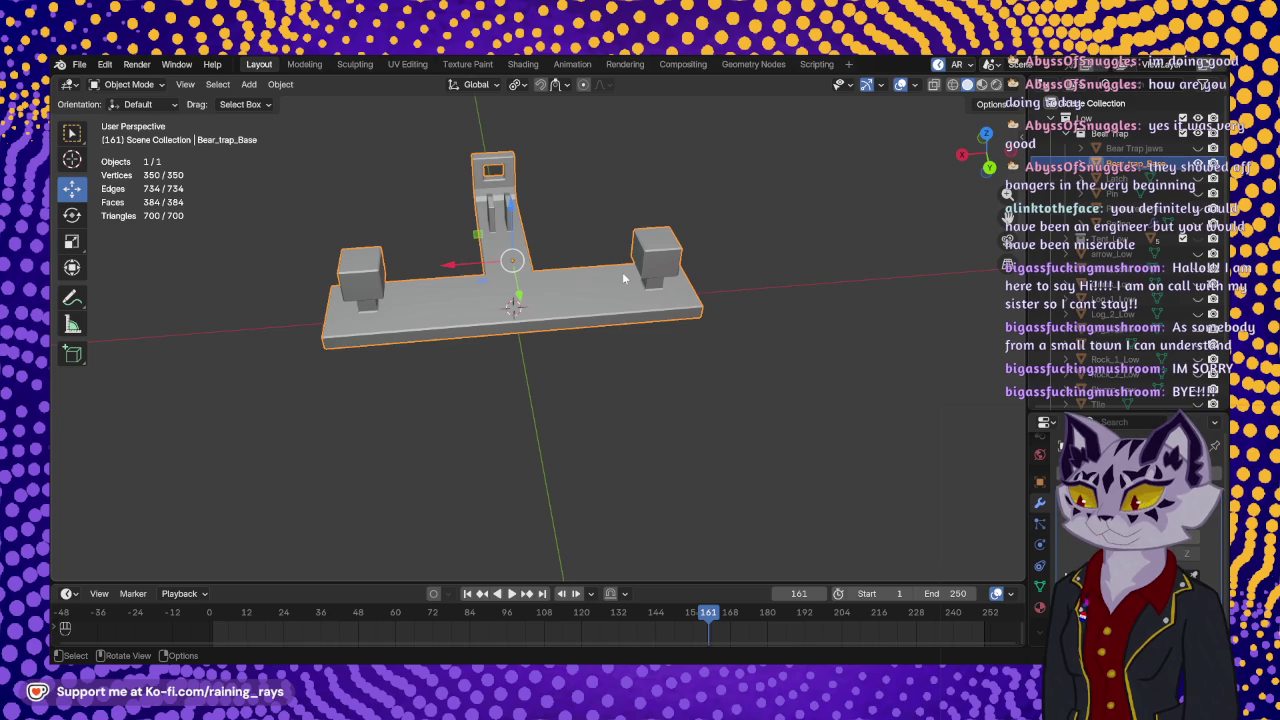
{"action": "scroll", "coordinate": [625, 298], "scroll_direction": "up", "scroll_amount": 2}
{"action": "scroll", "coordinate": [700, 270], "scroll_direction": "up", "scroll_amount": 4}
{"action": "mouse_move", "coordinate": [745, 249]}
{"action": "middle_mouse_down"}
{"action": "mouse_move", "coordinate": [459, 346]}
{"action": "mouse_move", "coordinate": [323, 366]}
{"action": "mouse_move", "coordinate": [536, 373]}
{"action": "mouse_move", "coordinate": [722, 461]}
{"action": "mouse_move", "coordinate": [657, 474]}
{"action": "mouse_move", "coordinate": [736, 469]}
{"action": "mouse_move", "coordinate": [478, 405]}
{"action": "middle_mouse_up"}
{"action": "key", "text": "Tab"}
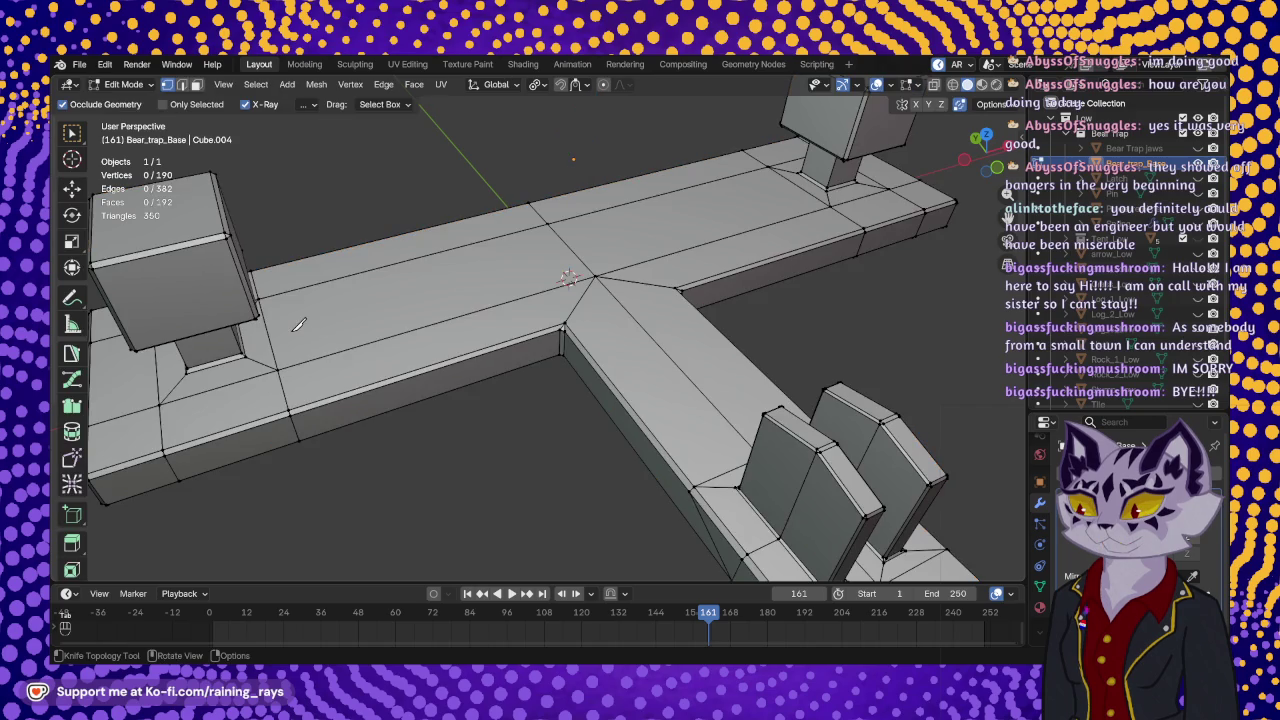
- Re-enter Edit Mode on Cube.004, now showing 350 vertices, 734 edges and 384 faces
{"action": "mouse_move", "coordinate": [290, 337]}
{"action": "middle_mouse_down"}
{"action": "mouse_move", "coordinate": [574, 206]}
{"action": "mouse_move", "coordinate": [586, 120]}
{"action": "mouse_move", "coordinate": [597, 257]}
{"action": "mouse_move", "coordinate": [754, 371]}
{"action": "mouse_move", "coordinate": [815, 333]}
{"action": "mouse_move", "coordinate": [640, 420]}
{"action": "mouse_move", "coordinate": [620, 400]}
{"action": "mouse_move", "coordinate": [591, 302]}
{"action": "mouse_move", "coordinate": [700, 330]}
{"action": "mouse_move", "coordinate": [800, 320]}
{"action": "middle_mouse_up"}
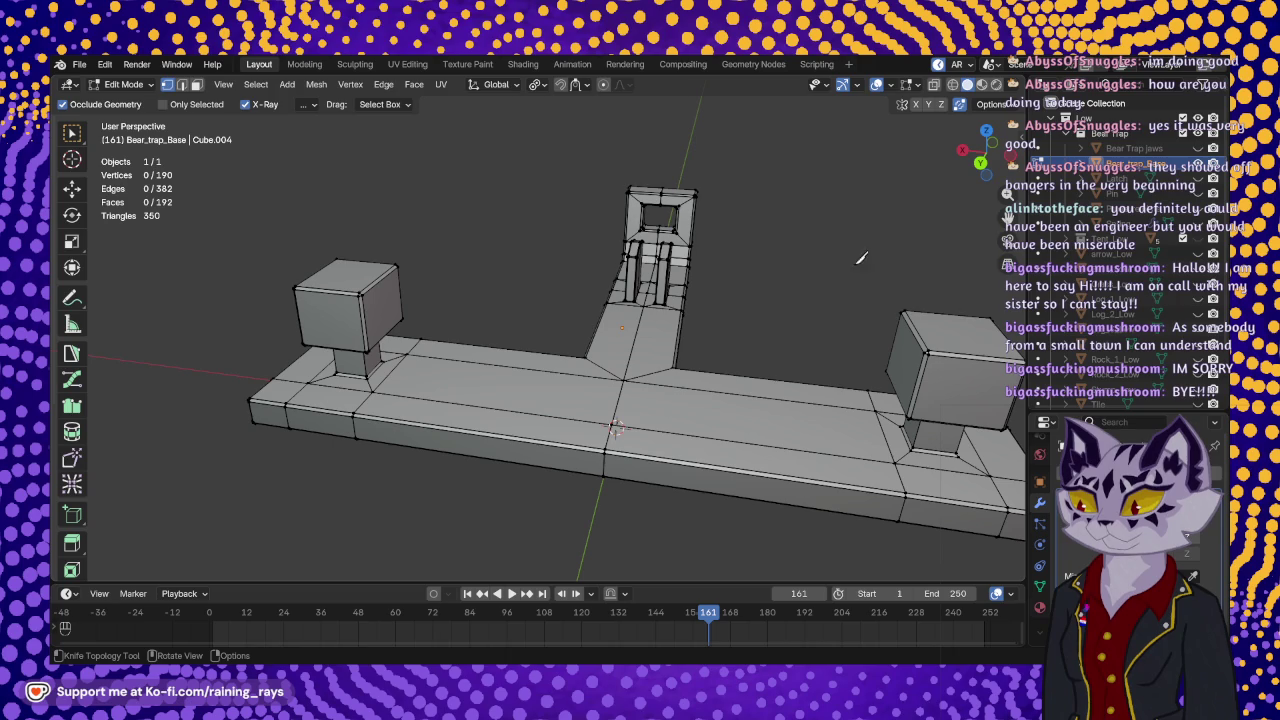
{"action": "middle_click_drag", "start_coordinate": [606, 286], "coordinate": [516, 260], "text": "shift"}
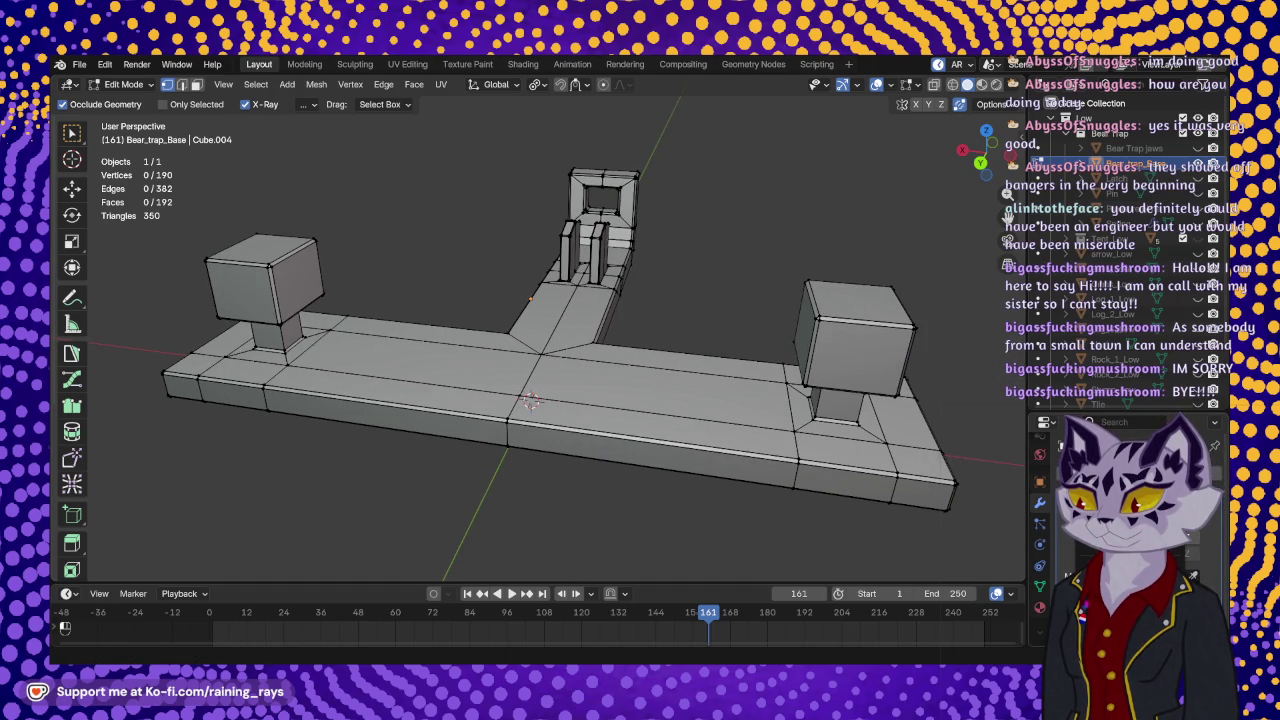
{"action": "key", "text": "Tab"}
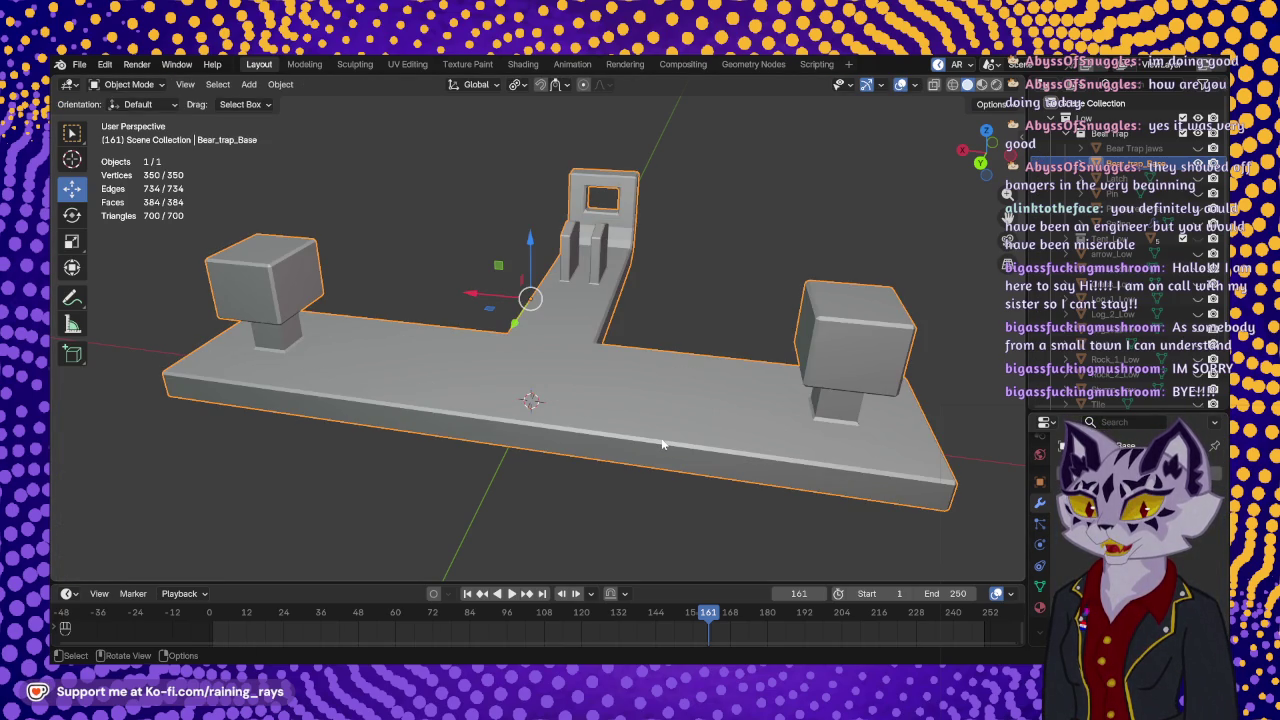
{"action": "middle_click_drag", "start_coordinate": [689, 415], "coordinate": [658, 375], "text": "shift"}
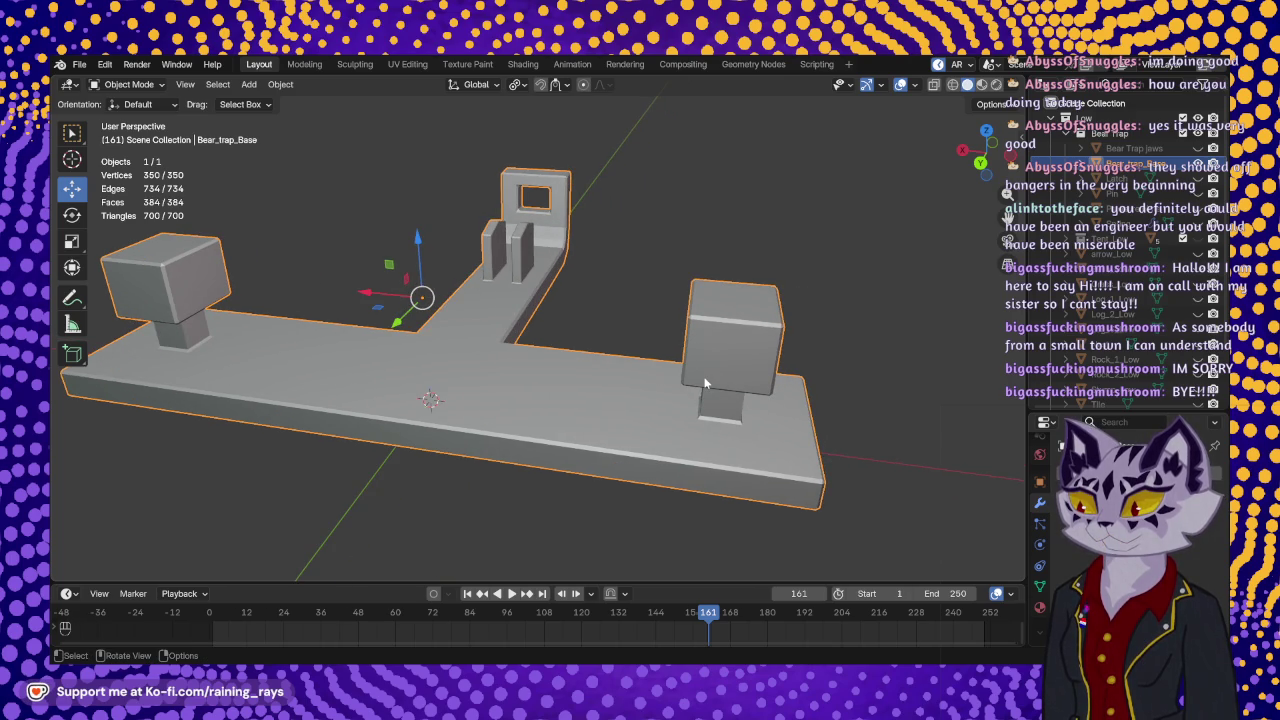
{"action": "mouse_move", "coordinate": [705, 383]}
{"action": "middle_mouse_down"}
{"action": "mouse_move", "coordinate": [575, 365]}
{"action": "mouse_move", "coordinate": [618, 332]}
{"action": "middle_mouse_up"}
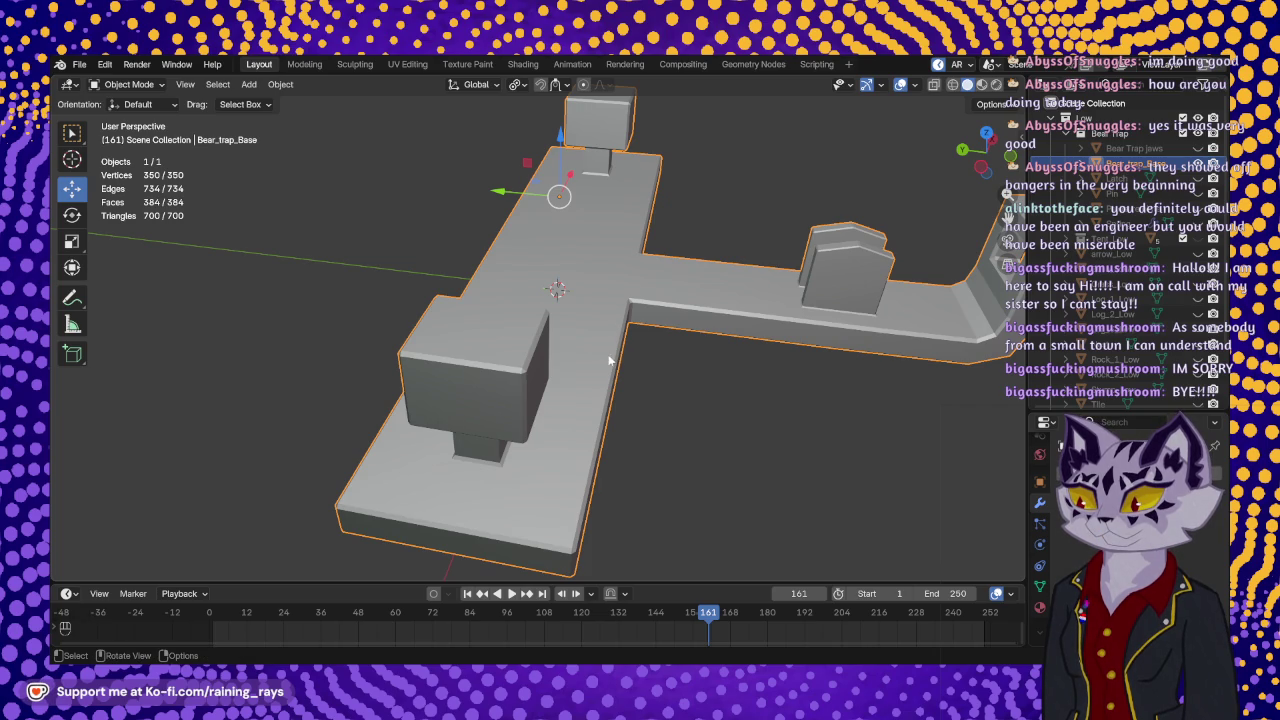
{"action": "mouse_move", "coordinate": [628, 430]}
{"action": "middle_mouse_down"}
{"action": "mouse_move", "coordinate": [680, 333]}
{"action": "mouse_move", "coordinate": [540, 343]}
{"action": "mouse_move", "coordinate": [551, 350]}
{"action": "middle_mouse_up"}
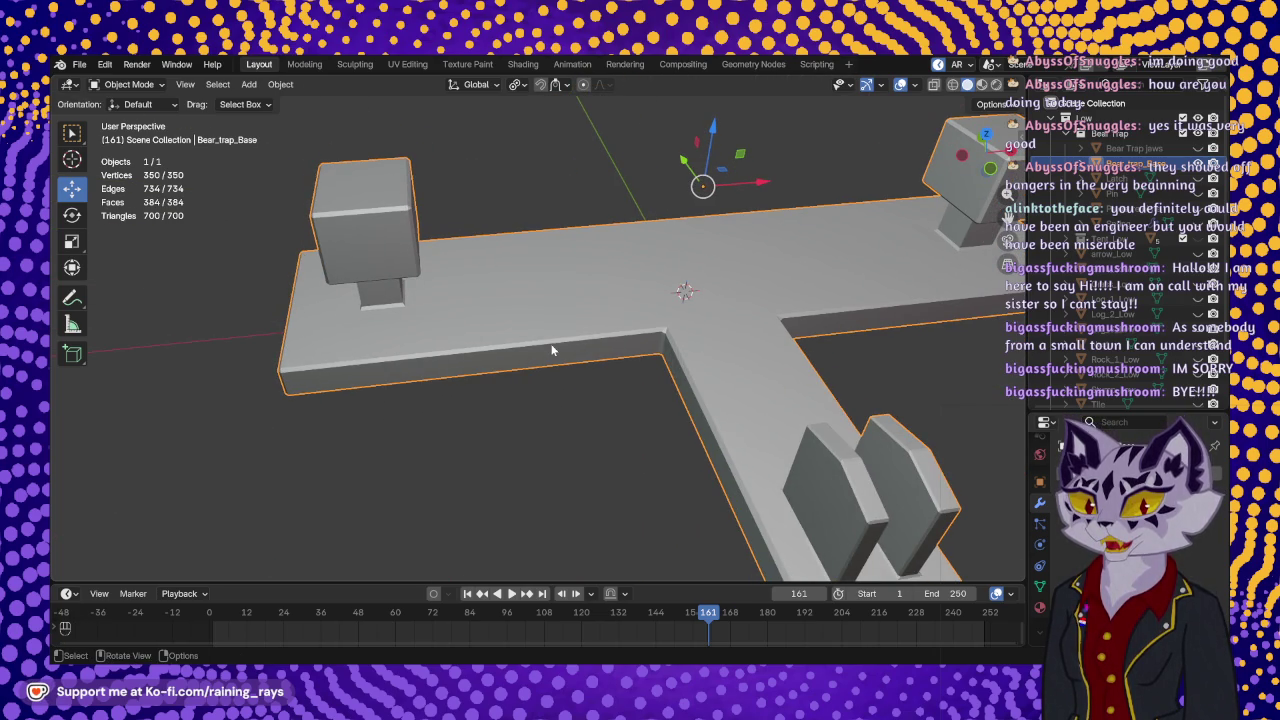
{"action": "key", "text": "Tab"}
- Knife-cut a thin diamond-shaped notch into the base plate's top edge
{"action": "key", "text": "k"}
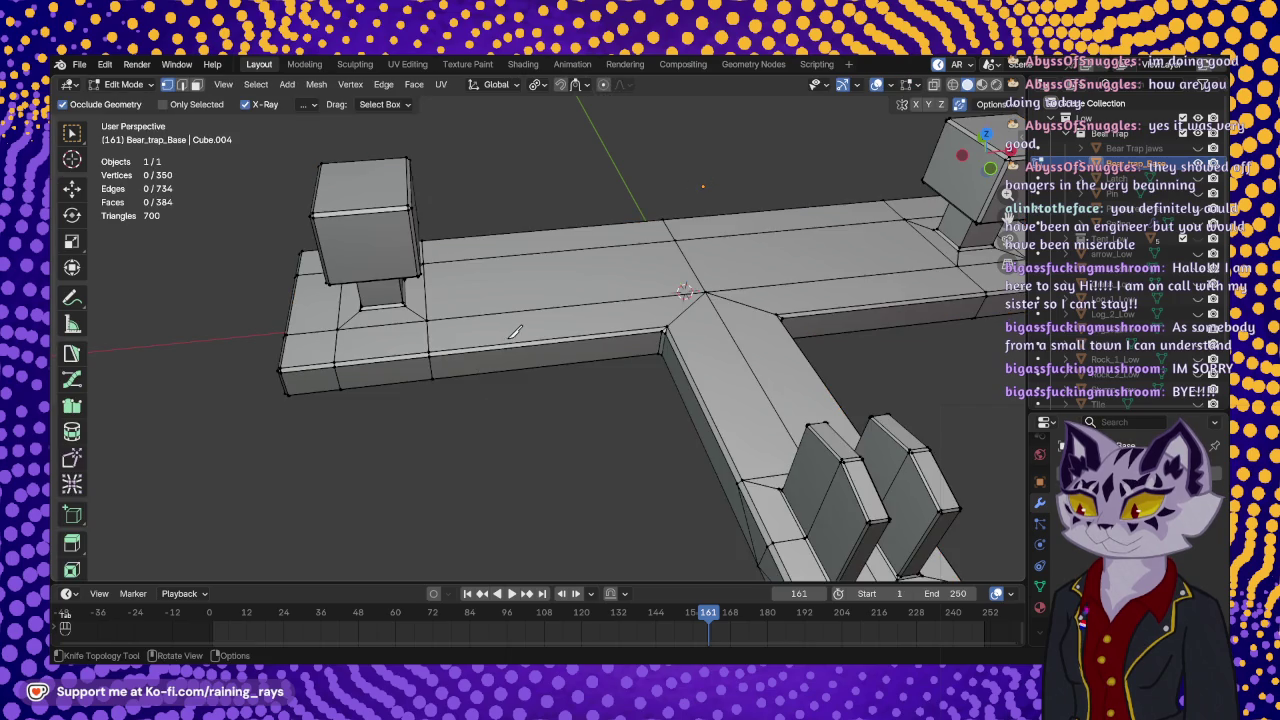
{"action": "scroll", "coordinate": [516, 333], "scroll_direction": "up", "scroll_amount": 5}
{"action": "mouse_move", "coordinate": [514, 334]}
{"action": "middle_mouse_down"}
{"action": "mouse_move", "coordinate": [571, 380]}
{"action": "mouse_move", "coordinate": [561, 347]}
{"action": "mouse_move", "coordinate": [554, 380]}
{"action": "mouse_move", "coordinate": [561, 349]}
{"action": "middle_mouse_up"}
{"action": "scroll", "coordinate": [571, 380], "scroll_direction": "down", "scroll_amount": 2}
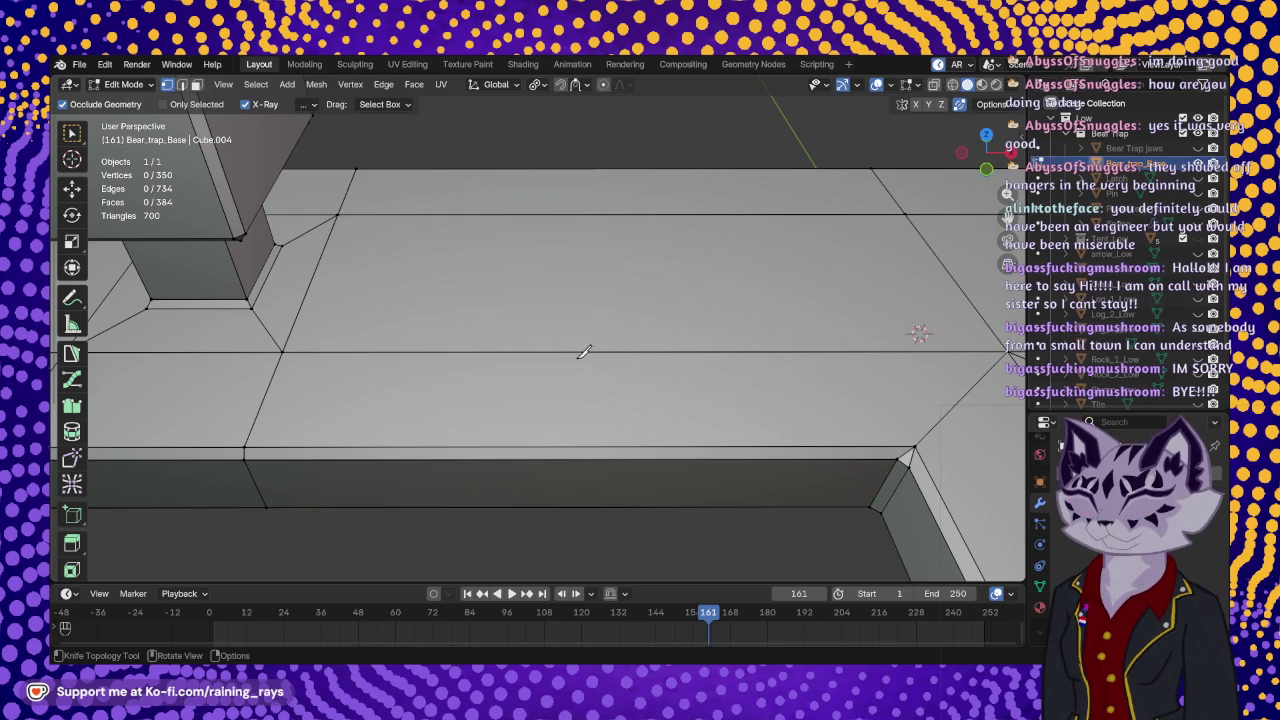
{"action": "left_click", "coordinate": [576, 352]}
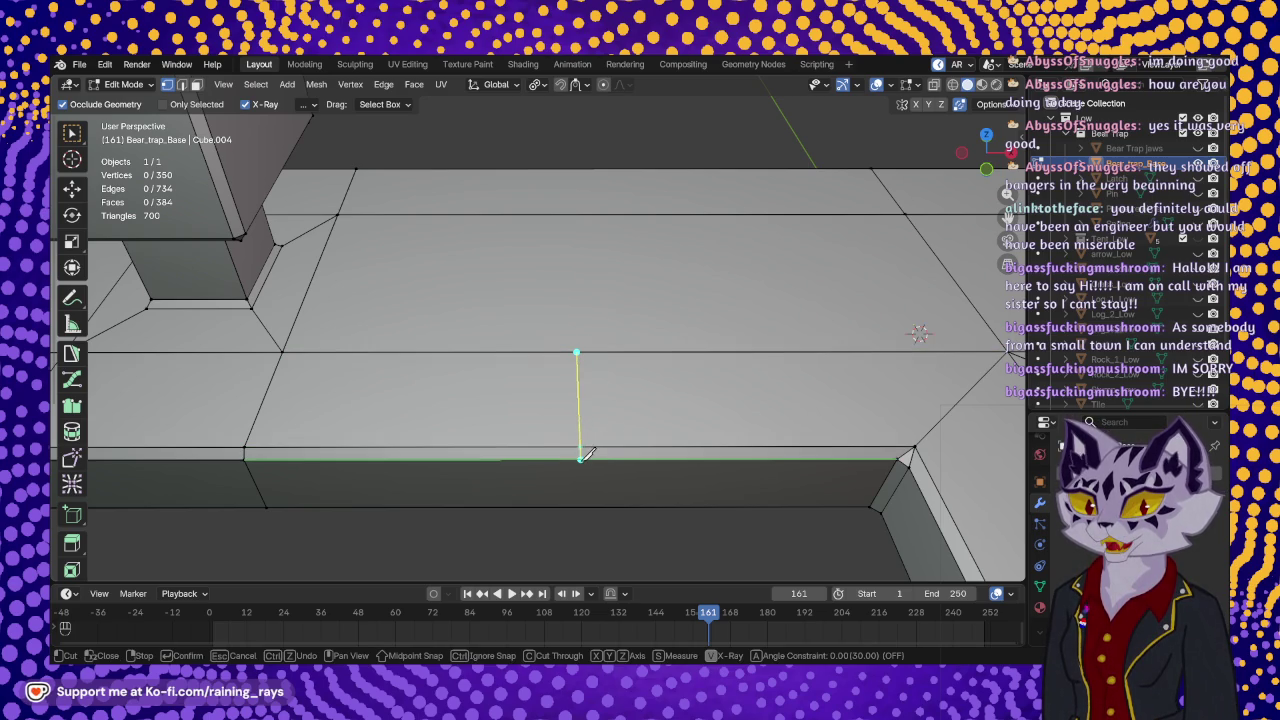
{"action": "left_click", "coordinate": [586, 458]}
{"action": "mouse_move", "coordinate": [586, 458]}
{"action": "middle_mouse_down"}
{"action": "mouse_move", "coordinate": [605, 388]}
{"action": "mouse_move", "coordinate": [588, 368]}
{"action": "middle_mouse_up"}
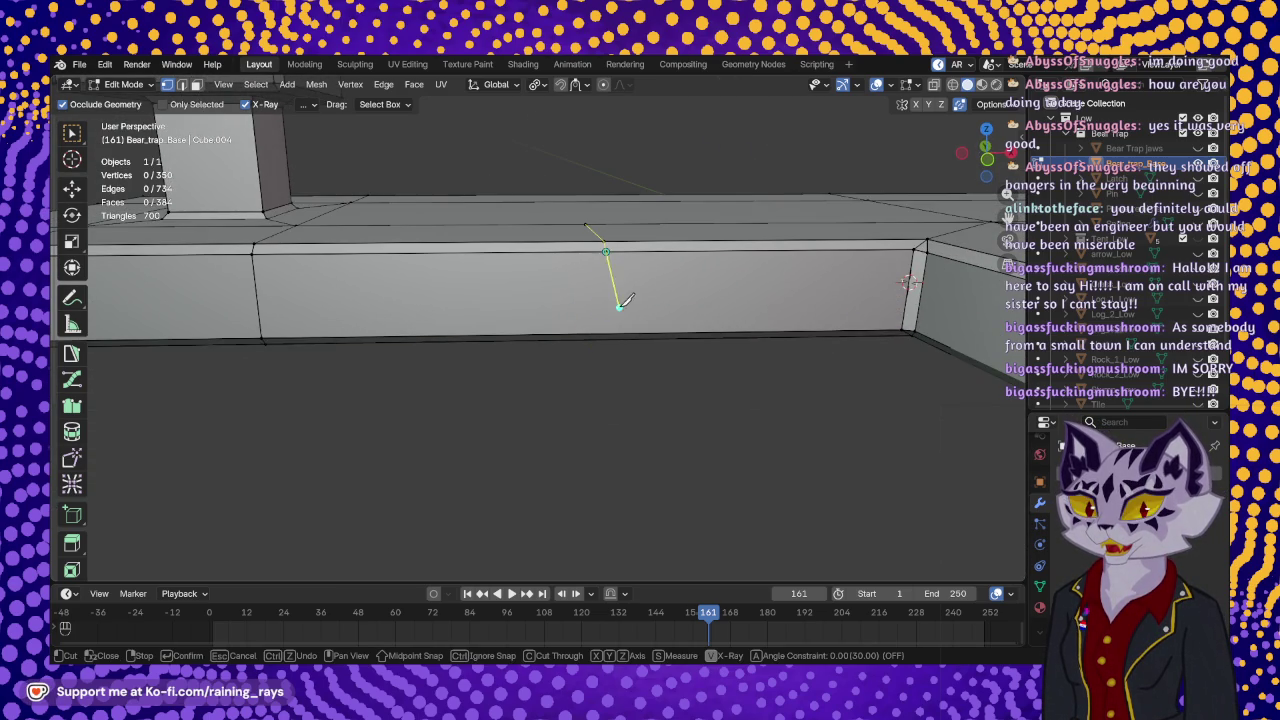
{"action": "left_click", "coordinate": [597, 315]}
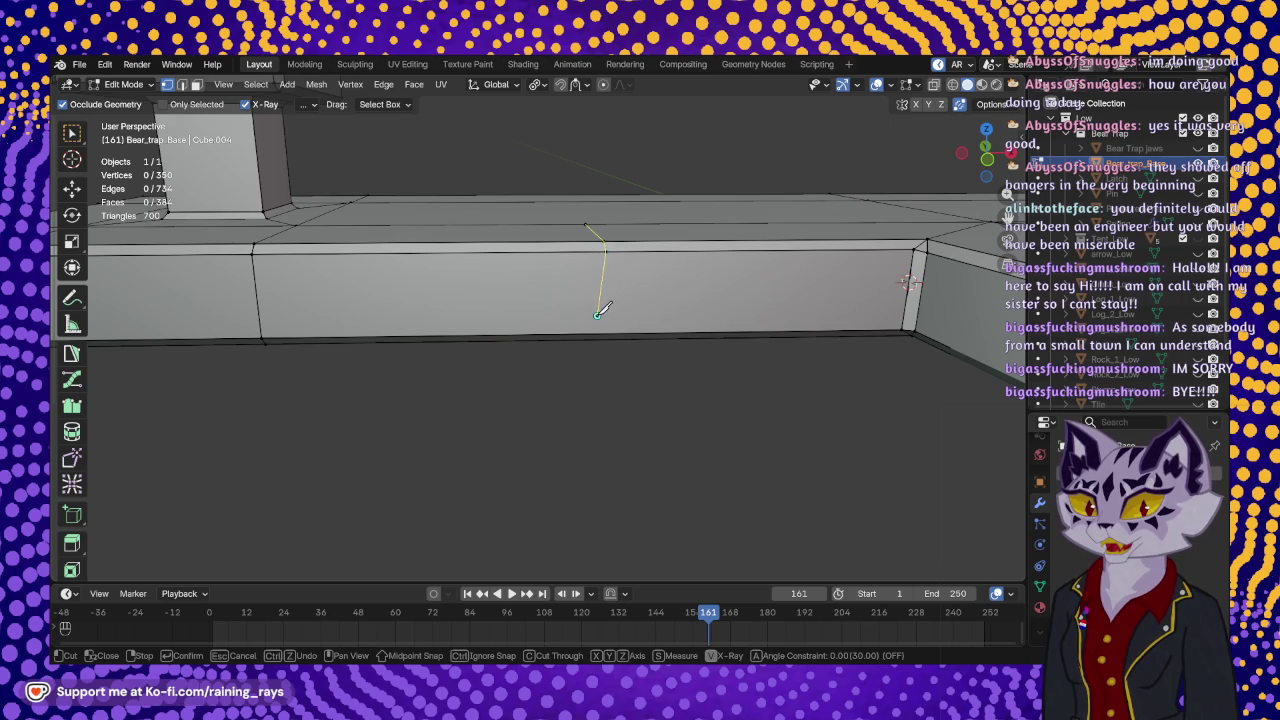
{"action": "middle_click_drag", "start_coordinate": [586, 237], "coordinate": [586, 311]}
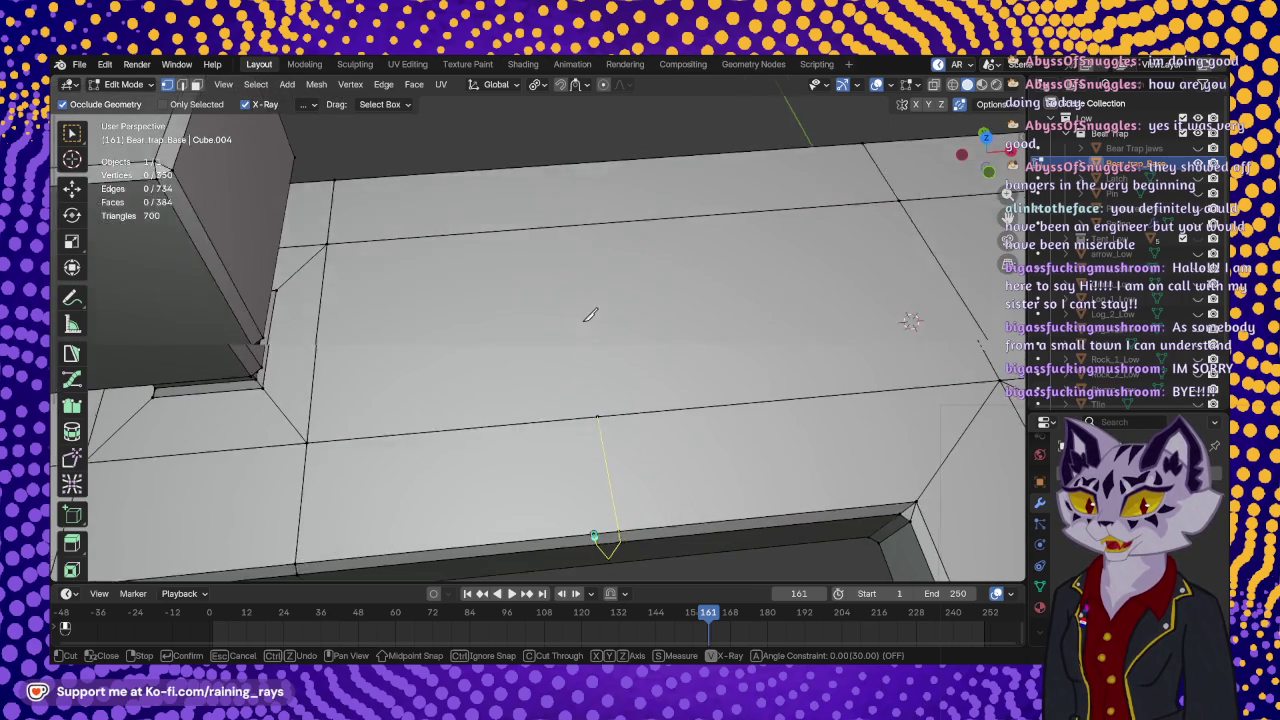
{"action": "left_click", "coordinate": [598, 416]}
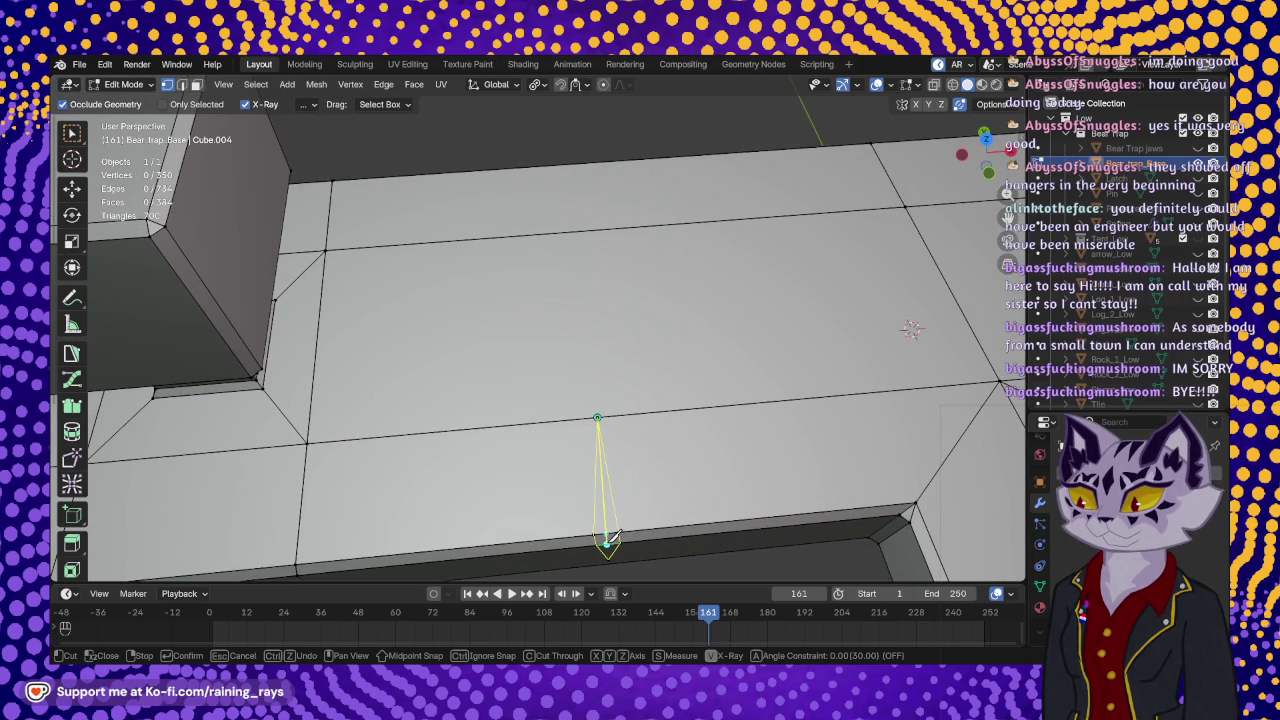
{"action": "middle_click_drag", "start_coordinate": [608, 540], "coordinate": [609, 300]}
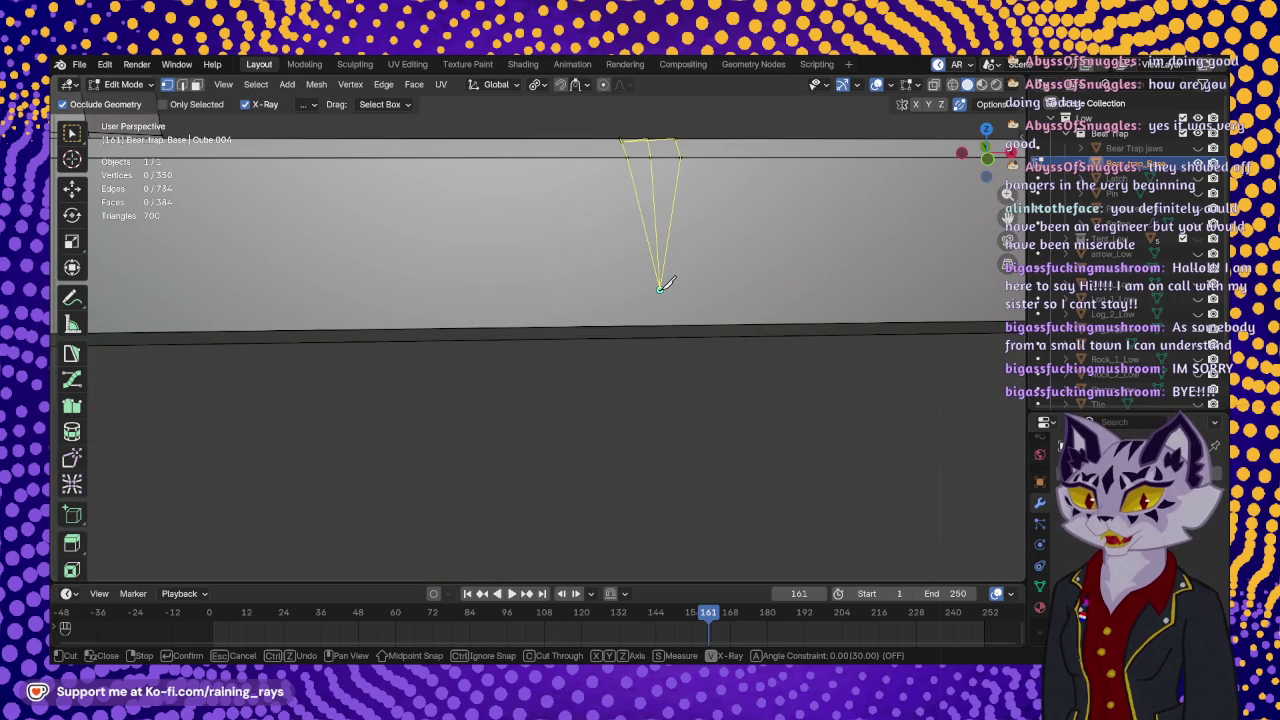
{"action": "key", "text": "Return"}
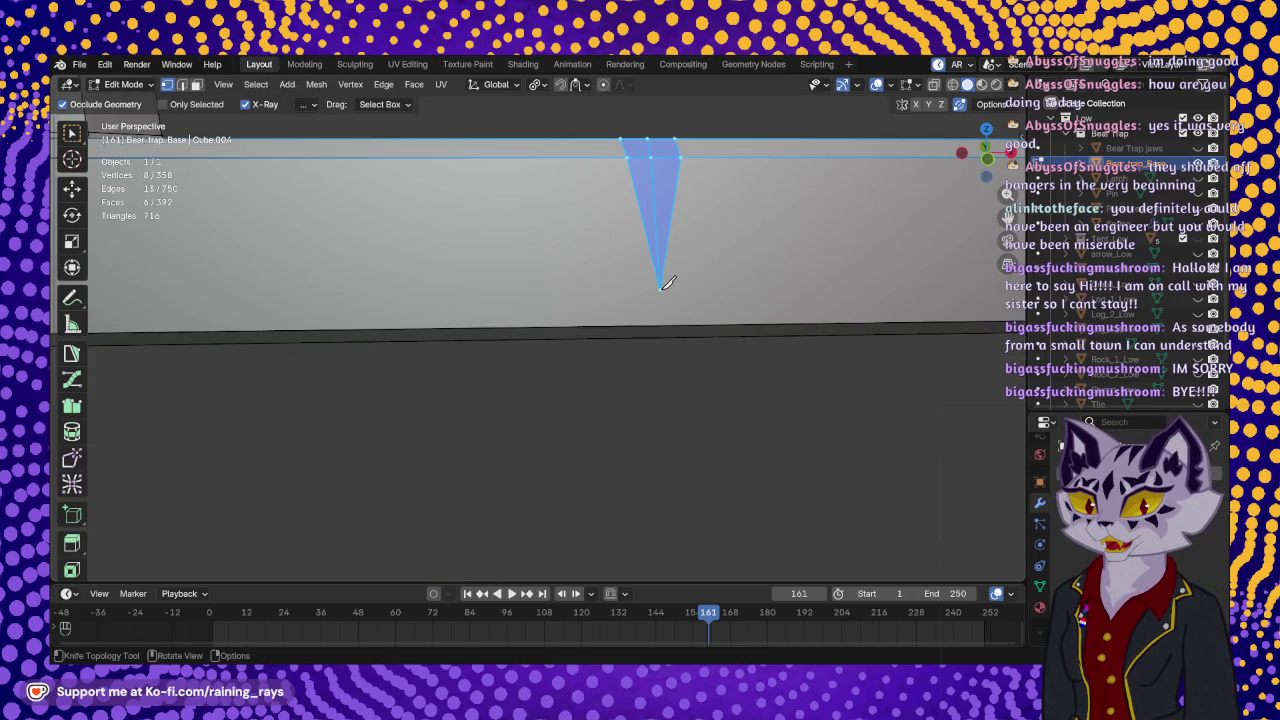
- Push the notch's centre vertices inward -0.000427 m in Z, then return to the Knife tool
{"action": "middle_click_drag", "start_coordinate": [692, 198], "coordinate": [600, 314]}
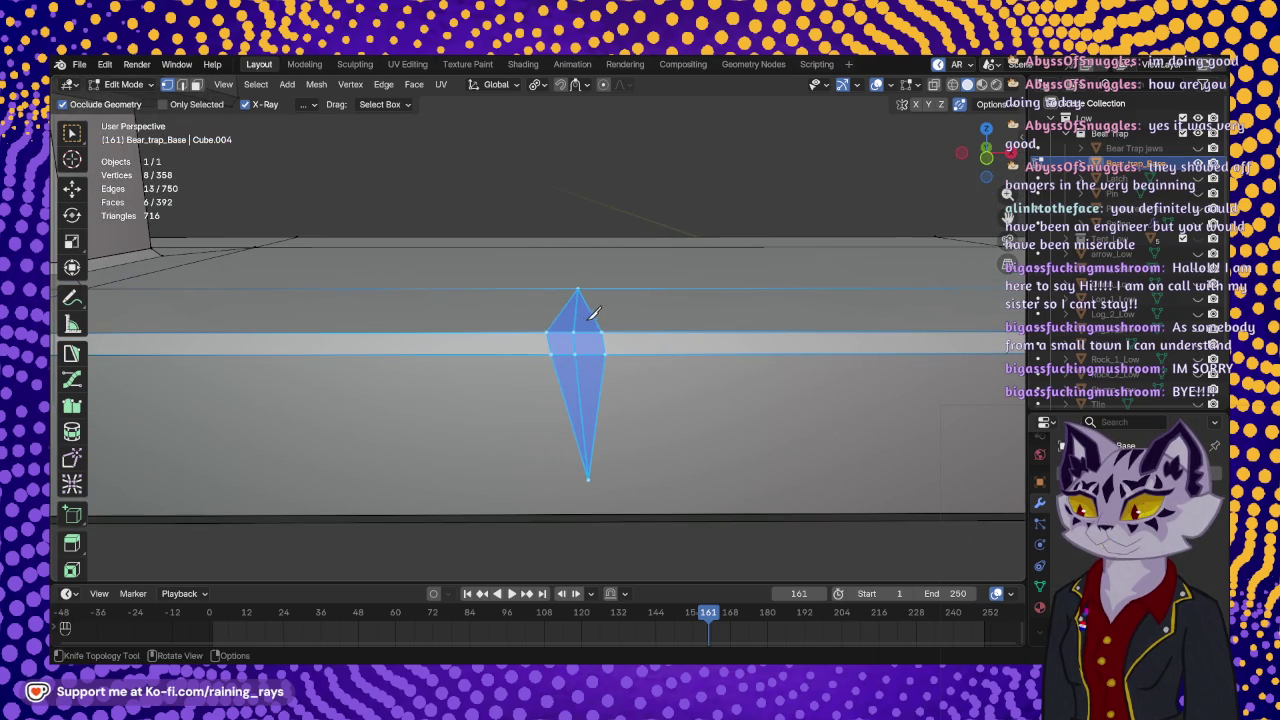
{"action": "key", "text": "k"}
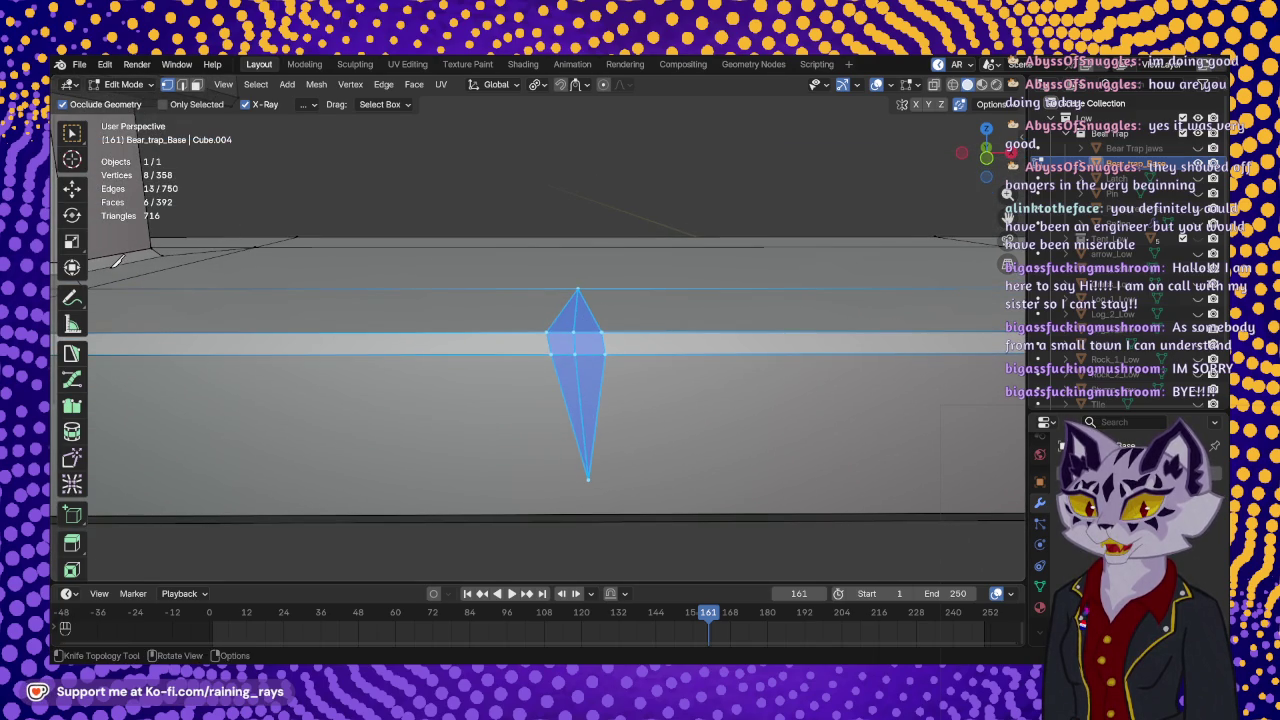
{"action": "left_click", "coordinate": [72, 188]}
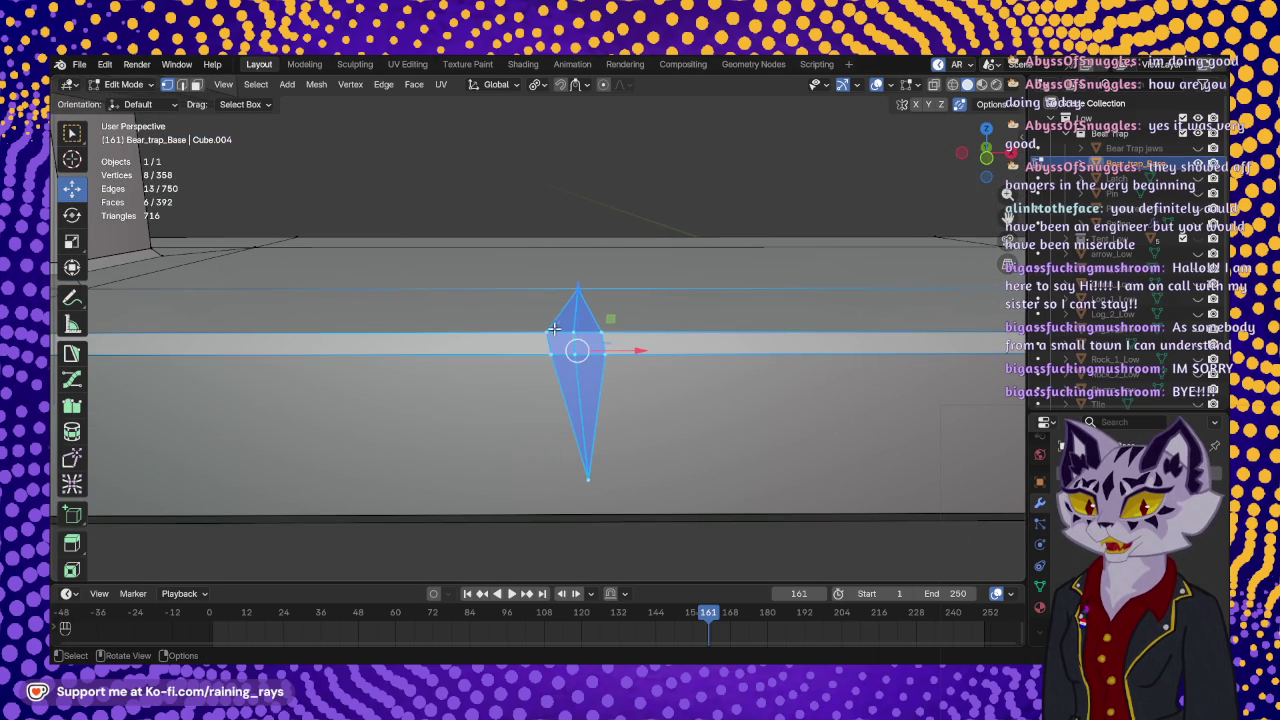
{"action": "left_click", "coordinate": [547, 332]}
{"action": "left_click", "coordinate": [573, 333]}
{"action": "left_click", "coordinate": [573, 342], "text": "shift"}
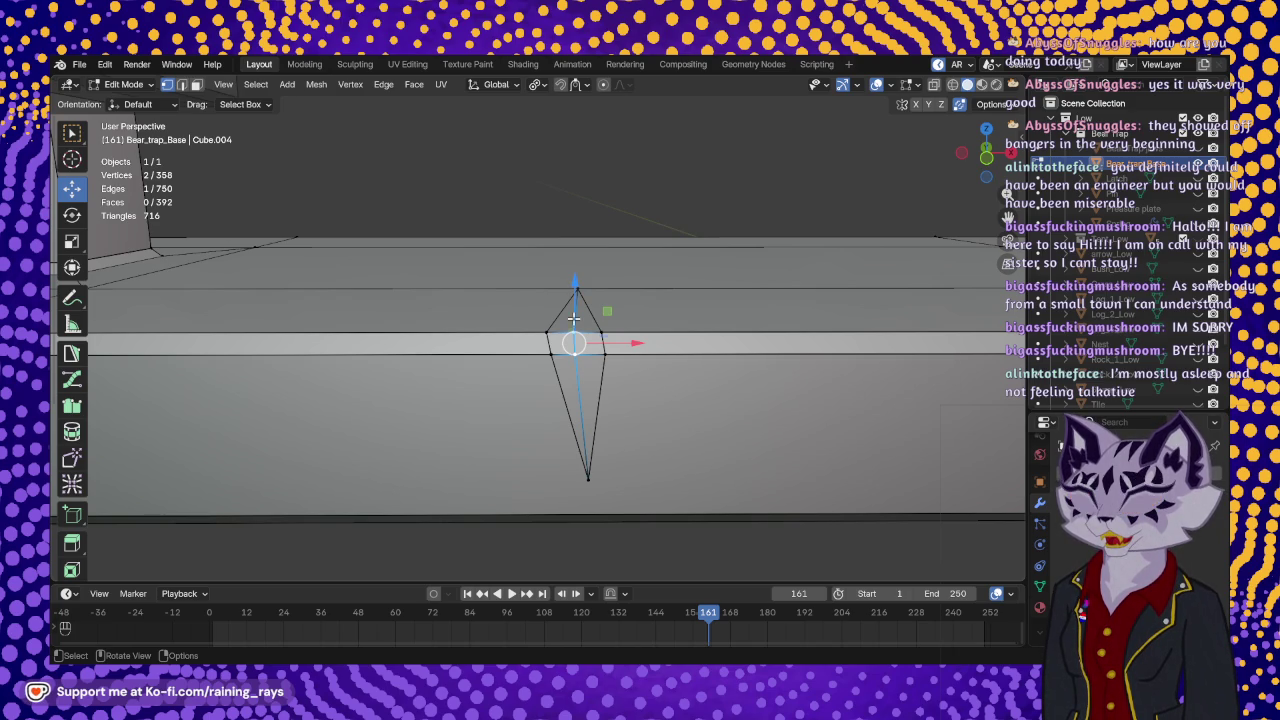
{"action": "mouse_move", "coordinate": [628, 340]}
{"action": "middle_mouse_down"}
{"action": "mouse_move", "coordinate": [632, 326]}
{"action": "mouse_move", "coordinate": [494, 403]}
{"action": "mouse_move", "coordinate": [425, 385]}
{"action": "middle_mouse_up"}
{"action": "left_click_drag", "start_coordinate": [484, 369], "coordinate": [418, 375]}
{"action": "middle_click_drag", "start_coordinate": [418, 375], "coordinate": [454, 375]}
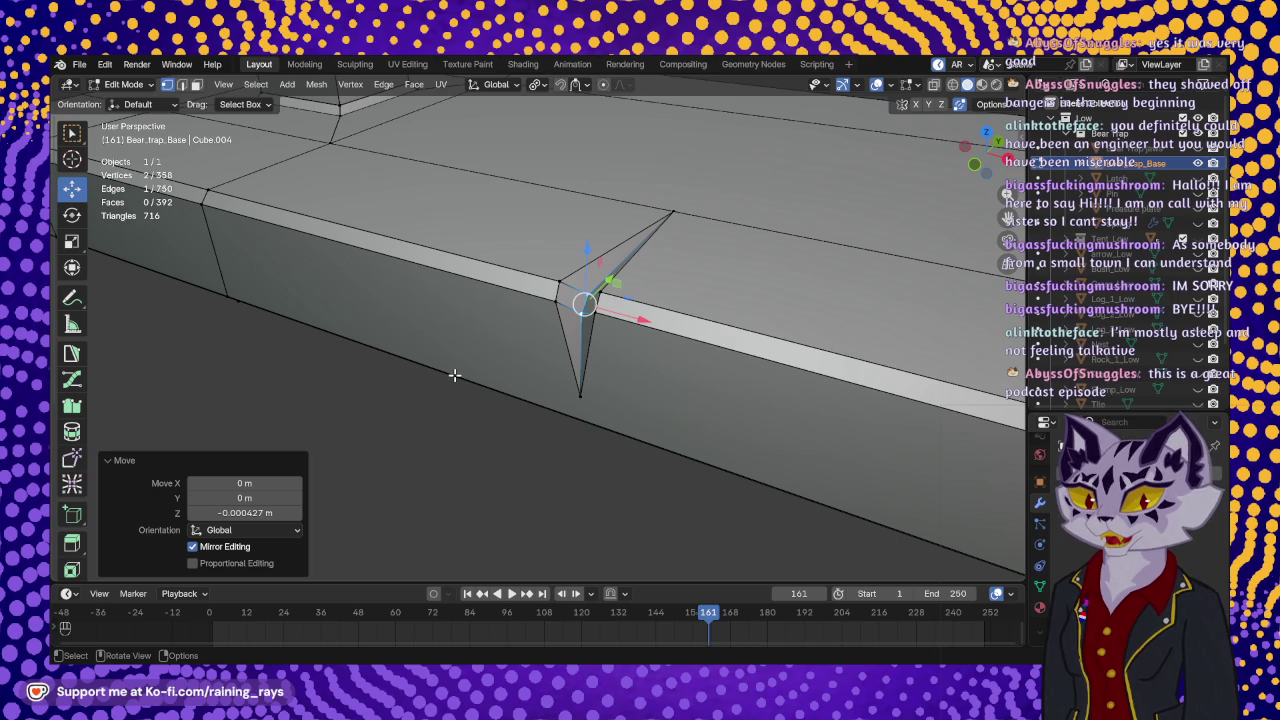
{"action": "middle_click_drag", "start_coordinate": [643, 335], "coordinate": [580, 358]}
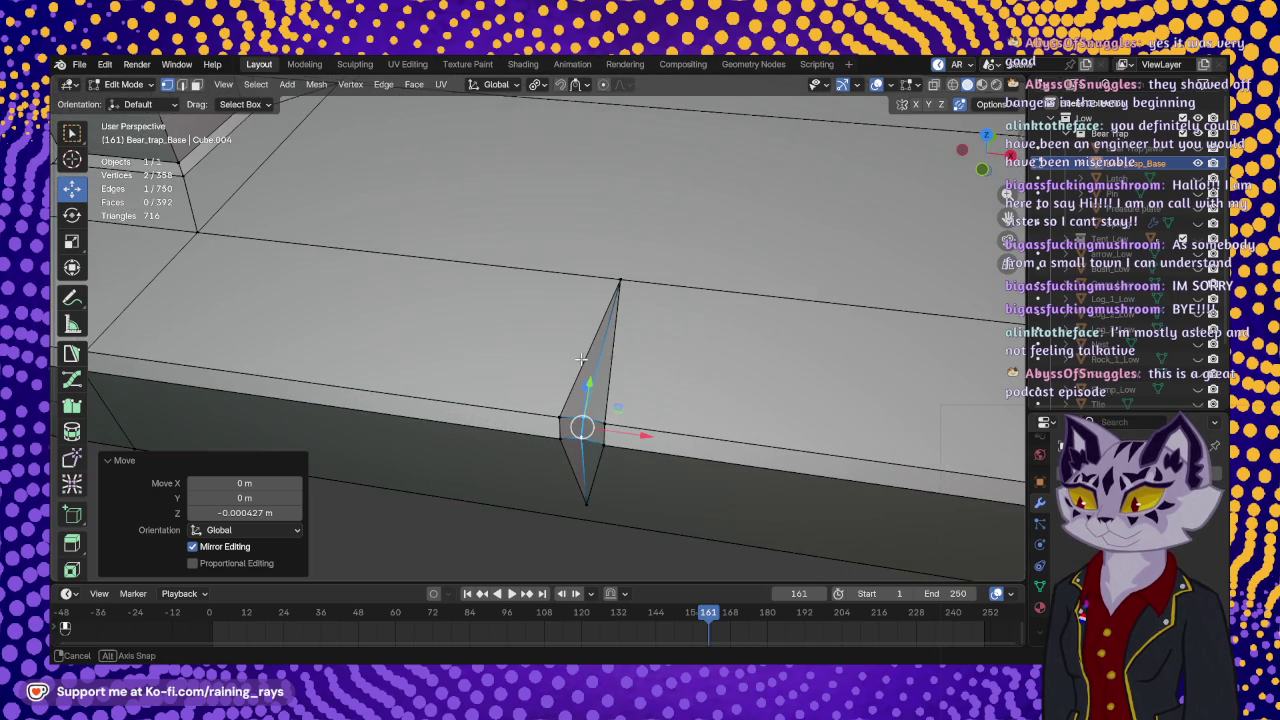
{"action": "mouse_move", "coordinate": [580, 358]}
{"action": "middle_mouse_down"}
{"action": "mouse_move", "coordinate": [463, 347]}
{"action": "mouse_move", "coordinate": [602, 383]}
{"action": "middle_mouse_up"}
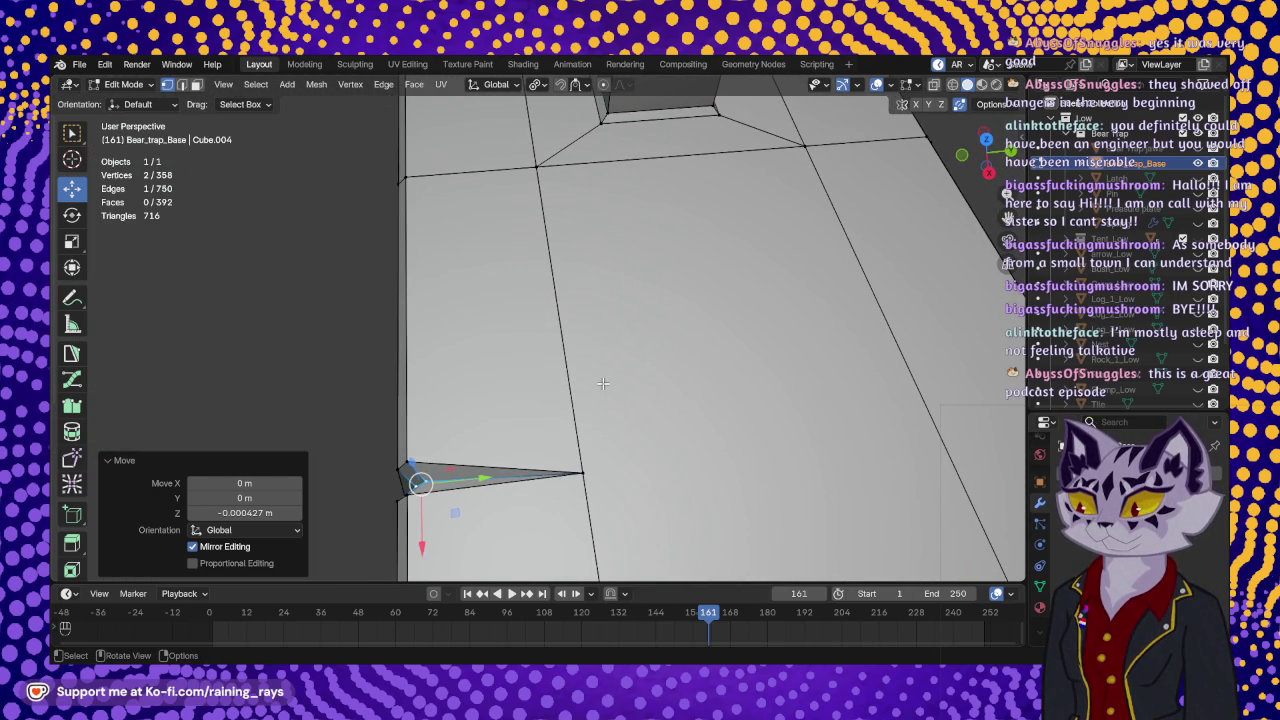
{"action": "scroll", "coordinate": [72, 470], "scroll_direction": "down", "scroll_amount": 3}
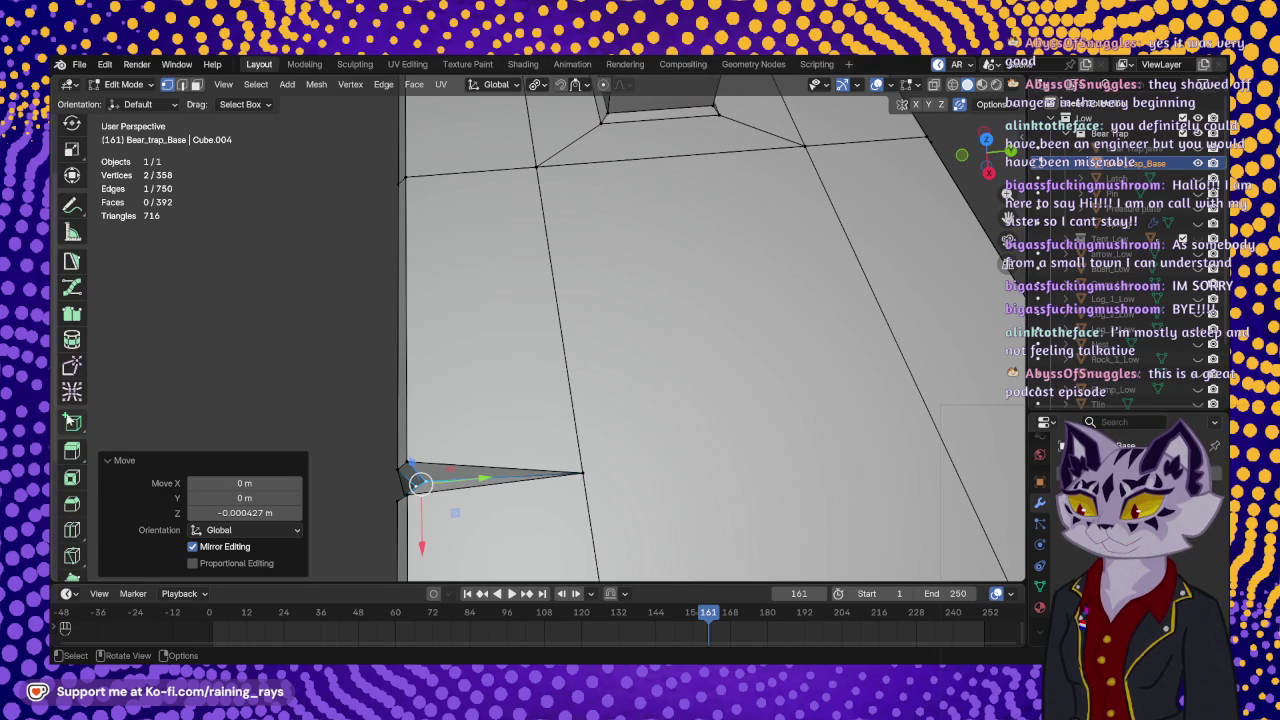
{"action": "scroll", "coordinate": [72, 490], "scroll_direction": "down", "scroll_amount": 1}
{"action": "left_click", "coordinate": [72, 525]}
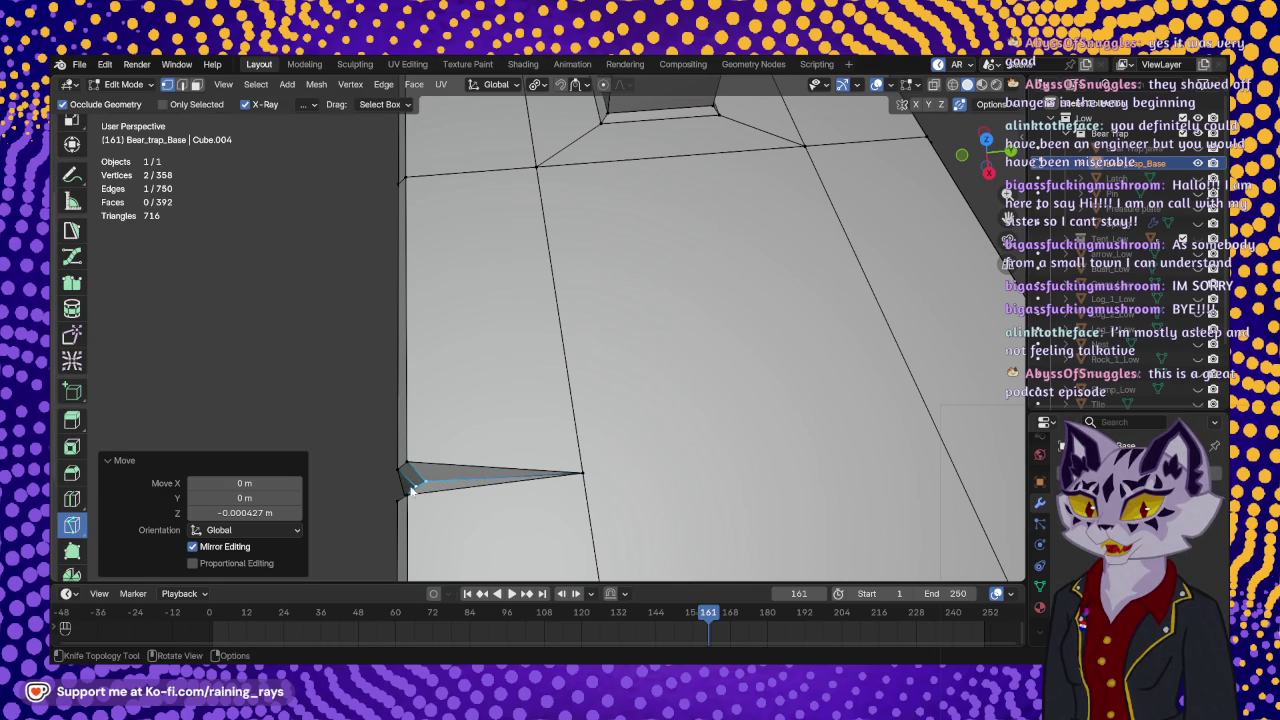
- Knife a diagonal edge across the top face from the notch tip to the upper corner
{"action": "left_click", "coordinate": [582, 471]}
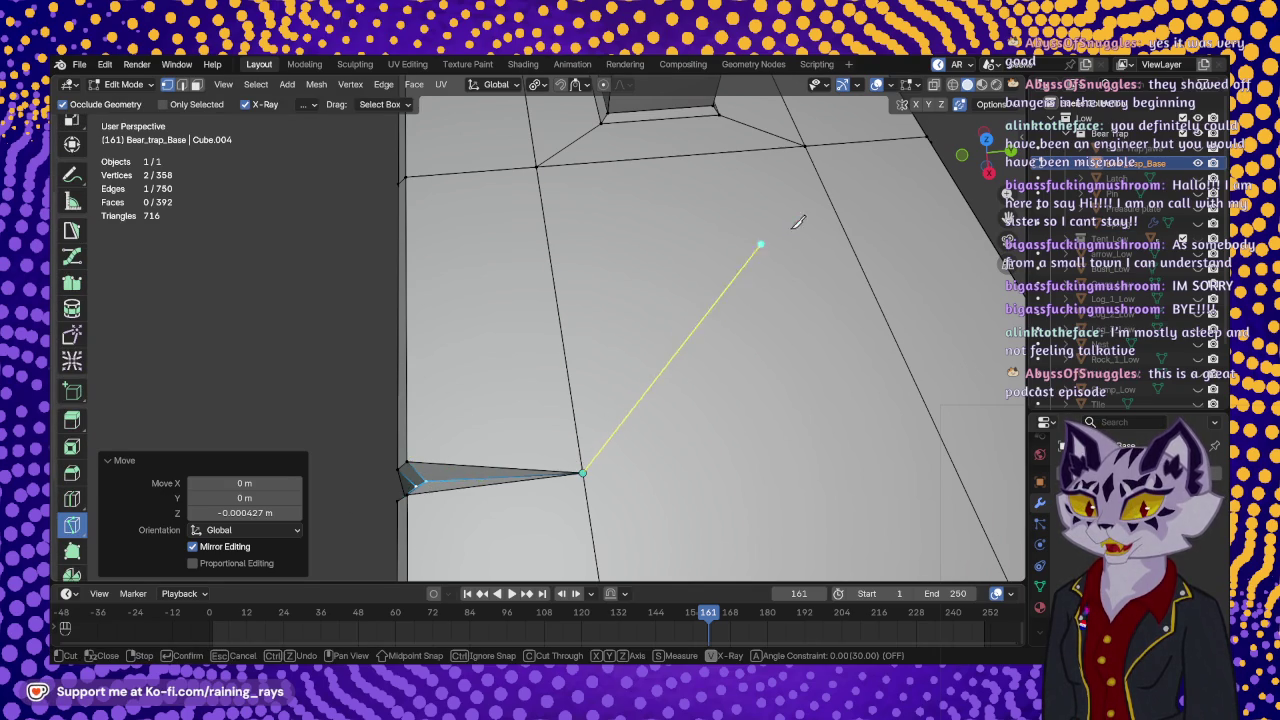
{"action": "left_click", "coordinate": [807, 149]}
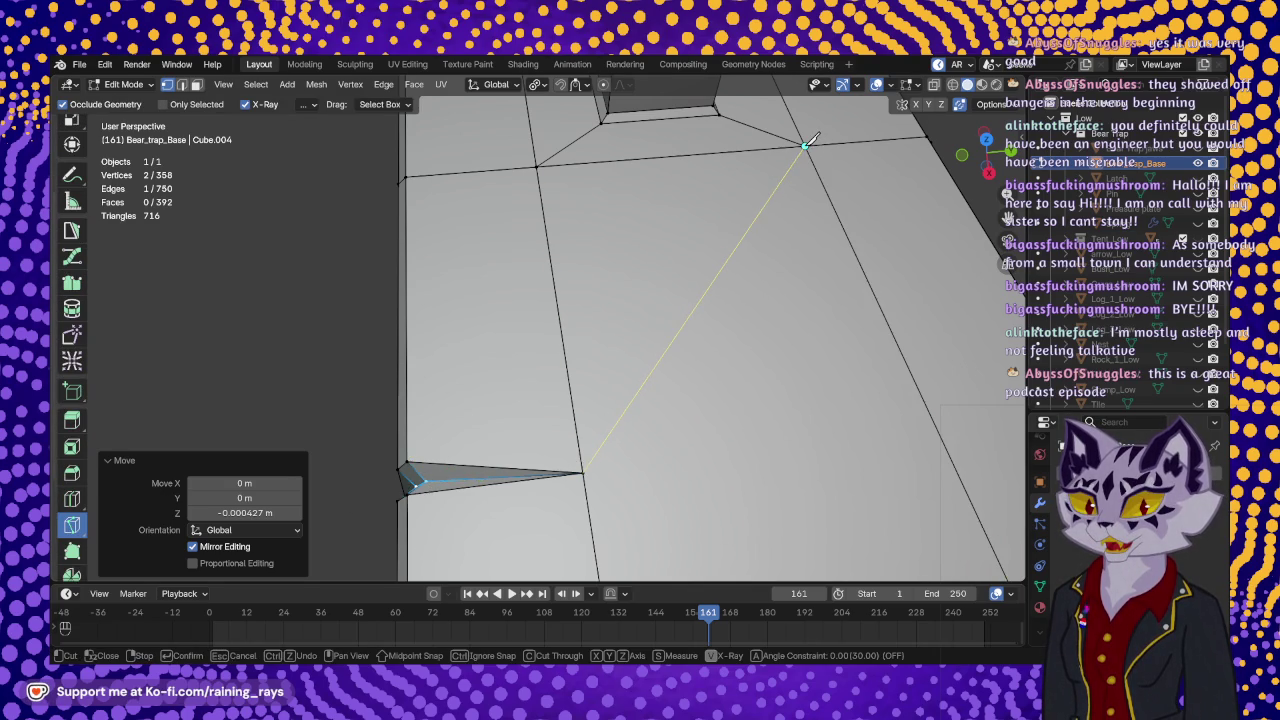
{"action": "key", "text": "Return"}
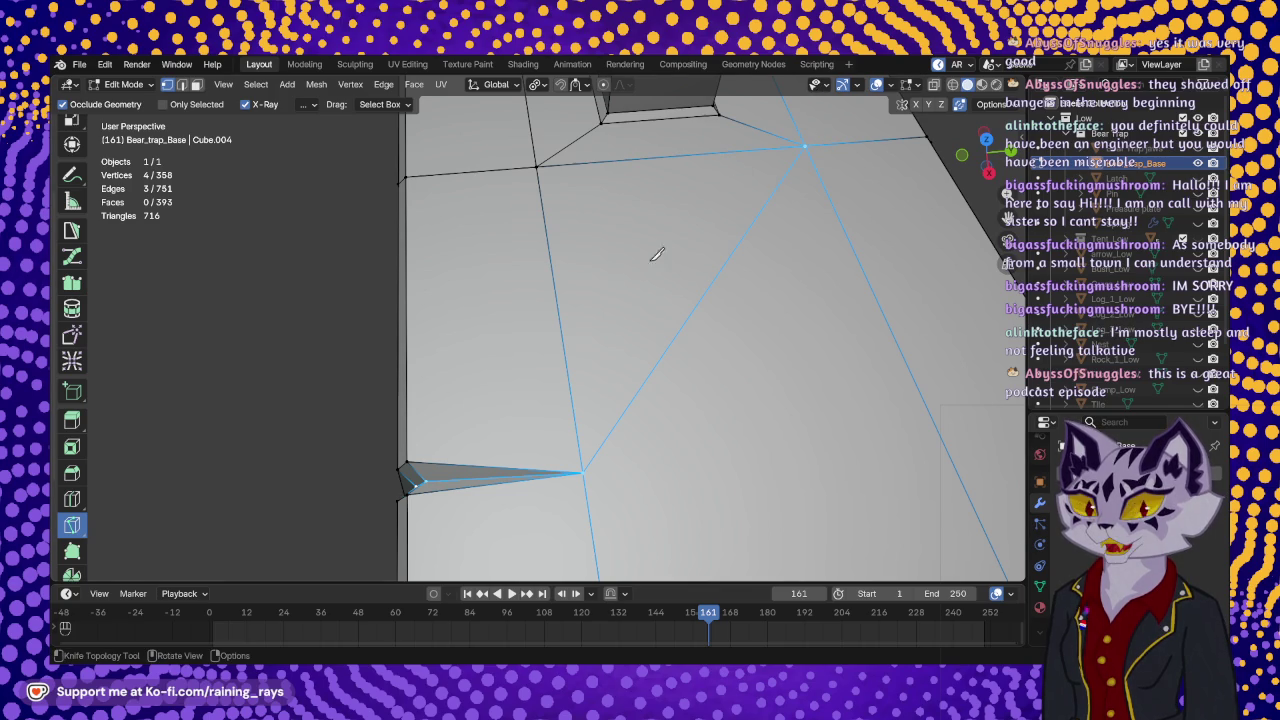
{"action": "middle_click_drag", "start_coordinate": [551, 328], "coordinate": [667, 305]}
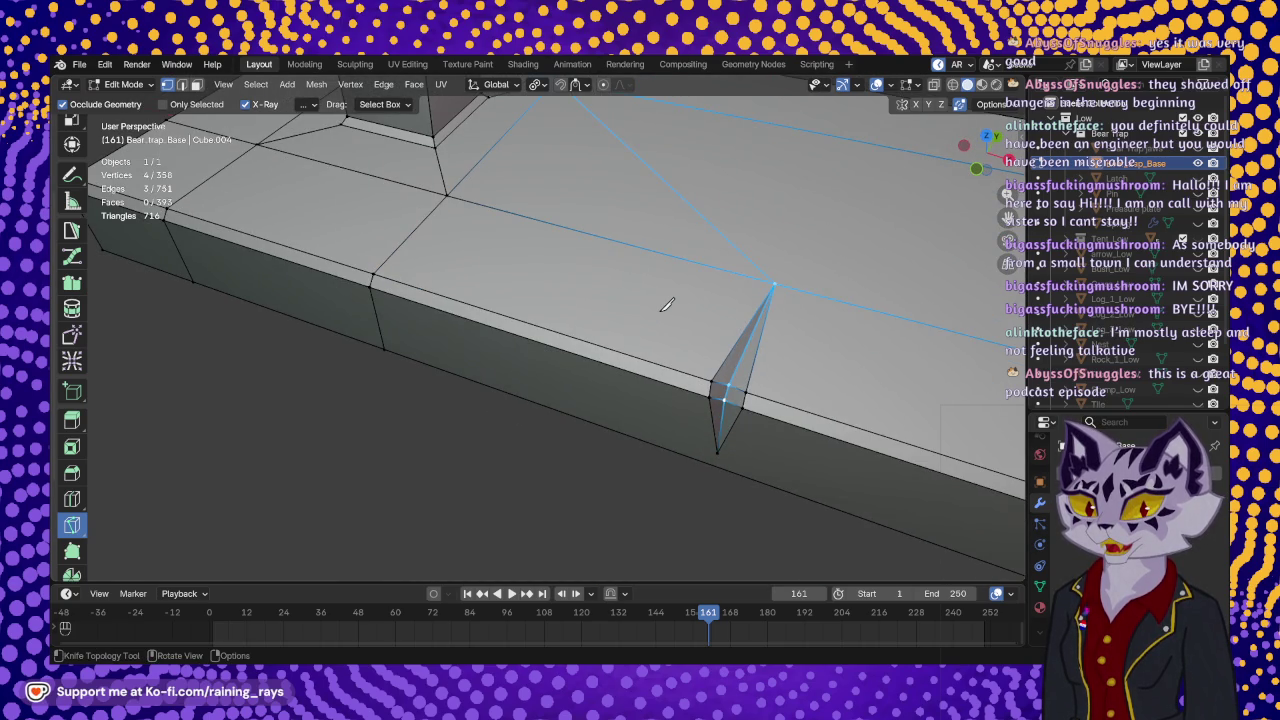
{"action": "mouse_move", "coordinate": [724, 385]}
{"action": "middle_mouse_down"}
{"action": "mouse_move", "coordinate": [659, 293]}
{"action": "mouse_move", "coordinate": [682, 336]}
{"action": "mouse_move", "coordinate": [491, 338]}
{"action": "middle_mouse_up"}
- Cut side-face edges from the notch's bottom vertex to the corner and left vertices
{"action": "left_click", "coordinate": [438, 349]}
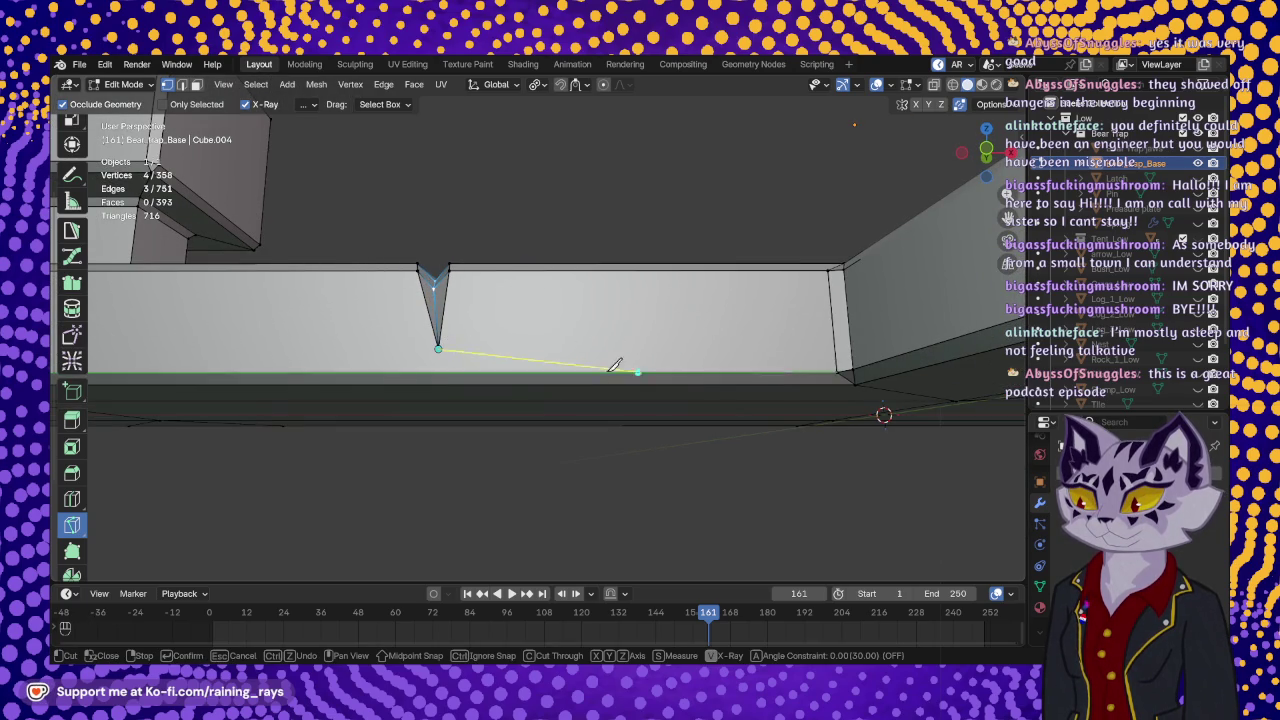
{"action": "left_click", "coordinate": [841, 368]}
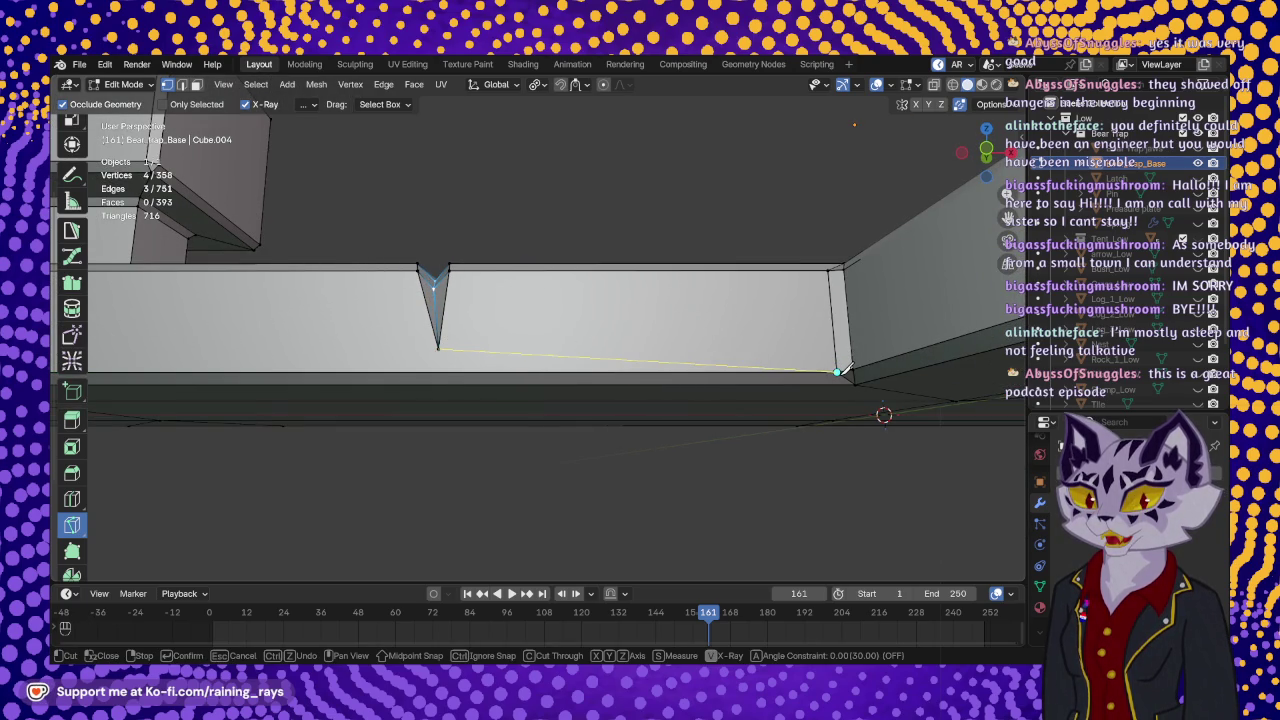
{"action": "key", "text": "Return"}
{"action": "middle_click_drag", "start_coordinate": [683, 354], "coordinate": [757, 349]}
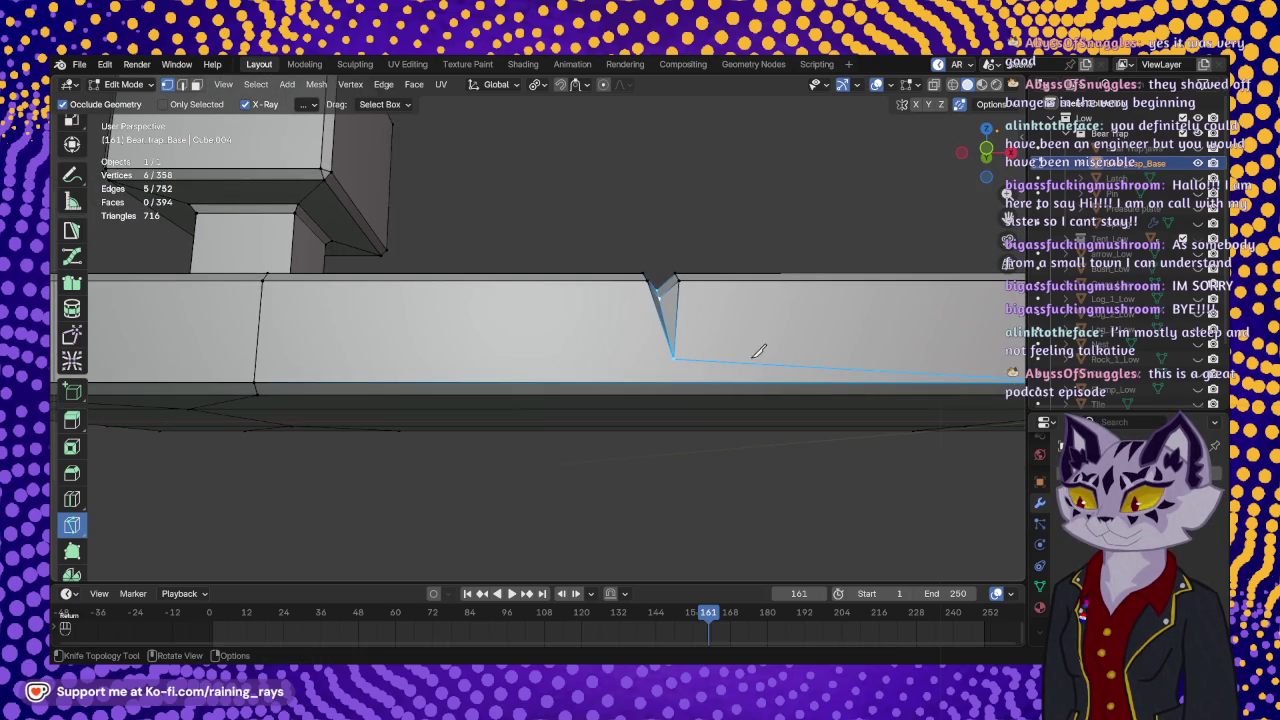
{"action": "left_click", "coordinate": [674, 358]}
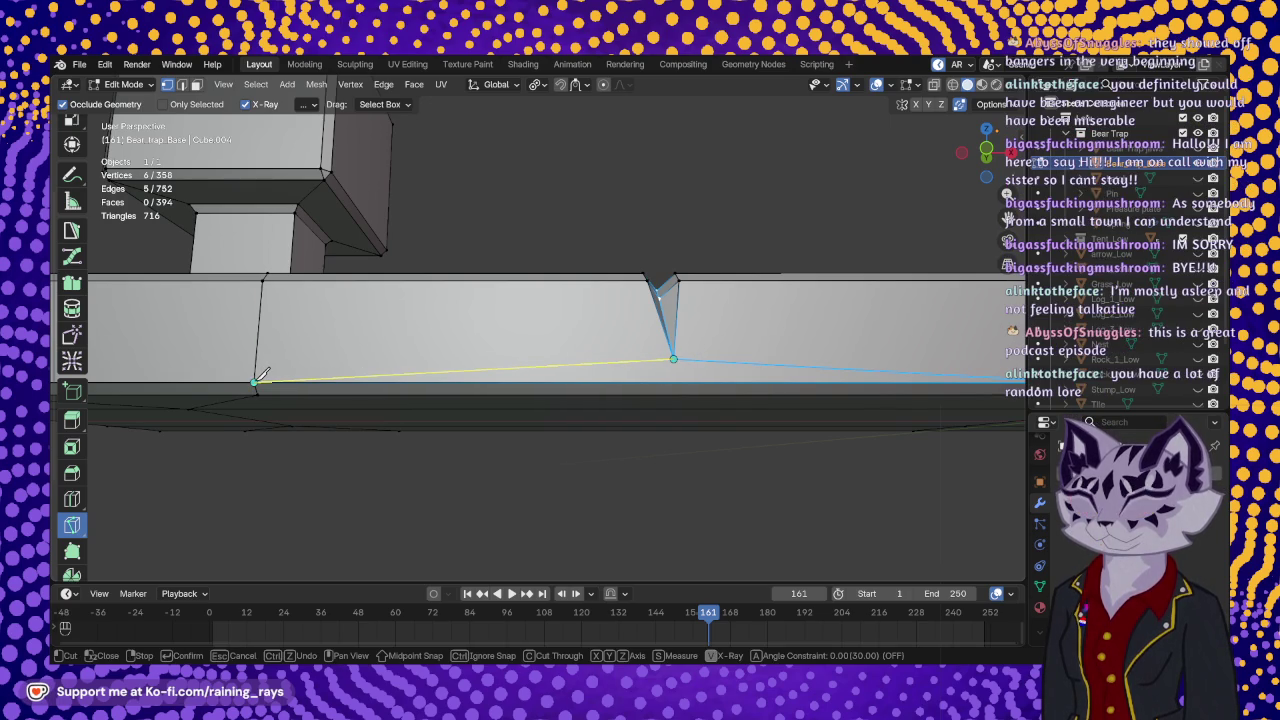
{"action": "key", "text": "Return"}
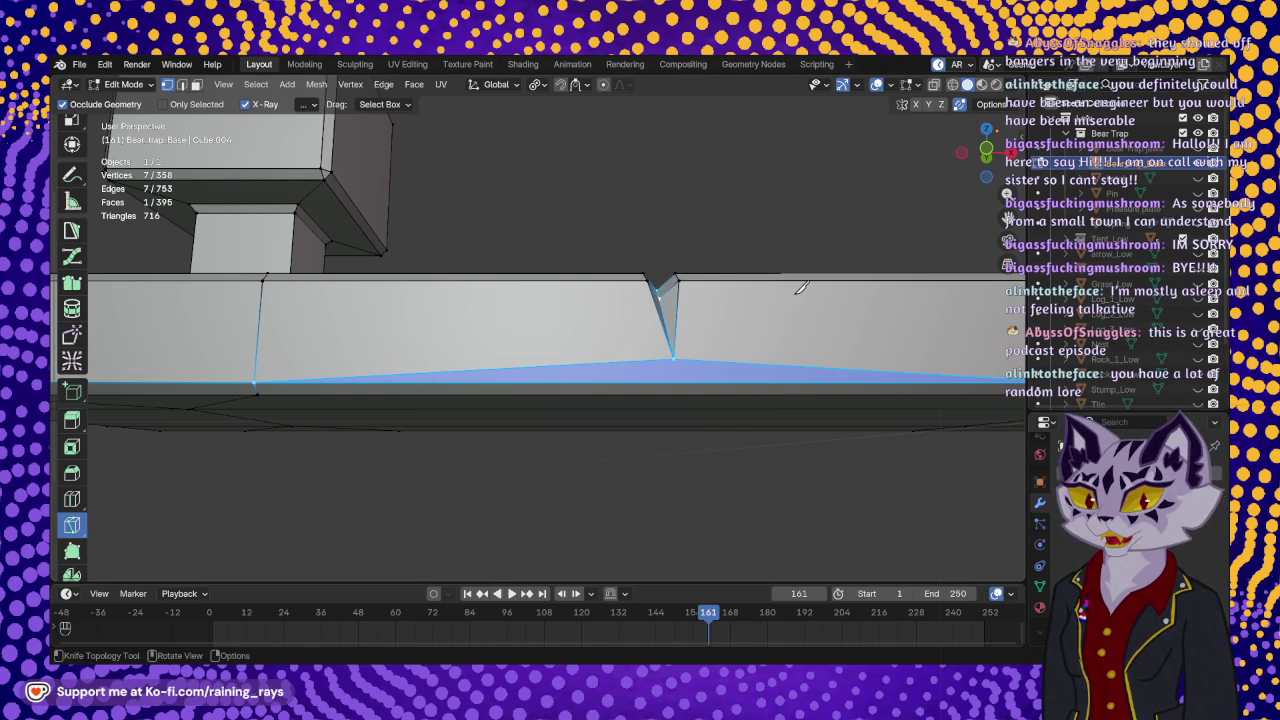
- Commit the knife cut and nudge the notch tip vertex -0.000273 m along X
{"action": "middle_click_drag", "start_coordinate": [800, 288], "coordinate": [766, 400]}
{"action": "mouse_move", "coordinate": [660, 283]}
{"action": "middle_mouse_down"}
{"action": "mouse_move", "coordinate": [551, 254]}
{"action": "mouse_move", "coordinate": [553, 268]}
{"action": "middle_mouse_up"}
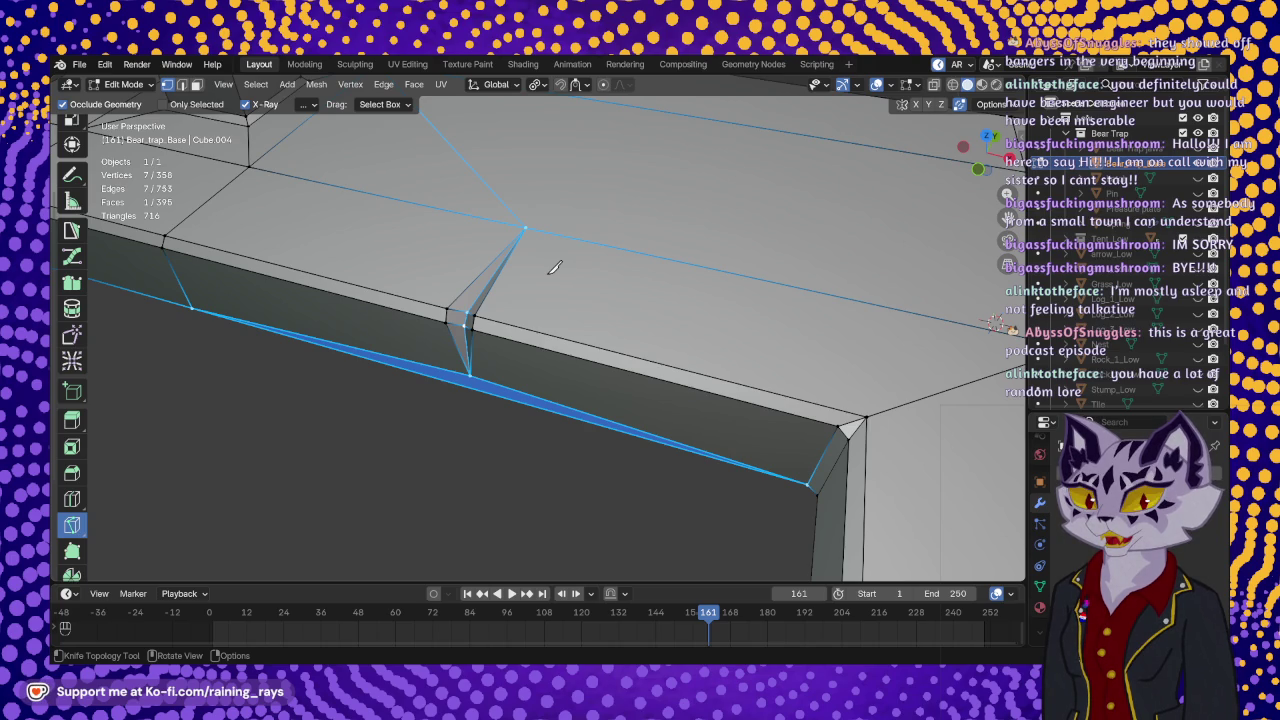
{"action": "mouse_move", "coordinate": [555, 267]}
{"action": "middle_mouse_down"}
{"action": "mouse_move", "coordinate": [614, 360]}
{"action": "mouse_move", "coordinate": [601, 293]}
{"action": "mouse_move", "coordinate": [560, 330]}
{"action": "middle_mouse_up"}
{"action": "scroll", "coordinate": [537, 323], "scroll_direction": "up", "scroll_amount": 2}
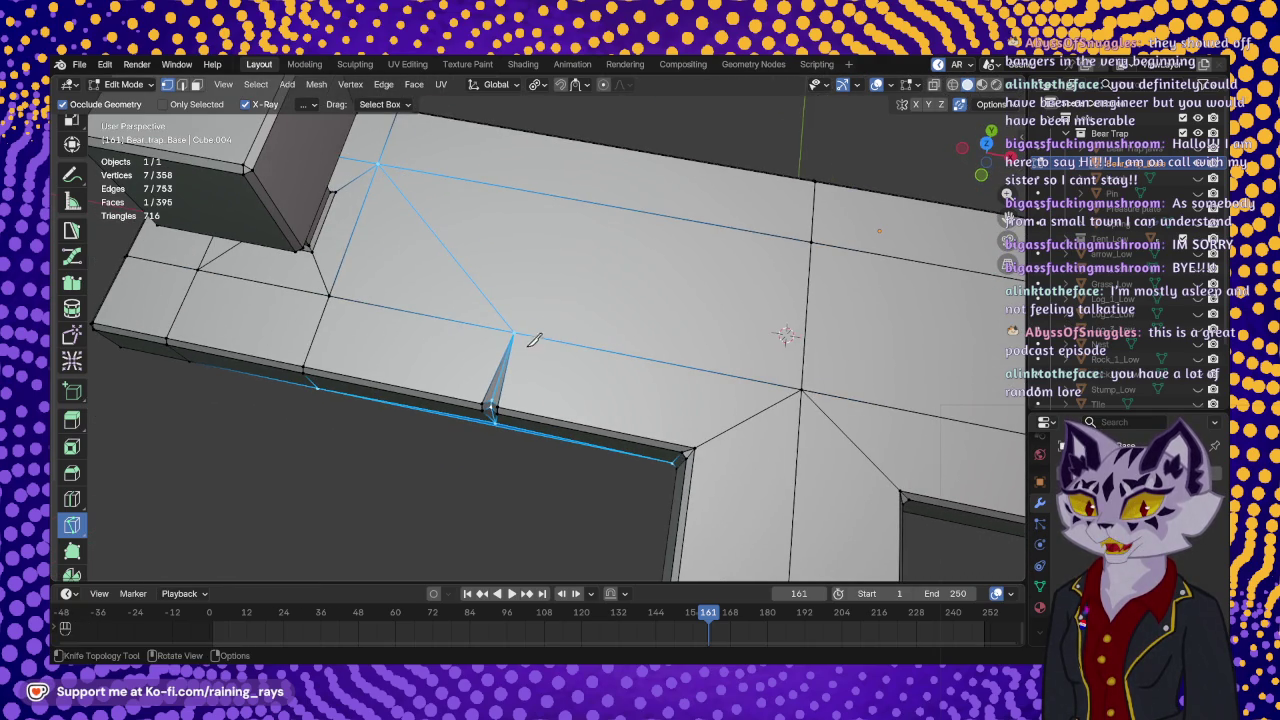
{"action": "scroll", "coordinate": [74, 210], "scroll_direction": "up", "scroll_amount": 3}
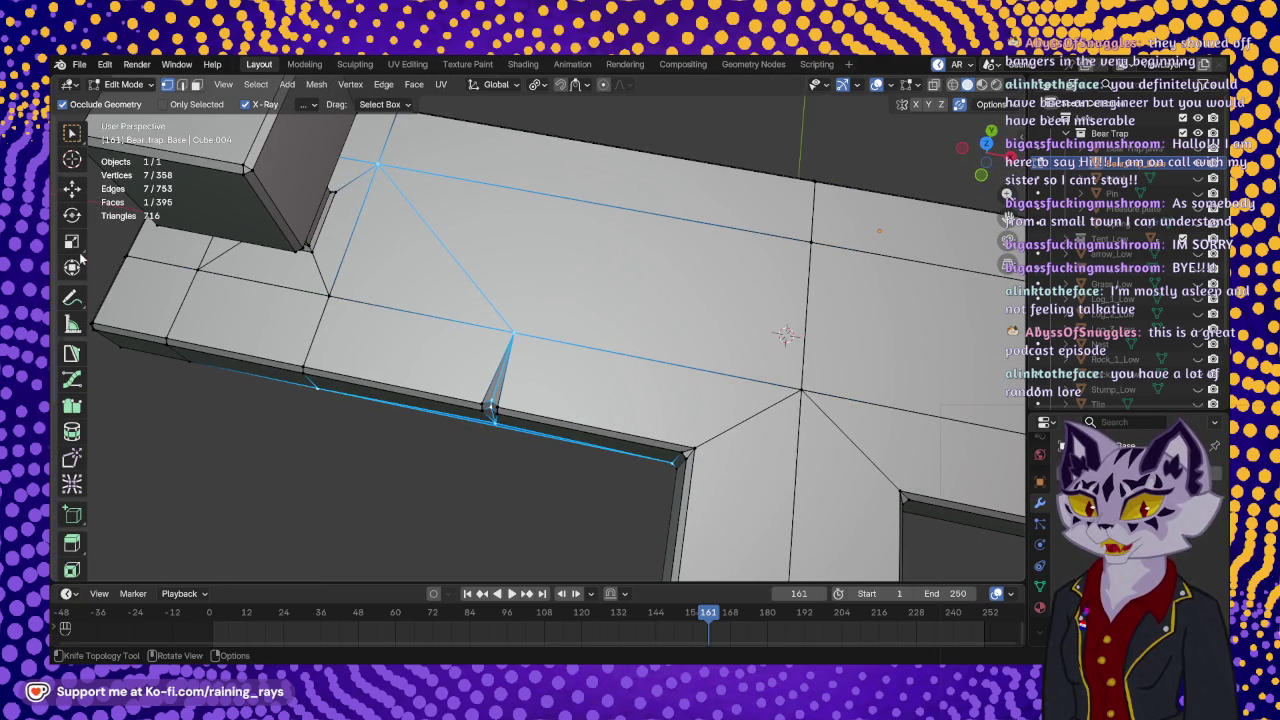
{"action": "left_click", "coordinate": [72, 188]}
{"action": "left_click", "coordinate": [510, 334]}
{"action": "middle_click_drag", "start_coordinate": [510, 334], "coordinate": [511, 421]}
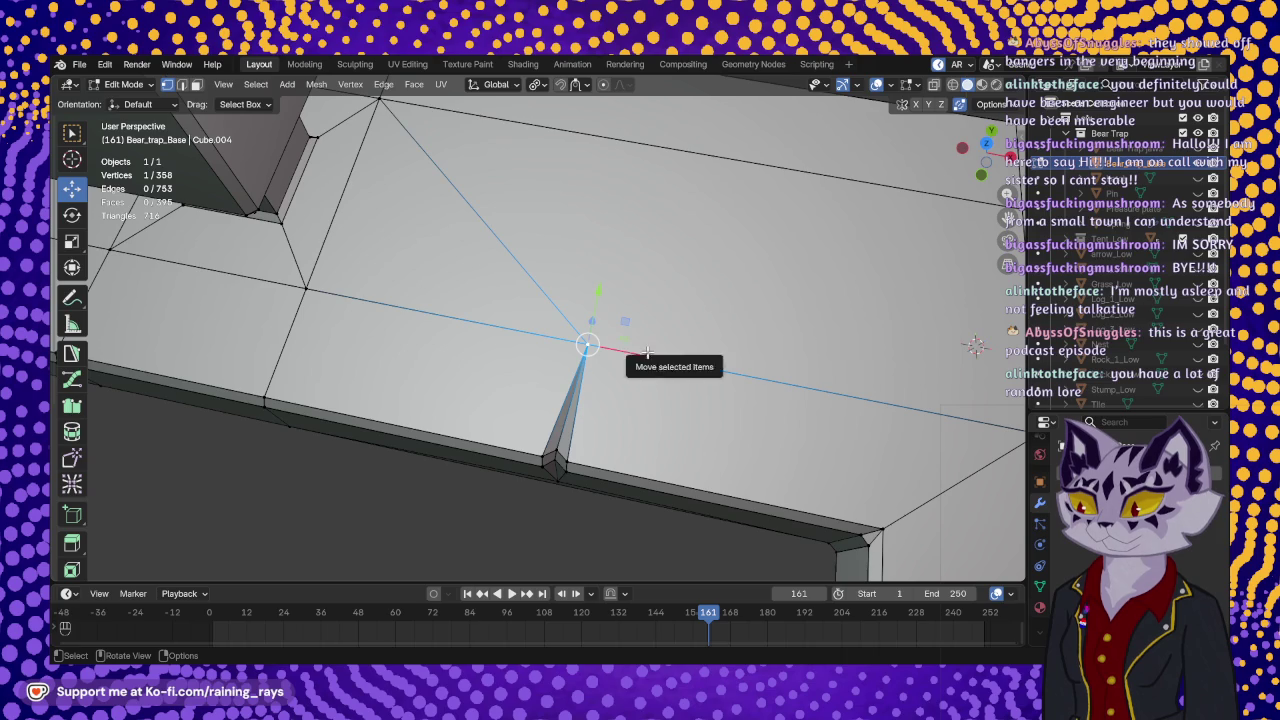
{"action": "left_click_drag", "start_coordinate": [648, 357], "coordinate": [641, 352]}
{"action": "mouse_move", "coordinate": [606, 497]}
{"action": "middle_mouse_down"}
{"action": "mouse_move", "coordinate": [678, 340]}
{"action": "mouse_move", "coordinate": [654, 303]}
{"action": "mouse_move", "coordinate": [554, 323]}
{"action": "mouse_move", "coordinate": [657, 347]}
{"action": "mouse_move", "coordinate": [672, 382]}
{"action": "mouse_move", "coordinate": [787, 345]}
{"action": "middle_mouse_up"}
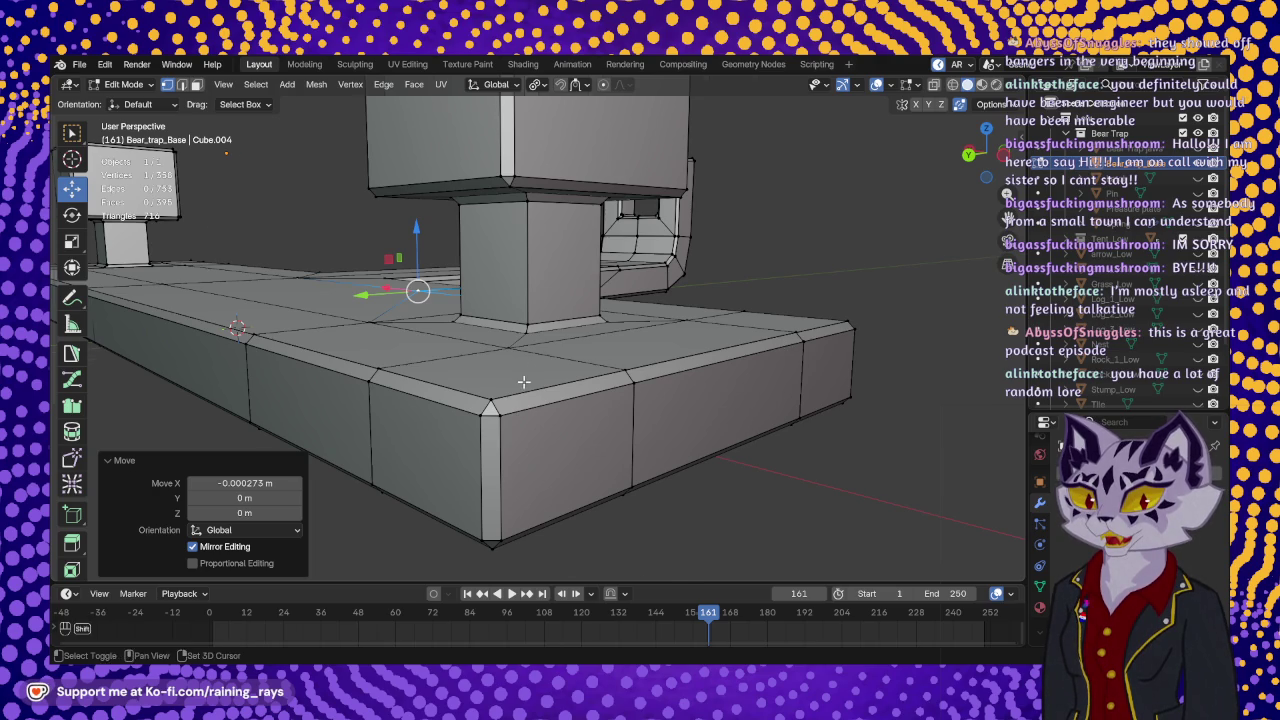
- Line up the beam's underside edge, deselect the nudged vertex, and pick the Knife tool
{"action": "middle_click_drag", "start_coordinate": [523, 380], "coordinate": [558, 372]}
{"action": "middle_click_drag", "start_coordinate": [466, 345], "coordinate": [588, 276]}
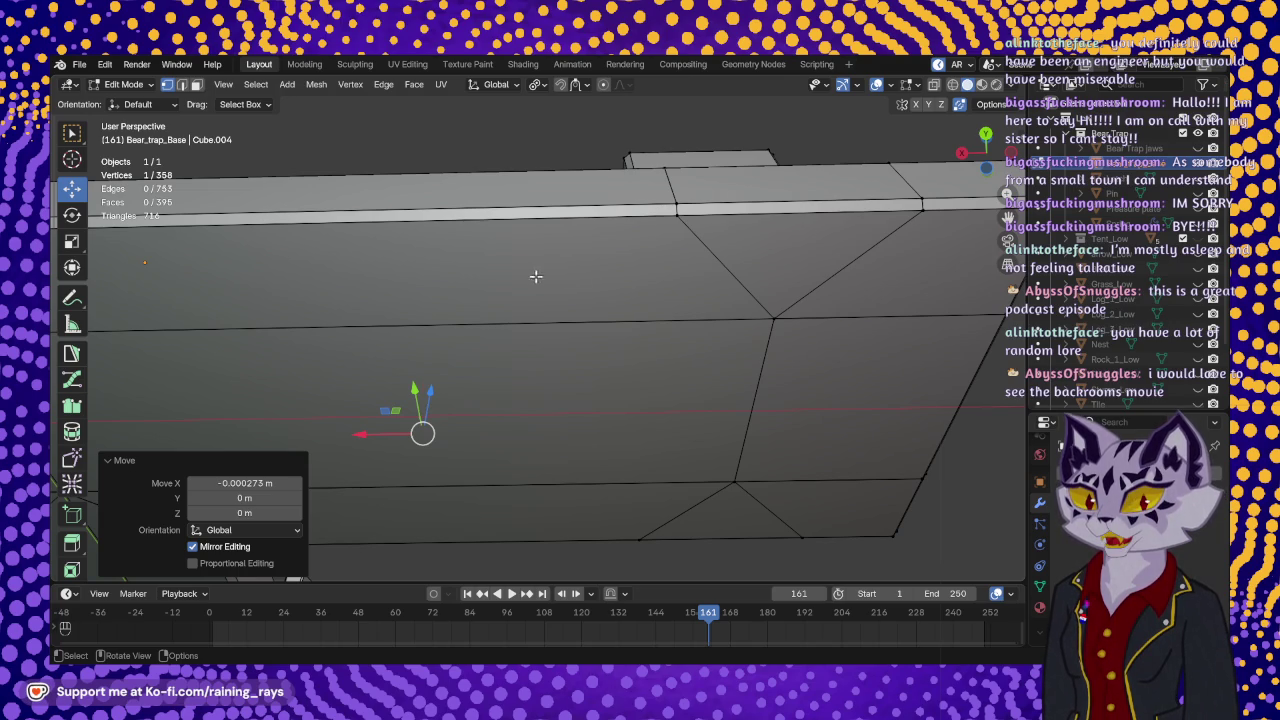
{"action": "middle_click_drag", "start_coordinate": [546, 276], "coordinate": [540, 286]}
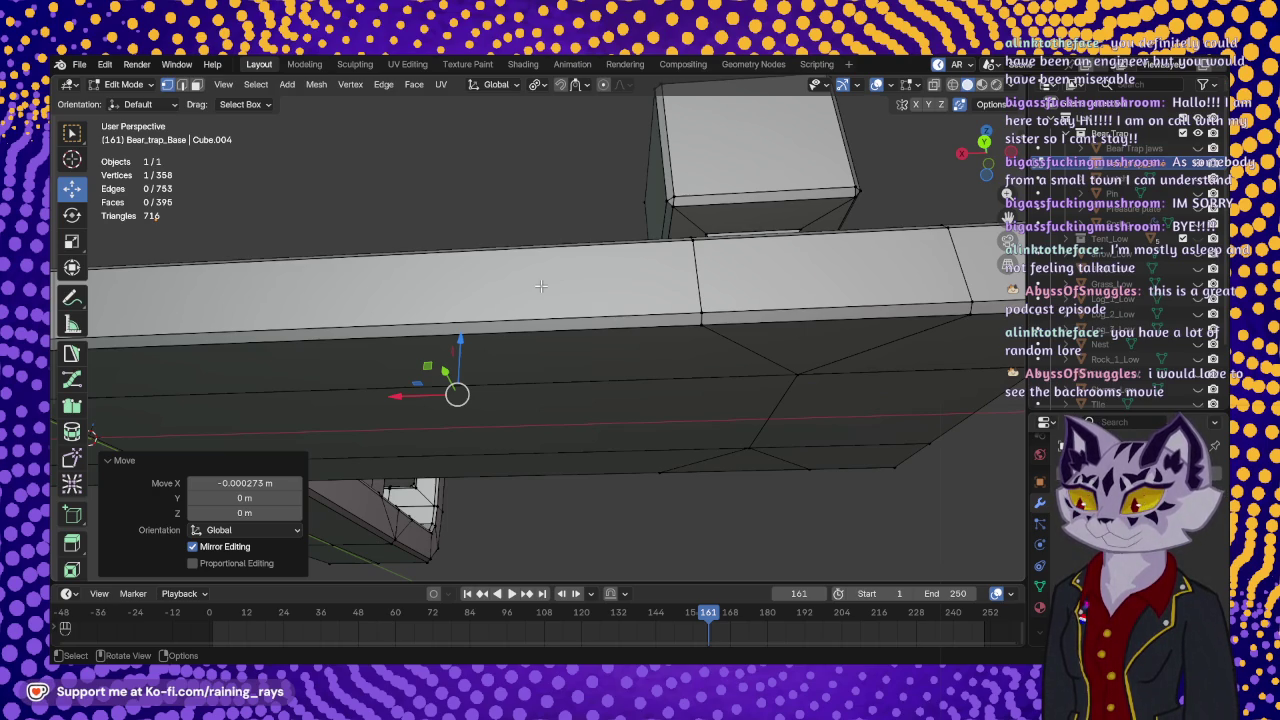
{"action": "mouse_move", "coordinate": [642, 273]}
{"action": "middle_mouse_down"}
{"action": "mouse_move", "coordinate": [554, 285]}
{"action": "mouse_move", "coordinate": [548, 247]}
{"action": "middle_mouse_up"}
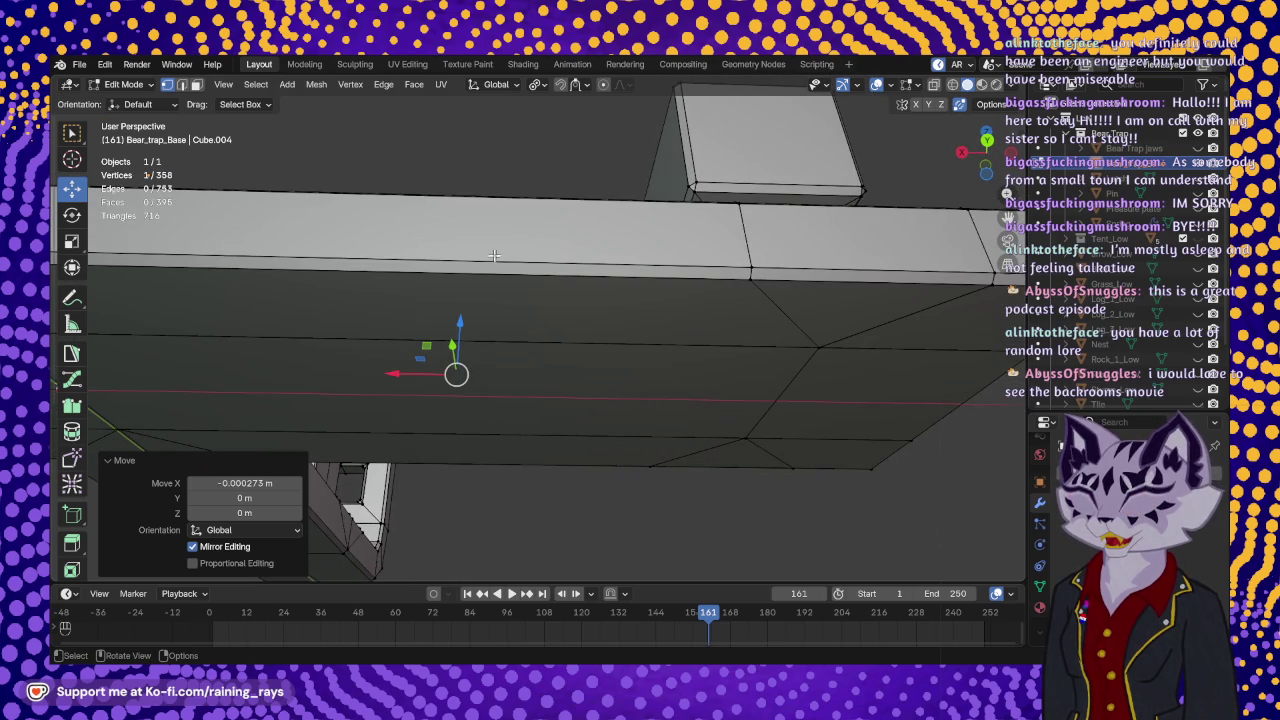
{"action": "mouse_move", "coordinate": [495, 235]}
{"action": "middle_mouse_down"}
{"action": "mouse_move", "coordinate": [529, 293]}
{"action": "mouse_move", "coordinate": [565, 314]}
{"action": "middle_mouse_up"}
{"action": "left_click", "coordinate": [565, 292]}
{"action": "scroll", "coordinate": [75, 360], "scroll_direction": "down", "scroll_amount": 2}
{"action": "scroll", "coordinate": [83, 372], "scroll_direction": "down", "scroll_amount": 2}
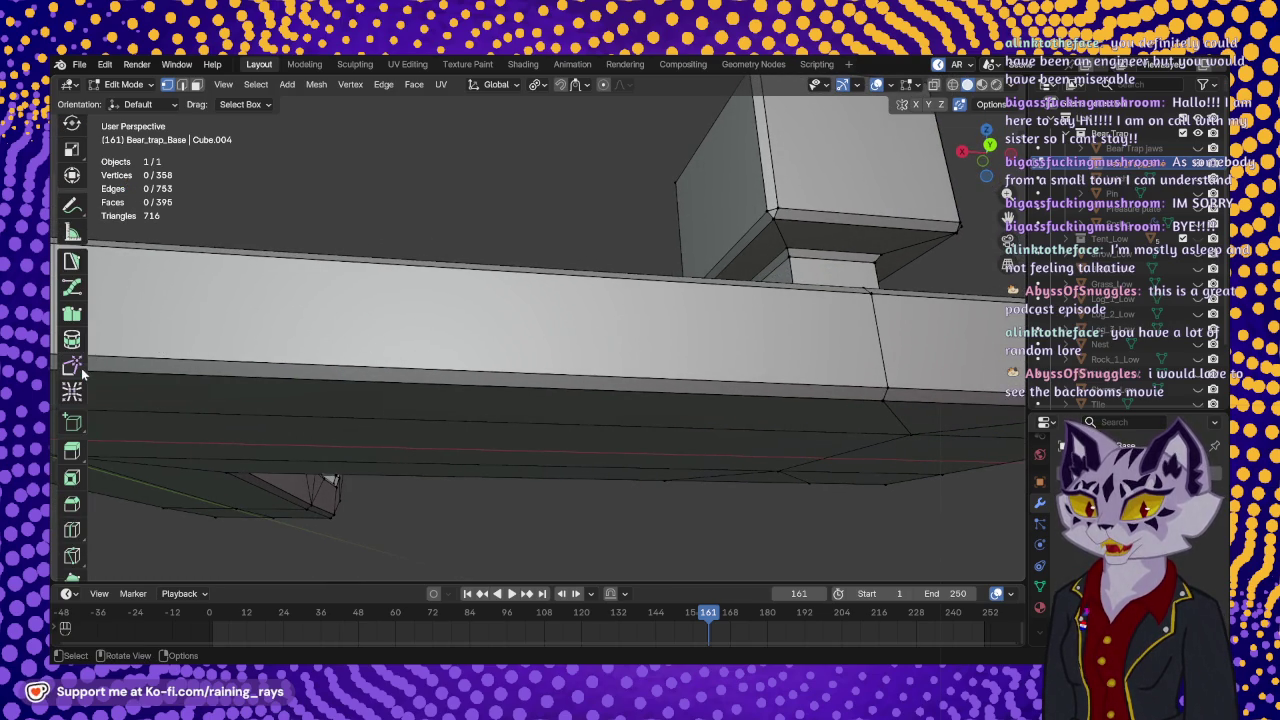
{"action": "scroll", "coordinate": [80, 485], "scroll_direction": "down", "scroll_amount": 2}
{"action": "left_click", "coordinate": [80, 497]}
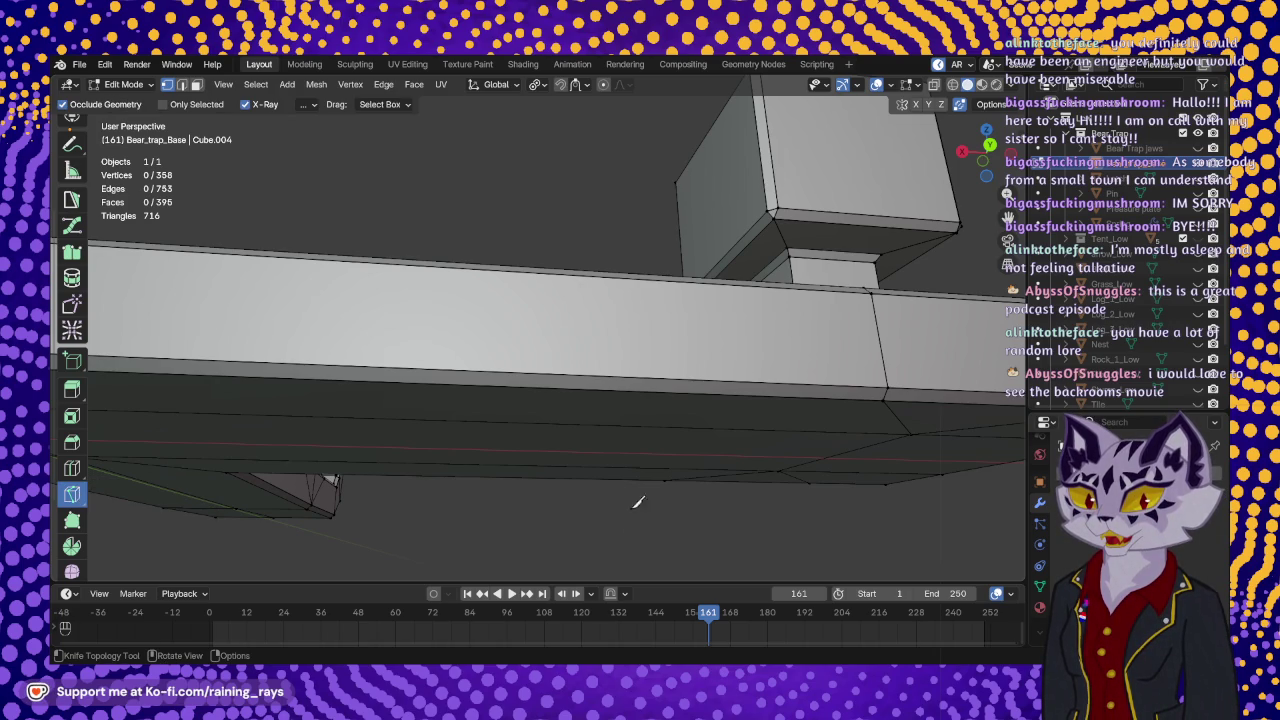
- Knife a diamond-shaped cut across the base beam's edge
{"action": "mouse_move", "coordinate": [624, 324]}
{"action": "middle_mouse_down"}
{"action": "mouse_move", "coordinate": [608, 331]}
{"action": "mouse_move", "coordinate": [566, 288]}
{"action": "middle_mouse_up"}
{"action": "left_click", "coordinate": [565, 318]}
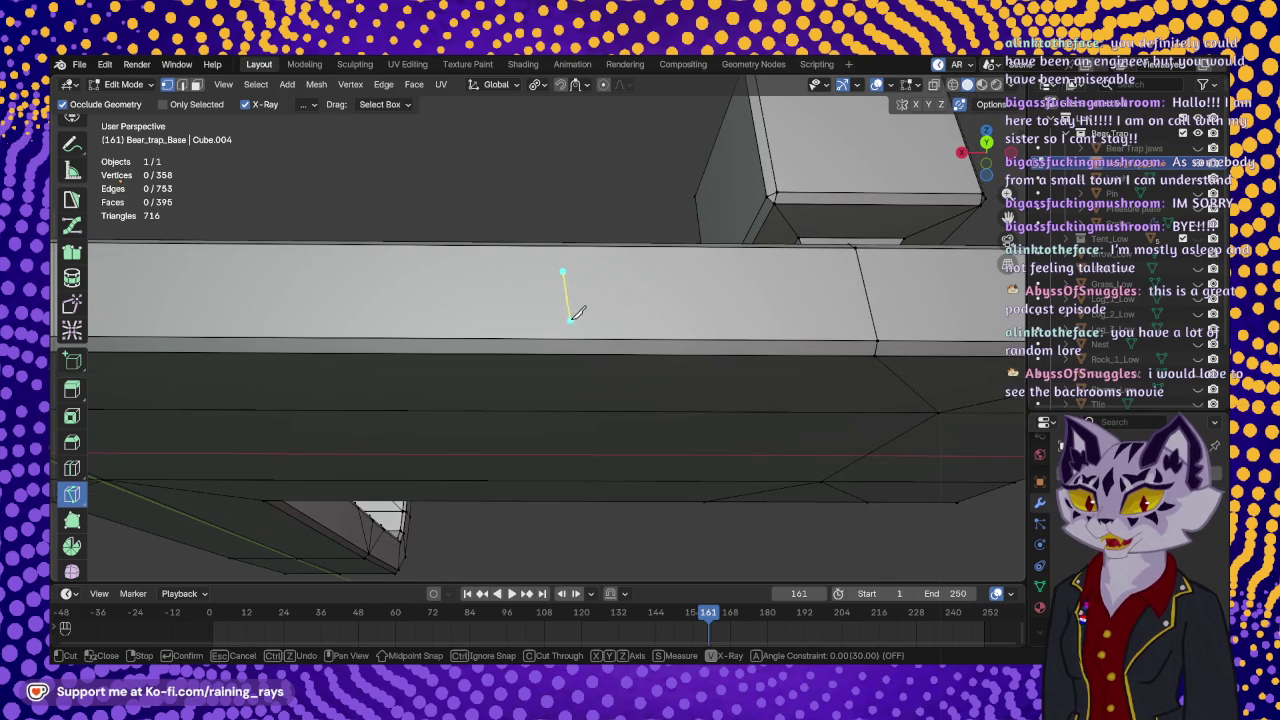
{"action": "left_click", "coordinate": [574, 339]}
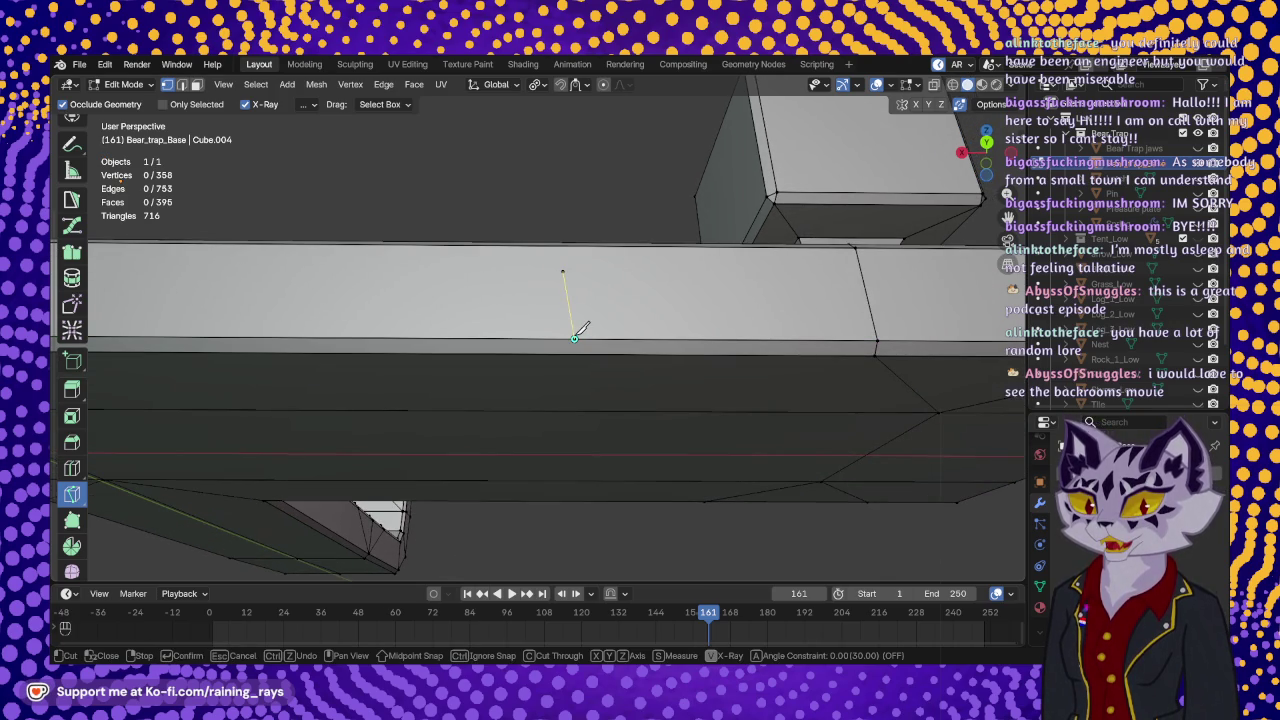
{"action": "middle_click_drag", "start_coordinate": [574, 345], "coordinate": [580, 292]}
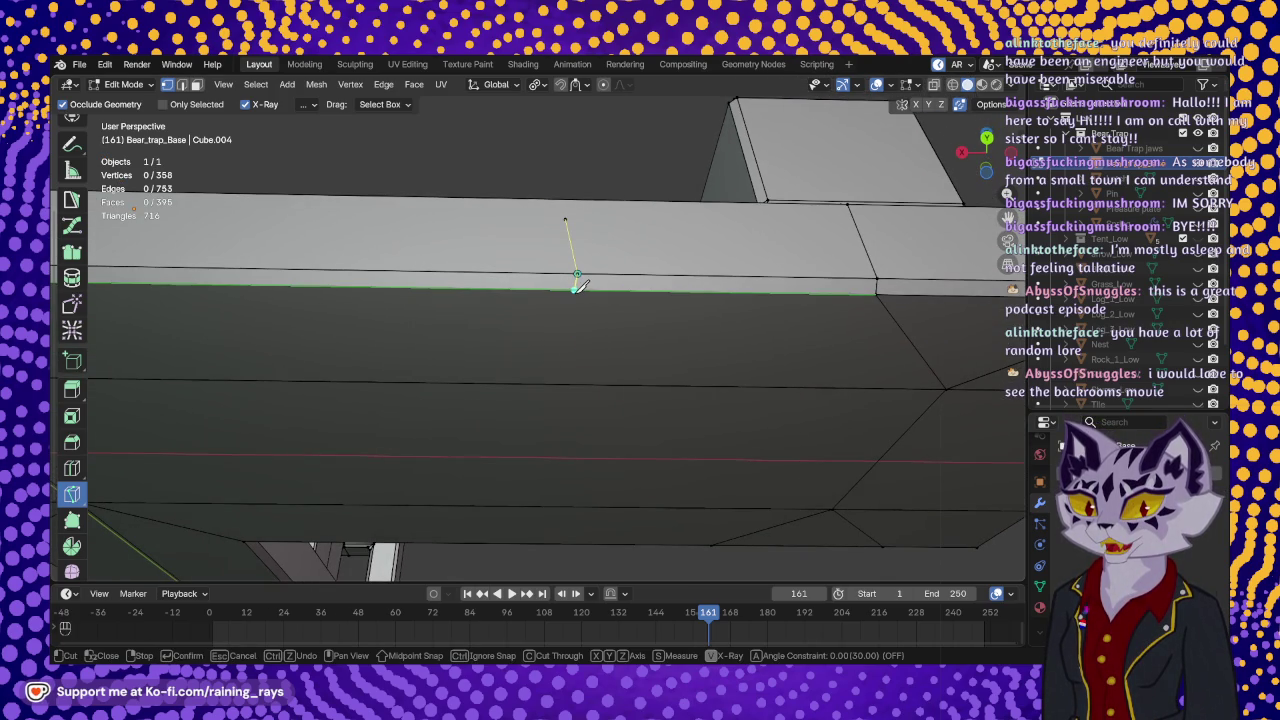
{"action": "left_click", "coordinate": [575, 292]}
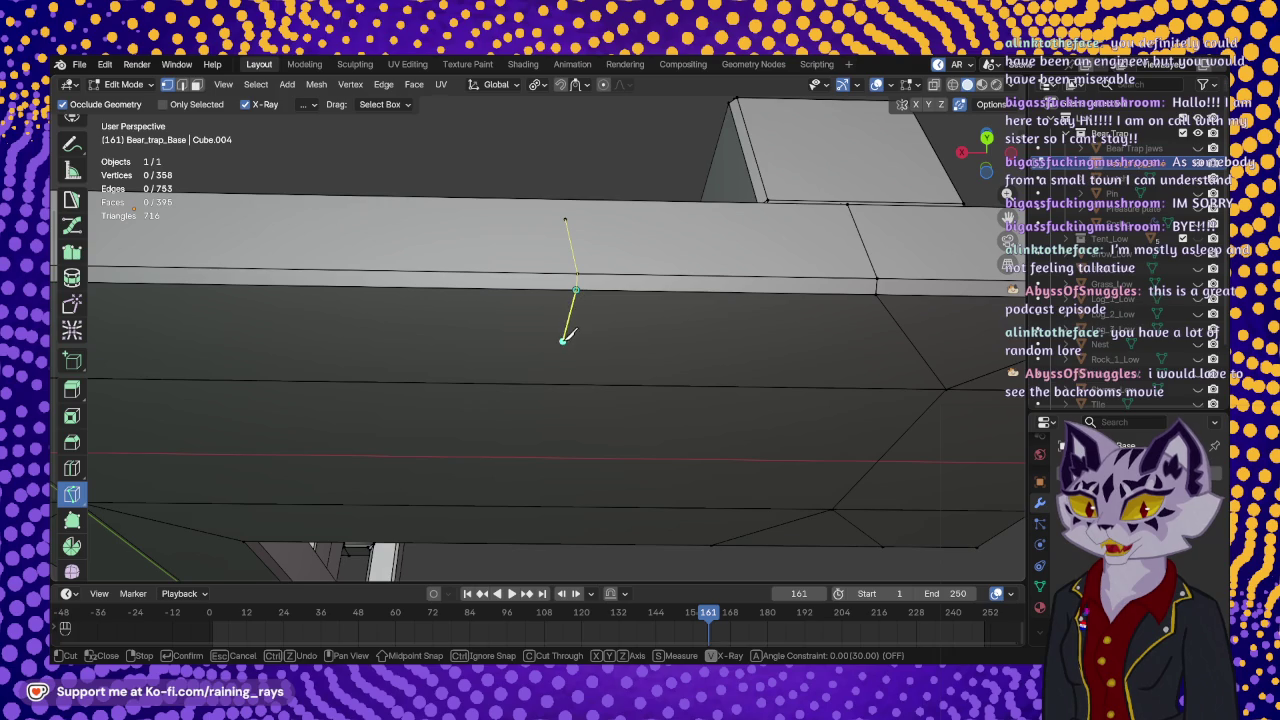
{"action": "left_click", "coordinate": [557, 360]}
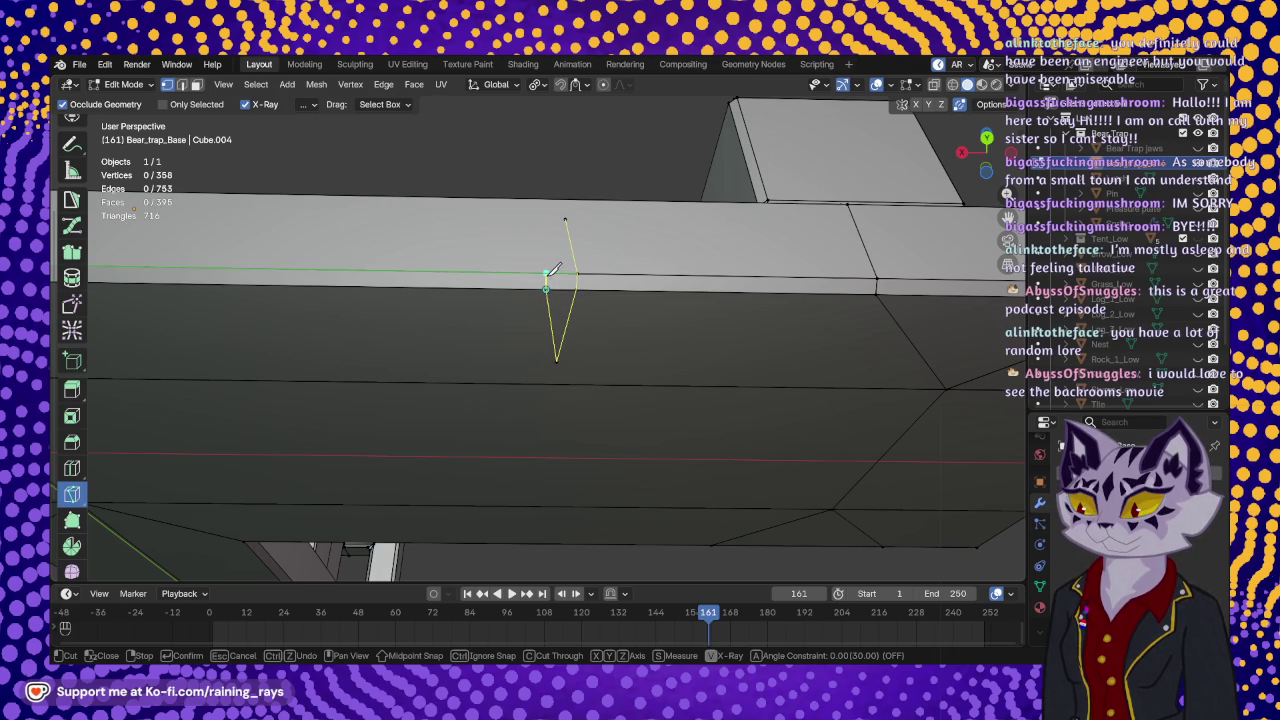
{"action": "left_click", "coordinate": [546, 273]}
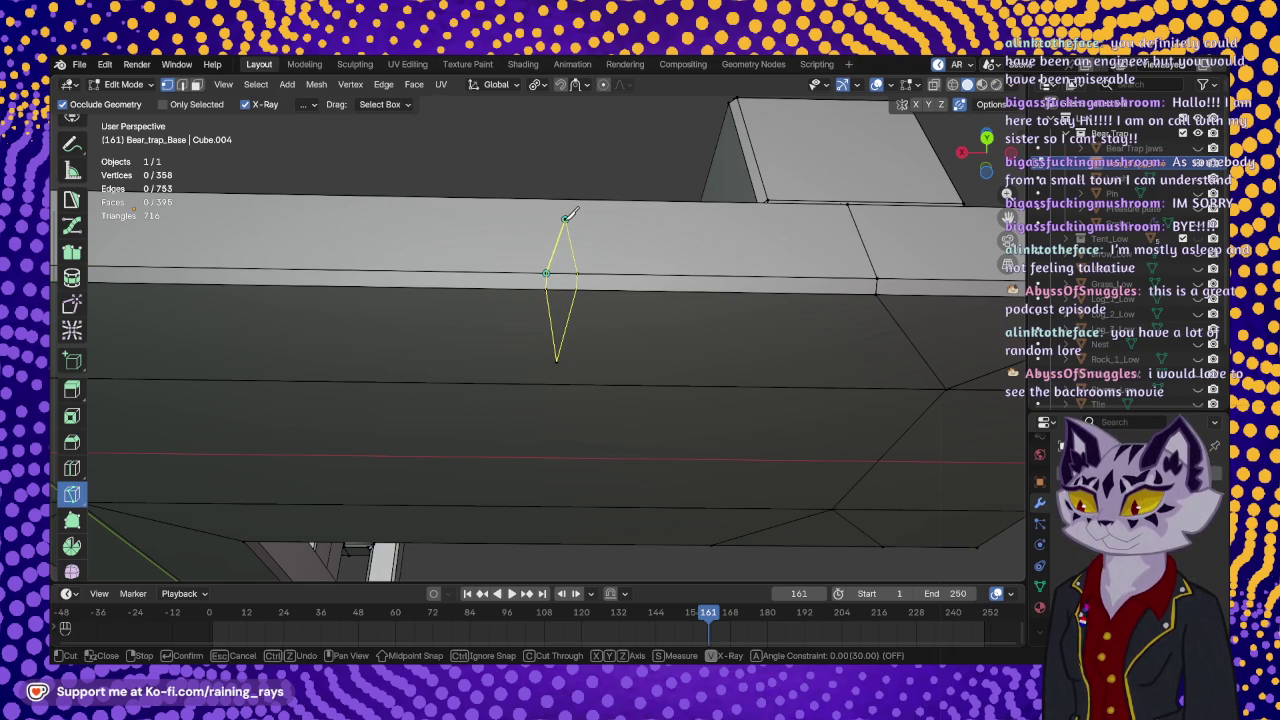
{"action": "key", "text": "Return"}
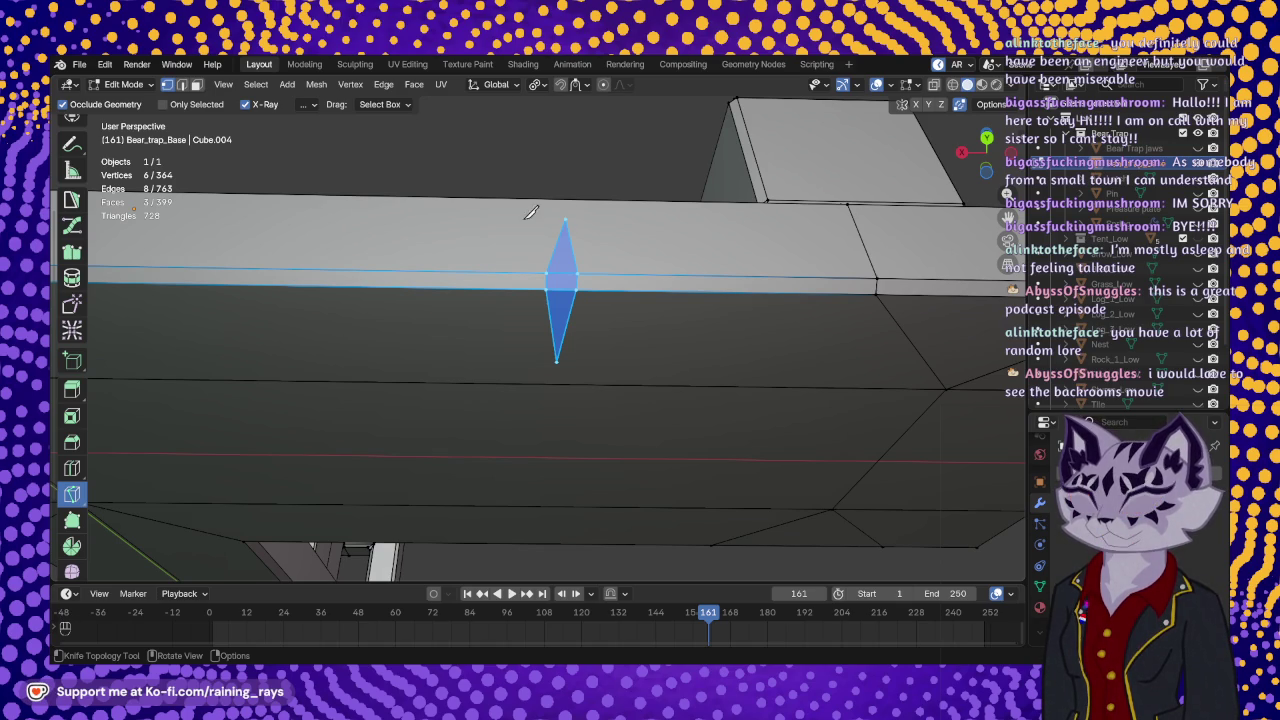
- Split the diamond with a top-to-bottom knife cut through its middle
{"action": "left_click", "coordinate": [566, 219]}
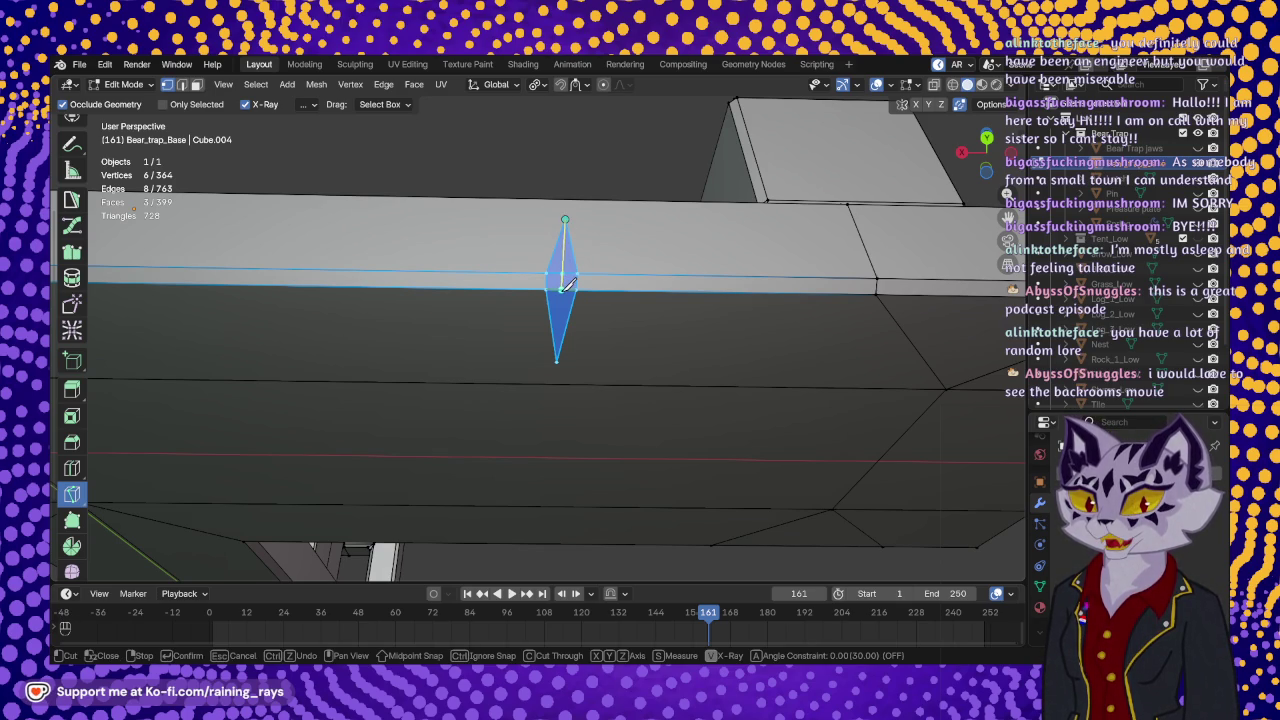
{"action": "left_click", "coordinate": [561, 289]}
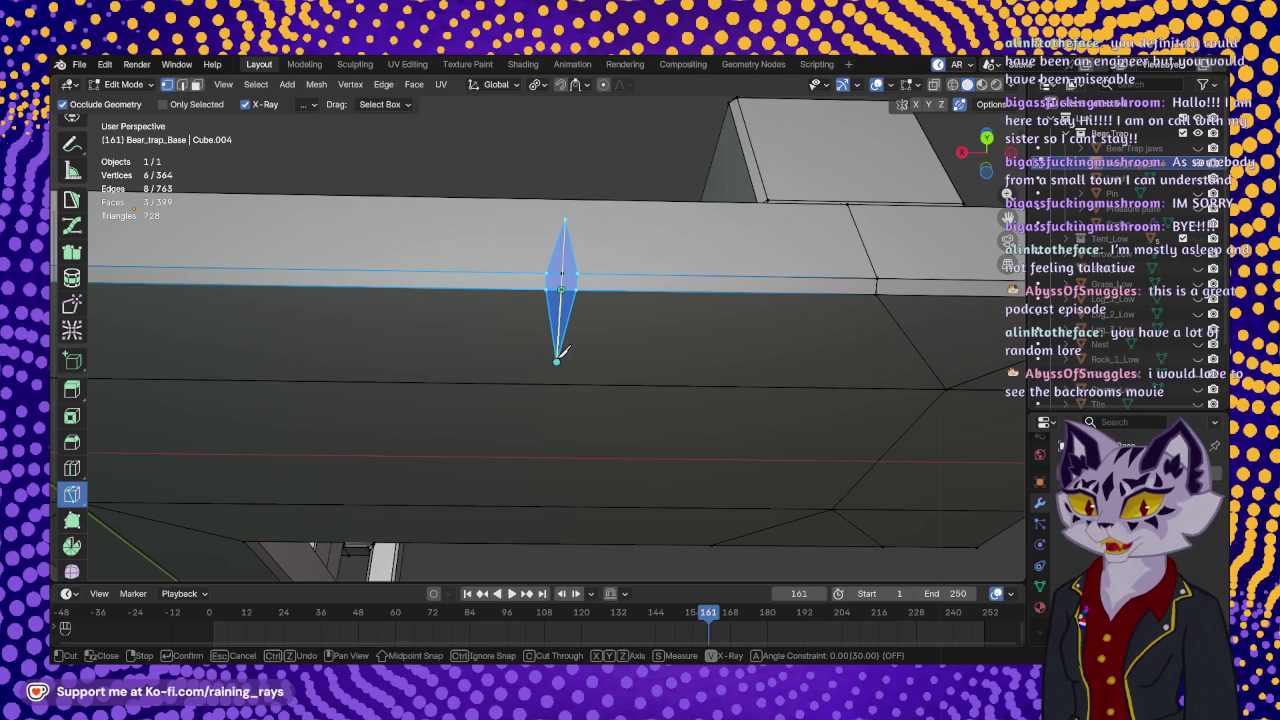
{"action": "left_click", "coordinate": [557, 360]}
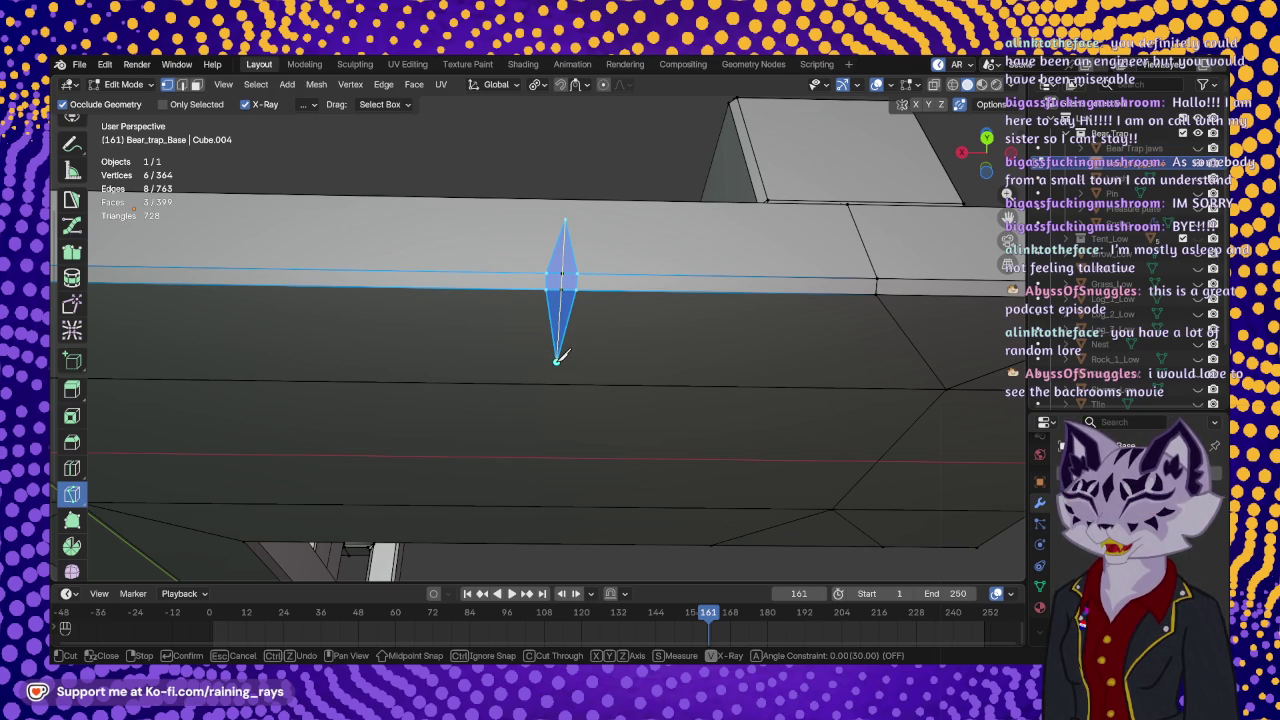
{"action": "key", "text": "Return"}
{"action": "scroll", "coordinate": [565, 303], "scroll_direction": "down", "scroll_amount": 4}
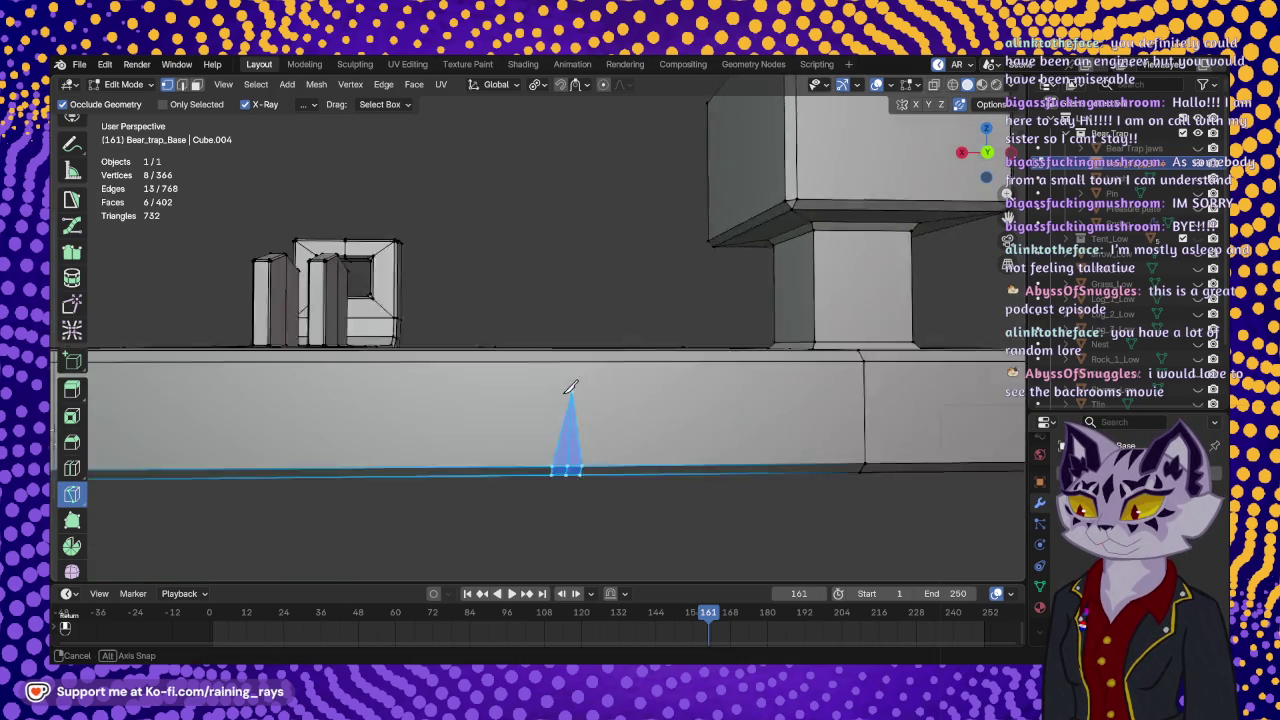
{"action": "scroll", "coordinate": [565, 310], "scroll_direction": "up", "scroll_amount": 4}
{"action": "scroll", "coordinate": [78, 228], "scroll_direction": "up", "scroll_amount": 2}
{"action": "scroll", "coordinate": [78, 228], "scroll_direction": "up", "scroll_amount": 3}
{"action": "left_click", "coordinate": [72, 188]}
- Move the notch's two middle vertices -0.000421 m along Y, then select the tip vertex
{"action": "mouse_move", "coordinate": [531, 337]}
{"action": "middle_mouse_down"}
{"action": "mouse_move", "coordinate": [591, 371]}
{"action": "mouse_move", "coordinate": [543, 400]}
{"action": "middle_mouse_up"}
{"action": "mouse_move", "coordinate": [525, 415]}
{"action": "middle_mouse_down"}
{"action": "mouse_move", "coordinate": [511, 423]}
{"action": "mouse_move", "coordinate": [520, 443]}
{"action": "mouse_move", "coordinate": [540, 434]}
{"action": "mouse_move", "coordinate": [531, 358]}
{"action": "middle_mouse_up"}
{"action": "left_click", "coordinate": [508, 443]}
{"action": "left_click", "coordinate": [510, 452], "text": "shift"}
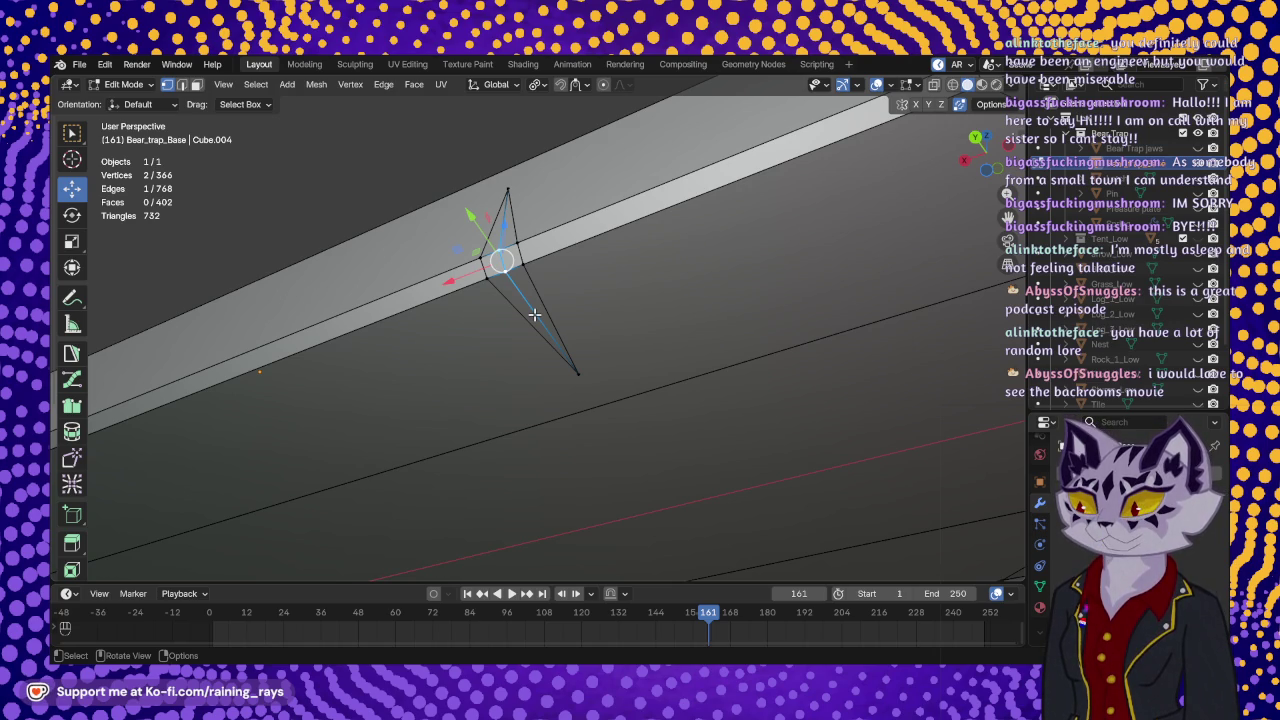
{"action": "middle_click_drag", "start_coordinate": [534, 322], "coordinate": [495, 375]}
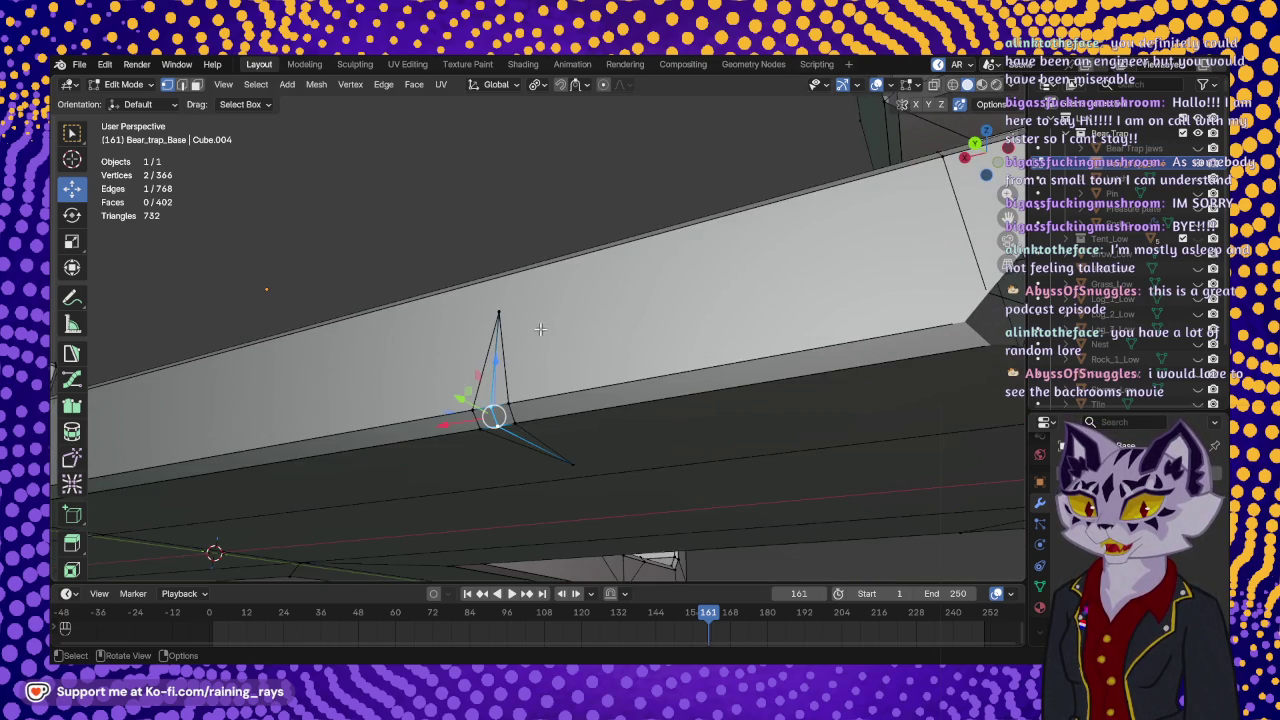
{"action": "mouse_move", "coordinate": [495, 375]}
{"action": "left_mouse_down"}
{"action": "mouse_move", "coordinate": [501, 349]}
{"action": "mouse_move", "coordinate": [465, 400]}
{"action": "left_mouse_up"}
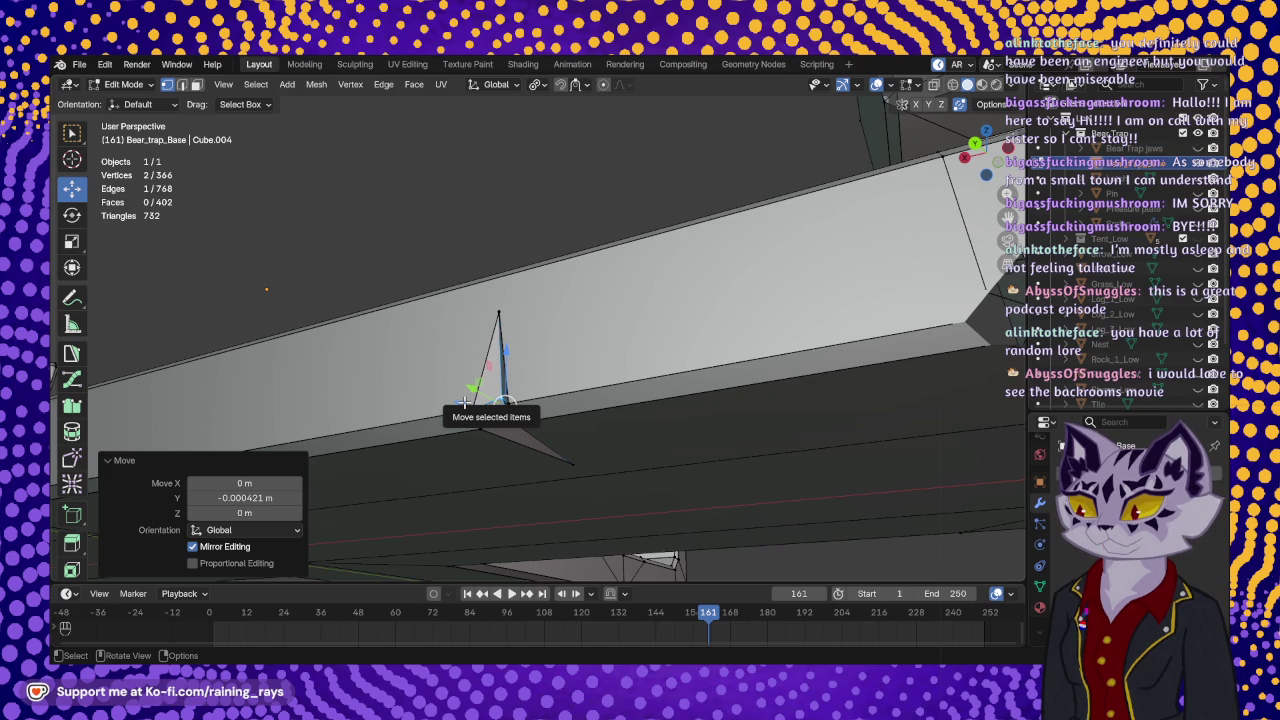
{"action": "mouse_move", "coordinate": [657, 437]}
{"action": "middle_mouse_down"}
{"action": "mouse_move", "coordinate": [654, 371]}
{"action": "mouse_move", "coordinate": [623, 286]}
{"action": "mouse_move", "coordinate": [589, 411]}
{"action": "mouse_move", "coordinate": [488, 303]}
{"action": "mouse_move", "coordinate": [578, 398]}
{"action": "mouse_move", "coordinate": [590, 388]}
{"action": "middle_mouse_up"}
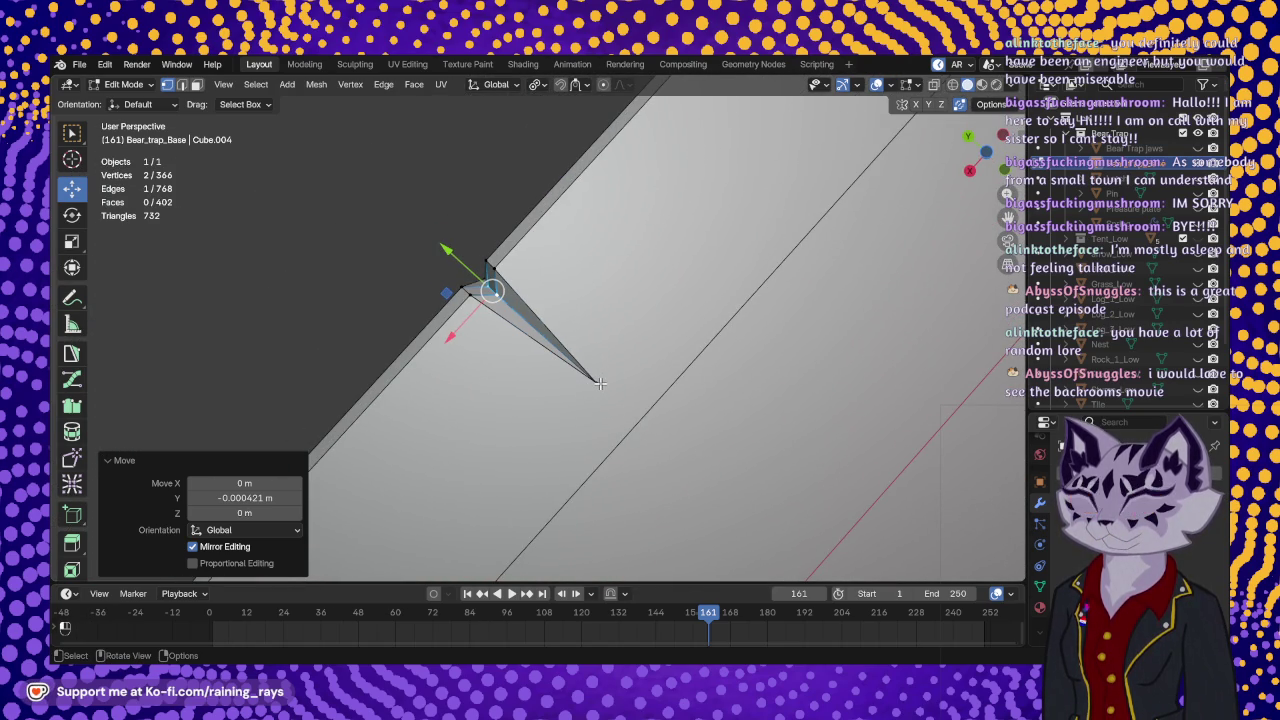
{"action": "left_click", "coordinate": [599, 383]}
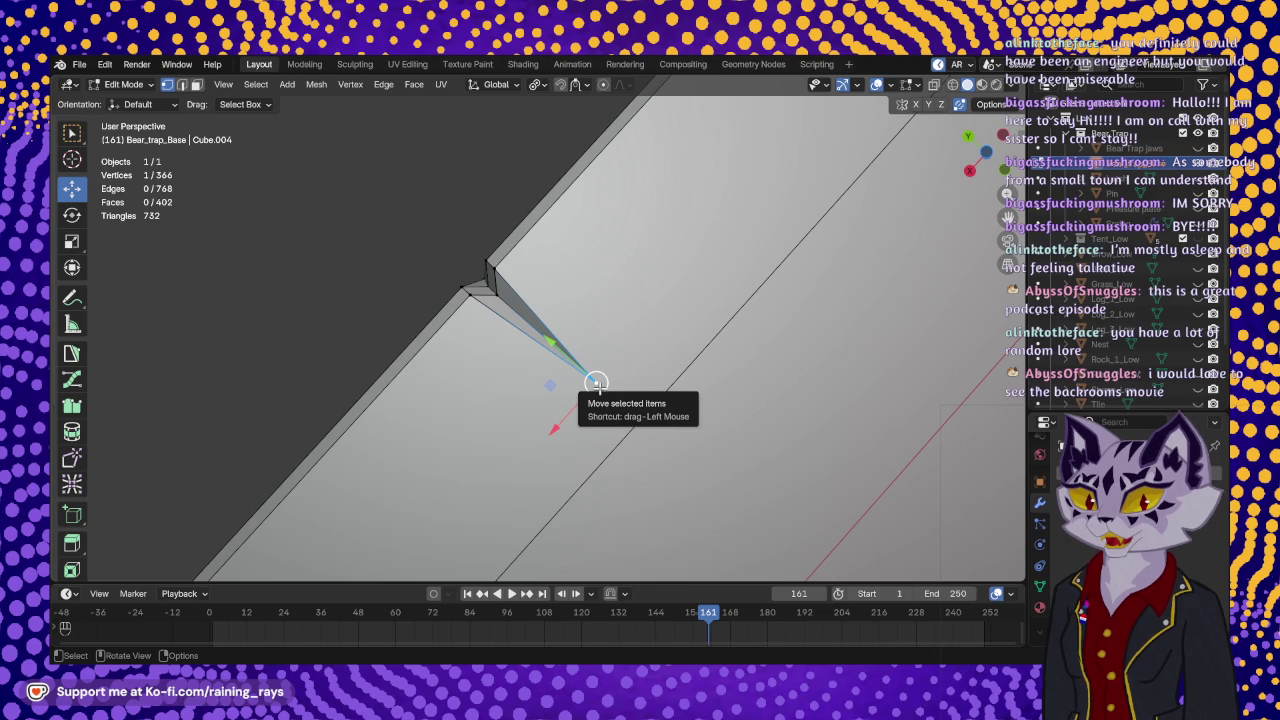
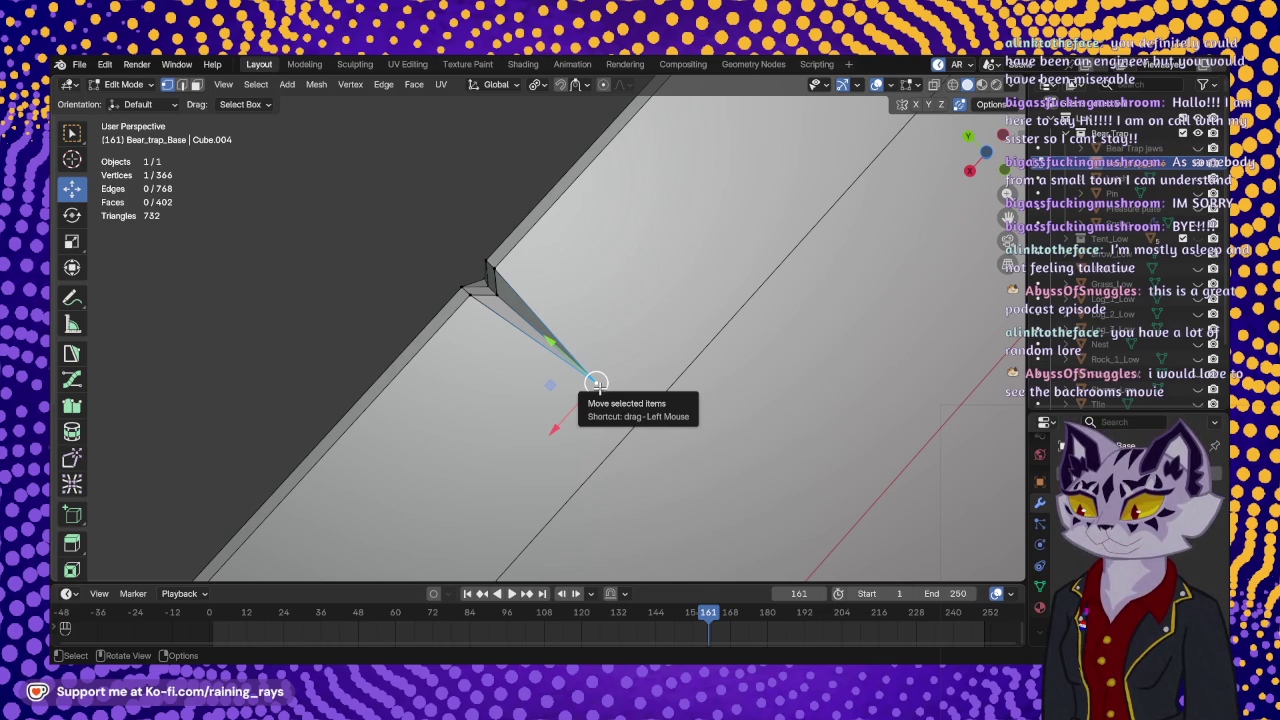
- Knife-cut an edge from the spike's top vertex to the neighbouring vertex on the left
{"action": "middle_click_drag", "start_coordinate": [595, 383], "coordinate": [665, 335]}
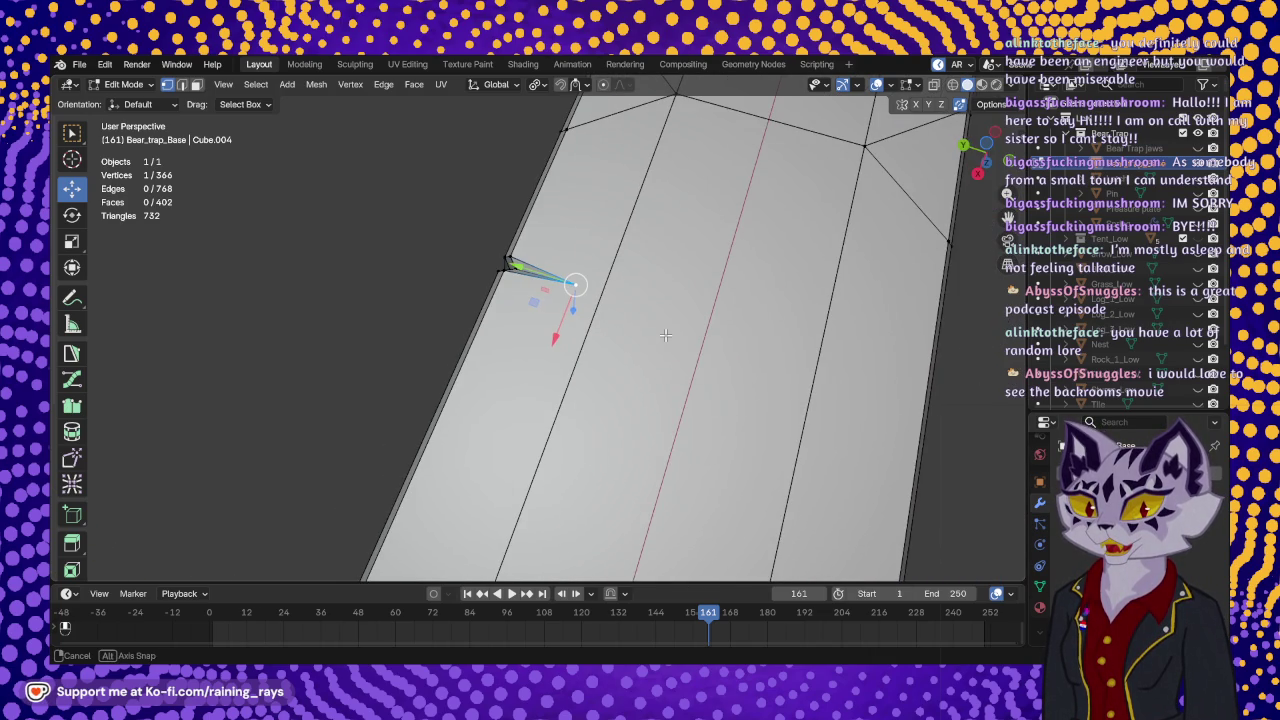
{"action": "scroll", "coordinate": [650, 360], "scroll_direction": "up", "scroll_amount": 4, "text": "shift"}
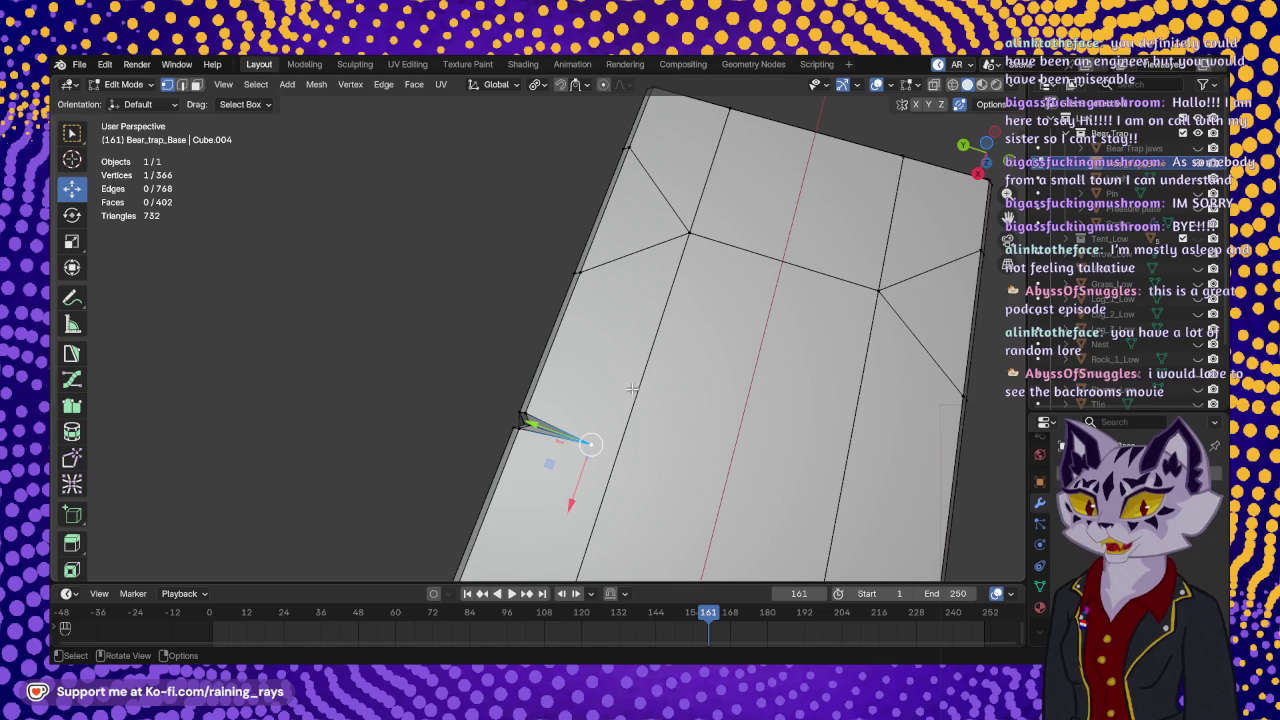
{"action": "mouse_move", "coordinate": [632, 386]}
{"action": "middle_mouse_down"}
{"action": "mouse_move", "coordinate": [725, 385]}
{"action": "mouse_move", "coordinate": [584, 343]}
{"action": "mouse_move", "coordinate": [651, 369]}
{"action": "middle_mouse_up"}
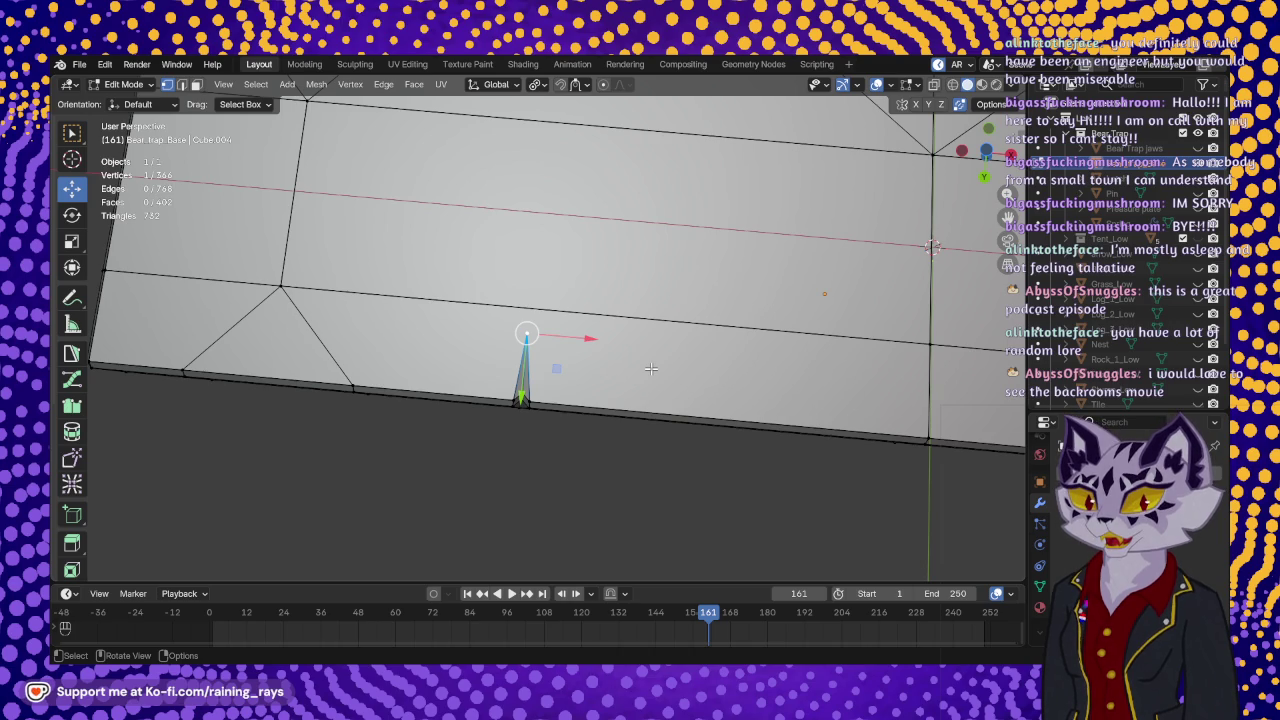
{"action": "mouse_move", "coordinate": [585, 335]}
{"action": "middle_mouse_down"}
{"action": "mouse_move", "coordinate": [579, 256]}
{"action": "mouse_move", "coordinate": [530, 300]}
{"action": "mouse_move", "coordinate": [613, 330]}
{"action": "middle_mouse_up"}
{"action": "scroll", "coordinate": [530, 338], "scroll_direction": "up", "scroll_amount": 5}
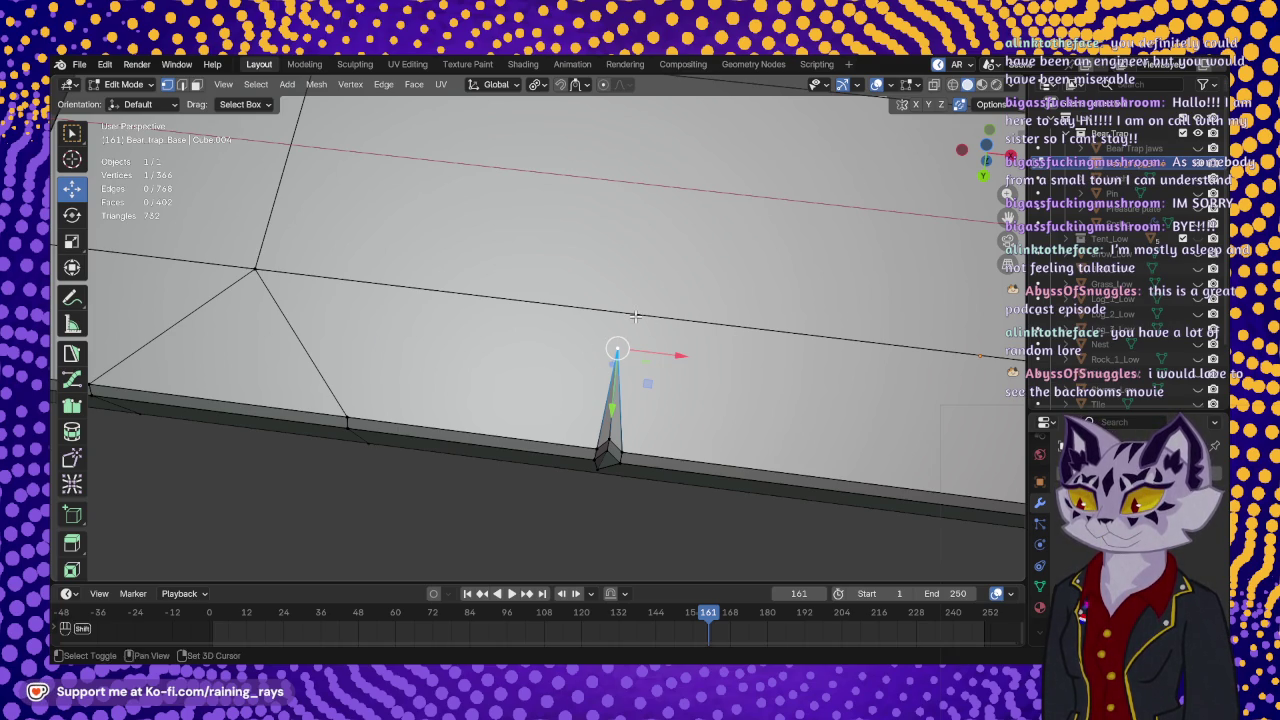
{"action": "middle_click_drag", "start_coordinate": [637, 318], "coordinate": [669, 335], "text": "shift"}
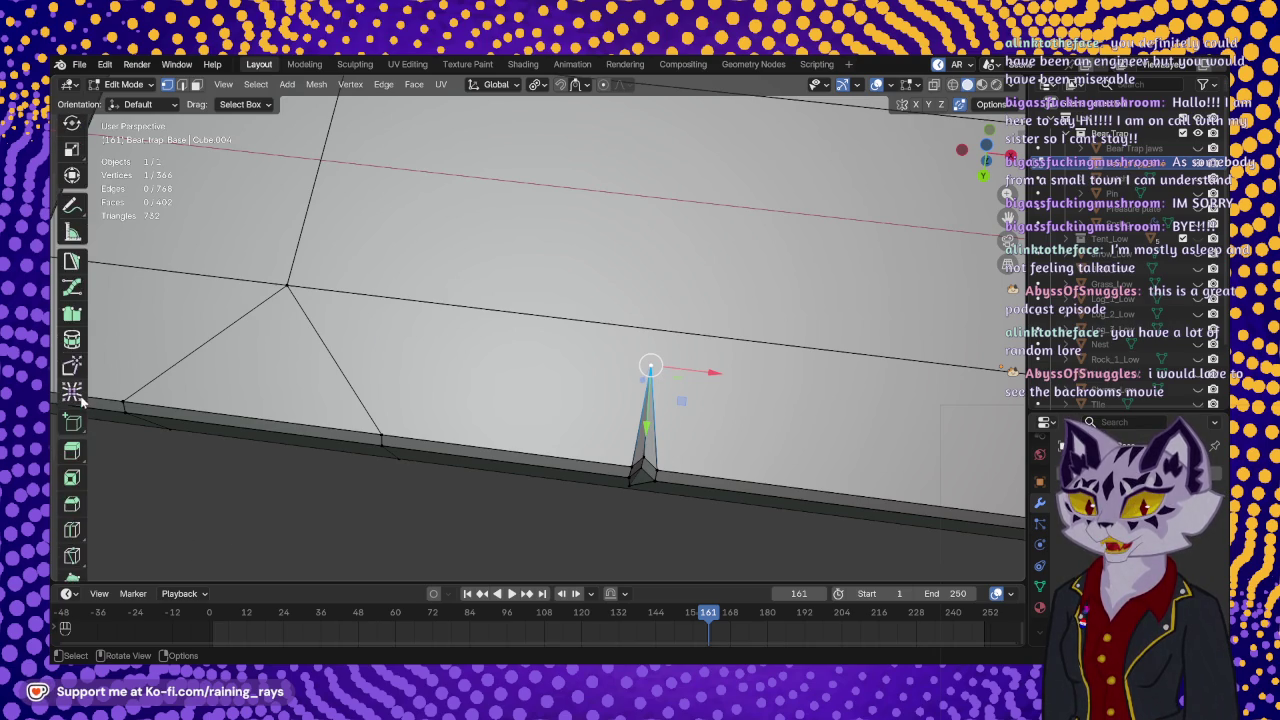
{"action": "scroll", "coordinate": [80, 423], "scroll_direction": "down", "scroll_amount": 2}
{"action": "scroll", "coordinate": [80, 425], "scroll_direction": "down", "scroll_amount": 2}
{"action": "left_click", "coordinate": [73, 432]}
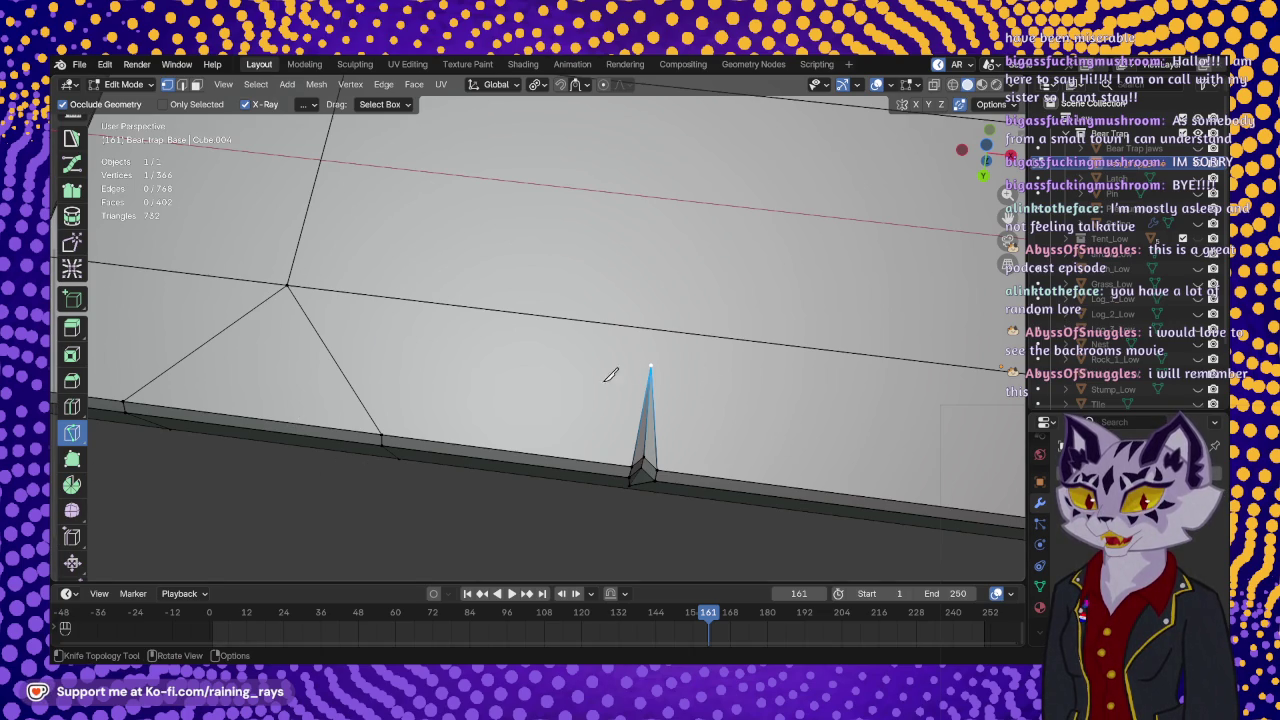
{"action": "left_click", "coordinate": [651, 365]}
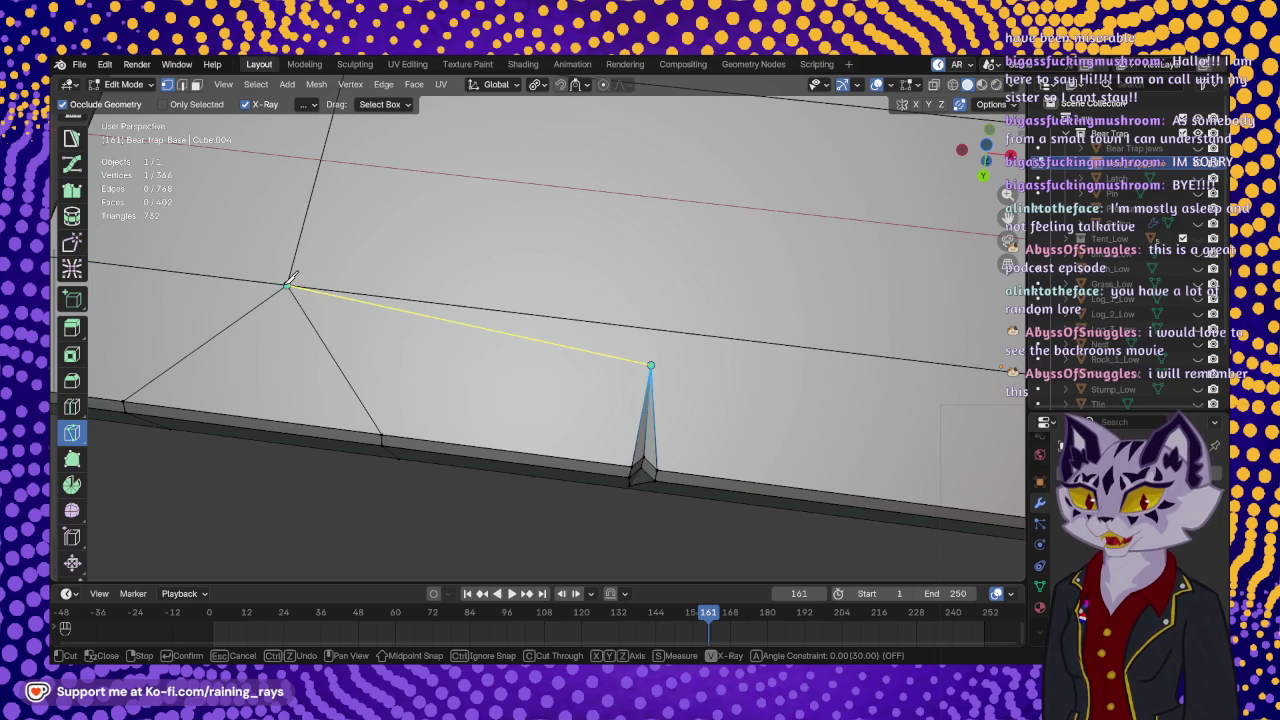
{"action": "left_click", "coordinate": [289, 283]}
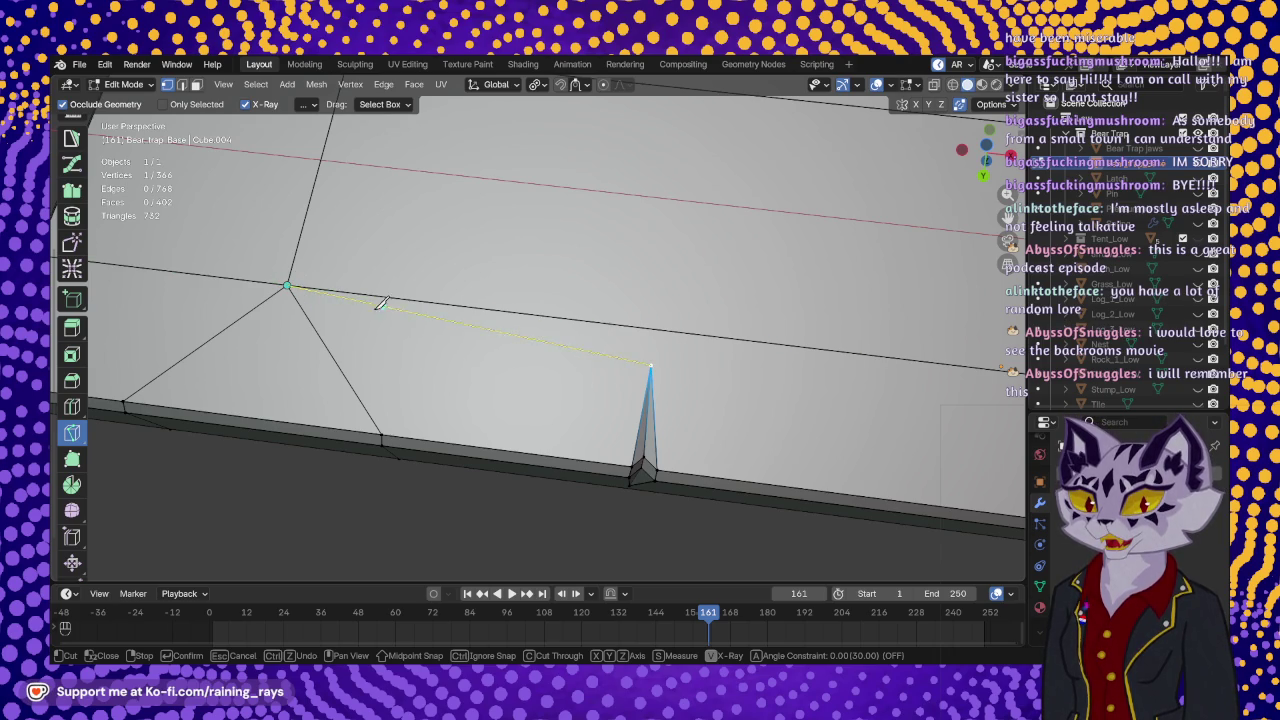
{"action": "key", "text": "Return"}
- Cut a second edge from the spike's tip to the right edge, forming a thin triangular face
{"action": "mouse_move", "coordinate": [714, 357]}
{"action": "middle_mouse_down"}
{"action": "mouse_move", "coordinate": [537, 369]}
{"action": "mouse_move", "coordinate": [476, 358]}
{"action": "mouse_move", "coordinate": [606, 371]}
{"action": "mouse_move", "coordinate": [503, 374]}
{"action": "middle_mouse_up"}
{"action": "middle_click_drag", "start_coordinate": [606, 346], "coordinate": [393, 336]}
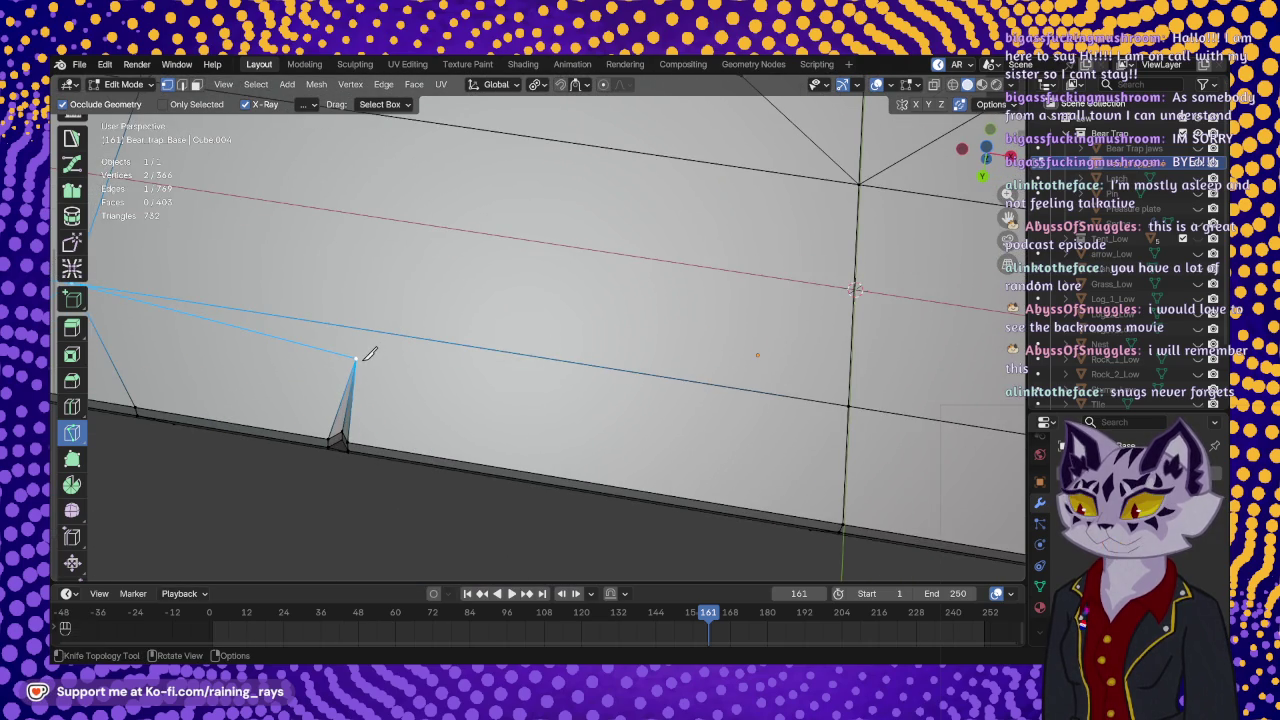
{"action": "left_click", "coordinate": [355, 358]}
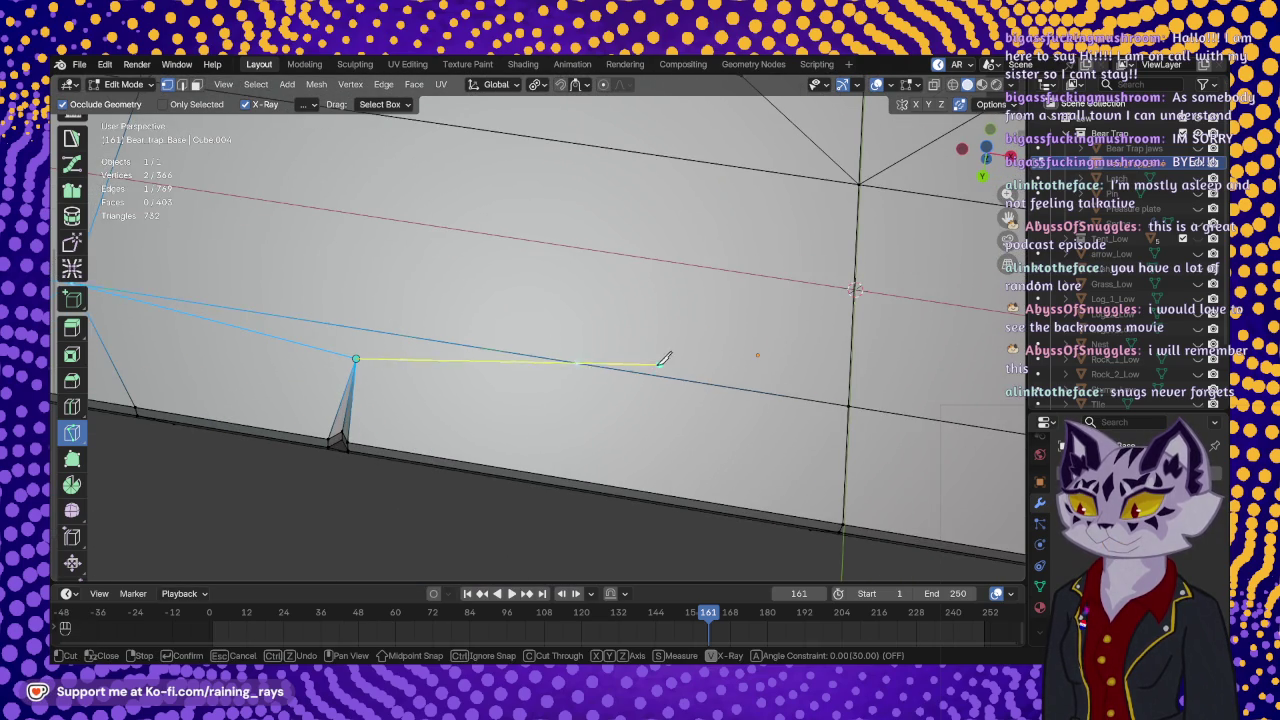
{"action": "left_click", "coordinate": [849, 405]}
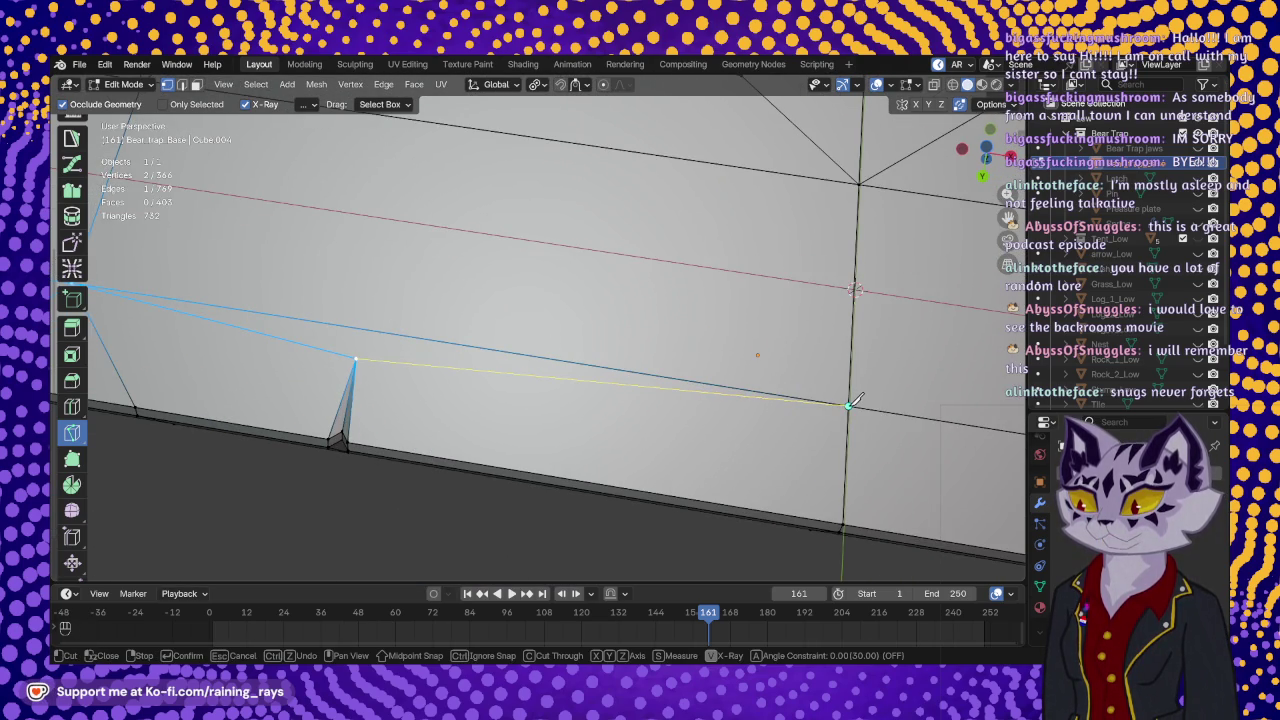
{"action": "key", "text": "Return"}
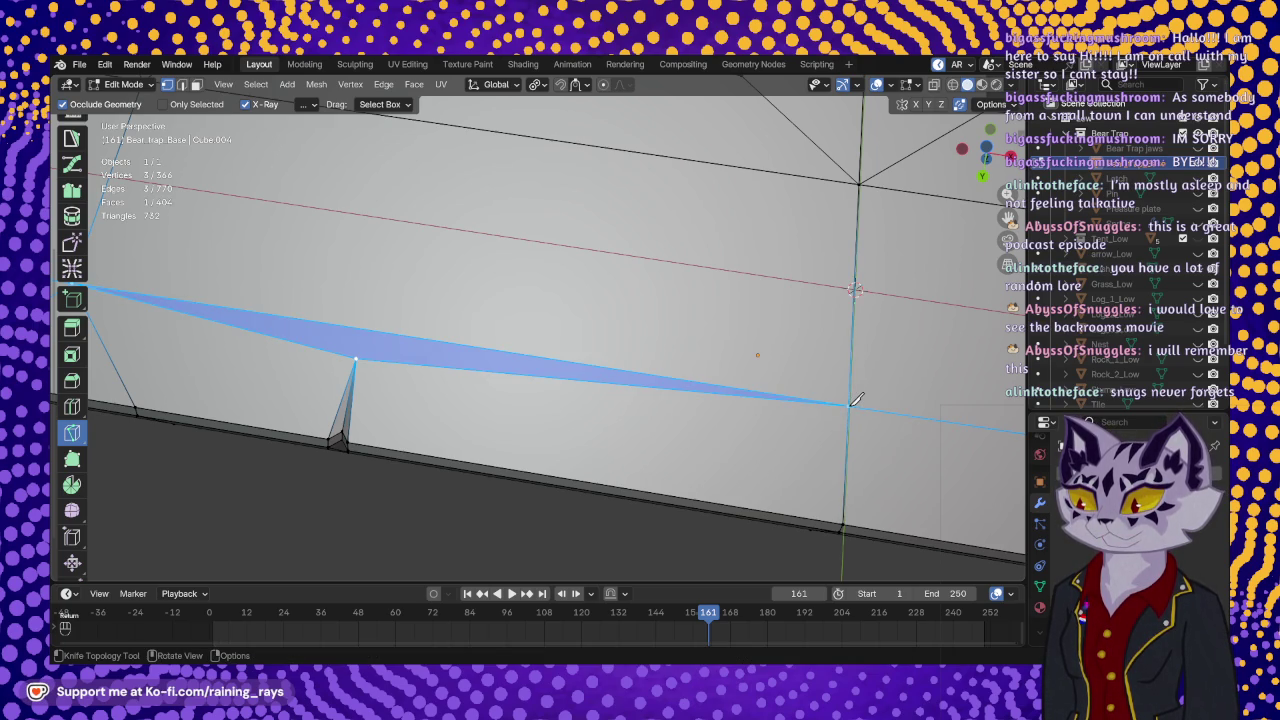
{"action": "scroll", "coordinate": [420, 180], "scroll_direction": "down", "scroll_amount": 5}
{"action": "middle_click_drag", "start_coordinate": [467, 286], "coordinate": [413, 316]}
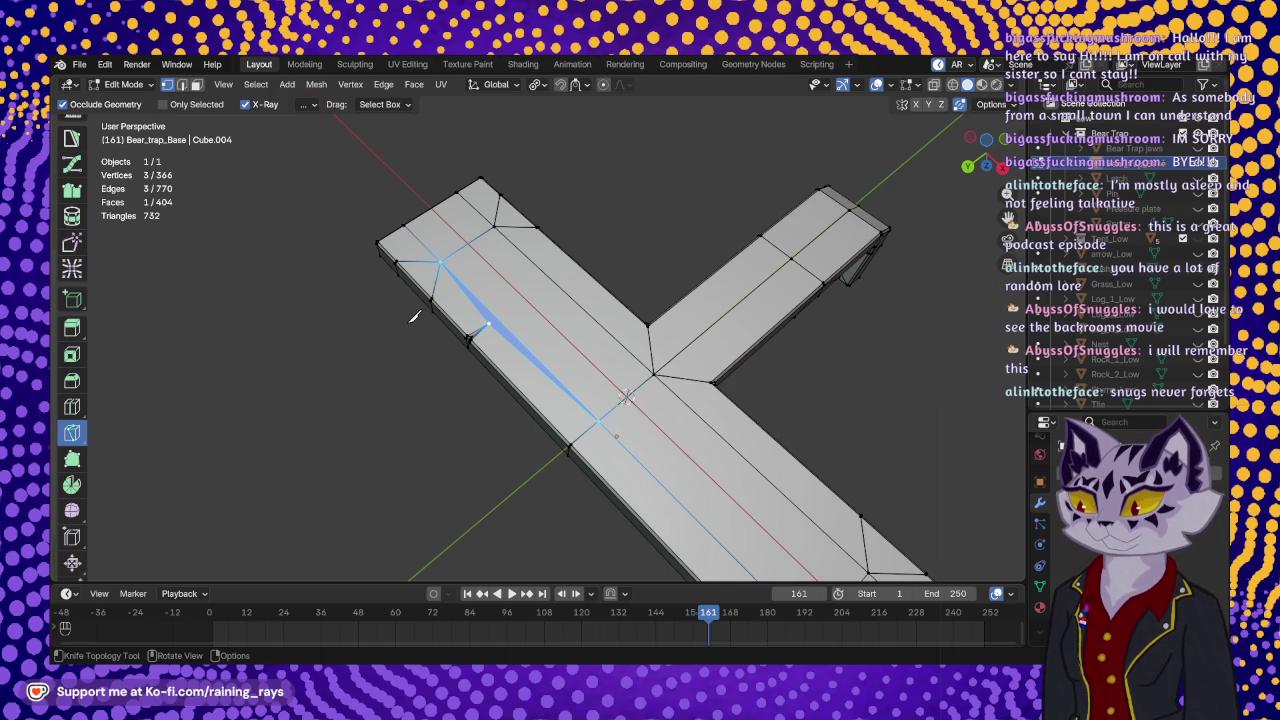
- Knife-cut an edge from the notch on the side face to the left corner vertex
{"action": "mouse_move", "coordinate": [468, 344]}
{"action": "middle_mouse_down"}
{"action": "mouse_move", "coordinate": [551, 394]}
{"action": "mouse_move", "coordinate": [586, 371]}
{"action": "mouse_move", "coordinate": [589, 406]}
{"action": "mouse_move", "coordinate": [623, 434]}
{"action": "mouse_move", "coordinate": [500, 351]}
{"action": "mouse_move", "coordinate": [500, 243]}
{"action": "mouse_move", "coordinate": [494, 256]}
{"action": "mouse_move", "coordinate": [571, 362]}
{"action": "middle_mouse_up"}
{"action": "scroll", "coordinate": [589, 406], "scroll_direction": "up", "scroll_amount": 2}
{"action": "scroll", "coordinate": [586, 414], "scroll_direction": "up", "scroll_amount": 2}
{"action": "scroll", "coordinate": [570, 430], "scroll_direction": "down", "scroll_amount": 2}
{"action": "scroll", "coordinate": [494, 256], "scroll_direction": "up", "scroll_amount": 2}
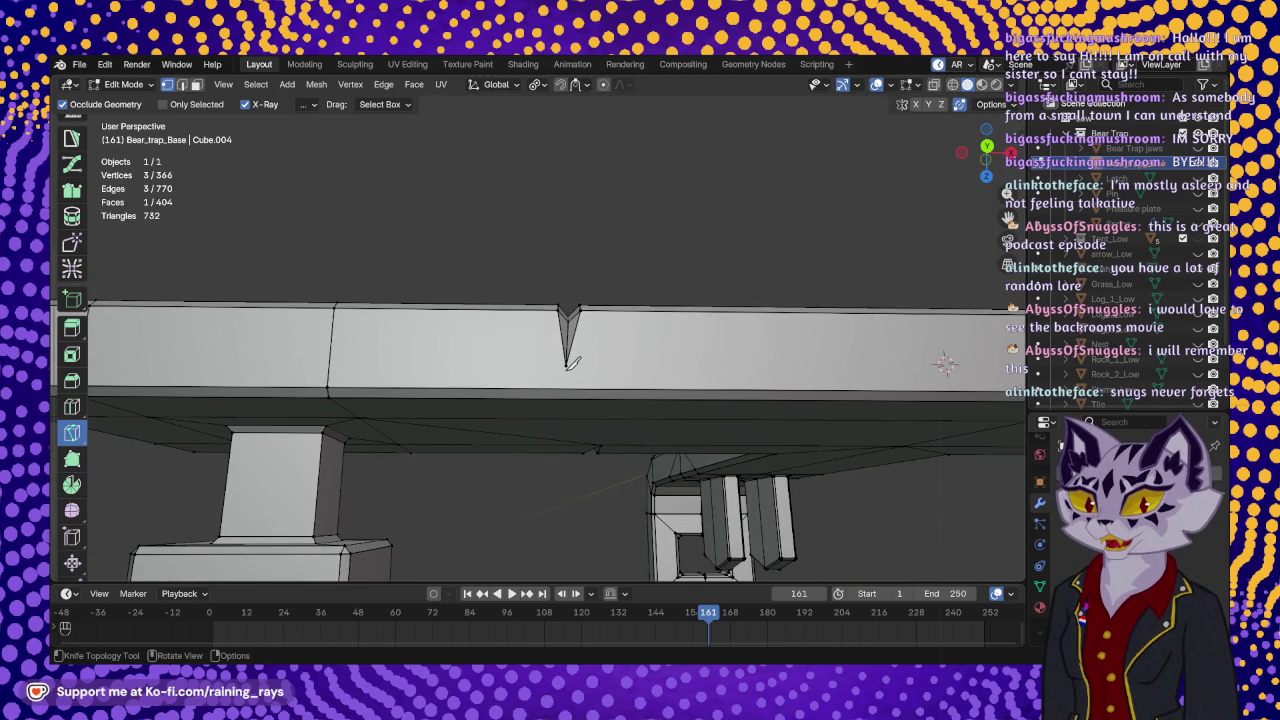
{"action": "left_click", "coordinate": [566, 366]}
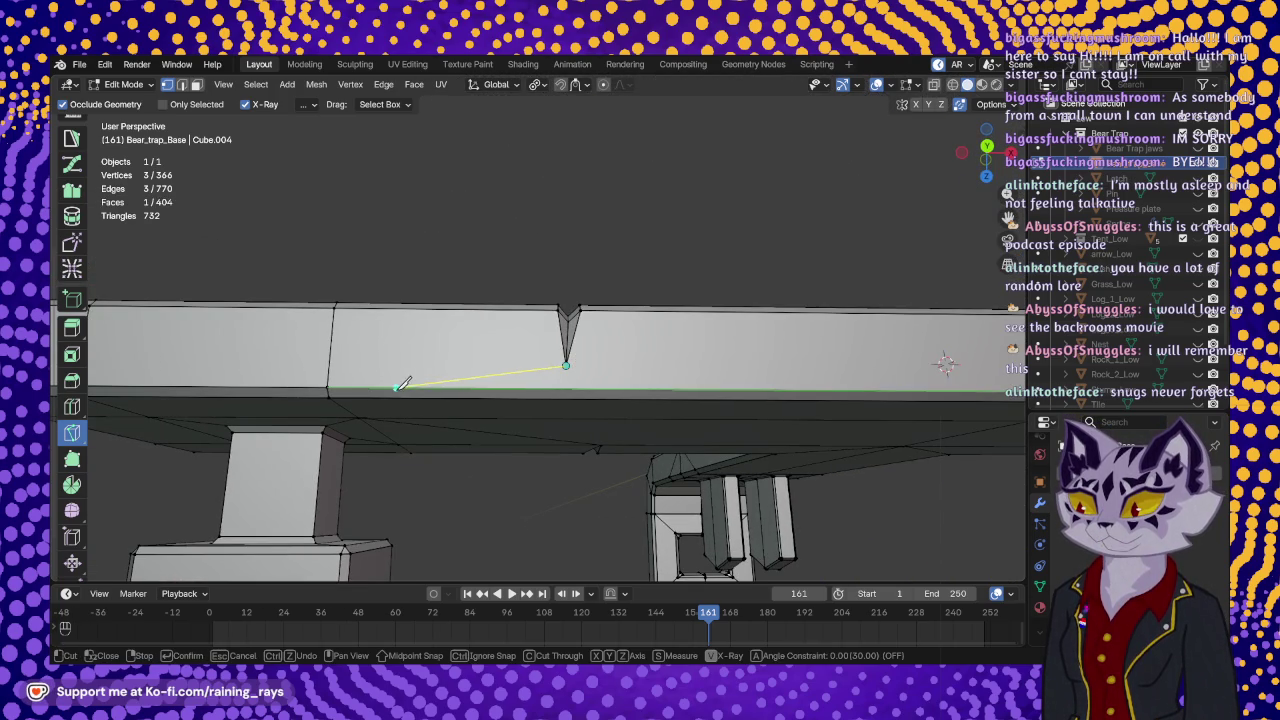
{"action": "left_click", "coordinate": [328, 387]}
{"action": "key", "text": "Return"}
- Knife-cut a matching edge from the notch vertex to the right corner vertex
{"action": "middle_click_drag", "start_coordinate": [624, 352], "coordinate": [460, 327], "text": "shift"}
{"action": "left_click", "coordinate": [349, 328]}
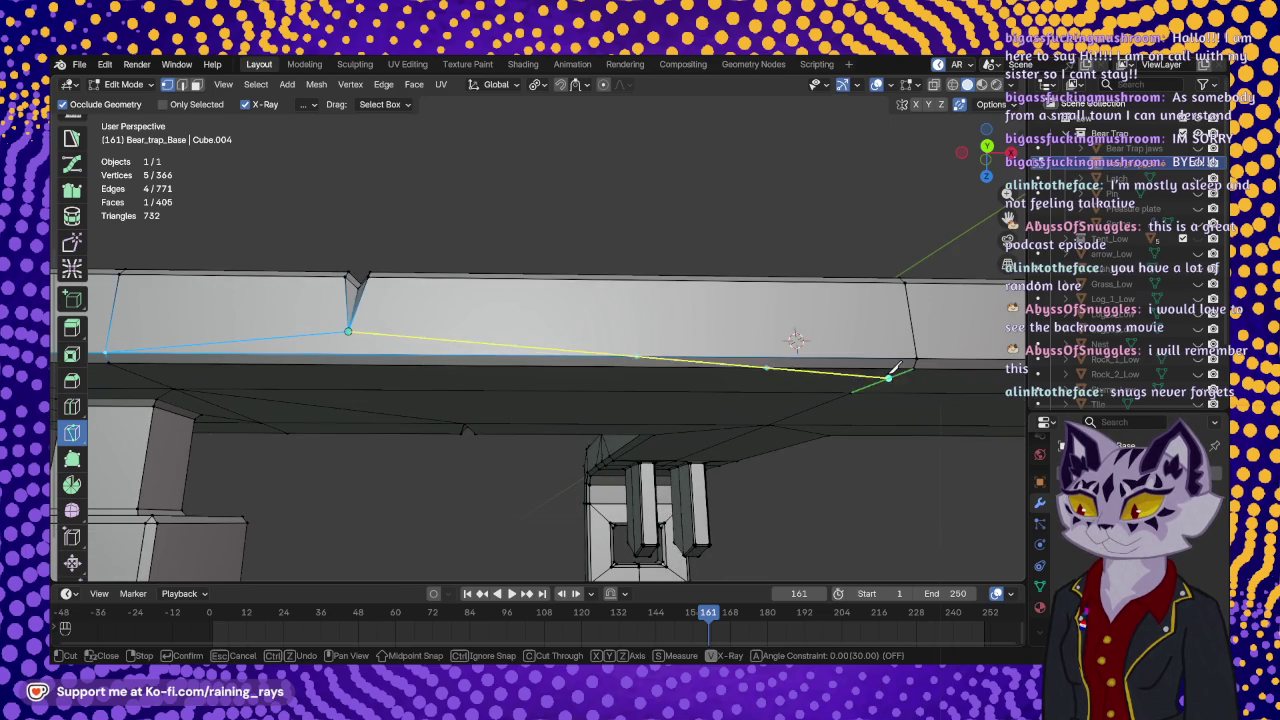
{"action": "left_click", "coordinate": [917, 357]}
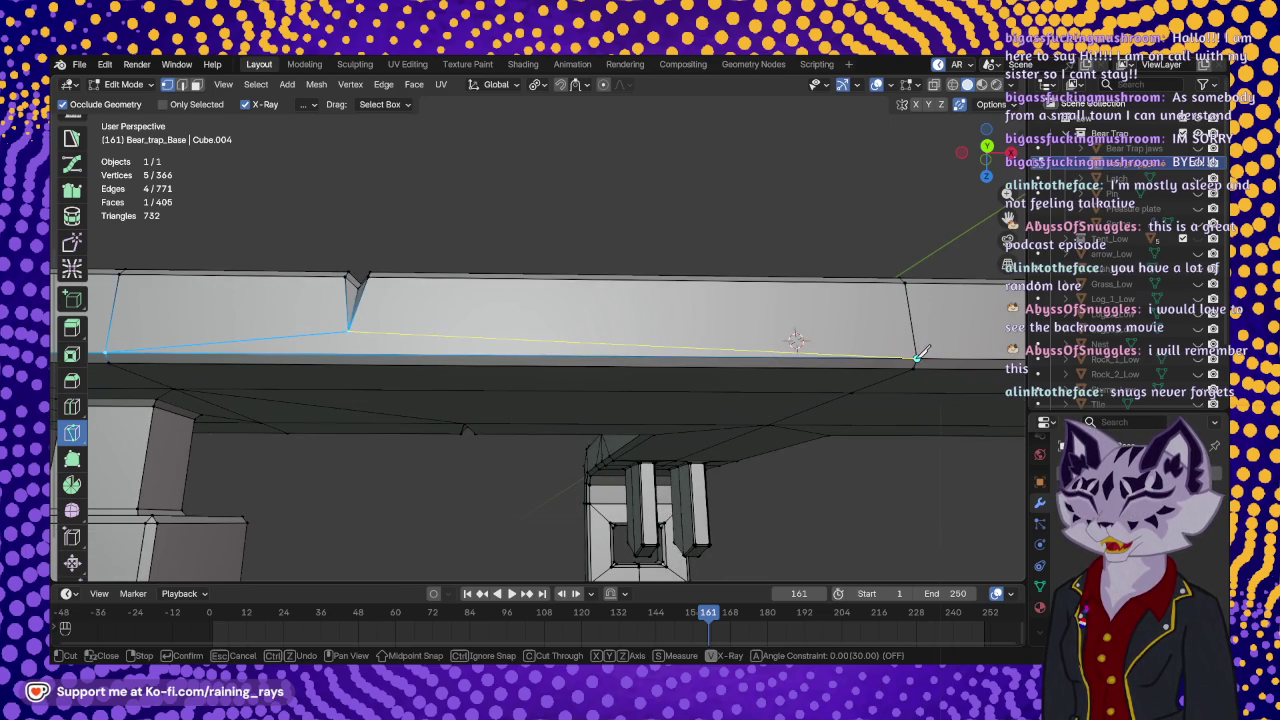
{"action": "key", "text": "Return"}
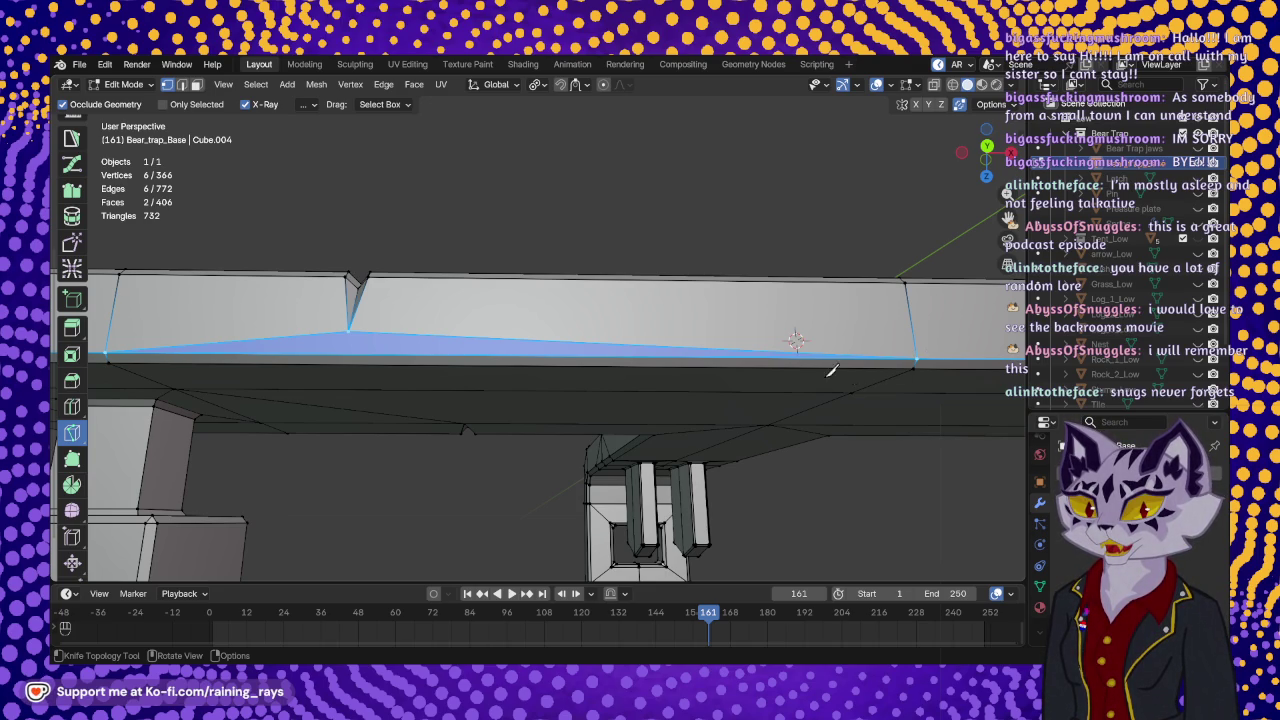
{"action": "mouse_move", "coordinate": [806, 360]}
{"action": "middle_mouse_down"}
{"action": "mouse_move", "coordinate": [584, 304]}
{"action": "mouse_move", "coordinate": [587, 267]}
{"action": "middle_mouse_up"}
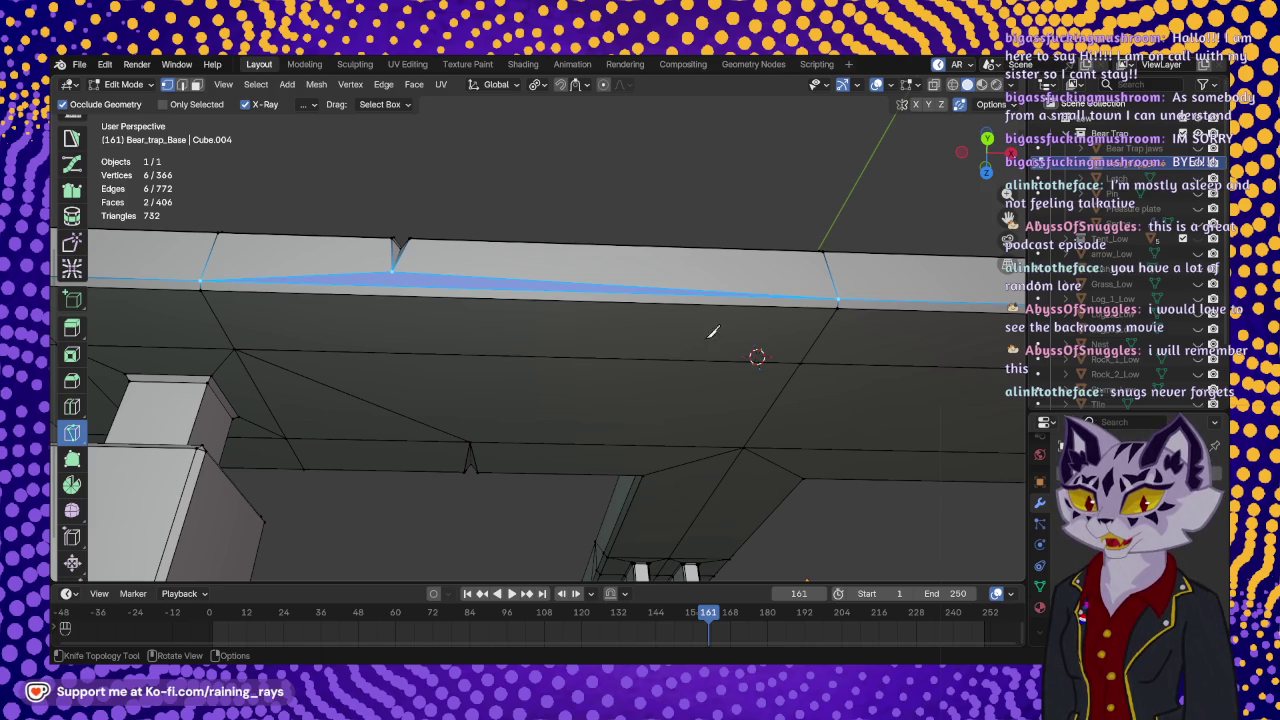
{"action": "middle_click_drag", "start_coordinate": [605, 292], "coordinate": [587, 360], "text": "shift"}
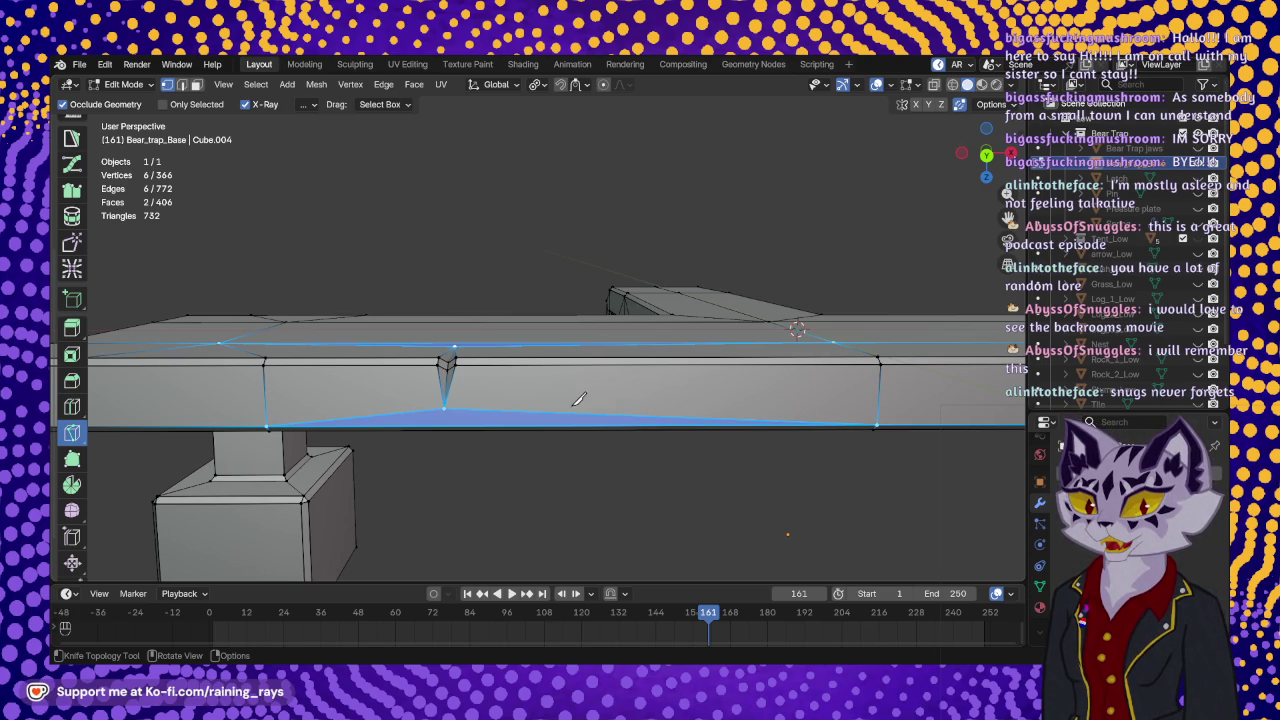
{"action": "mouse_move", "coordinate": [440, 343]}
{"action": "middle_mouse_down", "text": "shift"}
{"action": "mouse_move", "coordinate": [507, 333]}
{"action": "mouse_move", "coordinate": [525, 380]}
{"action": "mouse_move", "coordinate": [523, 330]}
{"action": "middle_mouse_up", "text": "shift"}
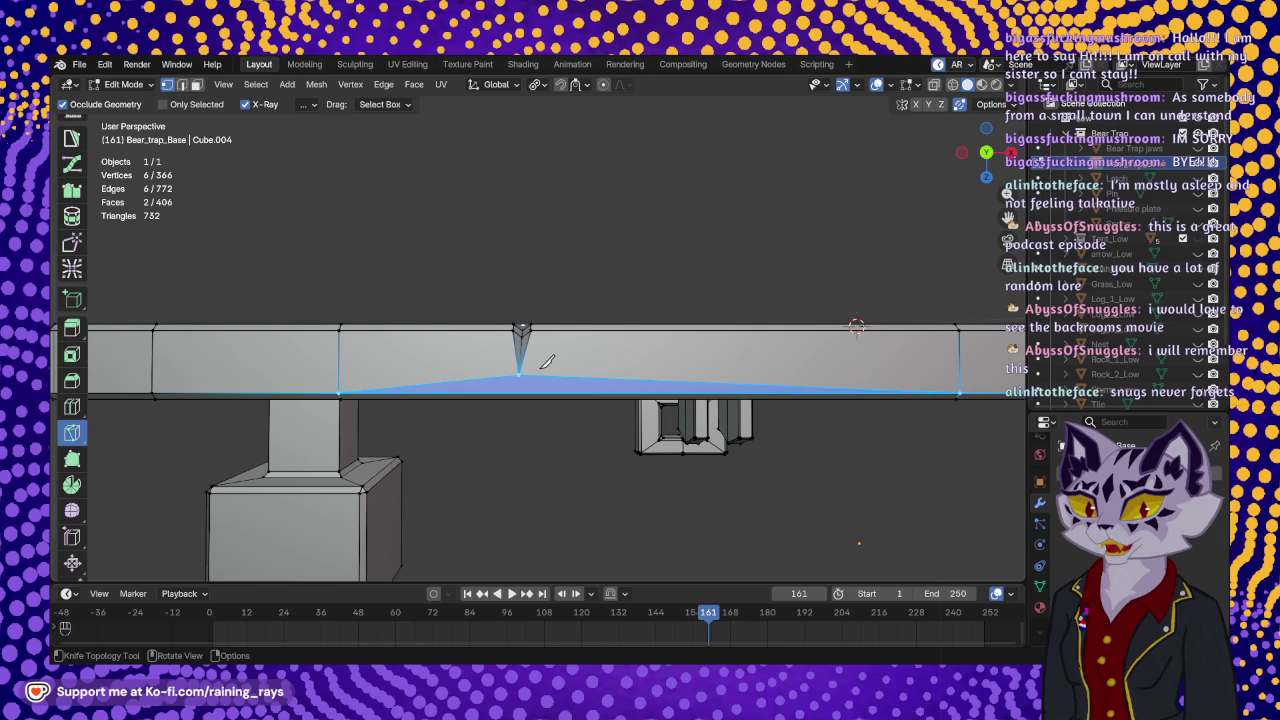
{"action": "mouse_move", "coordinate": [547, 362]}
{"action": "middle_mouse_down"}
{"action": "mouse_move", "coordinate": [610, 284]}
{"action": "mouse_move", "coordinate": [545, 352]}
{"action": "mouse_move", "coordinate": [577, 314]}
{"action": "middle_mouse_up"}
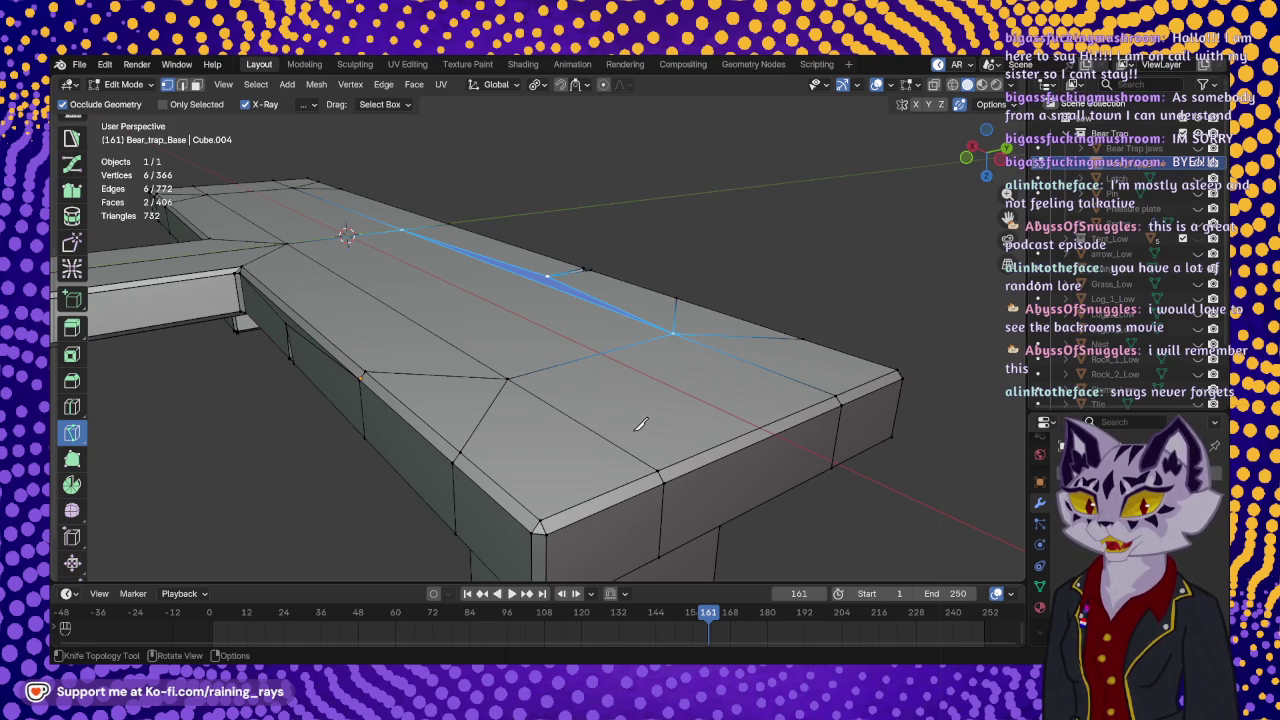
{"action": "mouse_move", "coordinate": [641, 425]}
{"action": "middle_mouse_down", "text": "shift"}
{"action": "mouse_move", "coordinate": [669, 375]}
{"action": "mouse_move", "coordinate": [735, 360]}
{"action": "mouse_move", "coordinate": [616, 338]}
{"action": "middle_mouse_up", "text": "shift"}
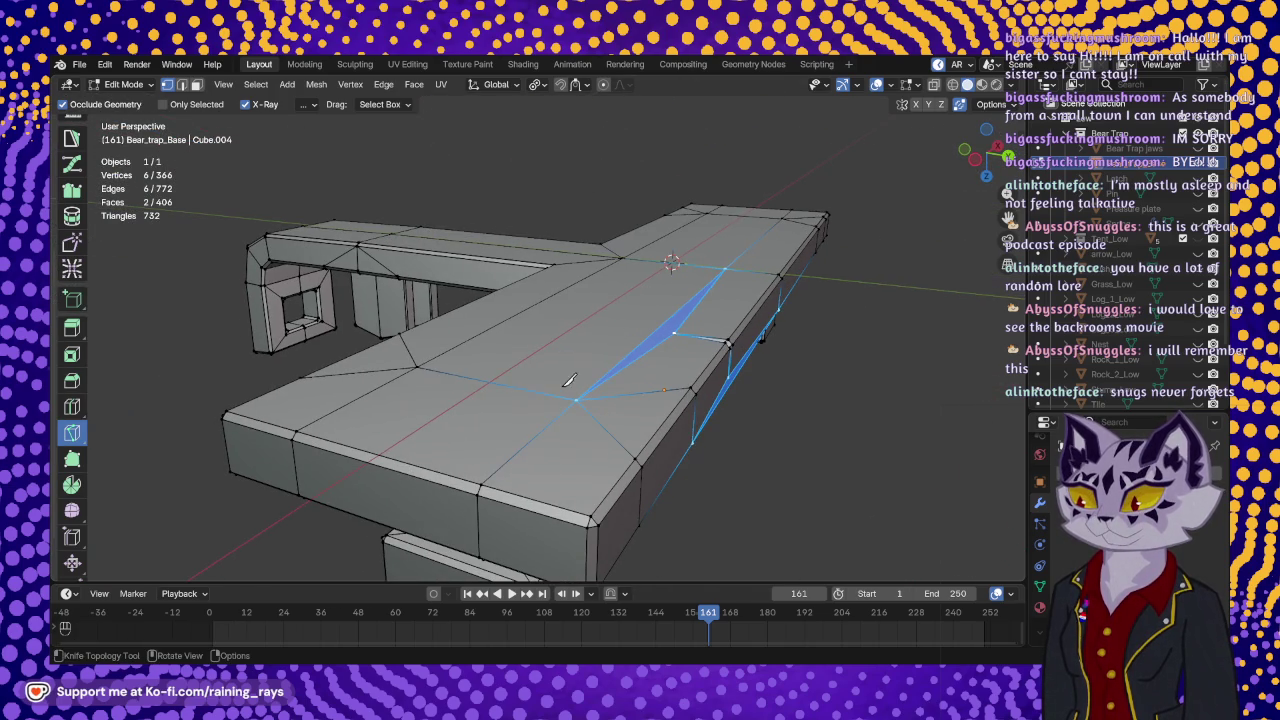
{"action": "middle_click_drag", "start_coordinate": [570, 380], "coordinate": [513, 378]}
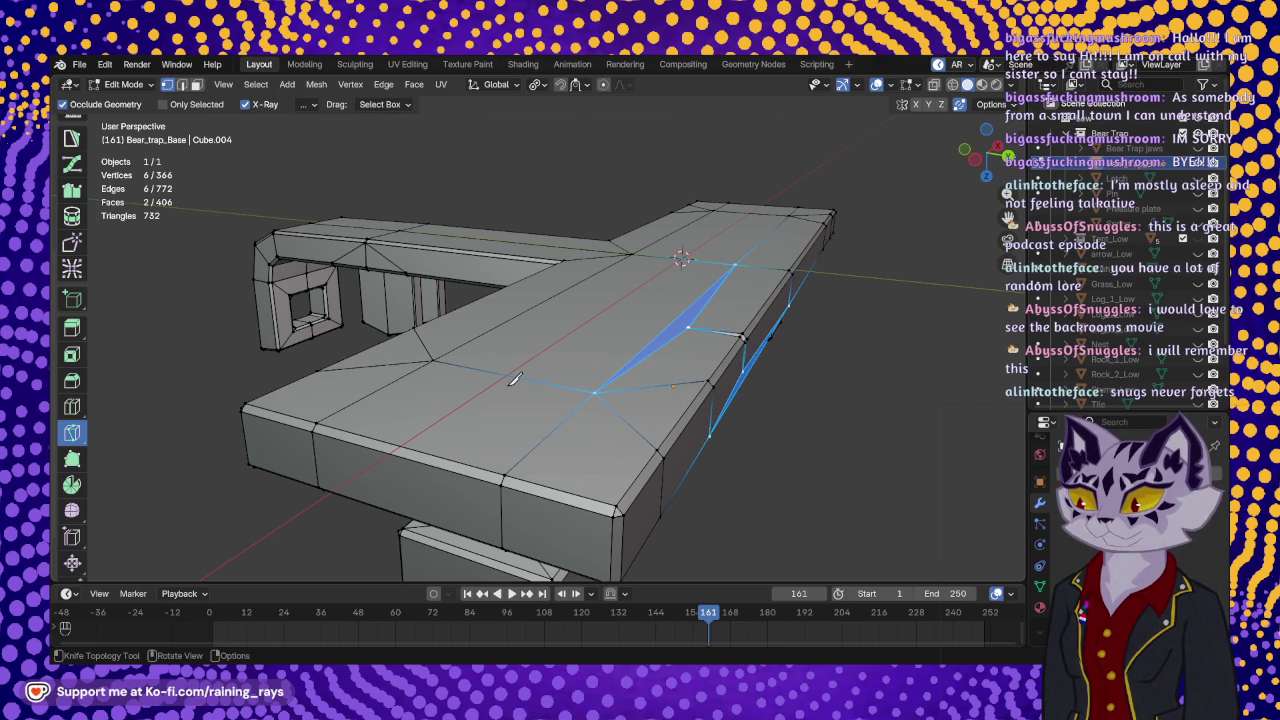
{"action": "middle_click_drag", "start_coordinate": [498, 362], "coordinate": [545, 388]}
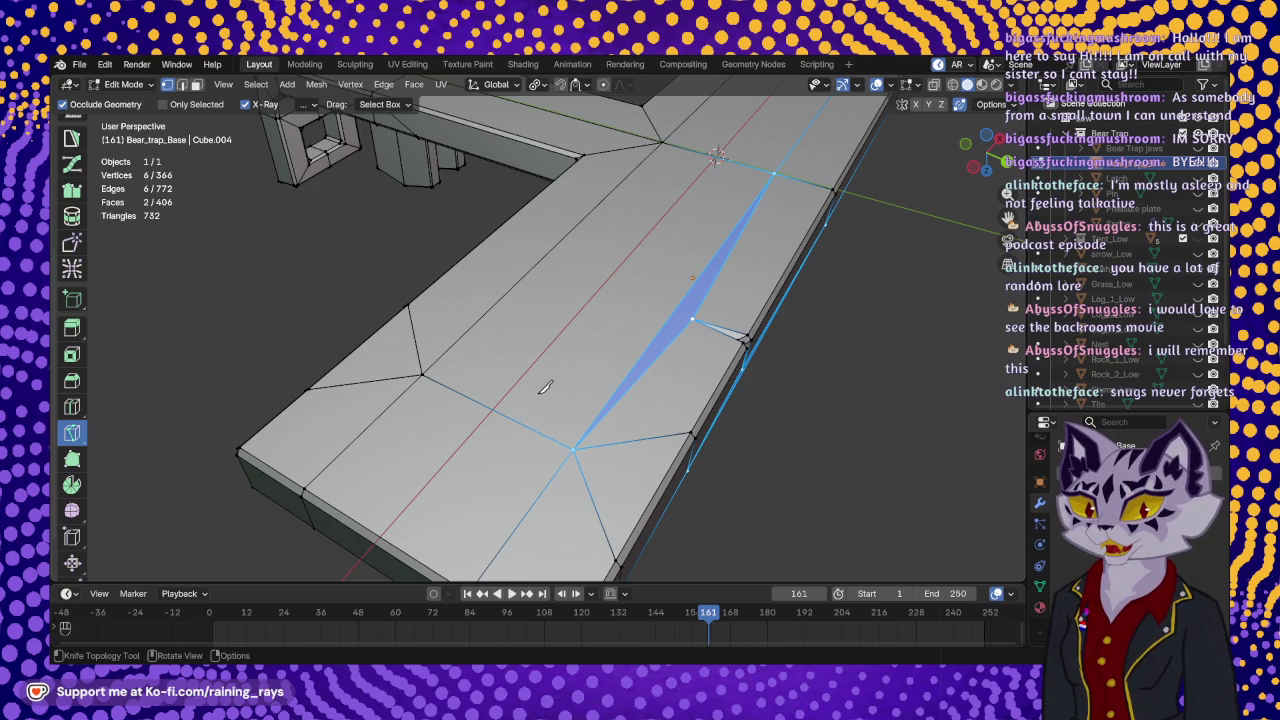
{"action": "middle_click_drag", "start_coordinate": [507, 398], "coordinate": [527, 298]}
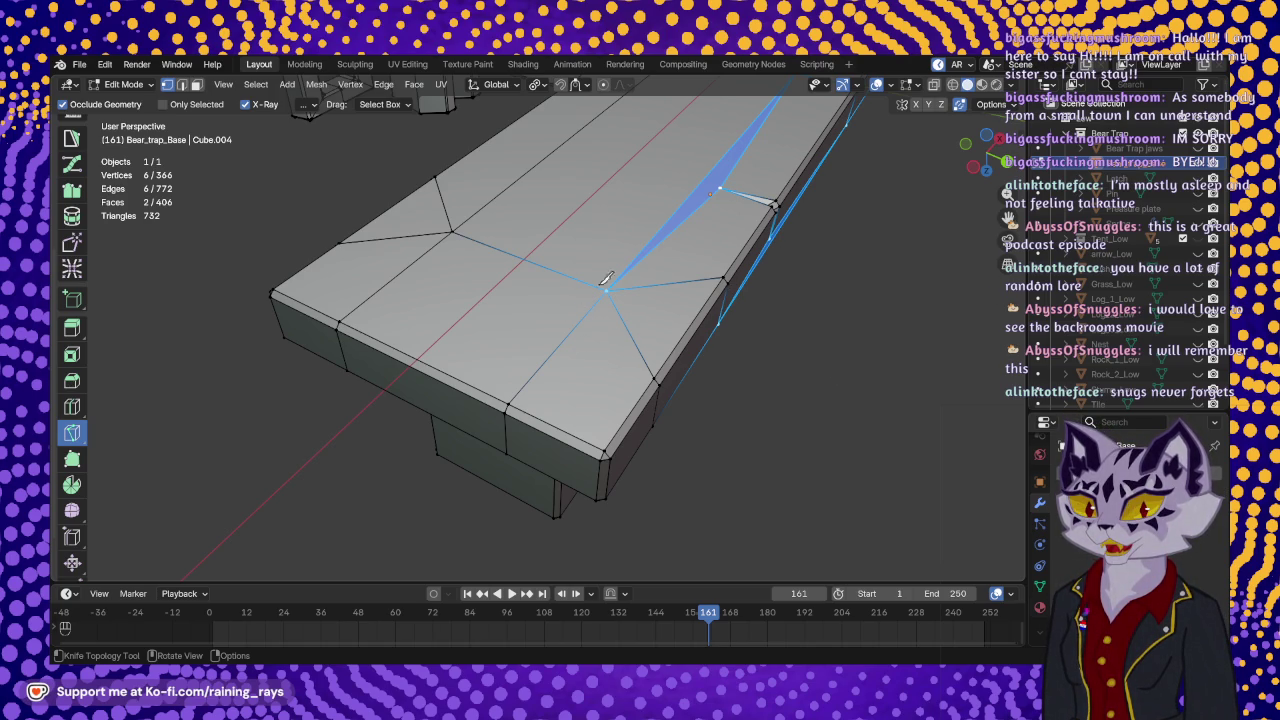
{"action": "middle_click_drag", "start_coordinate": [763, 258], "coordinate": [610, 270]}
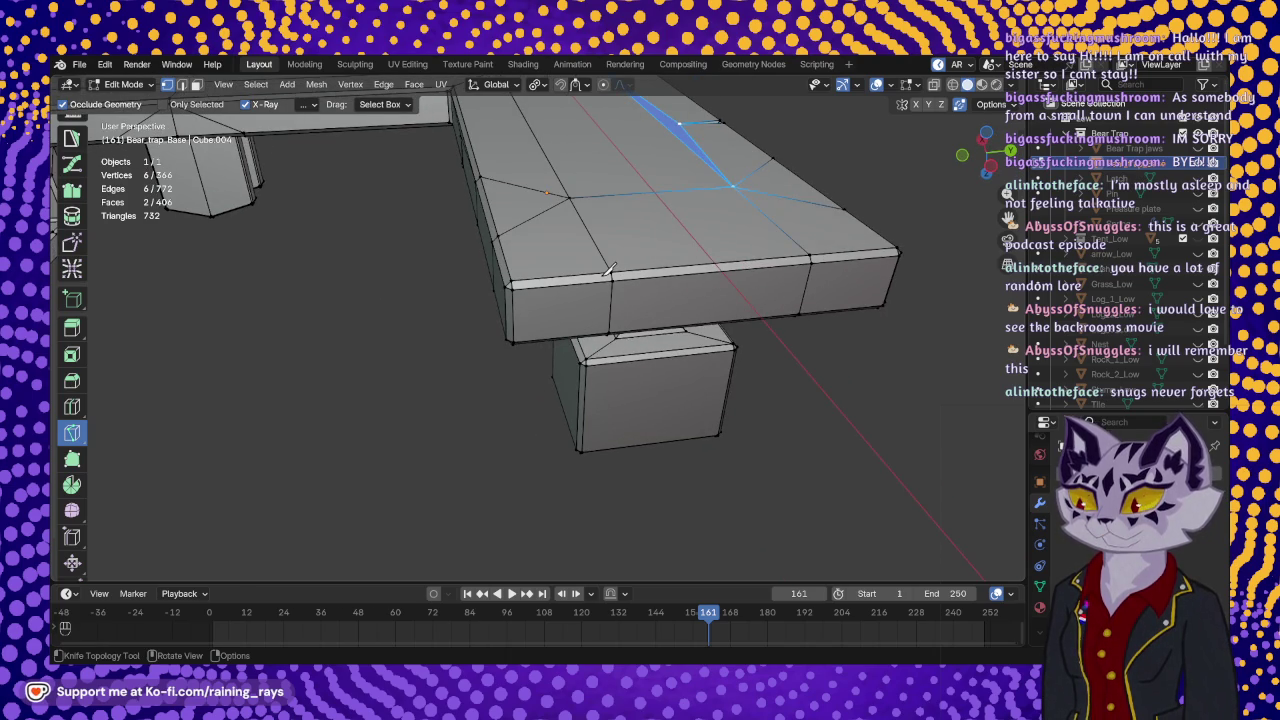
{"action": "mouse_move", "coordinate": [611, 267]}
{"action": "middle_mouse_down"}
{"action": "mouse_move", "coordinate": [601, 284]}
{"action": "mouse_move", "coordinate": [471, 271]}
{"action": "middle_mouse_up"}
{"action": "scroll", "coordinate": [475, 300], "scroll_direction": "up", "scroll_amount": 2}
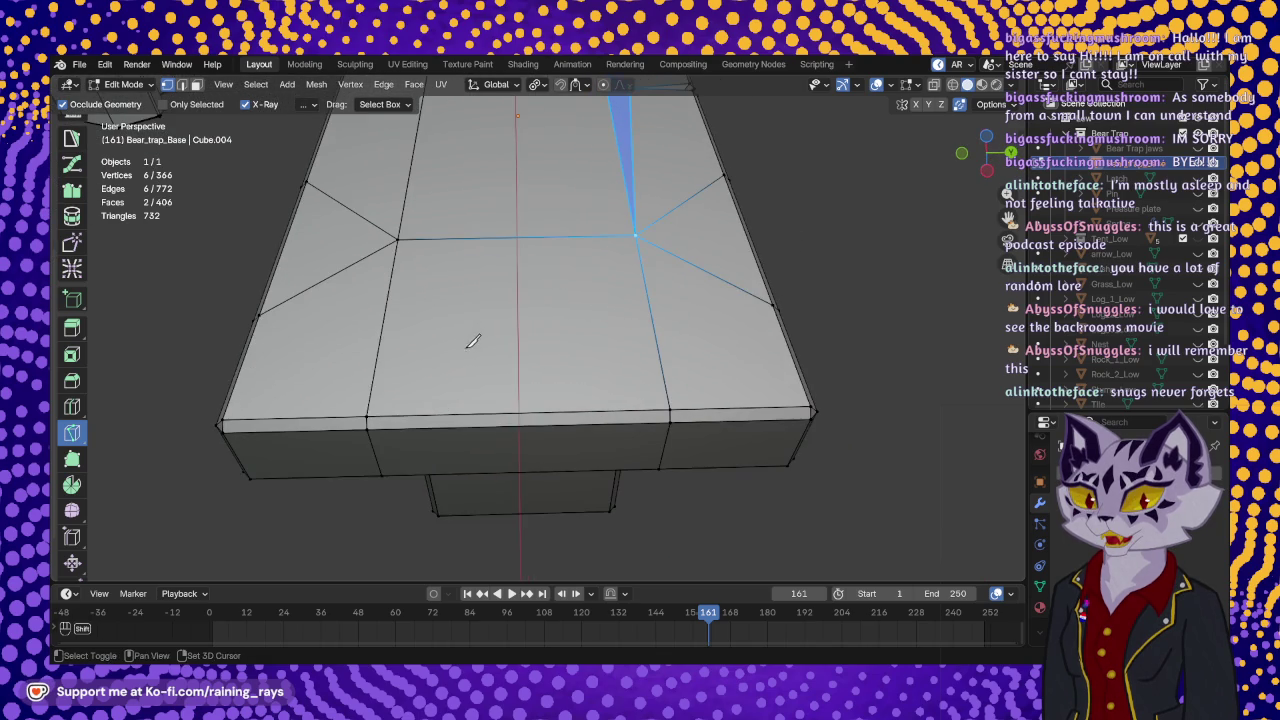
{"action": "middle_click_drag", "start_coordinate": [472, 338], "coordinate": [480, 326], "text": "shift"}
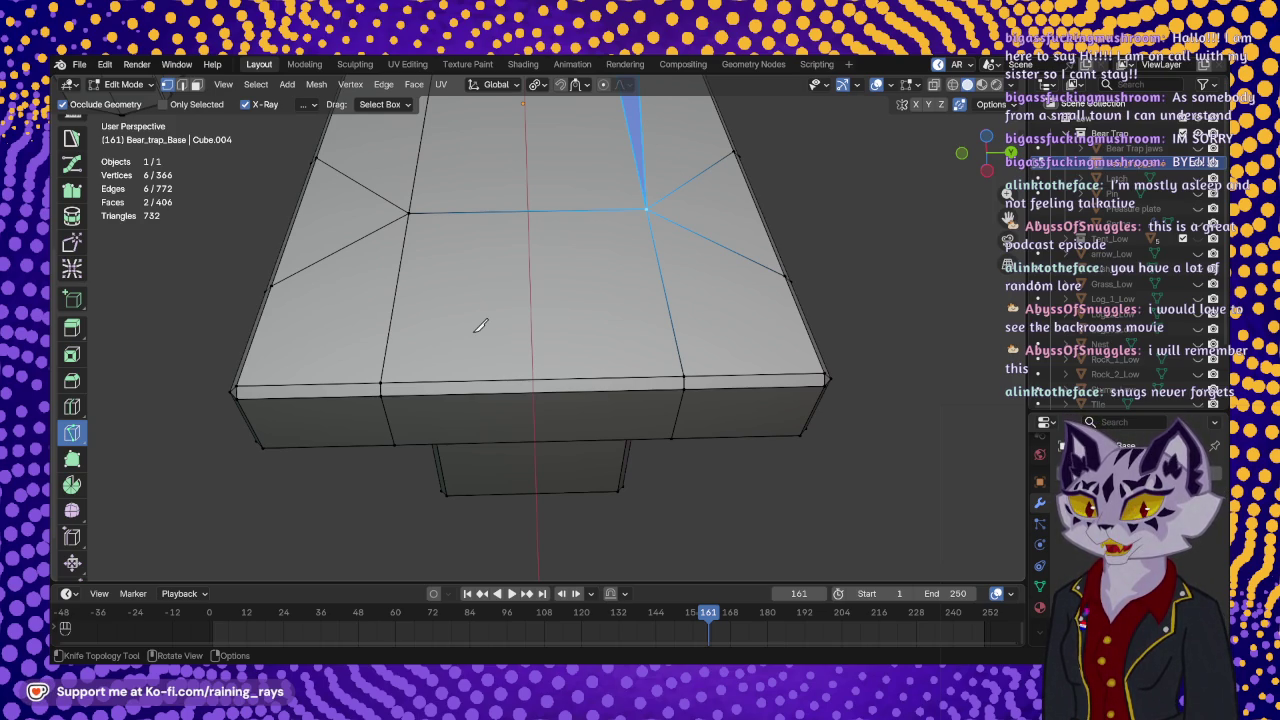
{"action": "mouse_move", "coordinate": [522, 337]}
{"action": "middle_mouse_down"}
{"action": "mouse_move", "coordinate": [503, 345]}
{"action": "mouse_move", "coordinate": [508, 430]}
{"action": "mouse_move", "coordinate": [580, 423]}
{"action": "mouse_move", "coordinate": [635, 392]}
{"action": "mouse_move", "coordinate": [514, 337]}
{"action": "mouse_move", "coordinate": [460, 226]}
{"action": "mouse_move", "coordinate": [543, 364]}
{"action": "mouse_move", "coordinate": [587, 256]}
{"action": "mouse_move", "coordinate": [667, 288]}
{"action": "mouse_move", "coordinate": [457, 343]}
{"action": "mouse_move", "coordinate": [600, 234]}
{"action": "mouse_move", "coordinate": [582, 187]}
{"action": "mouse_move", "coordinate": [526, 189]}
{"action": "mouse_move", "coordinate": [586, 449]}
{"action": "mouse_move", "coordinate": [530, 297]}
{"action": "mouse_move", "coordinate": [543, 329]}
{"action": "middle_mouse_up"}
{"action": "scroll", "coordinate": [514, 337], "scroll_direction": "down", "scroll_amount": 3}
{"action": "scroll", "coordinate": [460, 226], "scroll_direction": "up", "scroll_amount": 5}
{"action": "scroll", "coordinate": [587, 256], "scroll_direction": "down", "scroll_amount": 3}
{"action": "scroll", "coordinate": [647, 280], "scroll_direction": "up", "scroll_amount": 3}
{"action": "scroll", "coordinate": [530, 297], "scroll_direction": "up", "scroll_amount": 2}
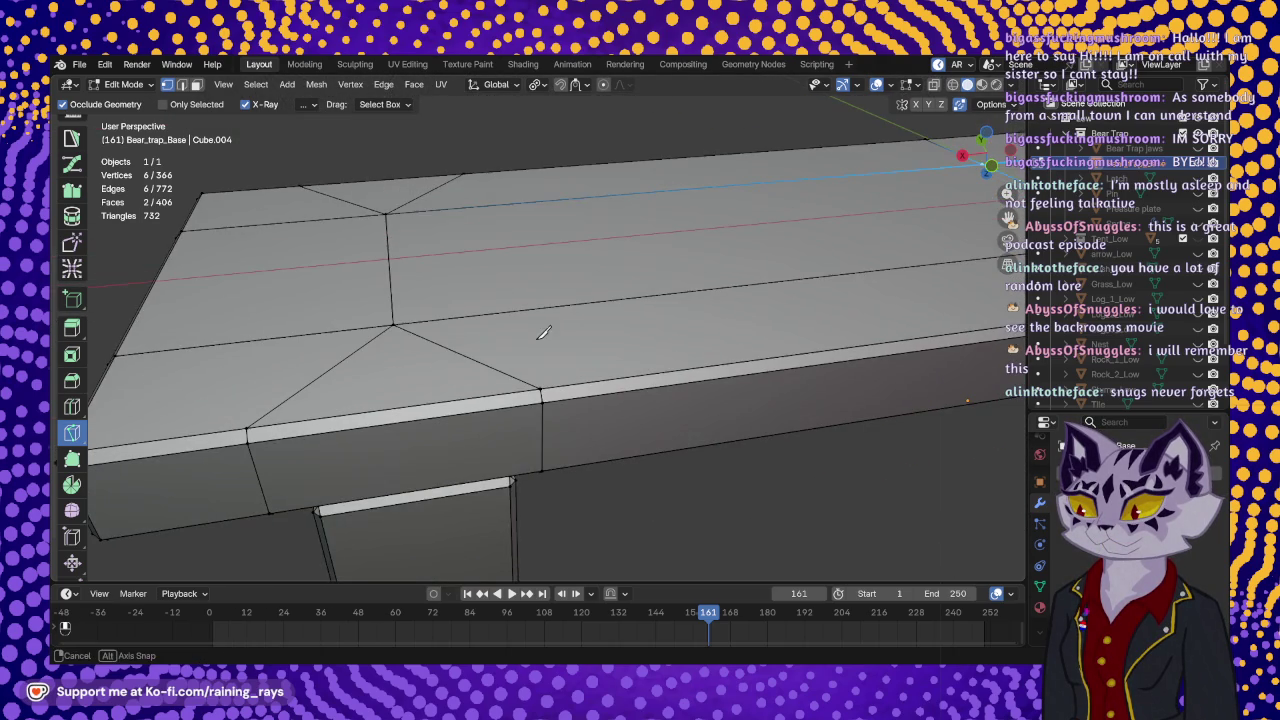
- Knife-cut a small triangulated notch from the ledge top down to the lower edge and back
{"action": "left_click", "coordinate": [394, 323]}
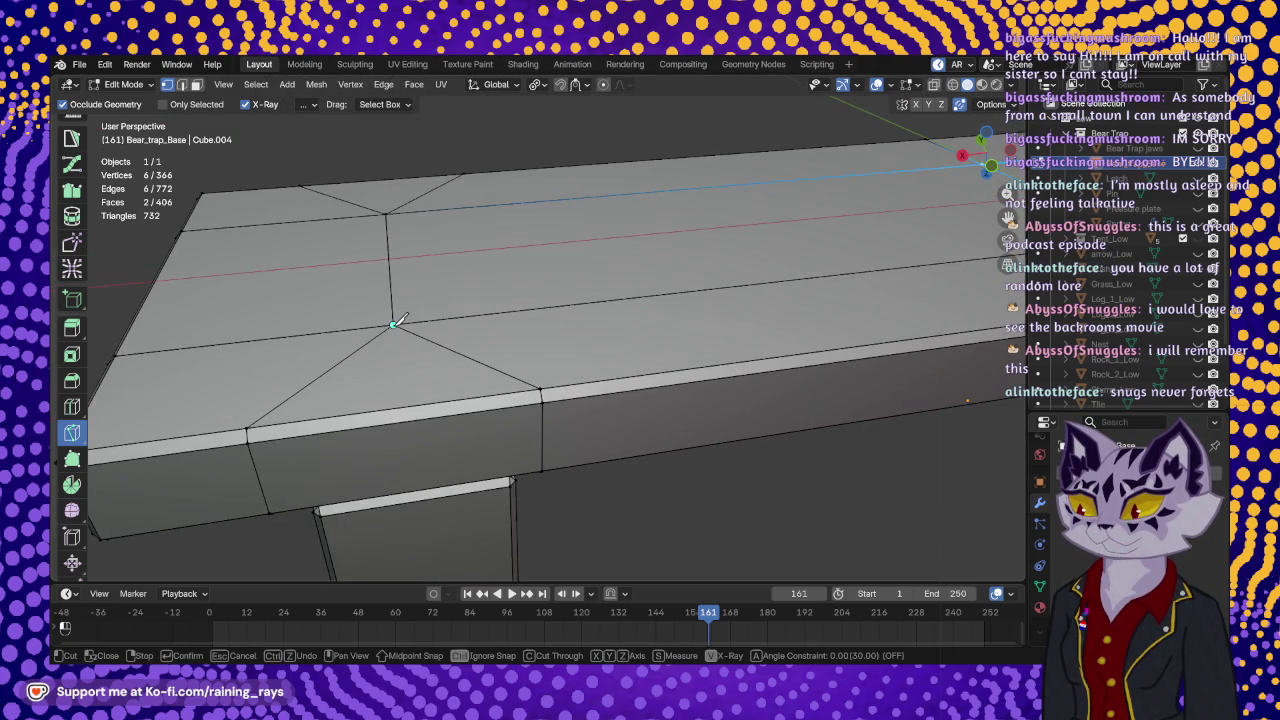
{"action": "left_click", "coordinate": [485, 396]}
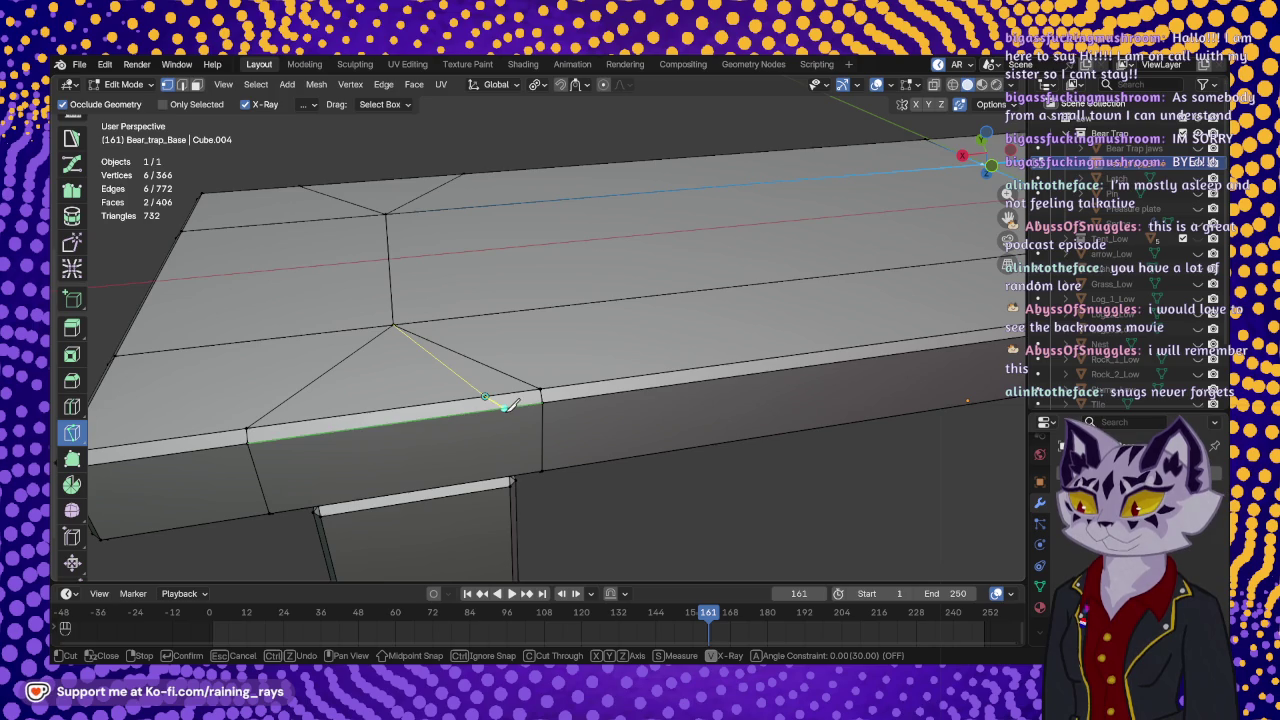
{"action": "middle_click_drag", "start_coordinate": [505, 405], "coordinate": [489, 331]}
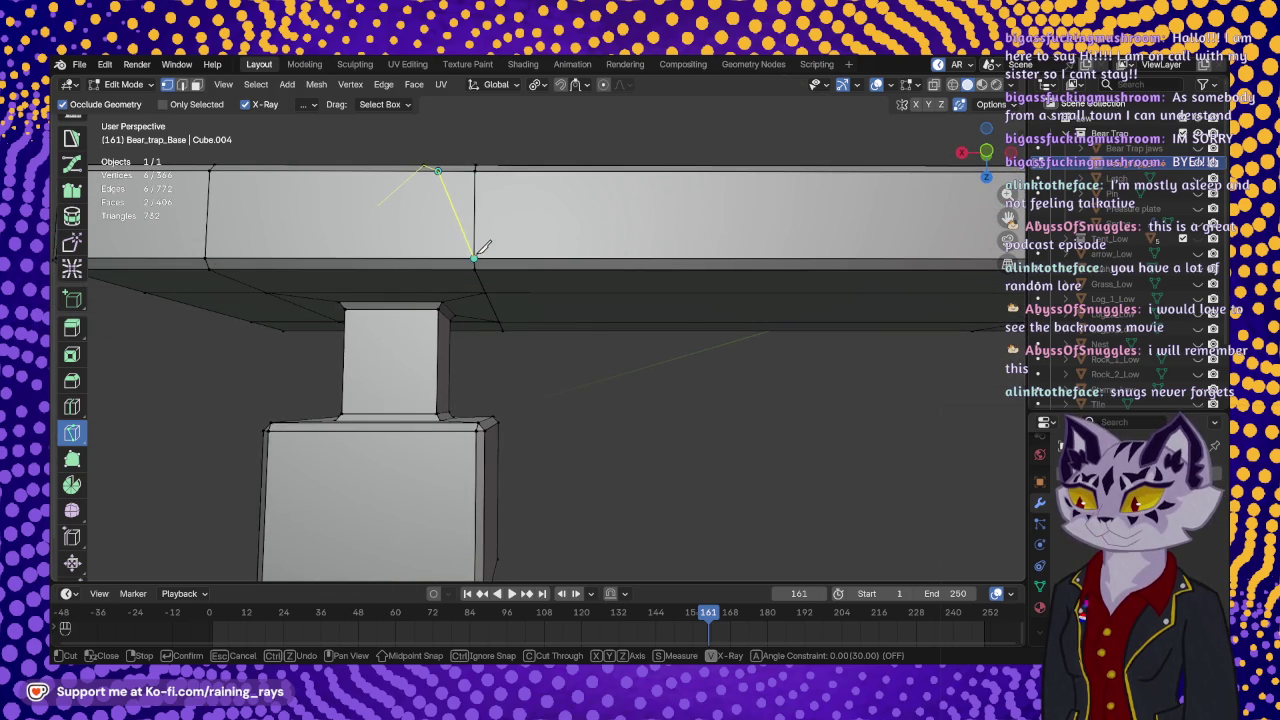
{"action": "left_click", "coordinate": [483, 247]}
{"action": "key", "text": "Return"}
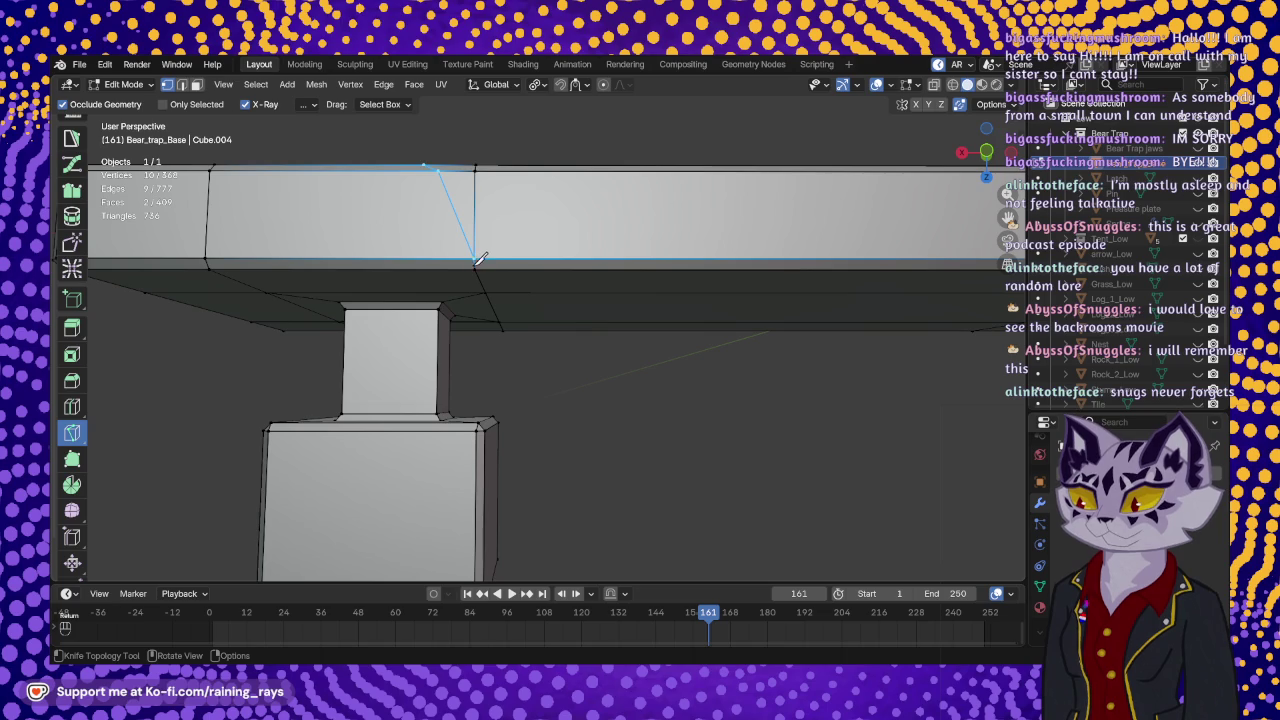
{"action": "left_click", "coordinate": [479, 255]}
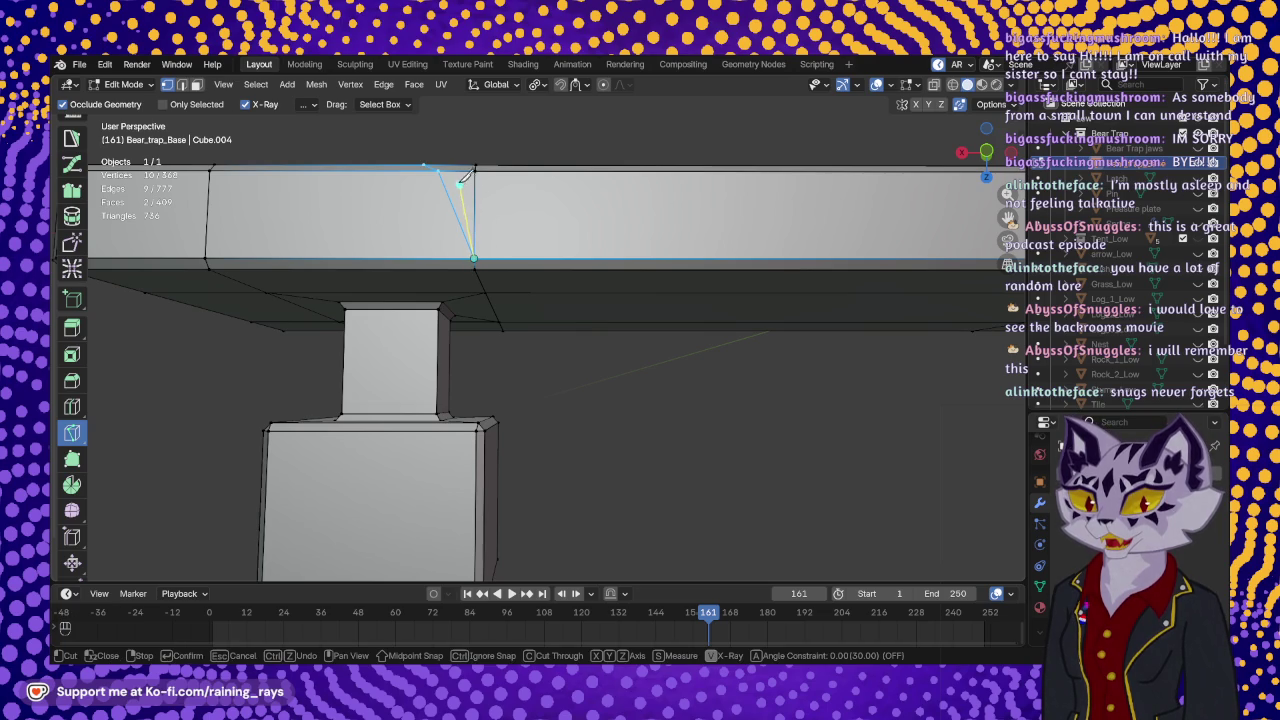
{"action": "left_click", "coordinate": [460, 161]}
{"action": "middle_click_drag", "start_coordinate": [462, 165], "coordinate": [491, 251]}
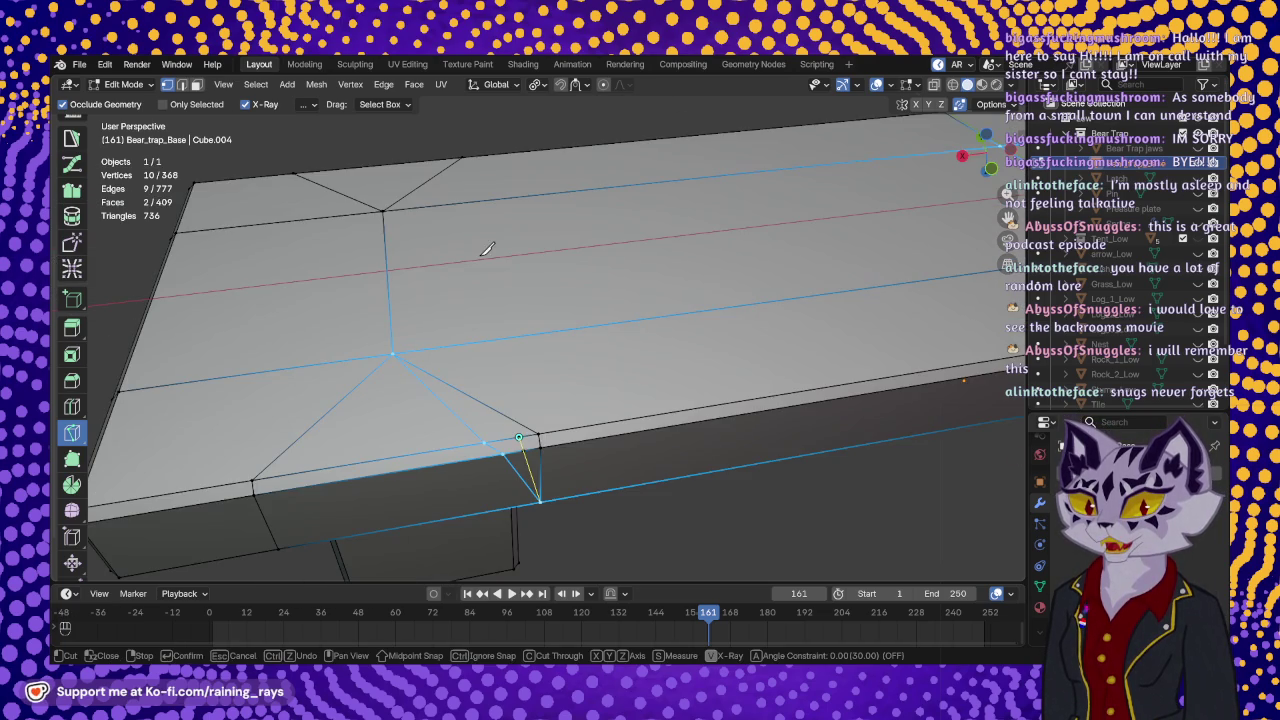
{"action": "left_click", "coordinate": [393, 353]}
{"action": "key", "text": "Return"}
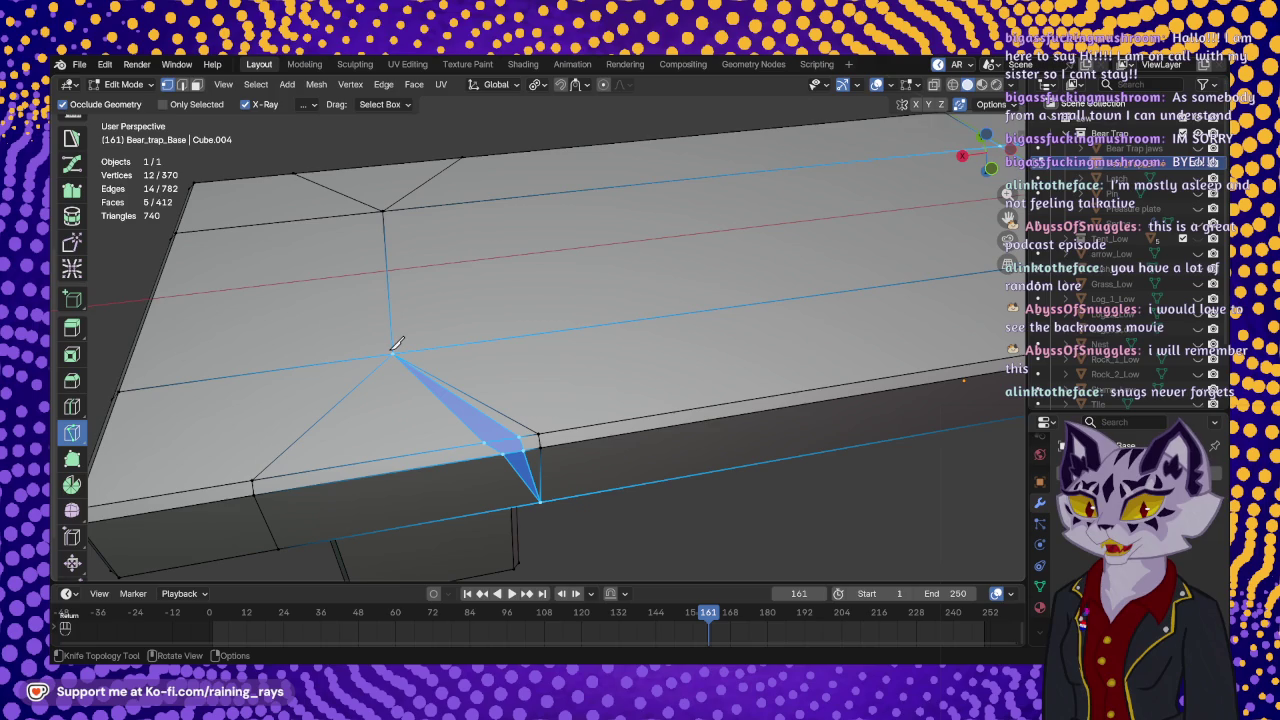
- Slide a single notch vertex slightly along X
{"action": "right_click", "coordinate": [396, 343]}
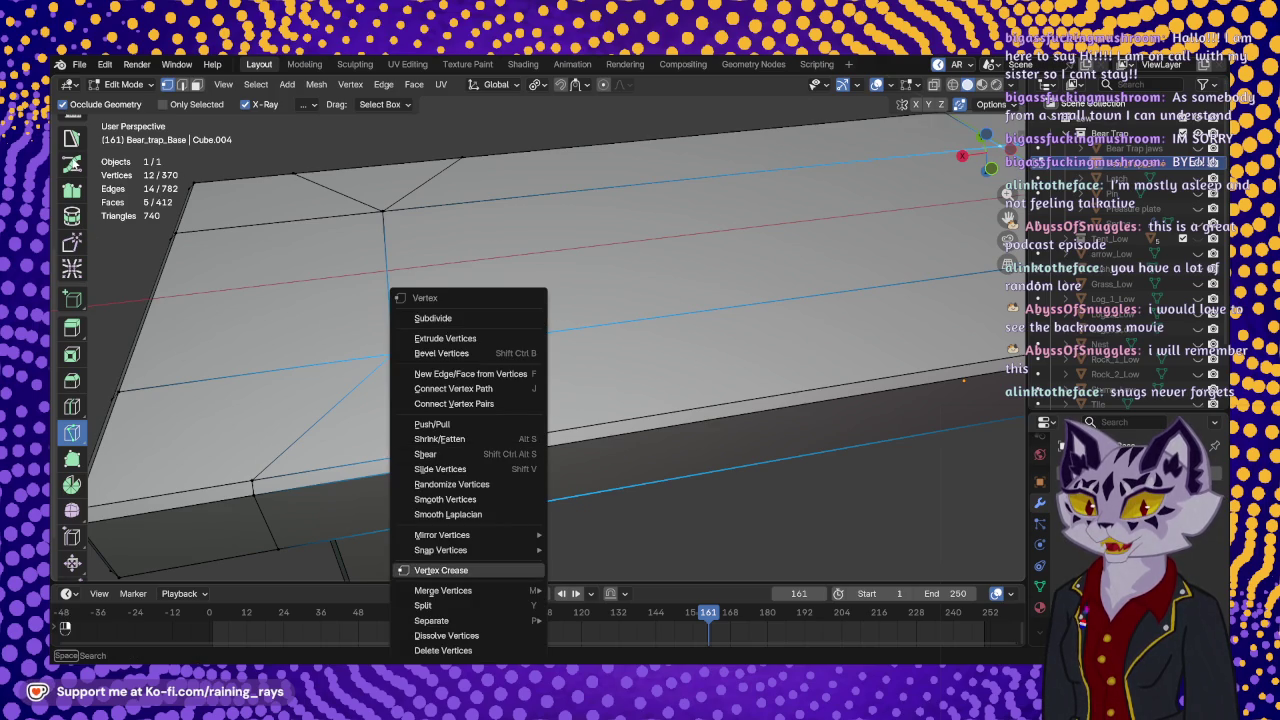
{"action": "scroll", "coordinate": [72, 300], "scroll_direction": "up", "scroll_amount": 5}
{"action": "left_click", "coordinate": [72, 188]}
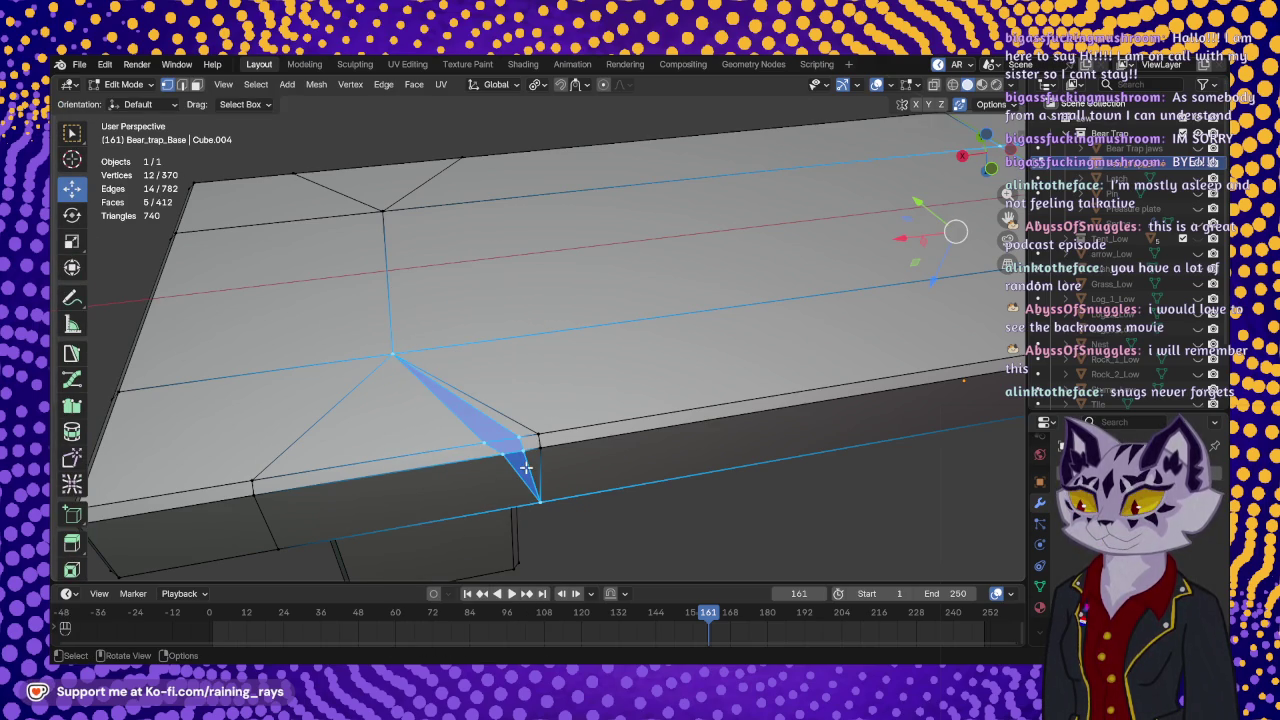
{"action": "left_click", "coordinate": [498, 455]}
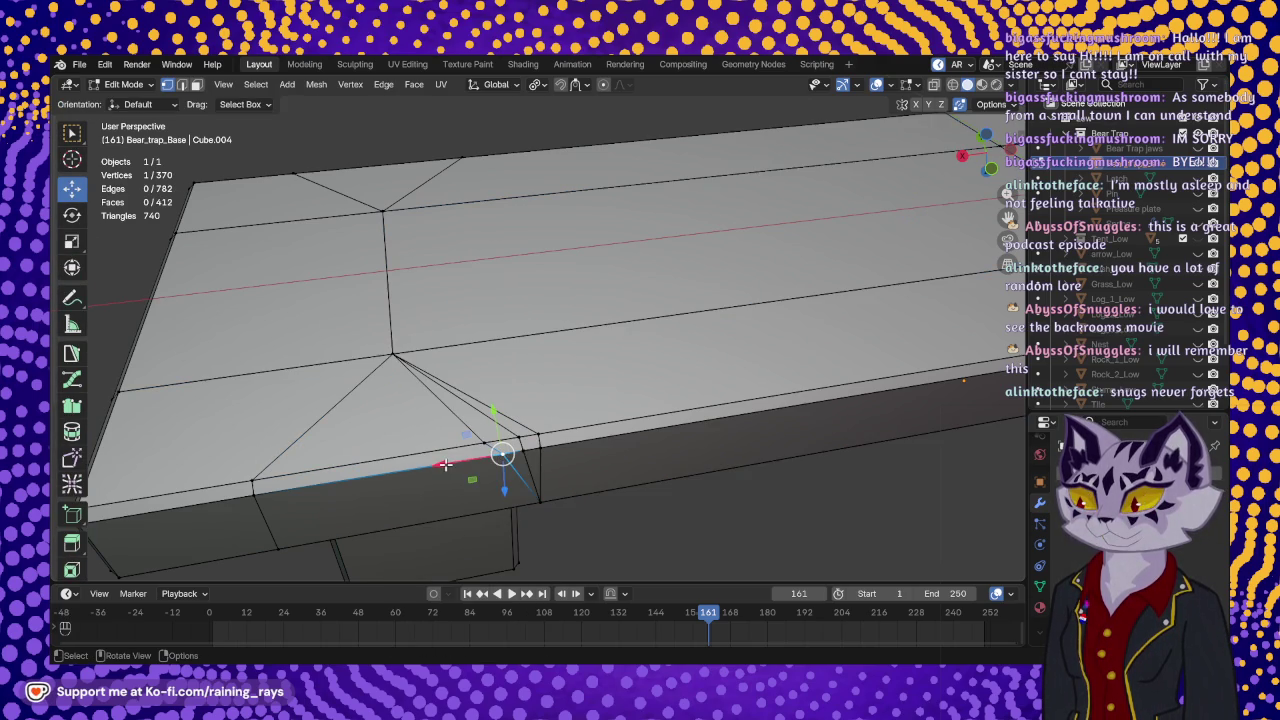
{"action": "key", "text": "g"}
{"action": "left_click", "coordinate": [438, 466]}
{"action": "left_click", "coordinate": [519, 438]}
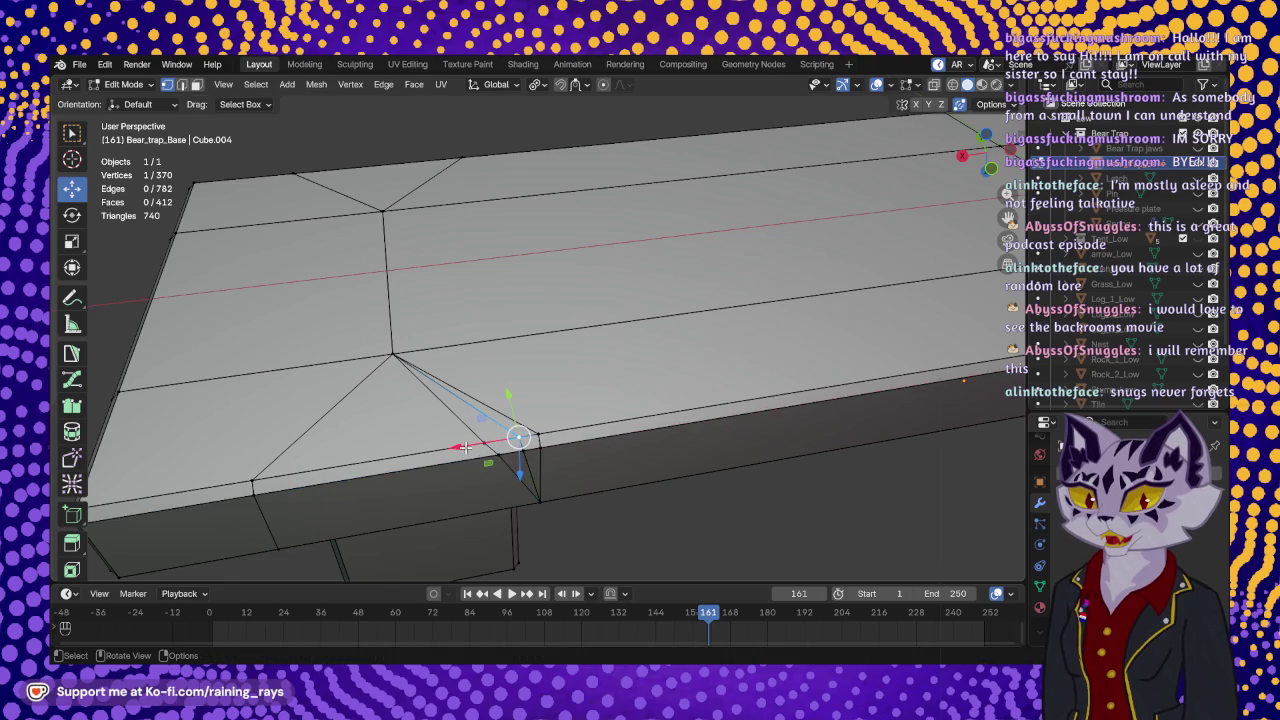
{"action": "left_click_drag", "start_coordinate": [465, 447], "coordinate": [451, 448]}
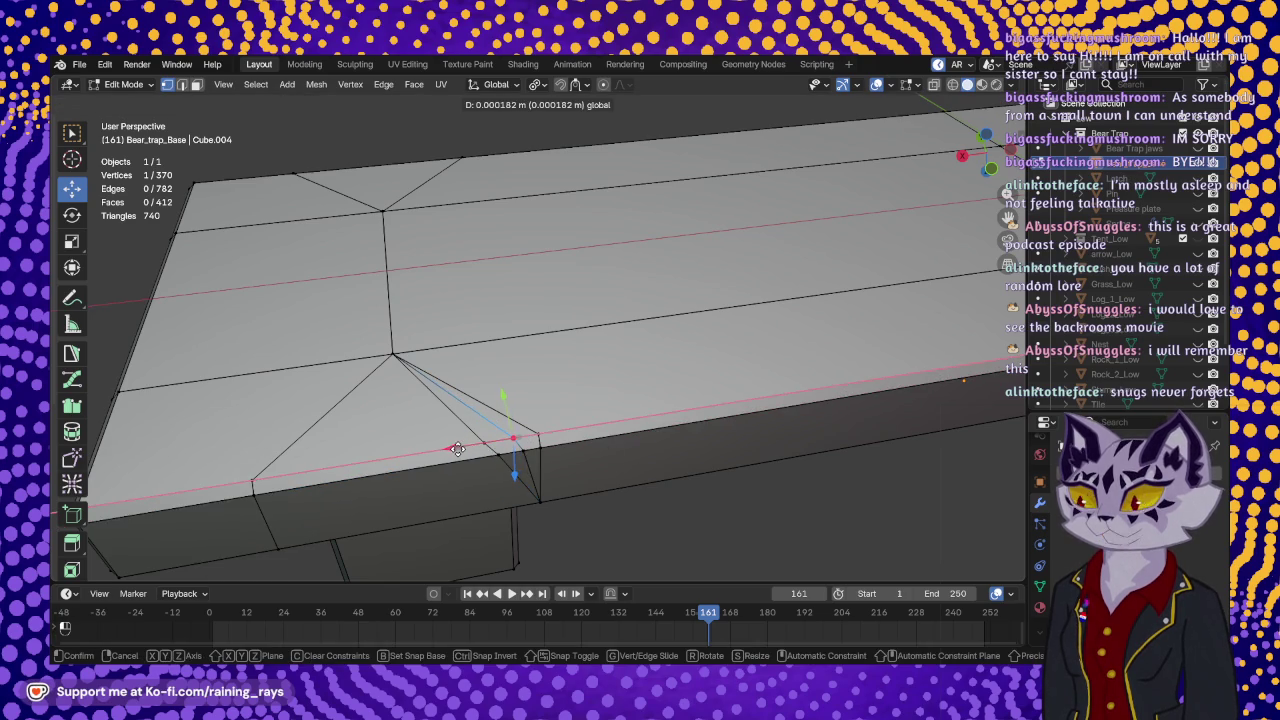
- Lift the notch vertex pair along Z, then nudge it 0.000397 m along Y
{"action": "left_click", "coordinate": [530, 478], "text": "shift"}
{"action": "middle_click_drag", "start_coordinate": [530, 478], "coordinate": [526, 363]}
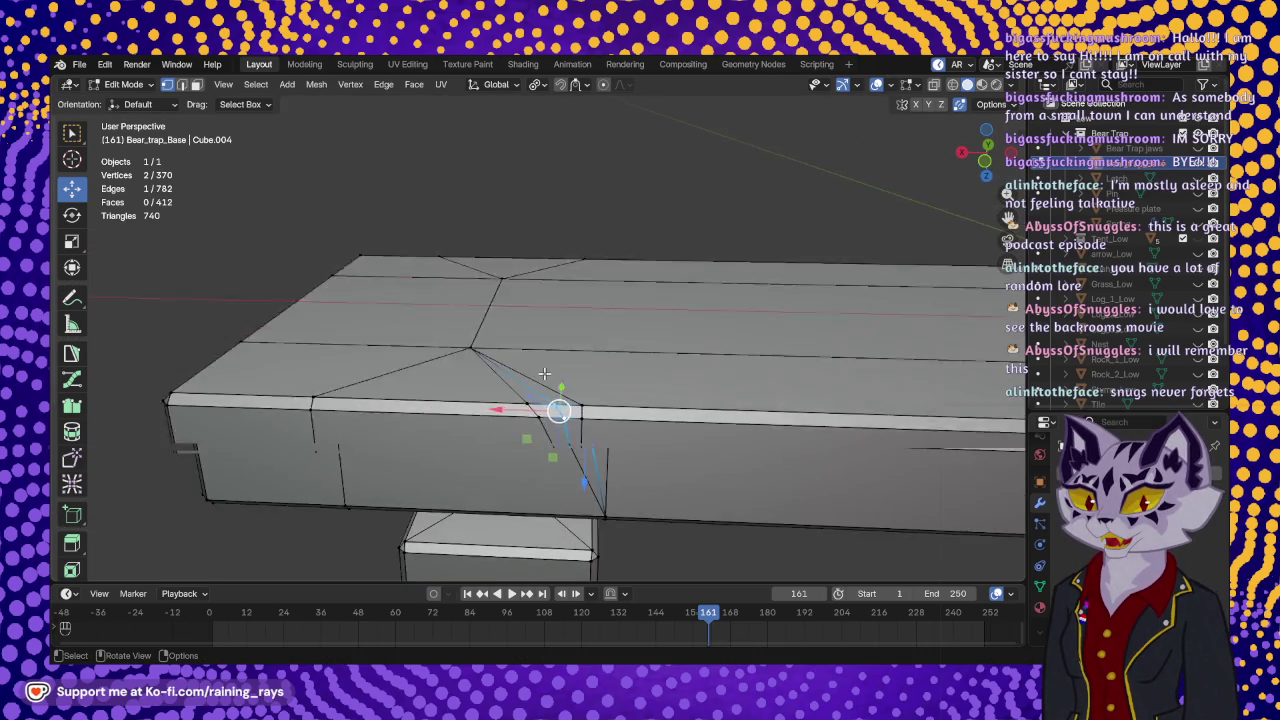
{"action": "left_click_drag", "start_coordinate": [526, 363], "coordinate": [518, 357]}
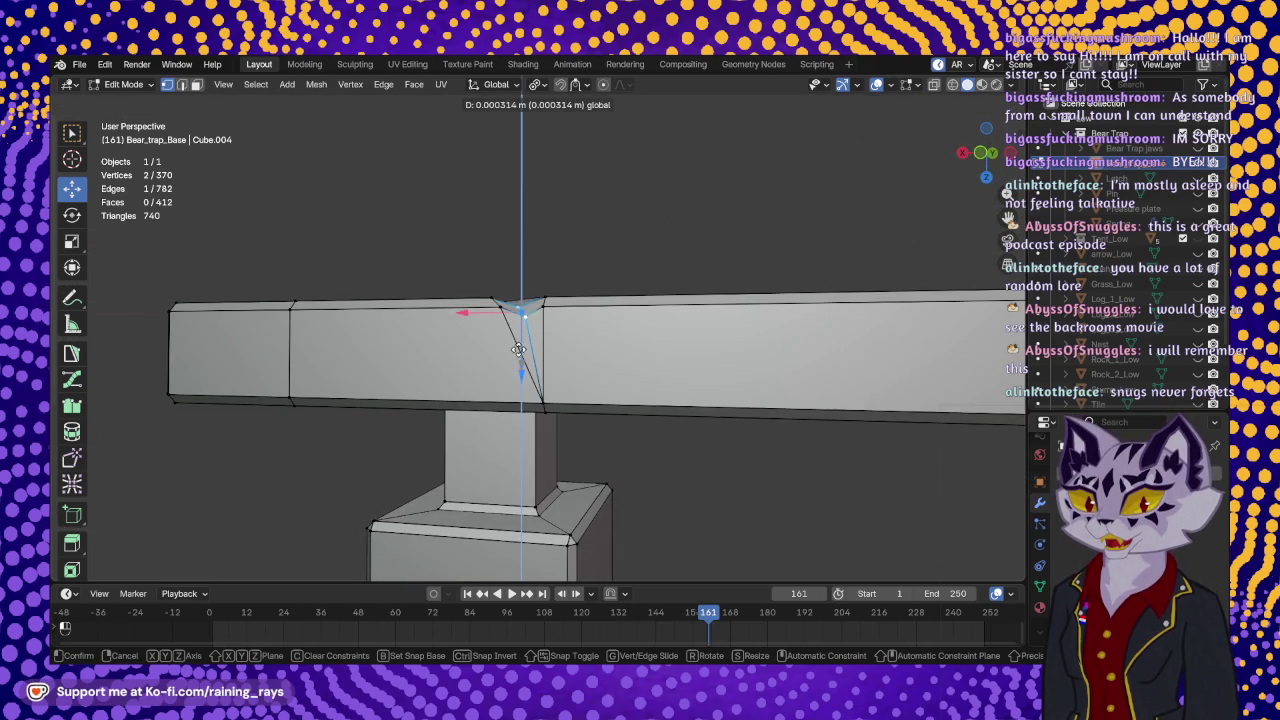
{"action": "middle_click_drag", "start_coordinate": [518, 357], "coordinate": [690, 418]}
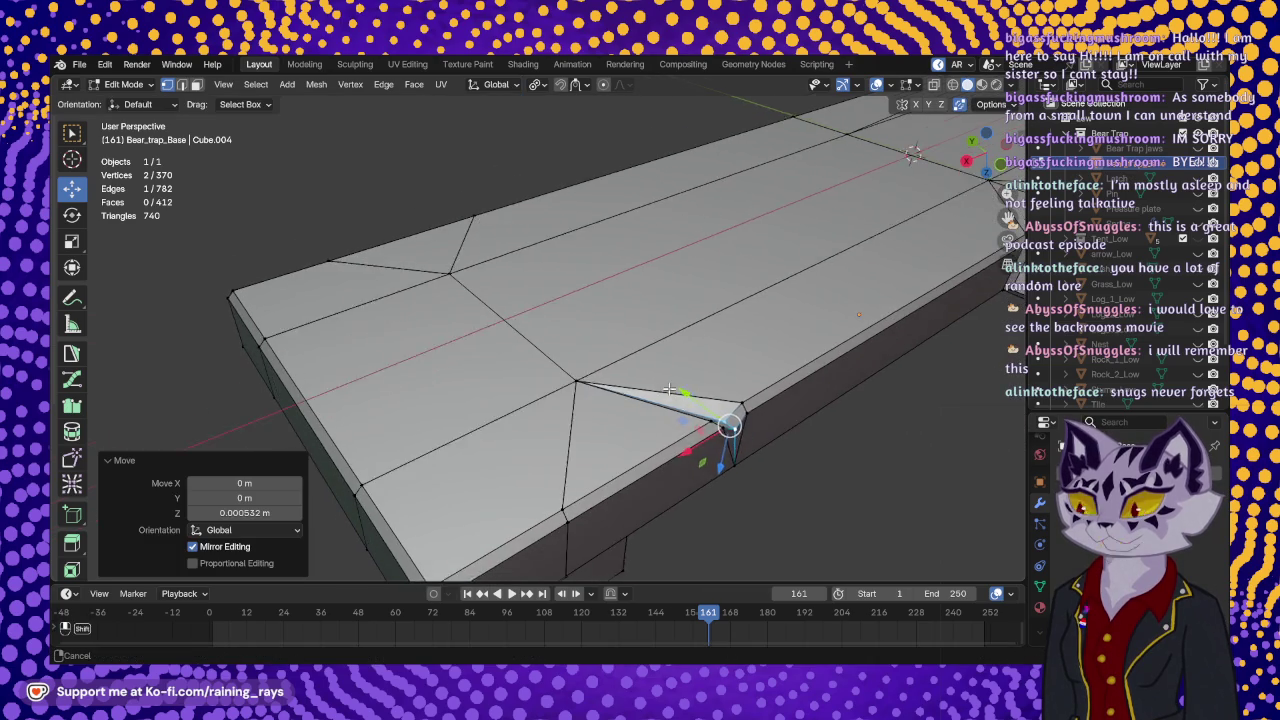
{"action": "left_click_drag", "start_coordinate": [655, 360], "coordinate": [650, 362]}
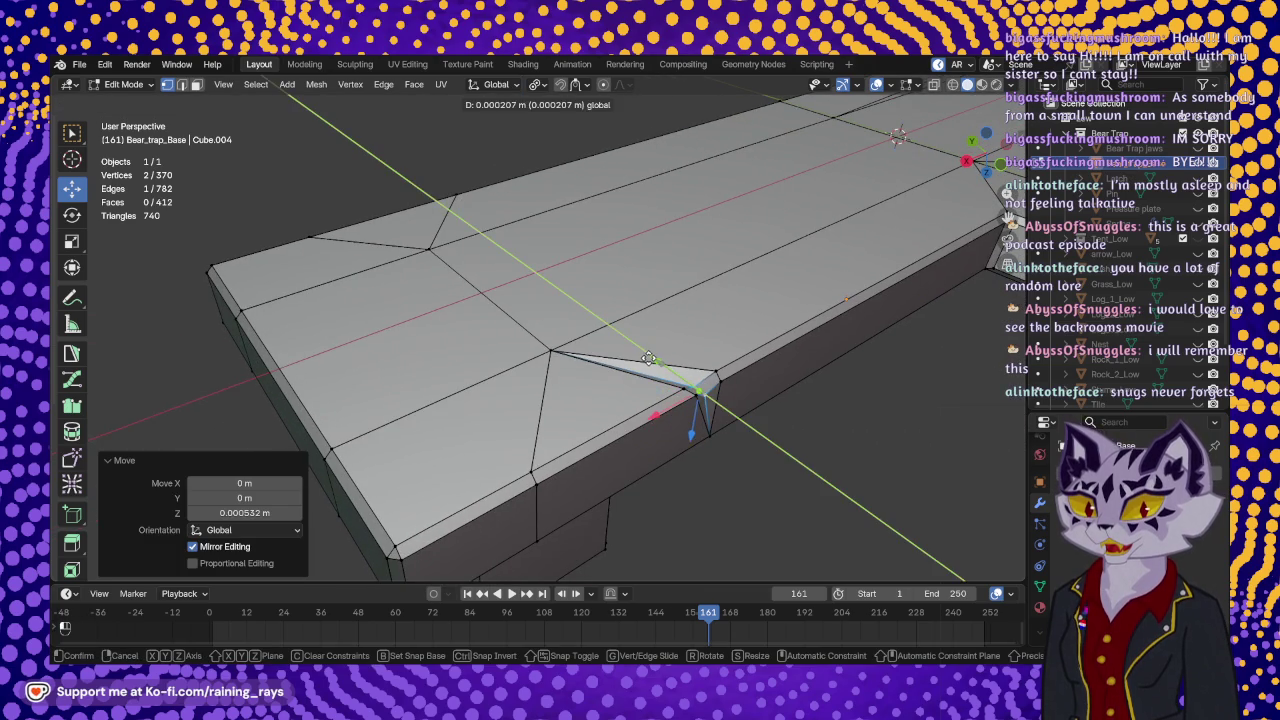
{"action": "mouse_move", "coordinate": [650, 362]}
{"action": "middle_mouse_down"}
{"action": "mouse_move", "coordinate": [705, 437]}
{"action": "mouse_move", "coordinate": [490, 288]}
{"action": "mouse_move", "coordinate": [443, 234]}
{"action": "mouse_move", "coordinate": [480, 206]}
{"action": "mouse_move", "coordinate": [443, 263]}
{"action": "mouse_move", "coordinate": [454, 423]}
{"action": "mouse_move", "coordinate": [500, 389]}
{"action": "middle_mouse_up"}
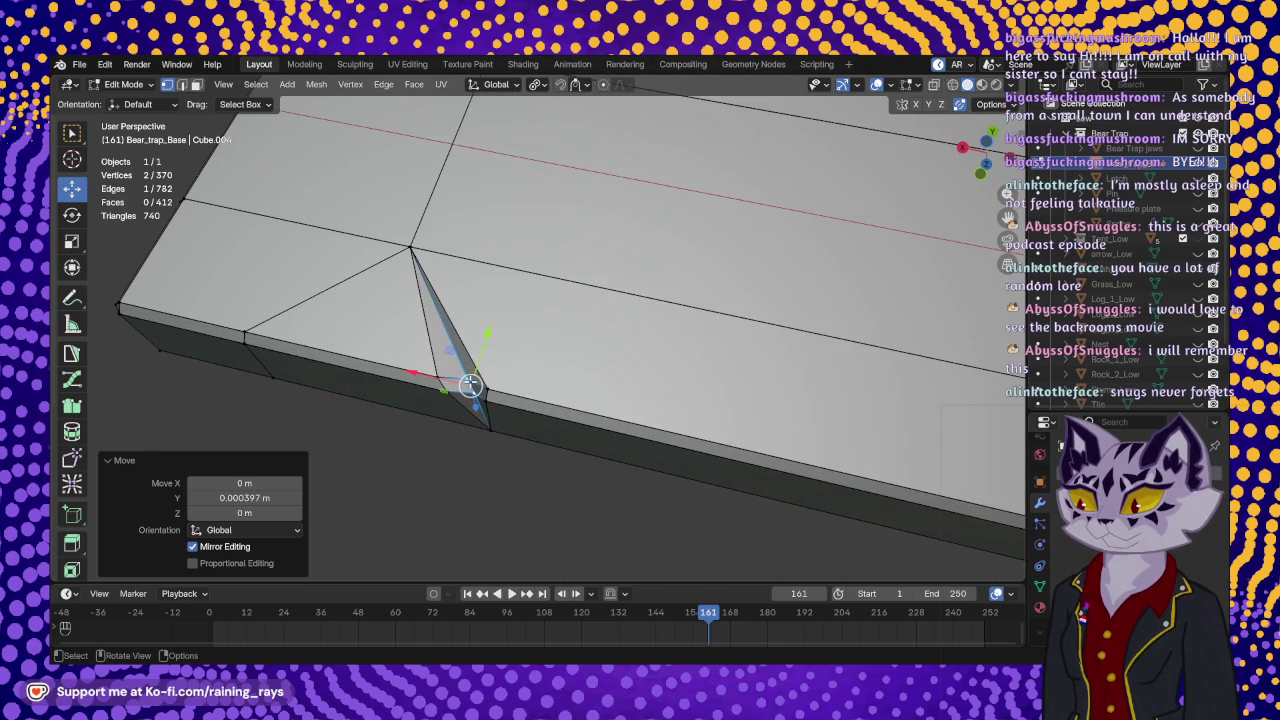
{"action": "scroll", "coordinate": [469, 383], "scroll_direction": "down", "scroll_amount": 2}
{"action": "scroll", "coordinate": [490, 370], "scroll_direction": "down", "scroll_amount": 3}
{"action": "scroll", "coordinate": [510, 340], "scroll_direction": "down", "scroll_amount": 3}
{"action": "scroll", "coordinate": [542, 293], "scroll_direction": "down", "scroll_amount": 1}
{"action": "mouse_move", "coordinate": [542, 293]}
{"action": "middle_mouse_down"}
{"action": "mouse_move", "coordinate": [491, 291]}
{"action": "mouse_move", "coordinate": [397, 226]}
{"action": "mouse_move", "coordinate": [429, 363]}
{"action": "mouse_move", "coordinate": [486, 234]}
{"action": "mouse_move", "coordinate": [480, 346]}
{"action": "mouse_move", "coordinate": [614, 377]}
{"action": "middle_mouse_up"}
{"action": "scroll", "coordinate": [660, 261], "scroll_direction": "up", "scroll_amount": 5}
{"action": "mouse_move", "coordinate": [660, 261]}
{"action": "middle_mouse_down"}
{"action": "mouse_move", "coordinate": [903, 257]}
{"action": "mouse_move", "coordinate": [851, 291]}
{"action": "mouse_move", "coordinate": [590, 204]}
{"action": "mouse_move", "coordinate": [650, 230]}
{"action": "mouse_move", "coordinate": [723, 206]}
{"action": "mouse_move", "coordinate": [663, 277]}
{"action": "mouse_move", "coordinate": [648, 378]}
{"action": "mouse_move", "coordinate": [574, 361]}
{"action": "mouse_move", "coordinate": [657, 180]}
{"action": "mouse_move", "coordinate": [551, 249]}
{"action": "mouse_move", "coordinate": [632, 216]}
{"action": "mouse_move", "coordinate": [614, 346]}
{"action": "mouse_move", "coordinate": [661, 380]}
{"action": "mouse_move", "coordinate": [640, 430]}
{"action": "mouse_move", "coordinate": [520, 450]}
{"action": "mouse_move", "coordinate": [493, 482]}
{"action": "mouse_move", "coordinate": [611, 473]}
{"action": "mouse_move", "coordinate": [518, 407]}
{"action": "mouse_move", "coordinate": [561, 232]}
{"action": "mouse_move", "coordinate": [537, 166]}
{"action": "mouse_move", "coordinate": [465, 300]}
{"action": "mouse_move", "coordinate": [484, 359]}
{"action": "mouse_move", "coordinate": [488, 330]}
{"action": "mouse_move", "coordinate": [486, 440]}
{"action": "mouse_move", "coordinate": [500, 391]}
{"action": "mouse_move", "coordinate": [564, 375]}
{"action": "middle_mouse_up"}
{"action": "scroll", "coordinate": [72, 300], "scroll_direction": "down", "scroll_amount": 2}
{"action": "scroll", "coordinate": [72, 400], "scroll_direction": "down", "scroll_amount": 2}
{"action": "scroll", "coordinate": [72, 420], "scroll_direction": "down", "scroll_amount": 2}
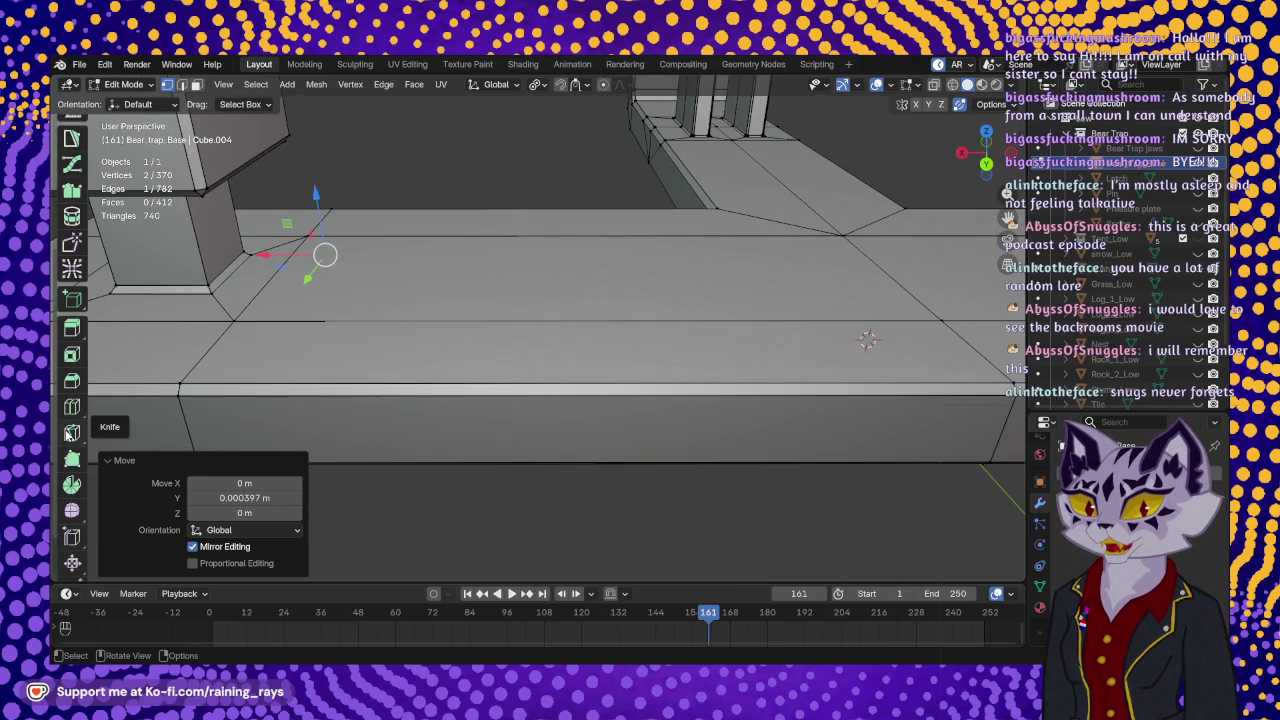
- Knife-cut a second notch from the ledge top down the side face, then triangulate it from its top vertex
{"action": "left_click", "coordinate": [72, 432]}
{"action": "left_click", "coordinate": [489, 349]}
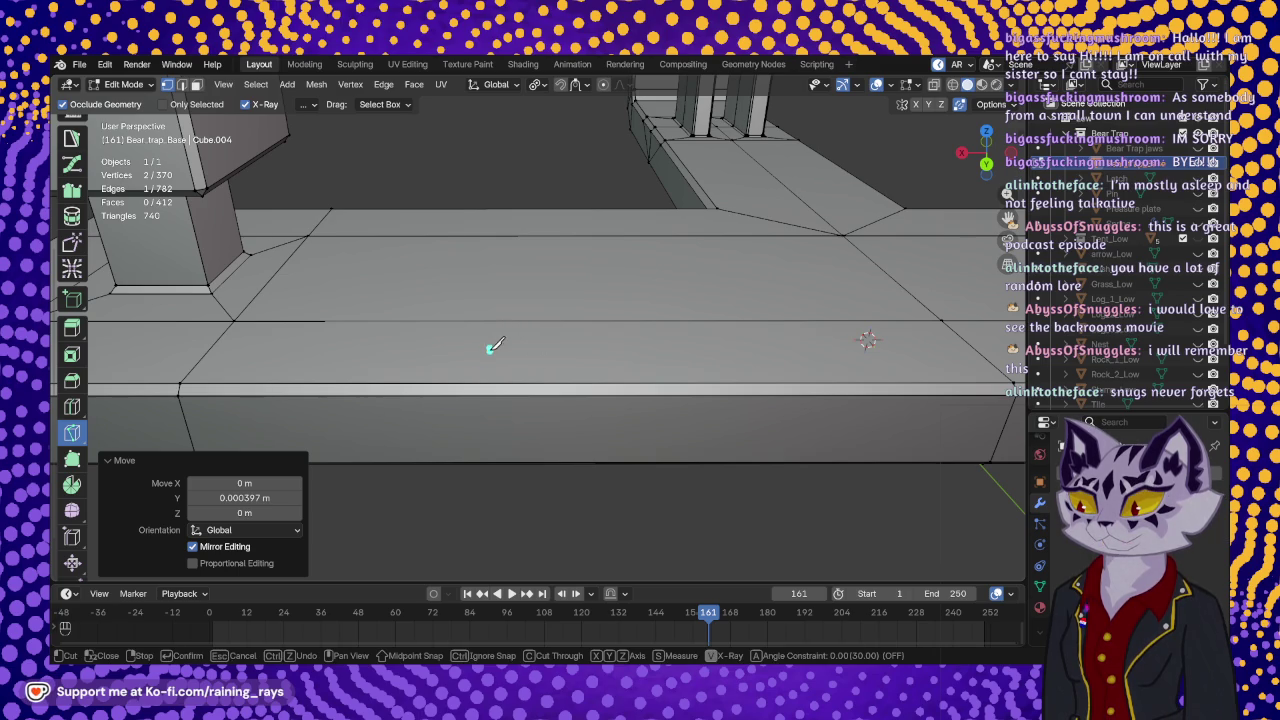
{"action": "left_click", "coordinate": [465, 393]}
{"action": "middle_click_drag", "start_coordinate": [463, 400], "coordinate": [471, 357]}
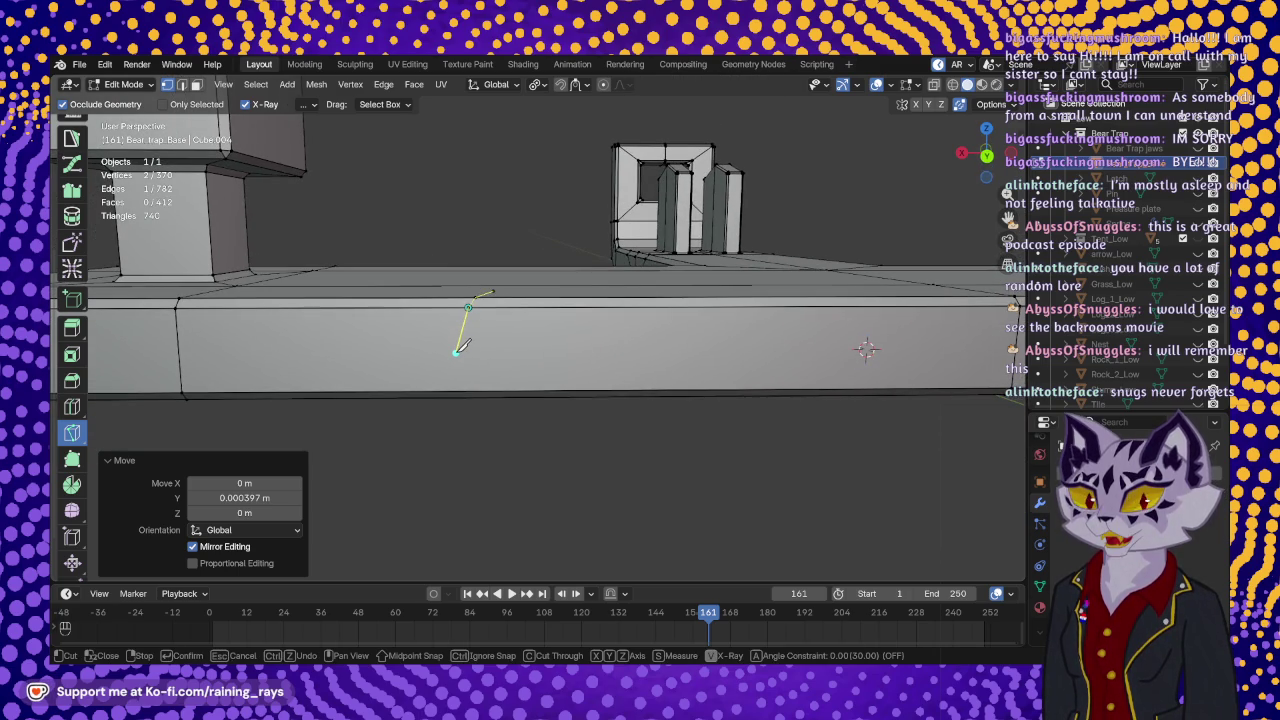
{"action": "left_click", "coordinate": [456, 351]}
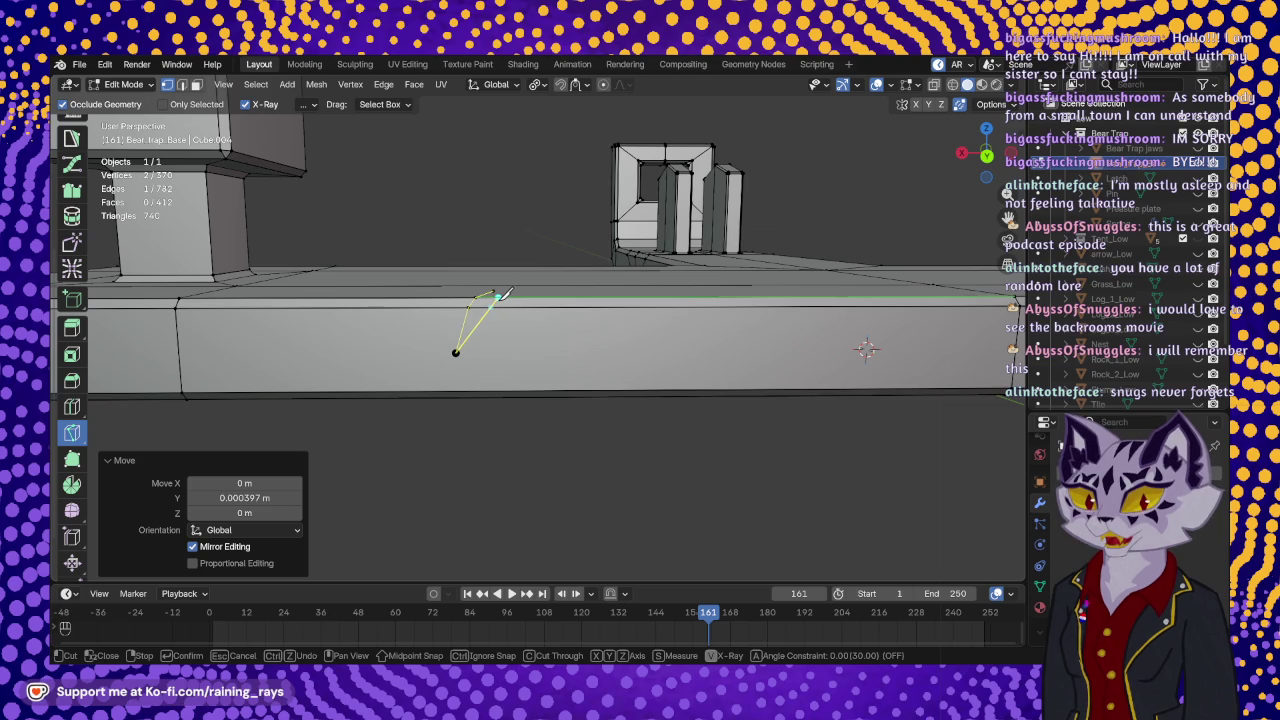
{"action": "middle_click_drag", "start_coordinate": [518, 298], "coordinate": [512, 356]}
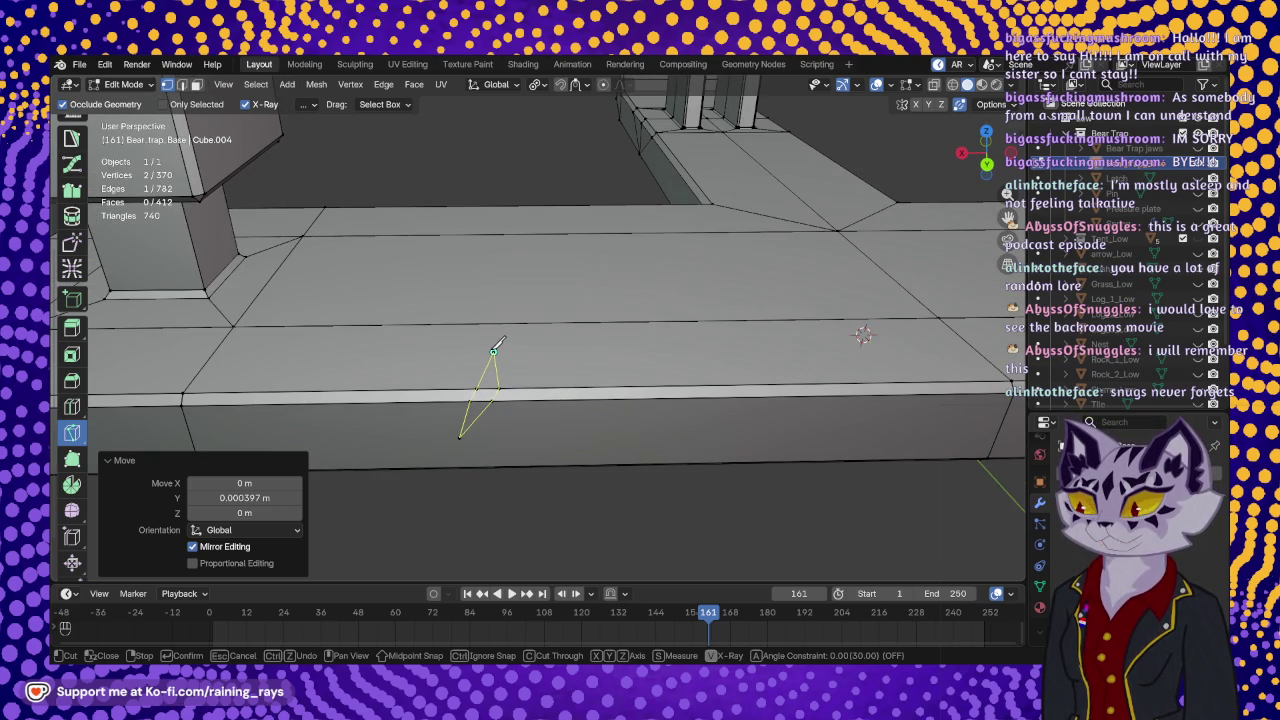
{"action": "key", "text": "Return"}
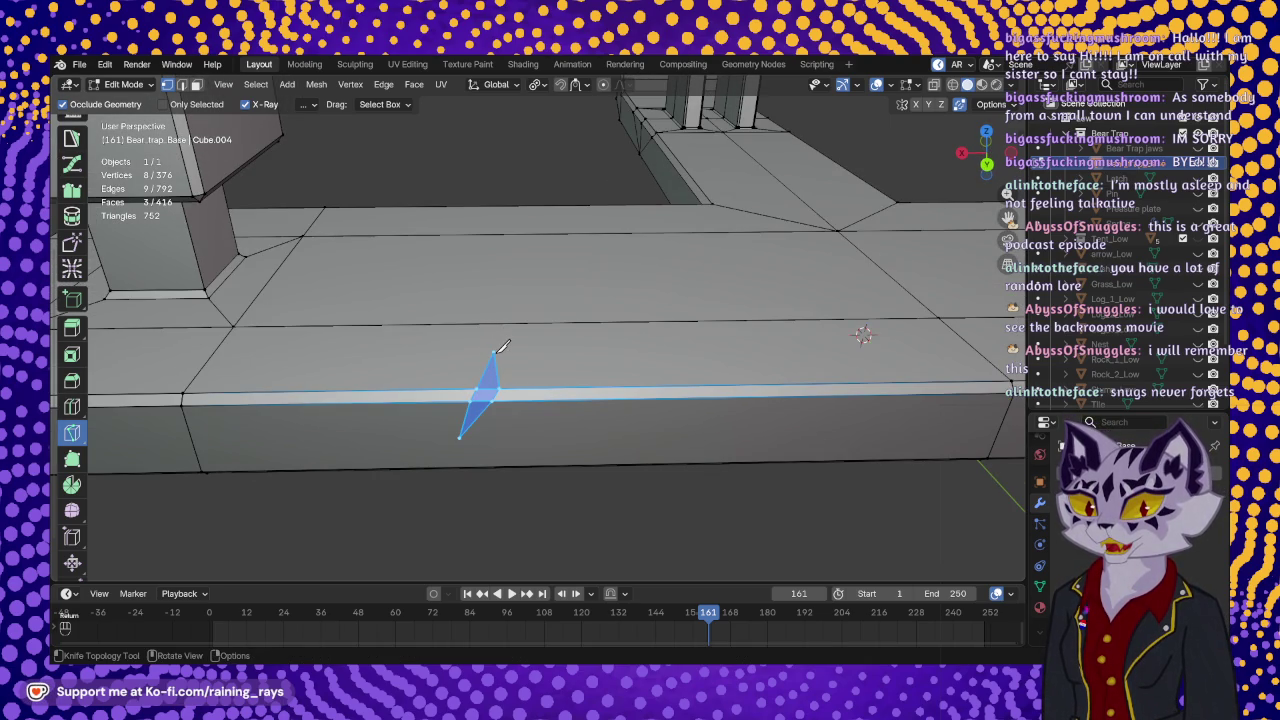
{"action": "left_click", "coordinate": [494, 352]}
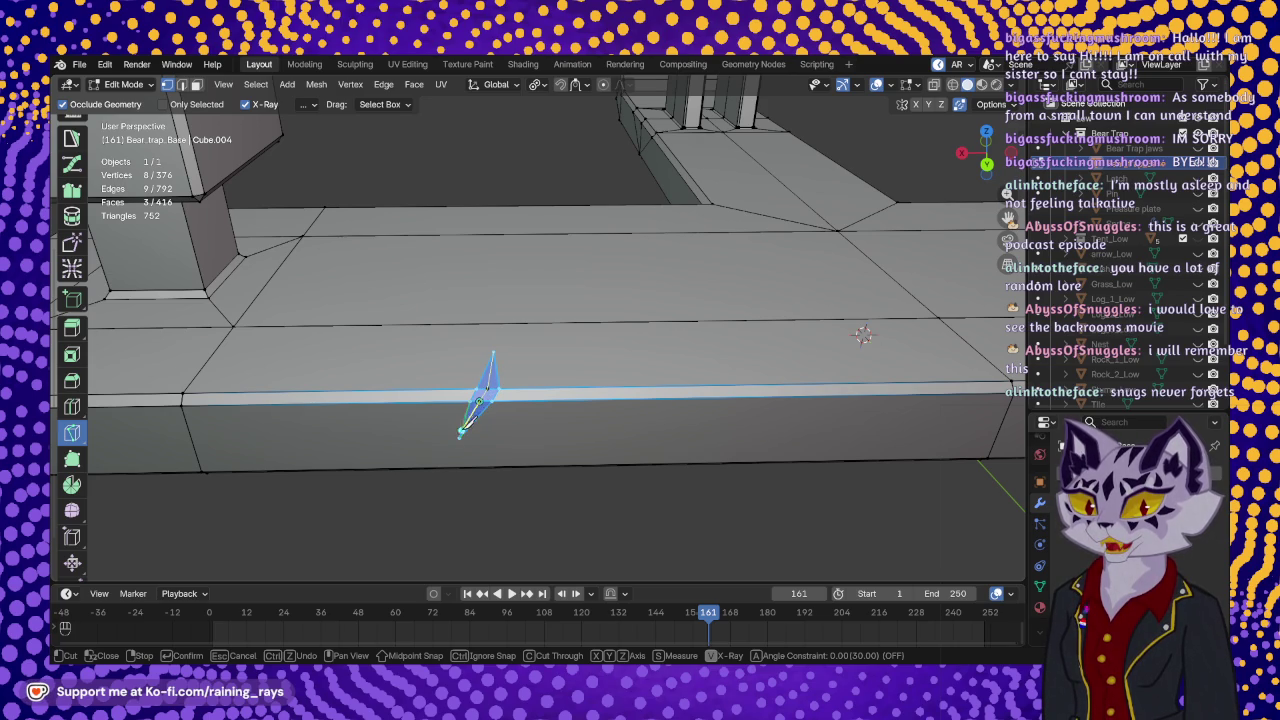
{"action": "key", "text": "Return"}
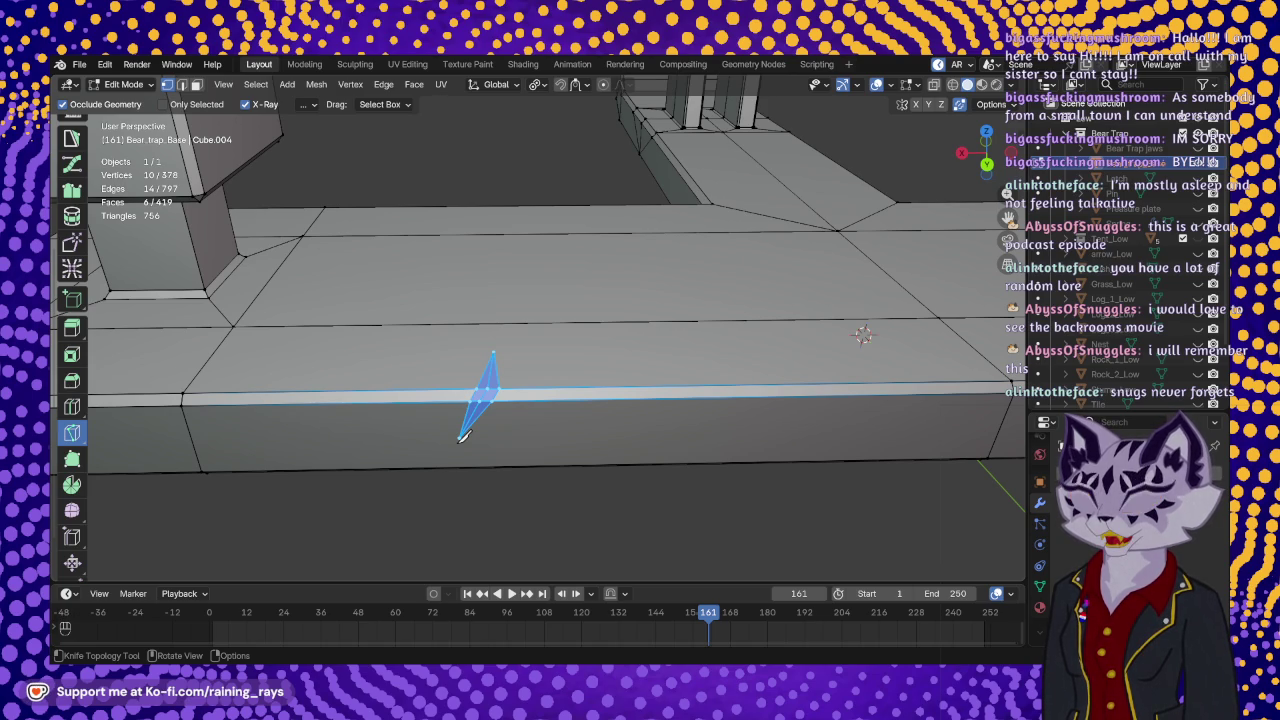
{"action": "mouse_move", "coordinate": [463, 425]}
{"action": "middle_mouse_down"}
{"action": "mouse_move", "coordinate": [557, 331]}
{"action": "mouse_move", "coordinate": [565, 362]}
{"action": "middle_mouse_up"}
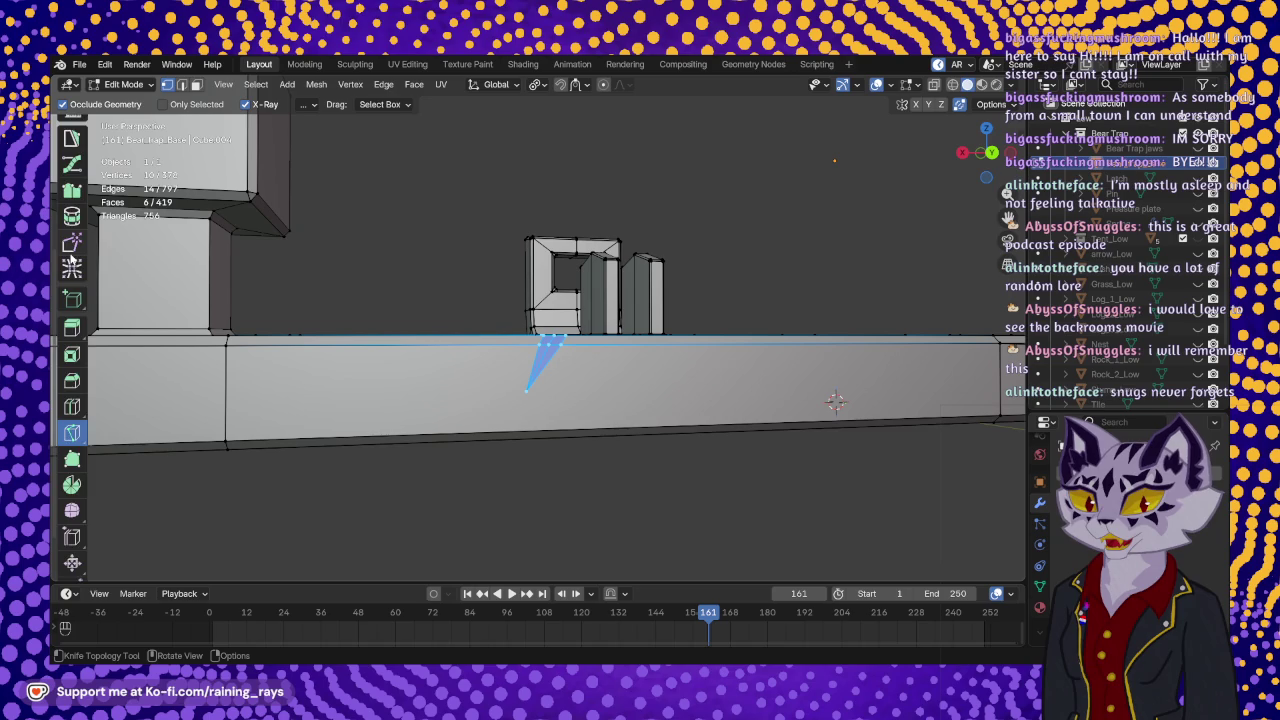
- Lower the new notch's top edge along Z
{"action": "scroll", "coordinate": [72, 300], "scroll_direction": "up", "scroll_amount": 3}
{"action": "scroll", "coordinate": [72, 205], "scroll_direction": "up", "scroll_amount": 3}
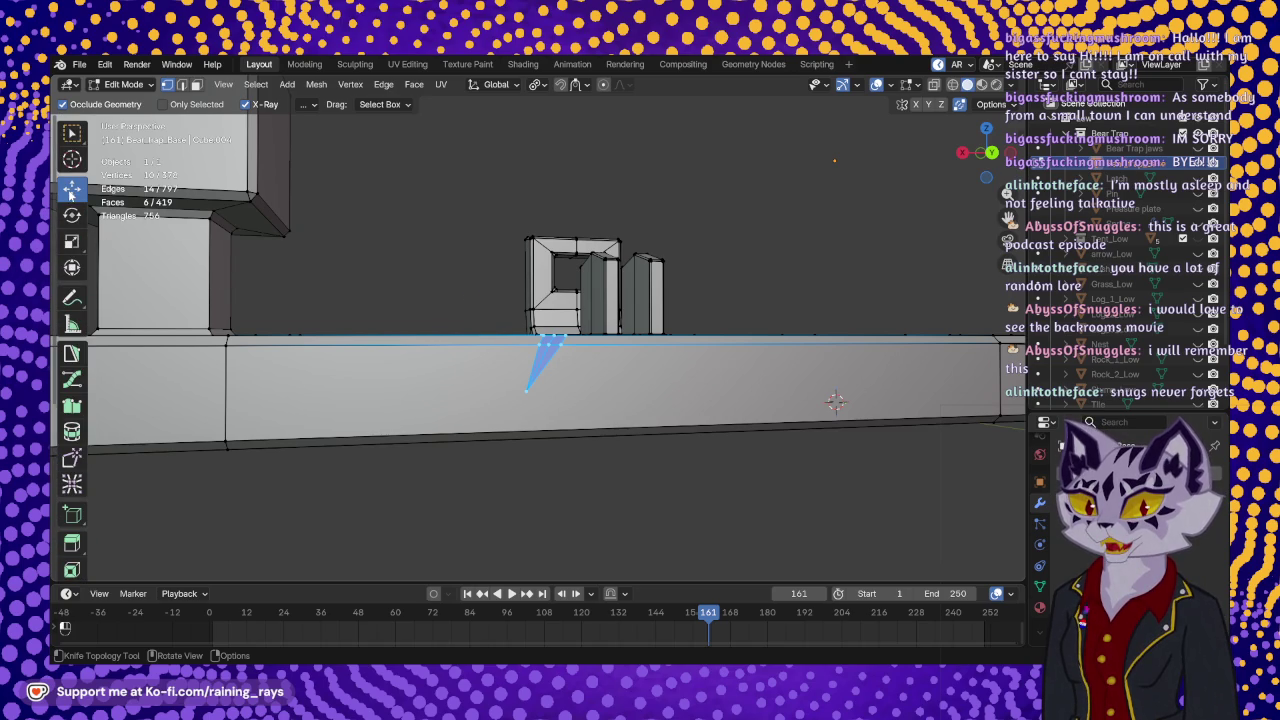
{"action": "left_click", "coordinate": [72, 187]}
{"action": "scroll", "coordinate": [553, 355], "scroll_direction": "up", "scroll_amount": 1}
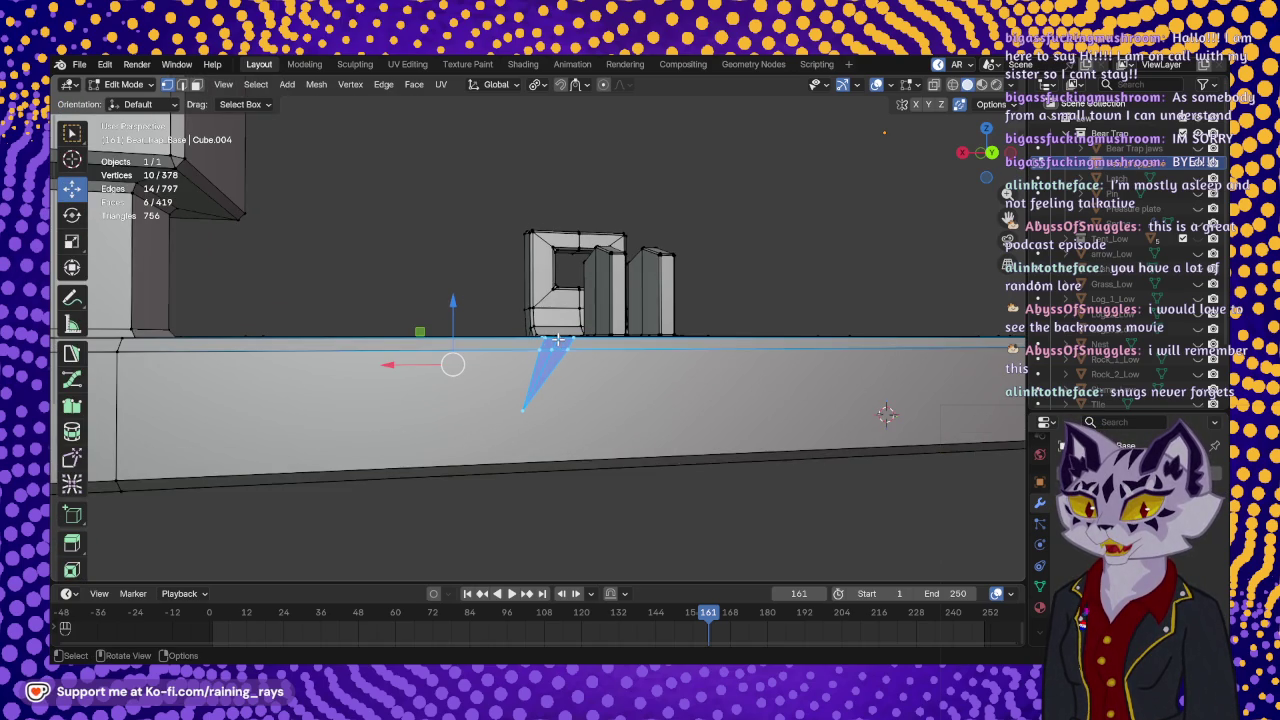
{"action": "left_click", "coordinate": [555, 340]}
{"action": "mouse_move", "coordinate": [557, 342]}
{"action": "middle_mouse_down"}
{"action": "mouse_move", "coordinate": [531, 428]}
{"action": "mouse_move", "coordinate": [476, 270]}
{"action": "middle_mouse_up"}
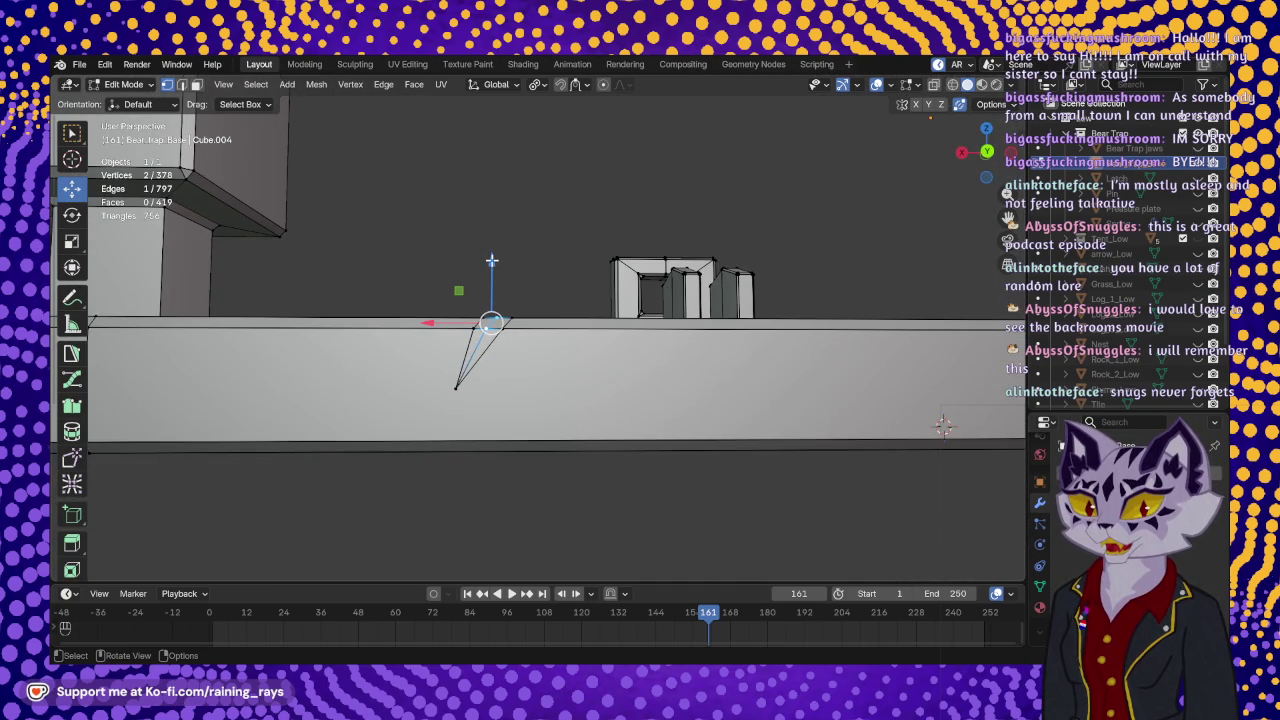
{"action": "left_click_drag", "start_coordinate": [491, 260], "coordinate": [493, 272]}
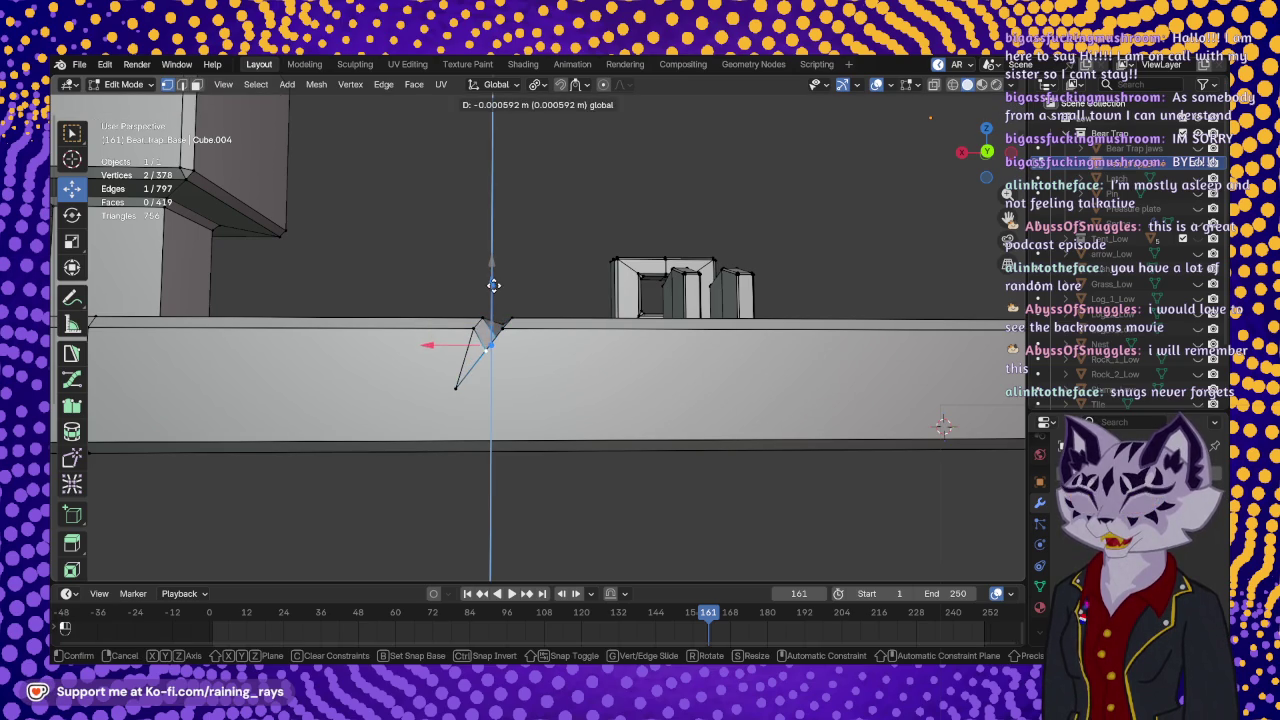
{"action": "left_click", "coordinate": [493, 277]}
- Nudge the notch edge −0.000196 m along Y so it dents inward
{"action": "mouse_move", "coordinate": [493, 280]}
{"action": "middle_mouse_down"}
{"action": "mouse_move", "coordinate": [593, 440]}
{"action": "mouse_move", "coordinate": [635, 453]}
{"action": "middle_mouse_up"}
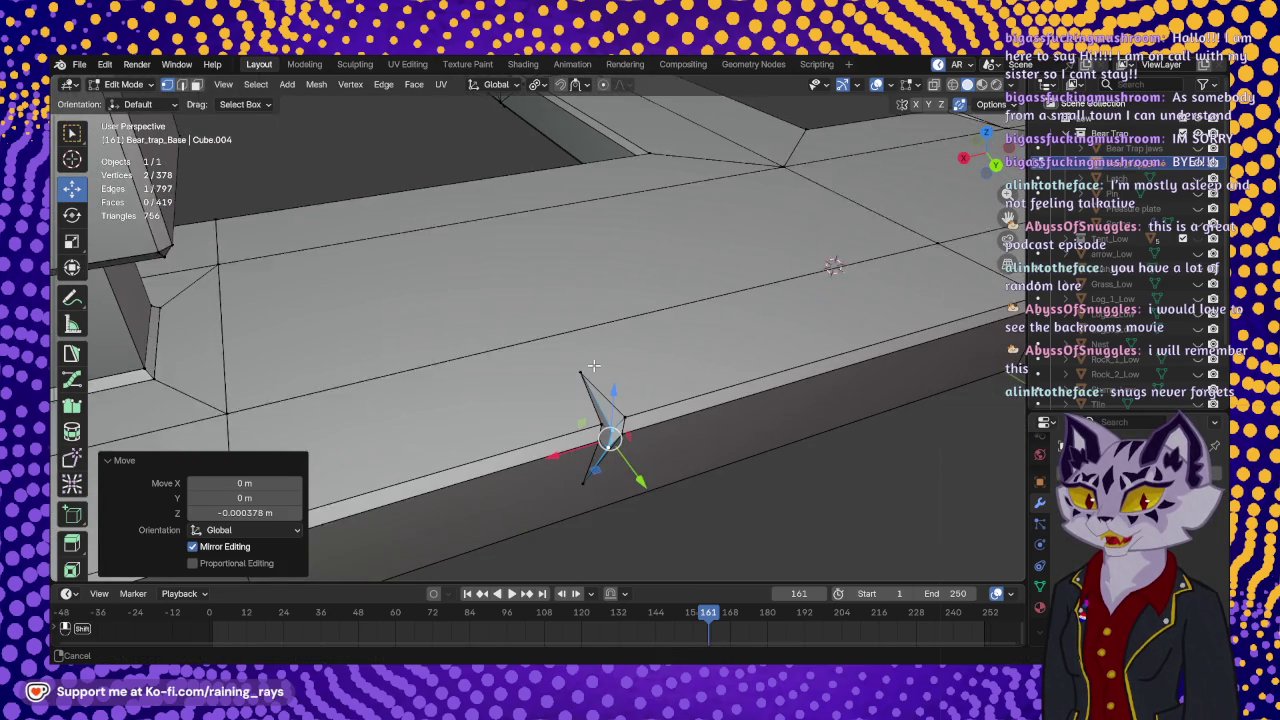
{"action": "key", "text": "g"}
{"action": "key", "text": "y"}
{"action": "left_click", "coordinate": [635, 453]}
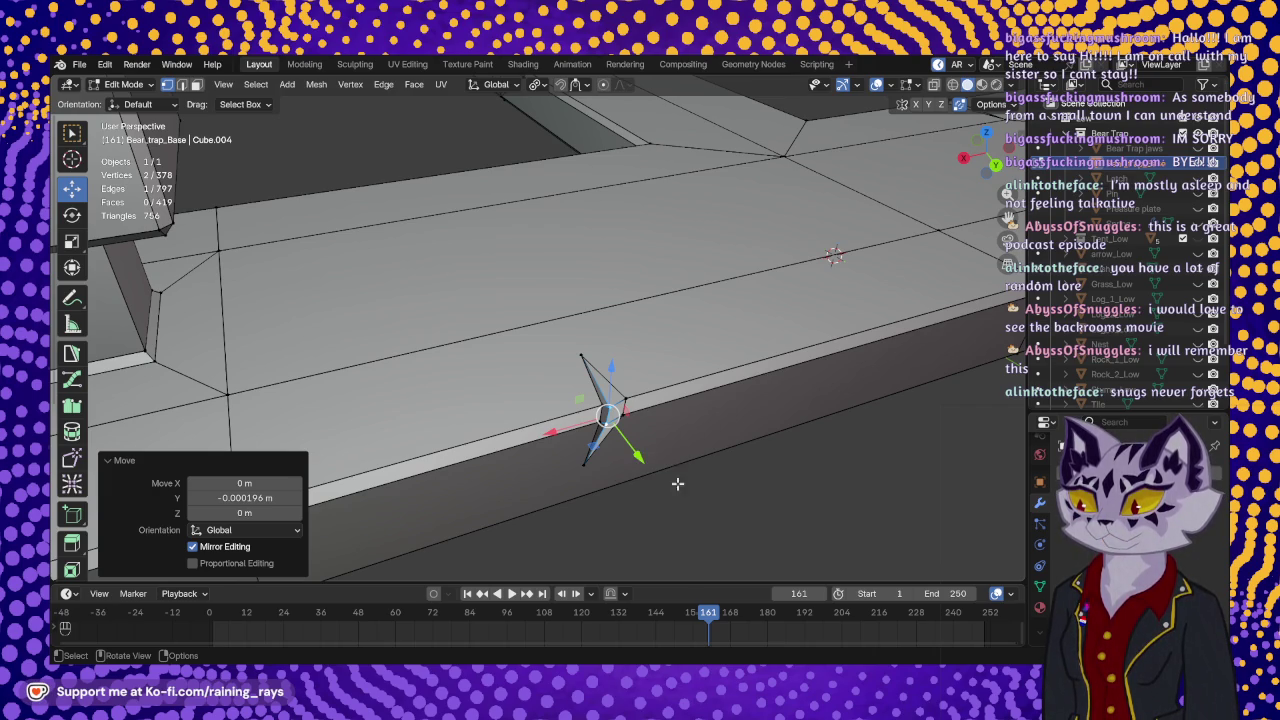
{"action": "mouse_move", "coordinate": [691, 403]}
{"action": "middle_mouse_down"}
{"action": "mouse_move", "coordinate": [624, 350]}
{"action": "mouse_move", "coordinate": [688, 332]}
{"action": "middle_mouse_up"}
{"action": "left_click", "coordinate": [707, 305]}
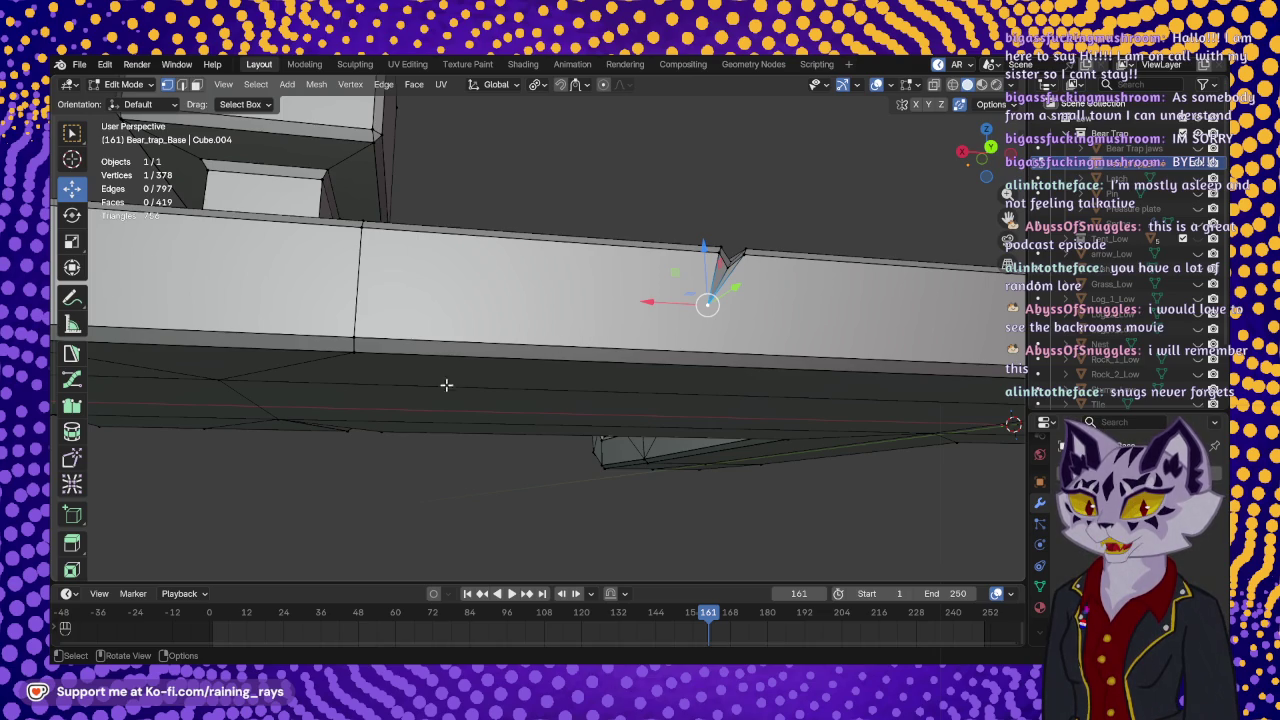
{"action": "scroll", "coordinate": [75, 421], "scroll_direction": "down", "scroll_amount": 2}
{"action": "scroll", "coordinate": [75, 421], "scroll_direction": "down", "scroll_amount": 2}
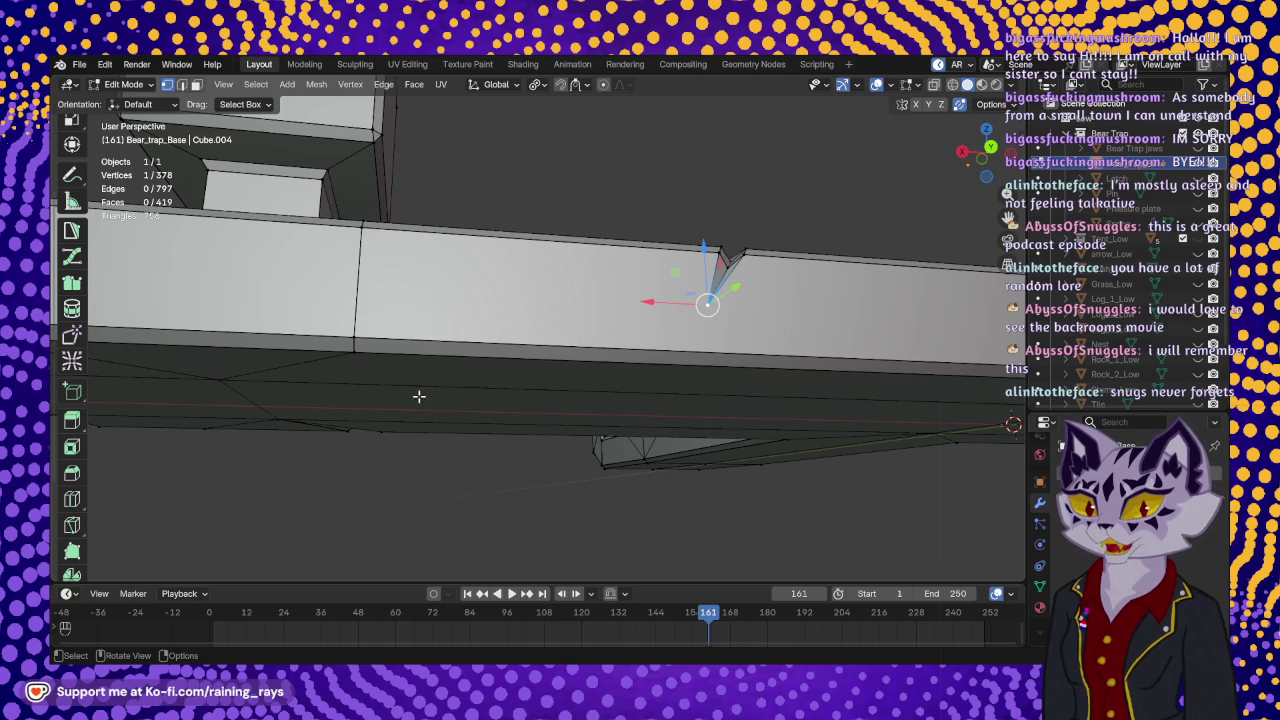
{"action": "mouse_move", "coordinate": [555, 368]}
{"action": "middle_mouse_down", "text": "shift"}
{"action": "mouse_move", "coordinate": [515, 403]}
{"action": "mouse_move", "coordinate": [503, 371]}
{"action": "middle_mouse_up", "text": "shift"}
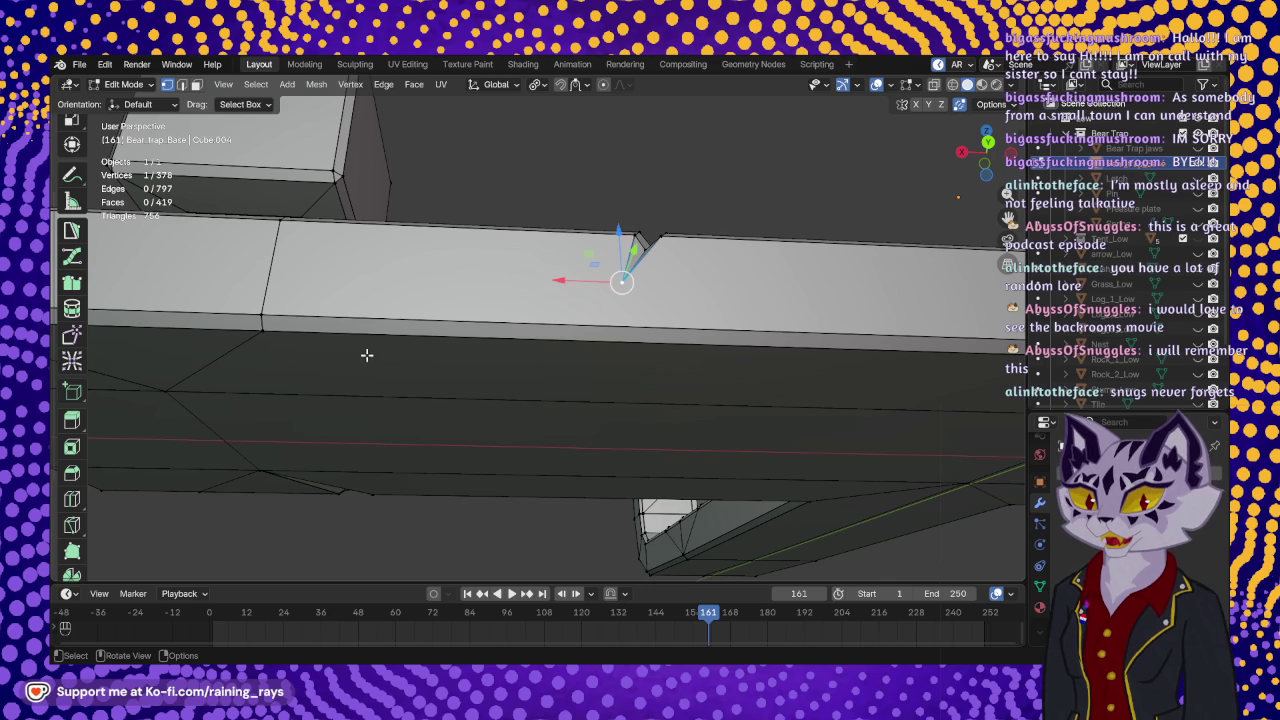
- Knife-cut edges from the notch's bottom vertex to the left vertex and to the right corner
{"action": "left_click", "coordinate": [72, 525]}
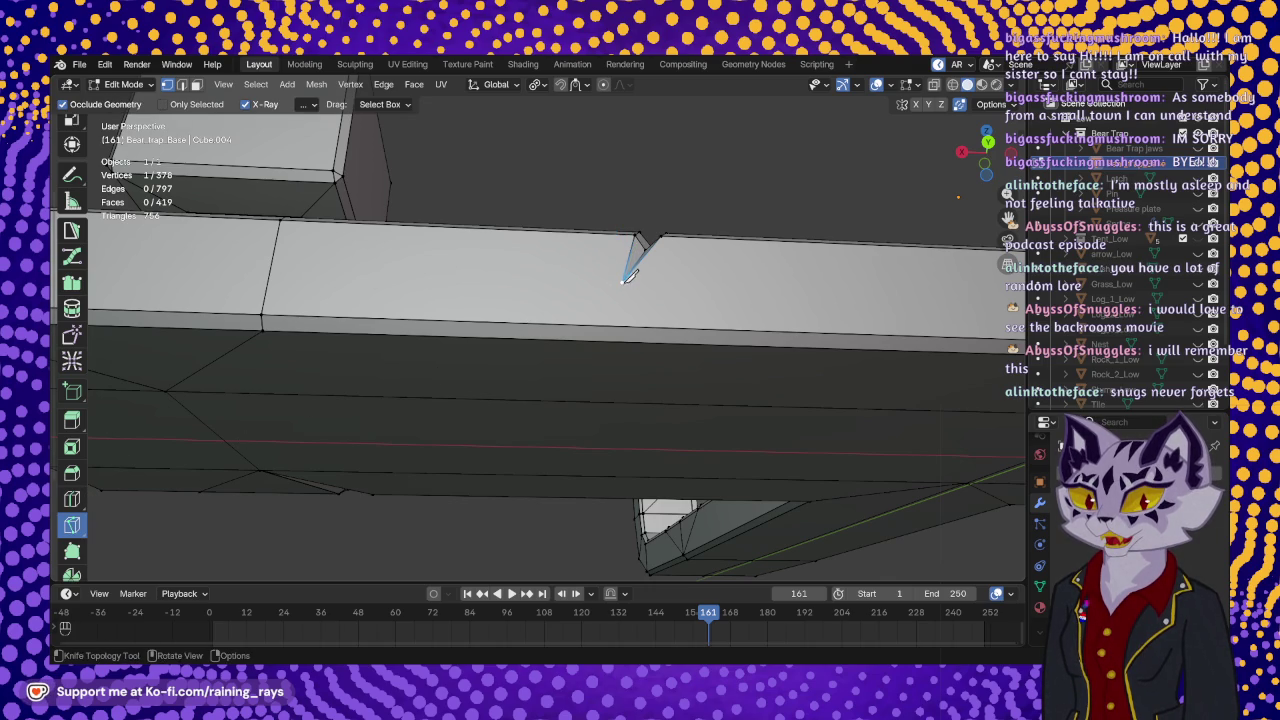
{"action": "left_click", "coordinate": [623, 281]}
{"action": "left_click", "coordinate": [264, 316]}
{"action": "key", "text": "Return"}
{"action": "middle_click_drag", "start_coordinate": [270, 308], "coordinate": [596, 336], "text": "shift"}
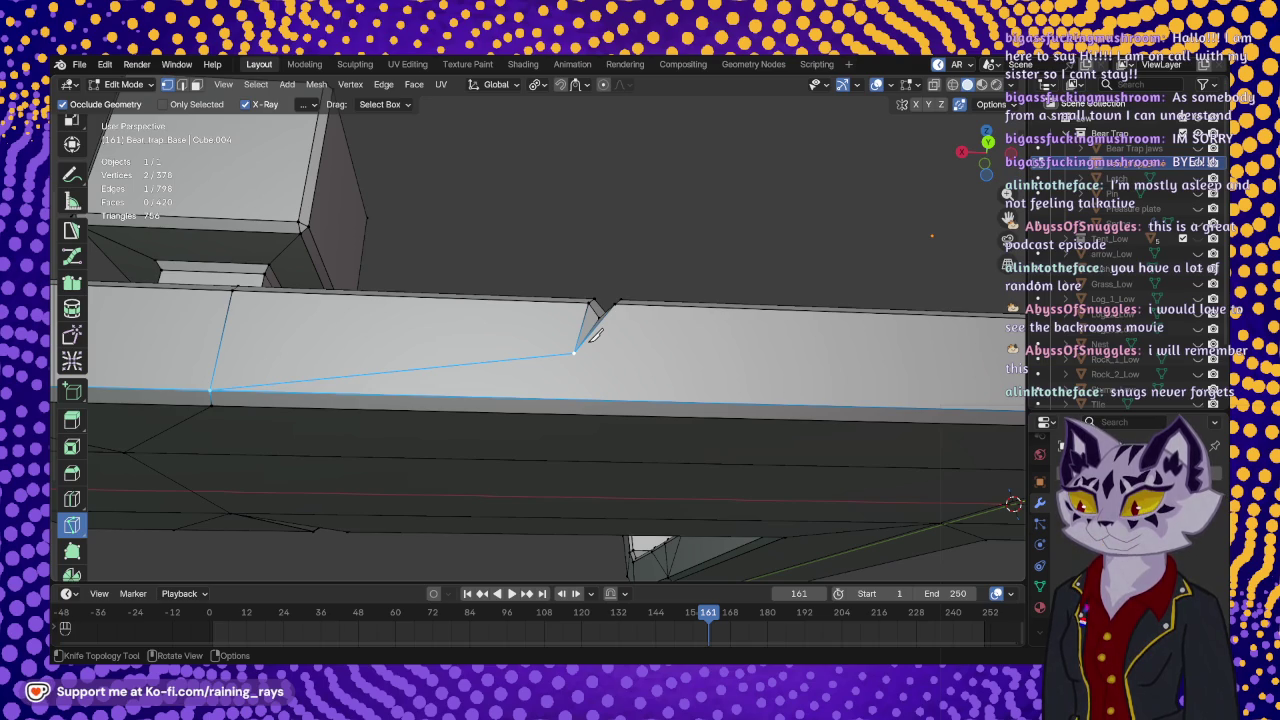
{"action": "mouse_move", "coordinate": [600, 345]}
{"action": "middle_mouse_down"}
{"action": "mouse_move", "coordinate": [481, 390]}
{"action": "mouse_move", "coordinate": [360, 365]}
{"action": "middle_mouse_up"}
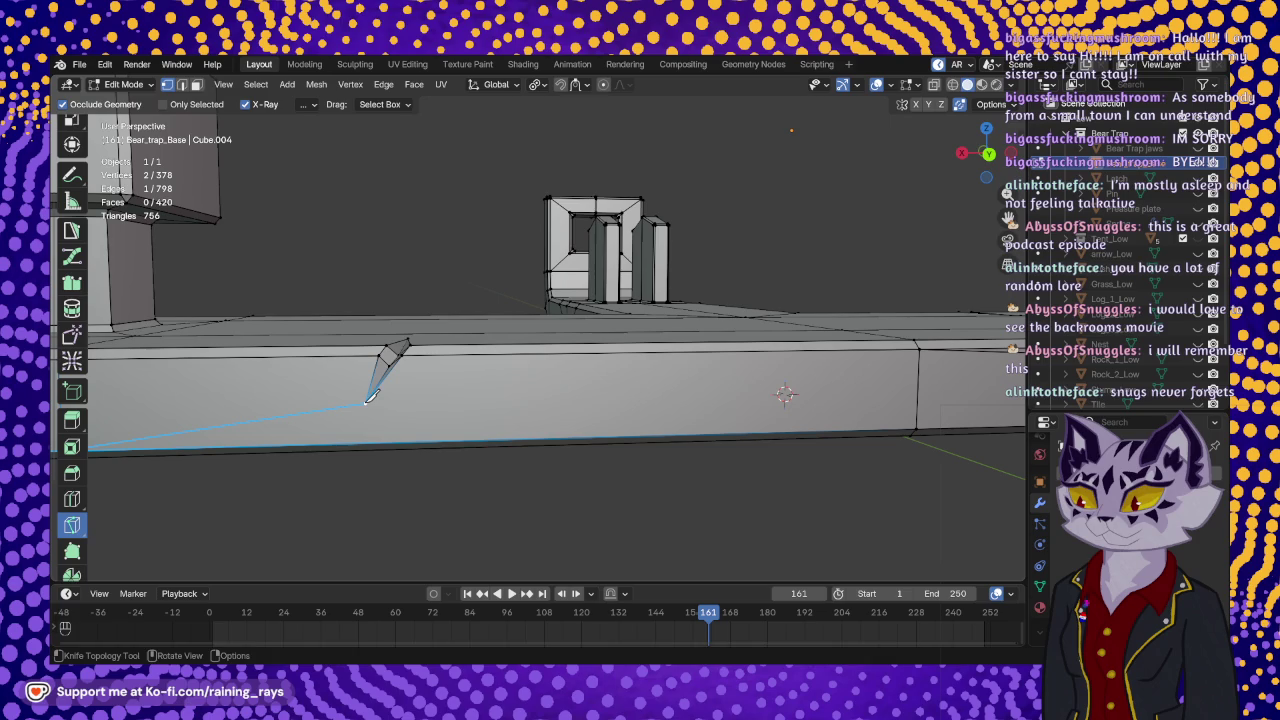
{"action": "left_click", "coordinate": [367, 402]}
{"action": "left_click", "coordinate": [917, 428]}
{"action": "key", "text": "Return"}
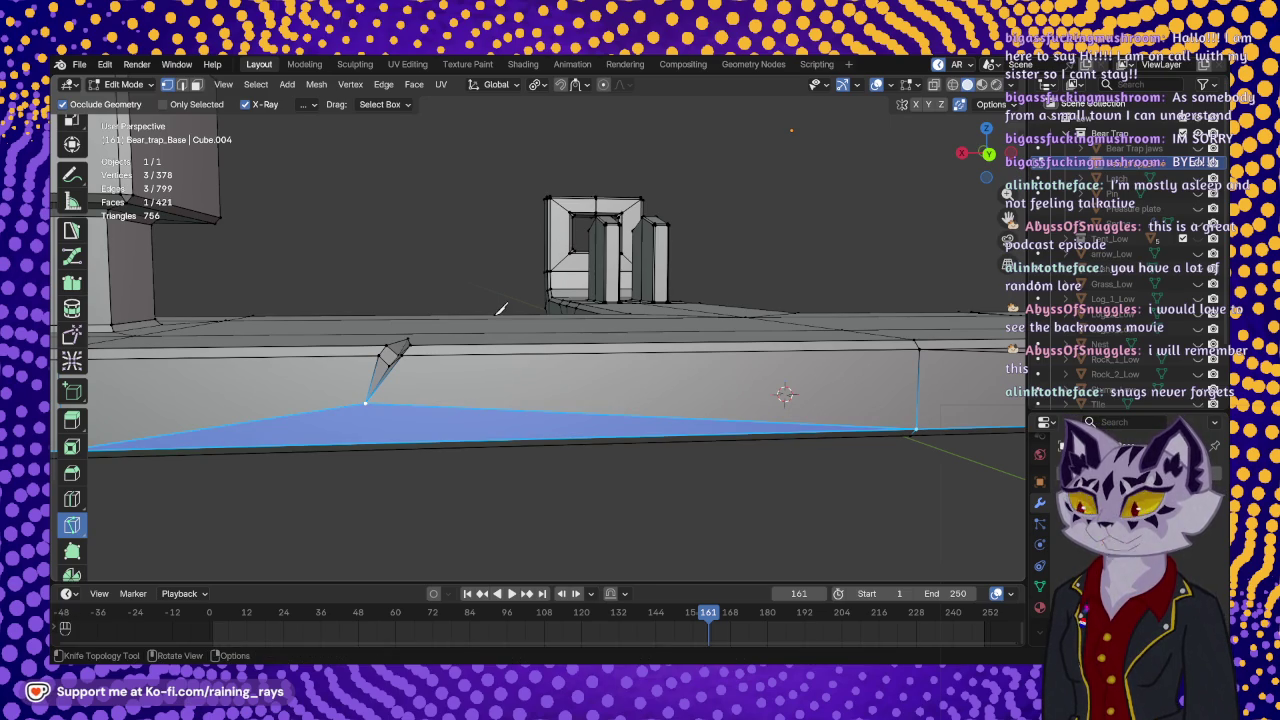
{"action": "mouse_move", "coordinate": [443, 329]}
{"action": "middle_mouse_down"}
{"action": "mouse_move", "coordinate": [537, 277]}
{"action": "mouse_move", "coordinate": [514, 380]}
{"action": "mouse_move", "coordinate": [543, 349]}
{"action": "mouse_move", "coordinate": [480, 371]}
{"action": "middle_mouse_up"}
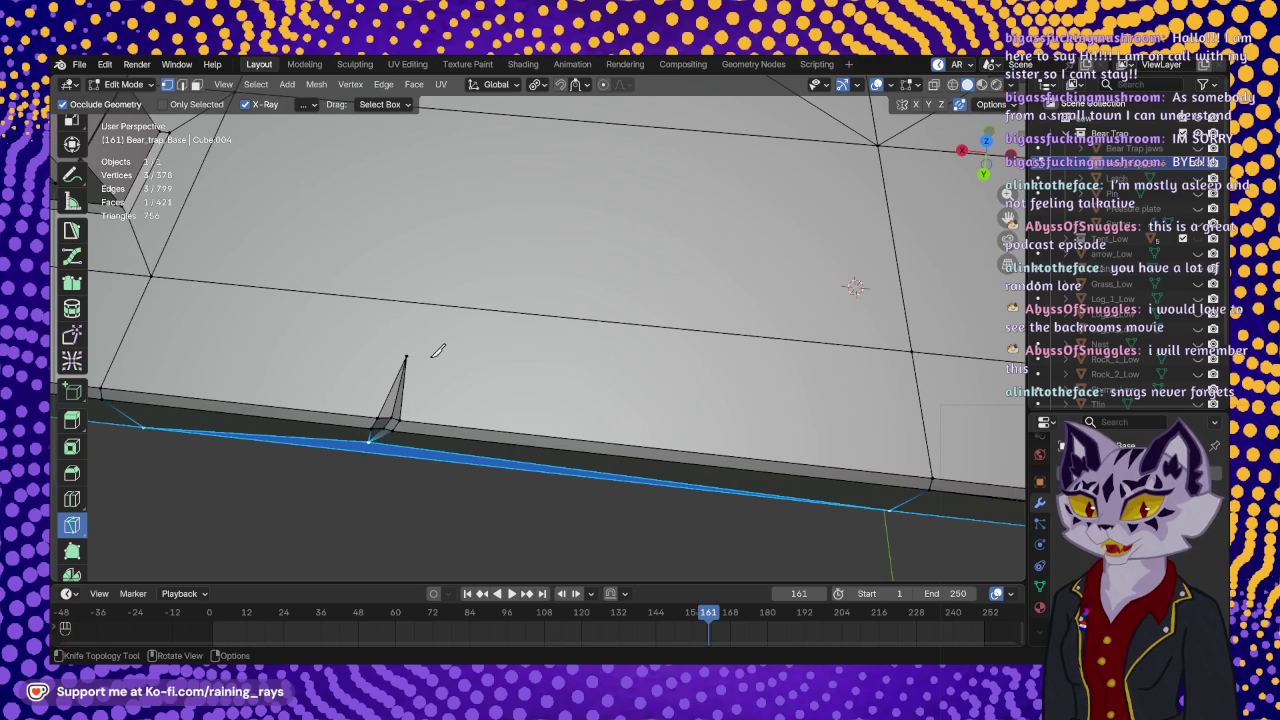
- Knife-cut across the beam top from the left vertex through the notch tip to the right vertex
{"action": "left_click", "coordinate": [150, 277]}
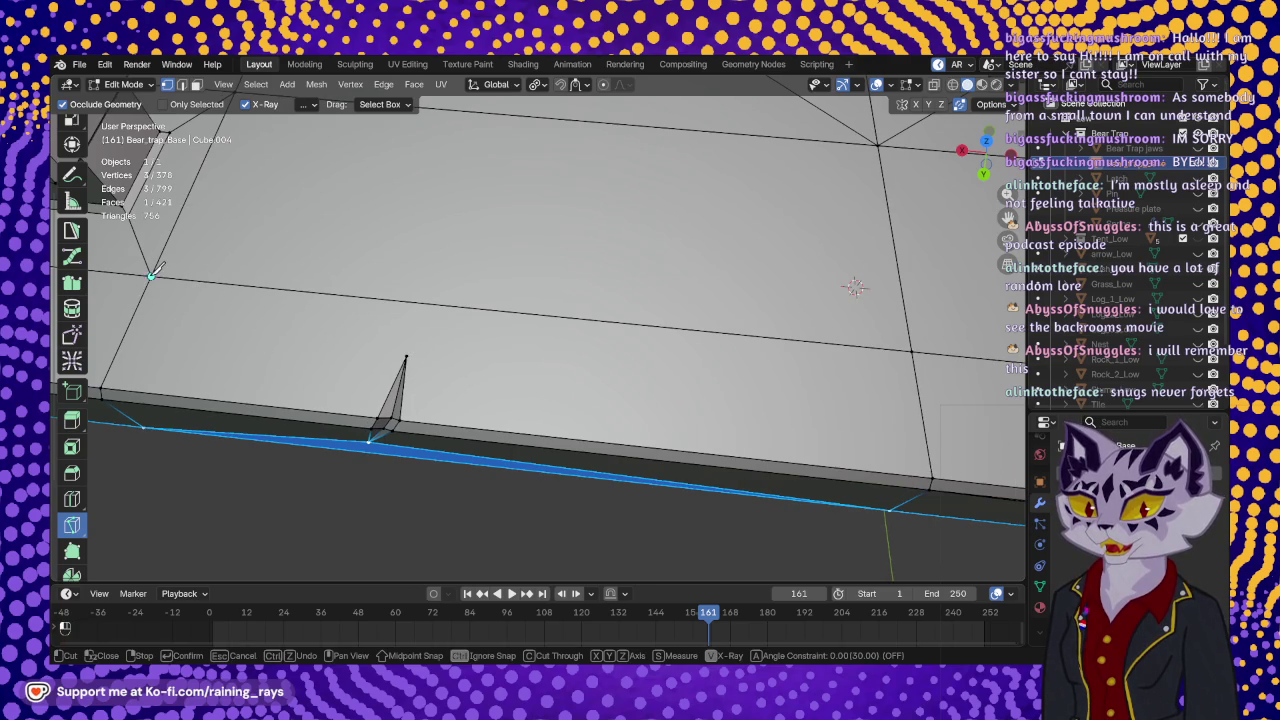
{"action": "left_click", "coordinate": [406, 354]}
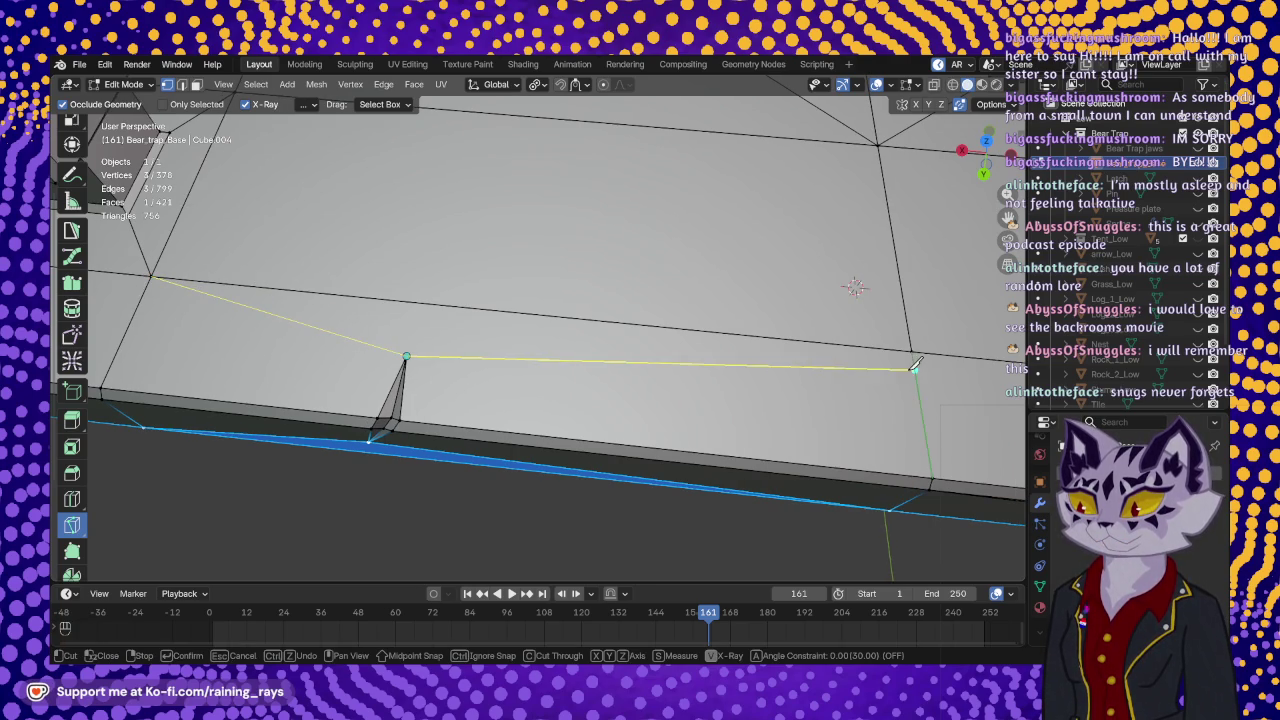
{"action": "left_click", "coordinate": [912, 350]}
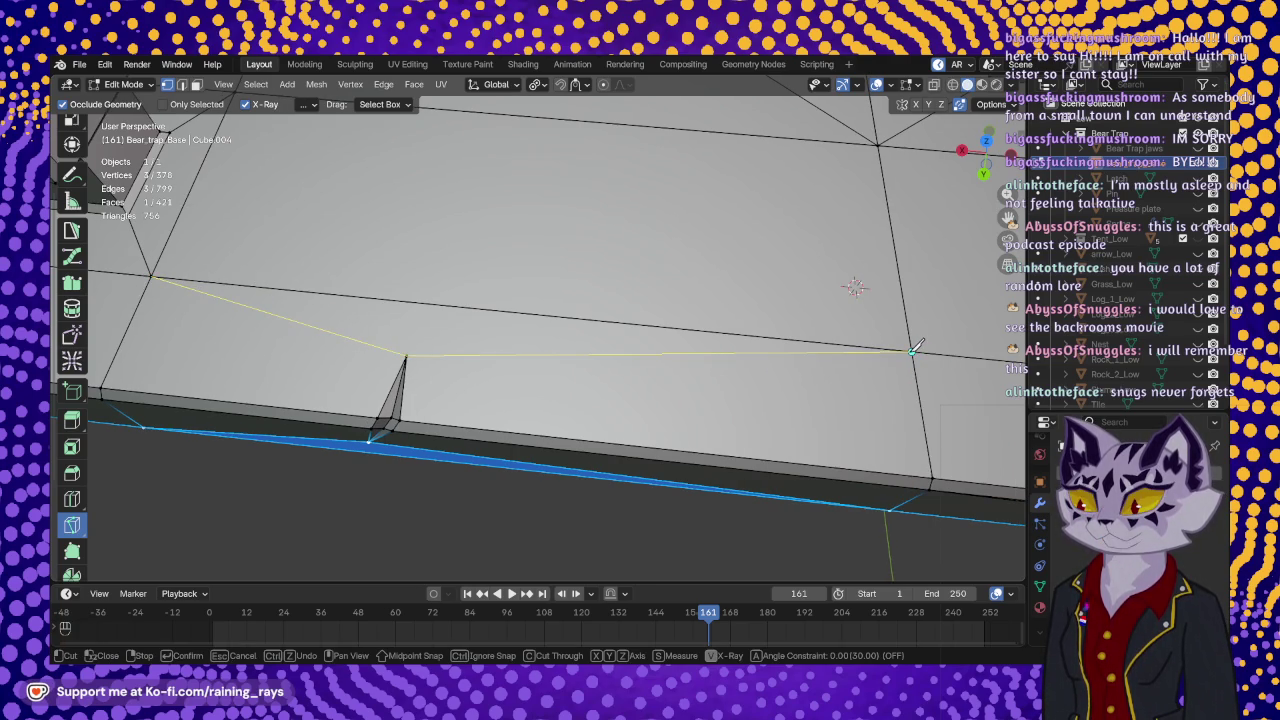
{"action": "key", "text": "Return"}
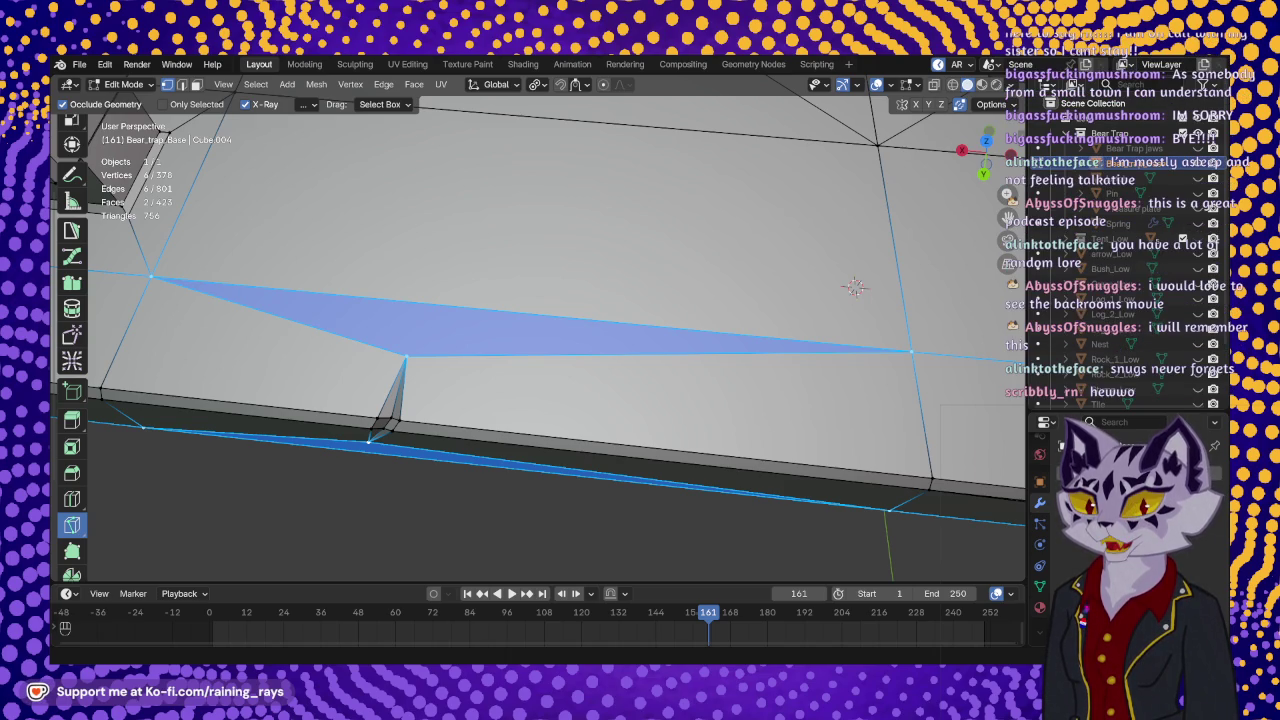
{"action": "key", "text": "k"}
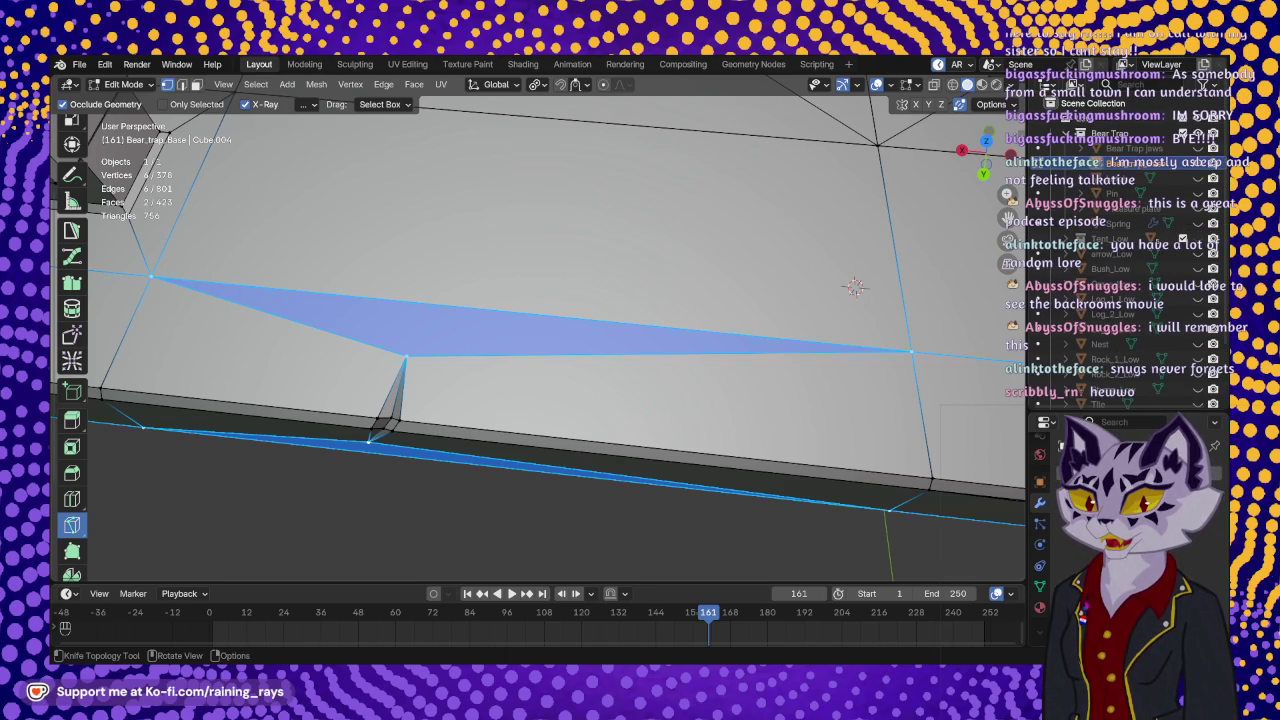
{"action": "middle_click_drag", "start_coordinate": [587, 313], "coordinate": [605, 330], "text": "shift"}
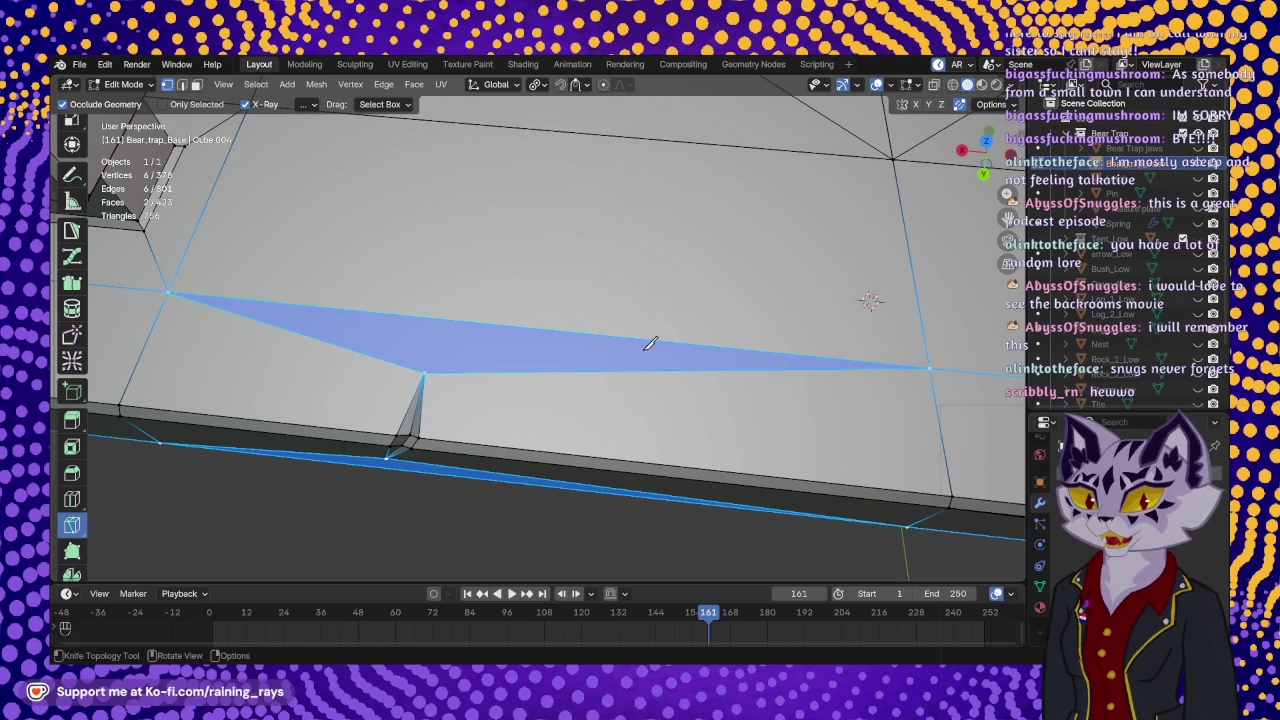
{"action": "scroll", "coordinate": [664, 297], "scroll_direction": "down", "scroll_amount": 3}
{"action": "mouse_move", "coordinate": [663, 289]}
{"action": "middle_mouse_down"}
{"action": "mouse_move", "coordinate": [641, 267]}
{"action": "mouse_move", "coordinate": [588, 350]}
{"action": "mouse_move", "coordinate": [692, 416]}
{"action": "middle_mouse_up"}
{"action": "scroll", "coordinate": [588, 350], "scroll_direction": "up", "scroll_amount": 3}
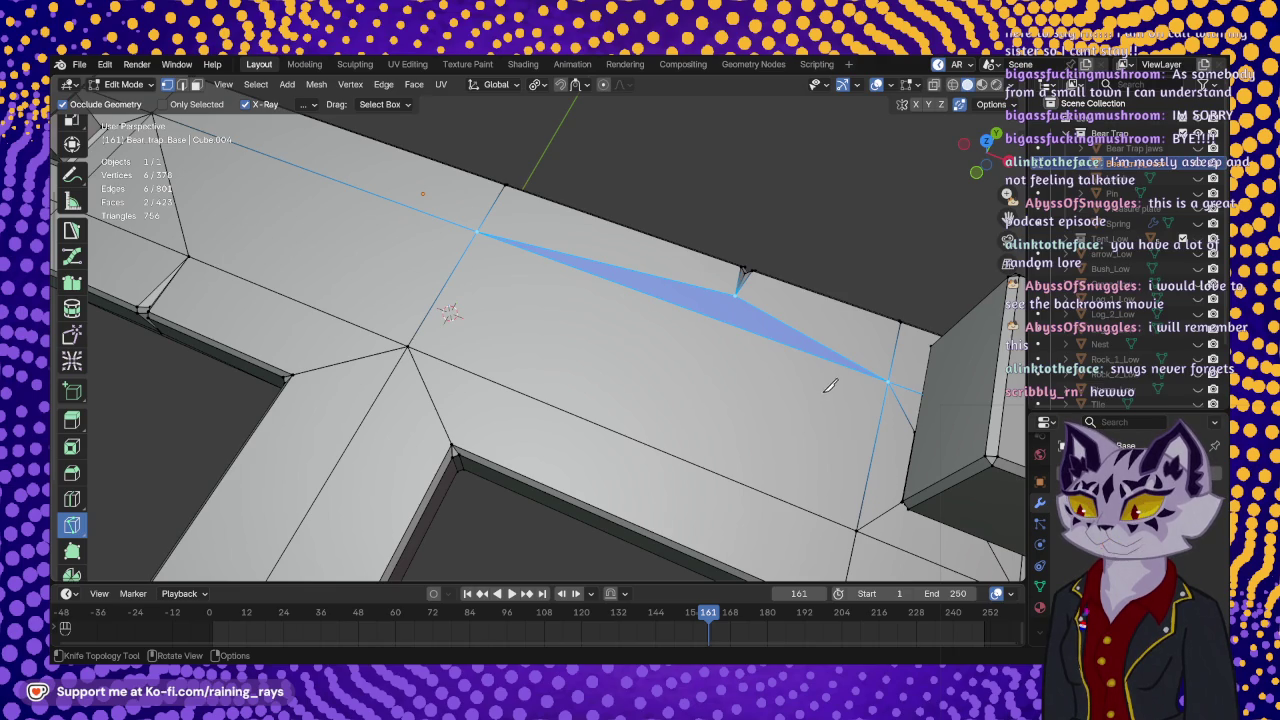
{"action": "middle_click_drag", "start_coordinate": [710, 440], "coordinate": [614, 336]}
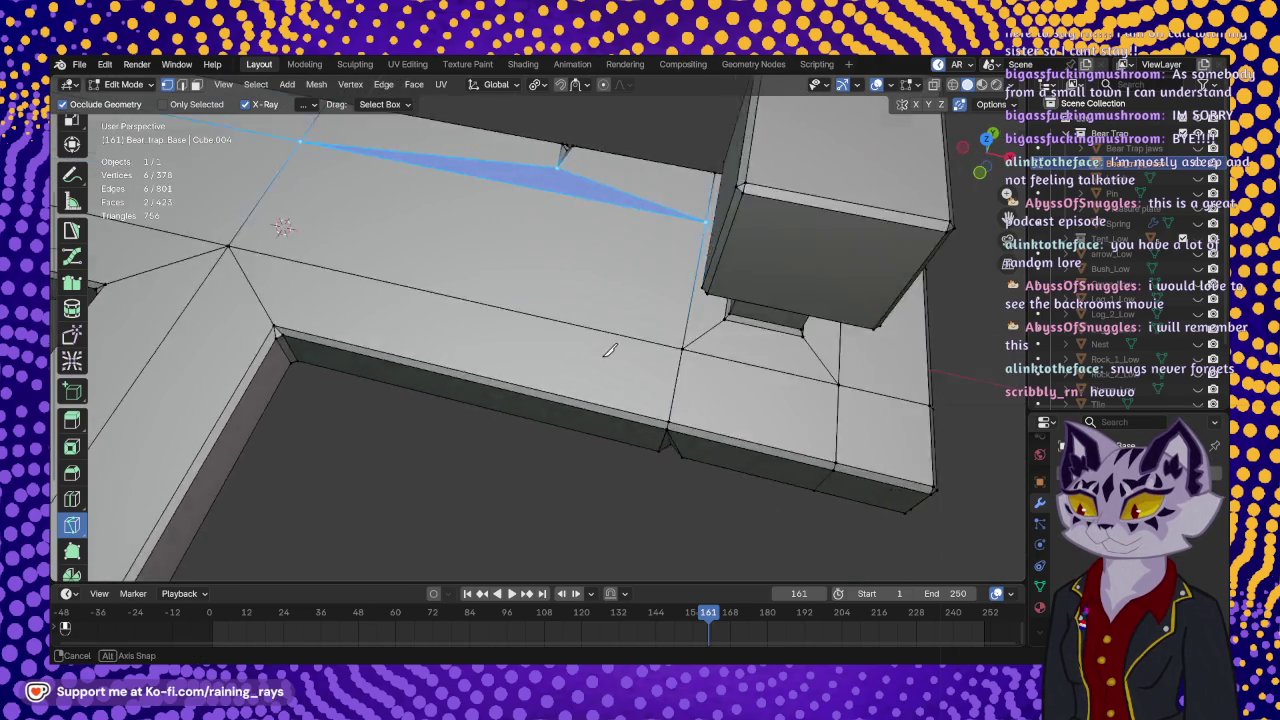
{"action": "mouse_move", "coordinate": [614, 336]}
{"action": "middle_mouse_down"}
{"action": "mouse_move", "coordinate": [651, 376]}
{"action": "mouse_move", "coordinate": [563, 369]}
{"action": "mouse_move", "coordinate": [540, 310]}
{"action": "middle_mouse_up"}
{"action": "scroll", "coordinate": [651, 376], "scroll_direction": "down", "scroll_amount": 5}
{"action": "scroll", "coordinate": [563, 369], "scroll_direction": "up", "scroll_amount": 8}
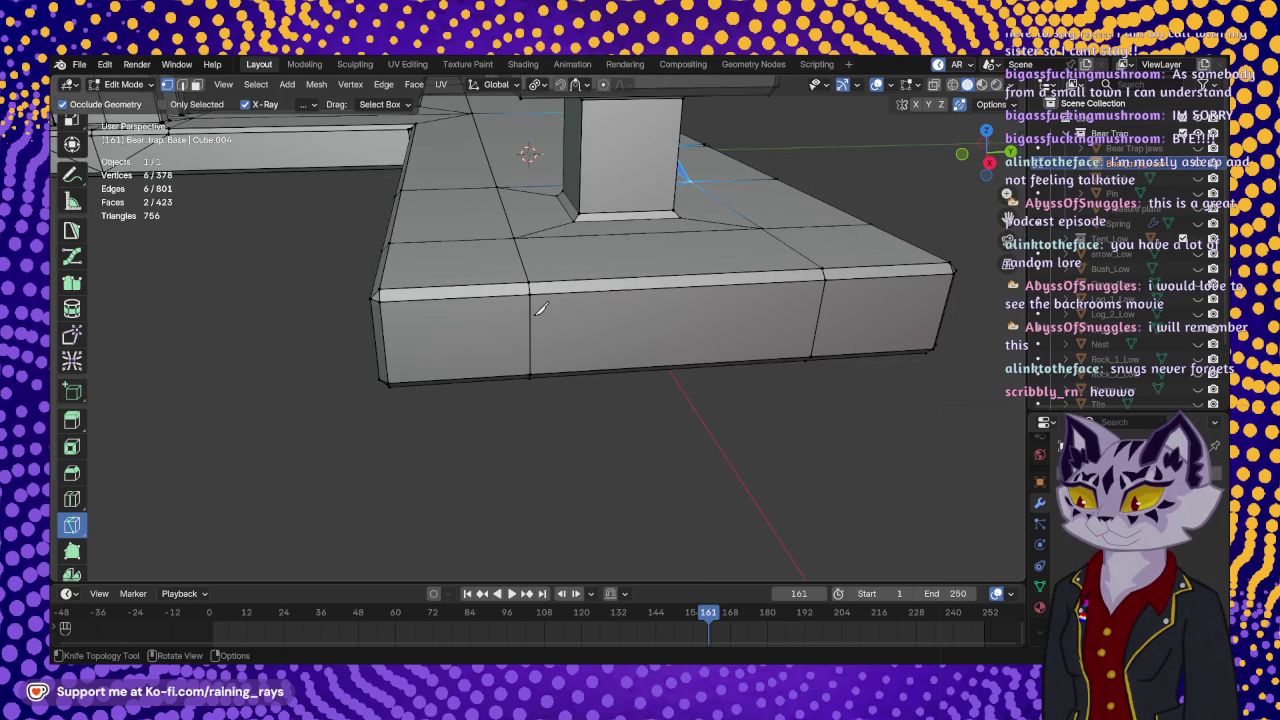
{"action": "mouse_move", "coordinate": [533, 222]}
{"action": "middle_mouse_down"}
{"action": "mouse_move", "coordinate": [646, 272]}
{"action": "mouse_move", "coordinate": [464, 294]}
{"action": "middle_mouse_up"}
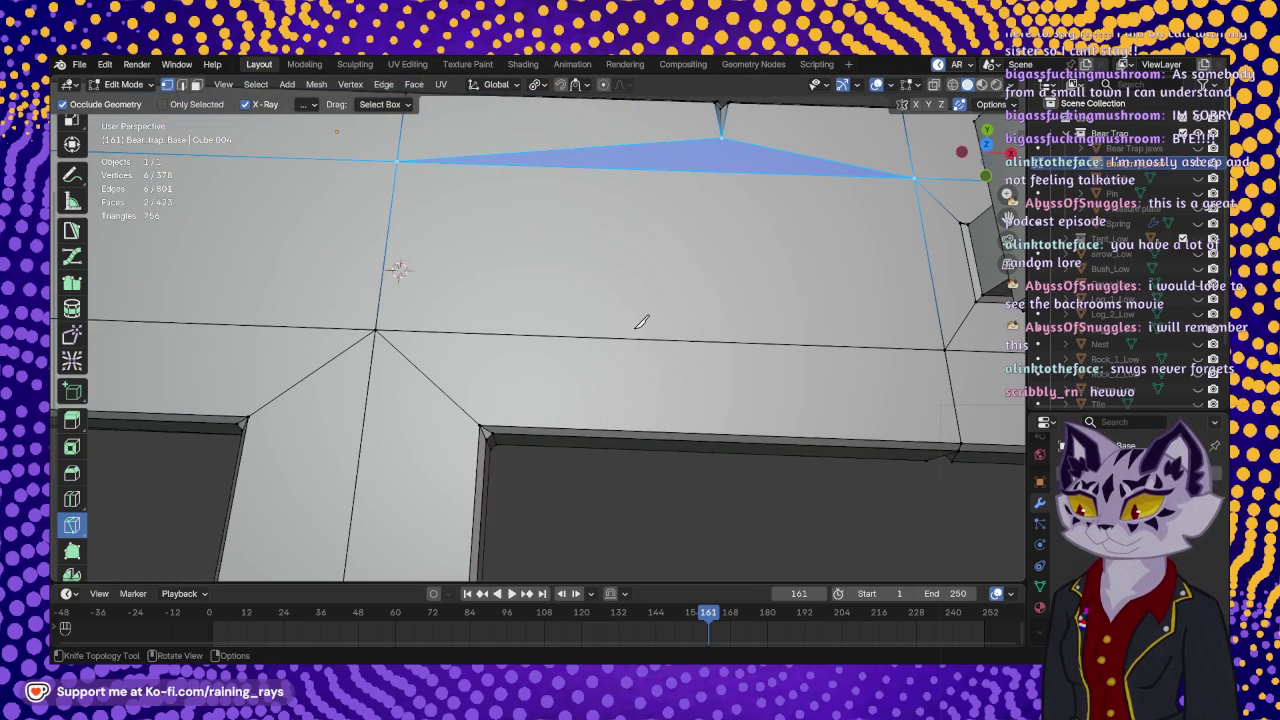
{"action": "mouse_move", "coordinate": [641, 322]}
{"action": "middle_mouse_down"}
{"action": "mouse_move", "coordinate": [450, 328]}
{"action": "mouse_move", "coordinate": [474, 315]}
{"action": "mouse_move", "coordinate": [520, 343]}
{"action": "middle_mouse_up"}
{"action": "scroll", "coordinate": [435, 326], "scroll_direction": "down", "scroll_amount": 4}
{"action": "scroll", "coordinate": [474, 315], "scroll_direction": "up", "scroll_amount": 3}
{"action": "scroll", "coordinate": [520, 343], "scroll_direction": "up", "scroll_amount": 3}
{"action": "scroll", "coordinate": [543, 331], "scroll_direction": "up", "scroll_amount": 2}
{"action": "middle_click_drag", "start_coordinate": [561, 270], "coordinate": [513, 255]}
{"action": "scroll", "coordinate": [428, 274], "scroll_direction": "up", "scroll_amount": 2}
{"action": "scroll", "coordinate": [436, 278], "scroll_direction": "up", "scroll_amount": 3}
{"action": "mouse_move", "coordinate": [435, 278]}
{"action": "middle_mouse_down"}
{"action": "mouse_move", "coordinate": [543, 303]}
{"action": "mouse_move", "coordinate": [500, 306]}
{"action": "middle_mouse_up"}
{"action": "scroll", "coordinate": [461, 344], "scroll_direction": "up", "scroll_amount": 2}
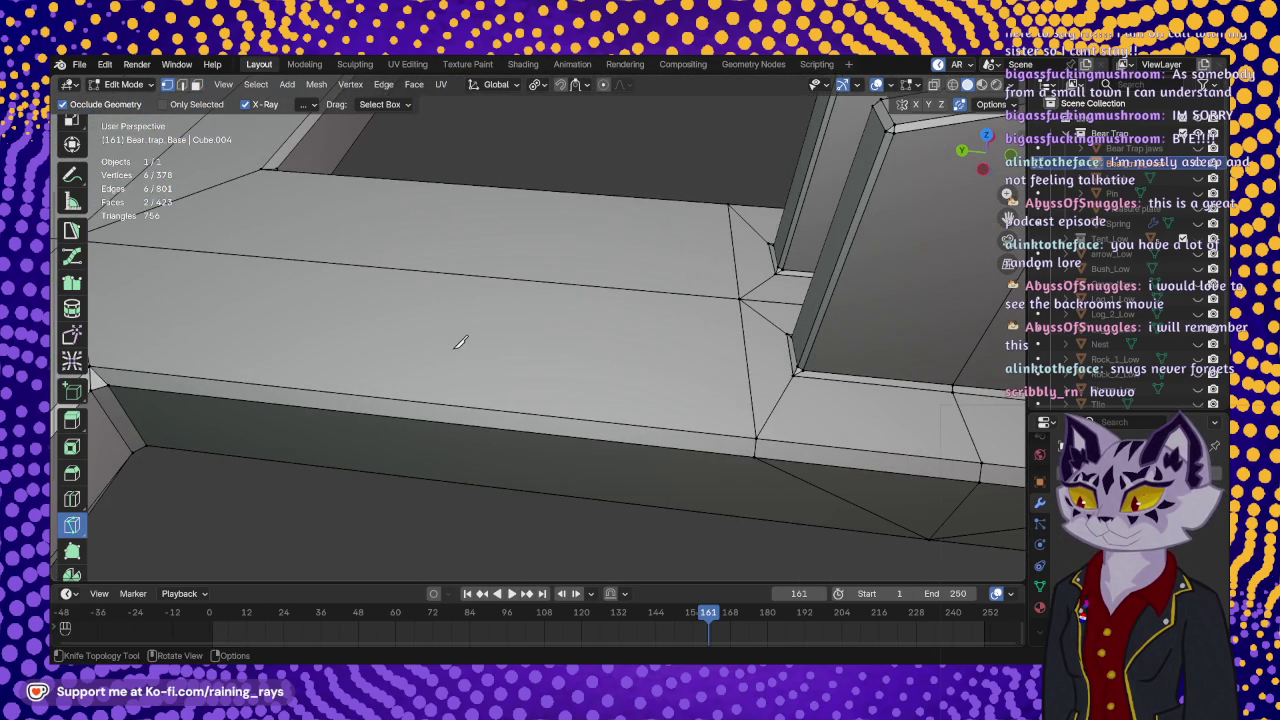
- Knife-cut a thin pointed spike outline across the beam's front edge near the pillar
{"action": "left_click", "coordinate": [453, 326]}
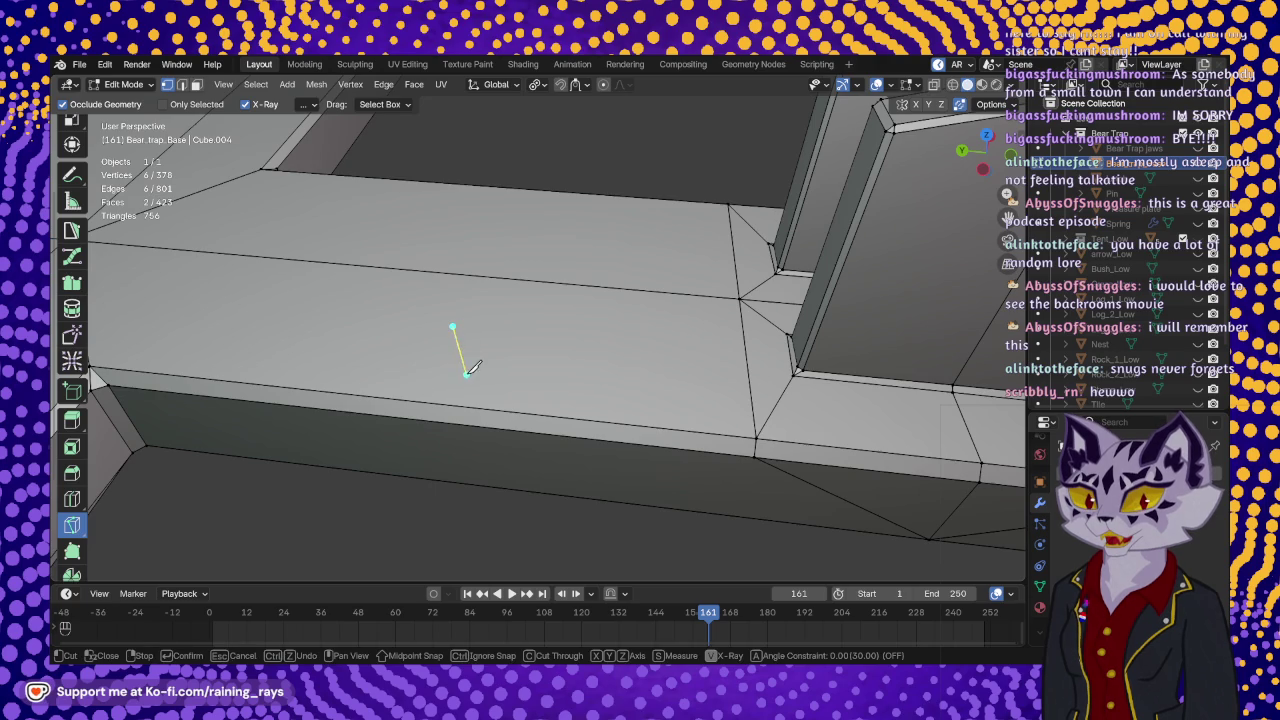
{"action": "left_click", "coordinate": [450, 423]}
{"action": "middle_click_drag", "start_coordinate": [450, 432], "coordinate": [471, 391]}
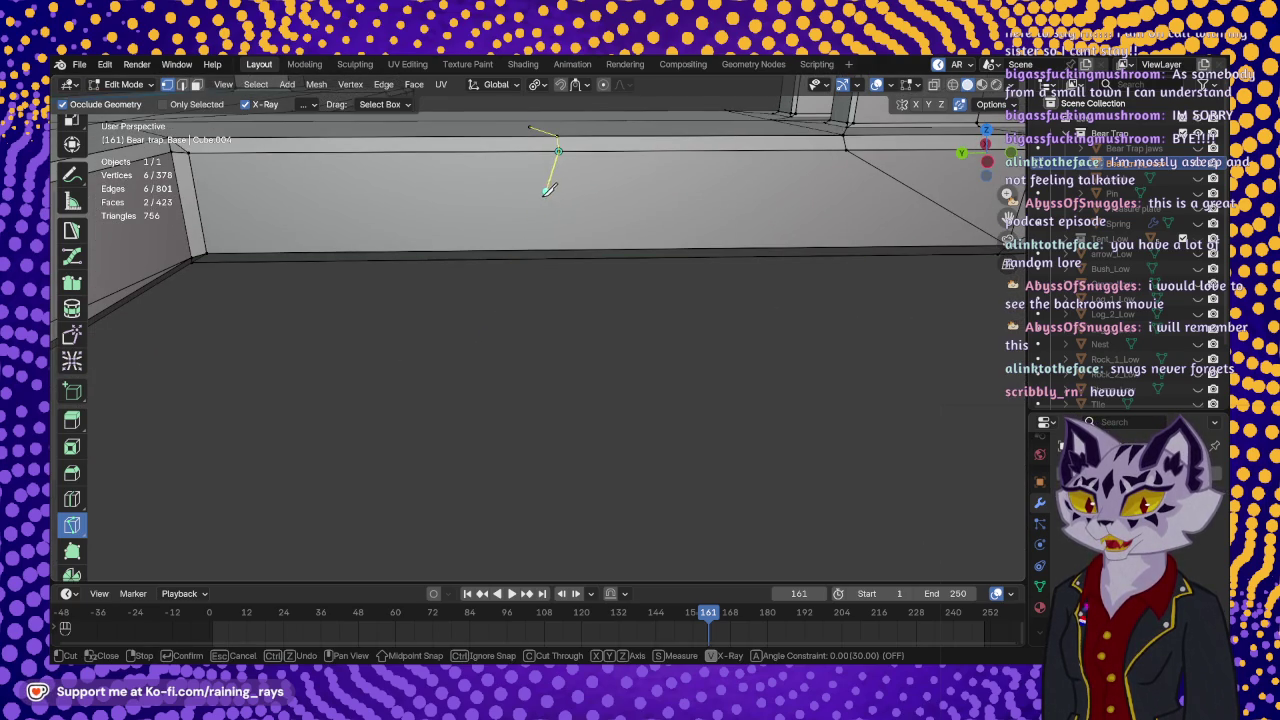
{"action": "left_click", "coordinate": [537, 222]}
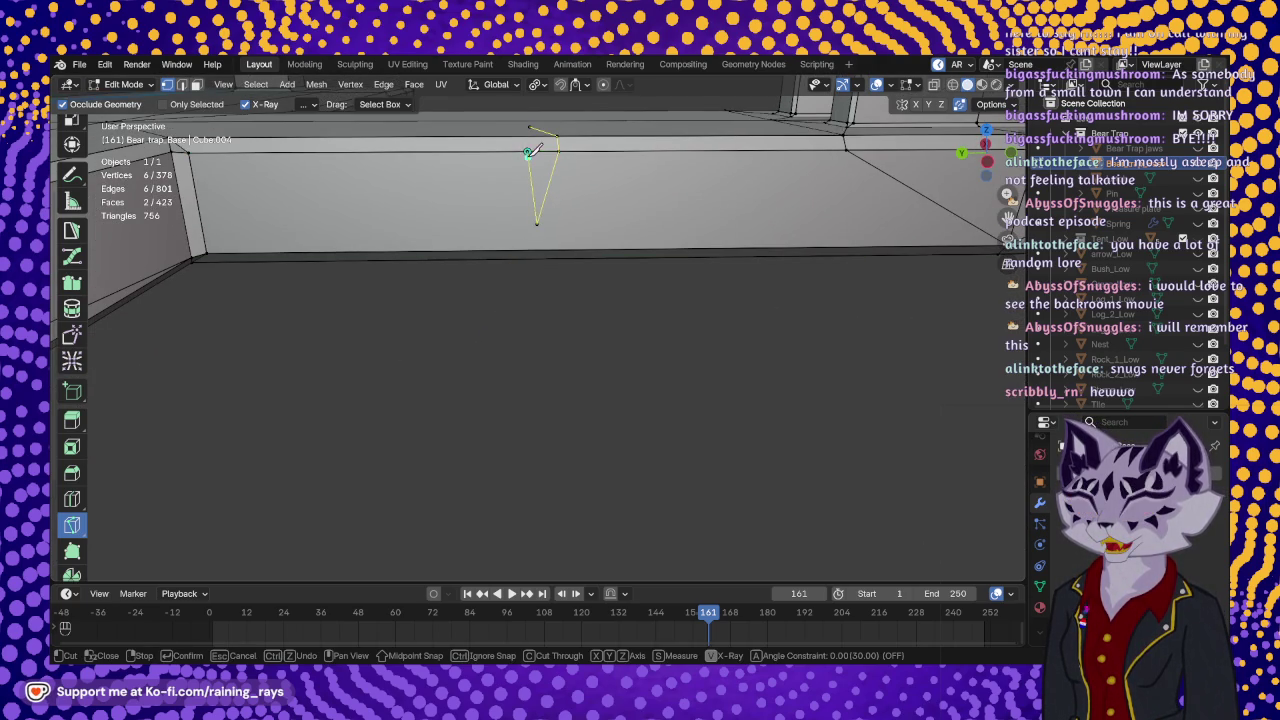
{"action": "middle_click_drag", "start_coordinate": [537, 222], "coordinate": [535, 463]}
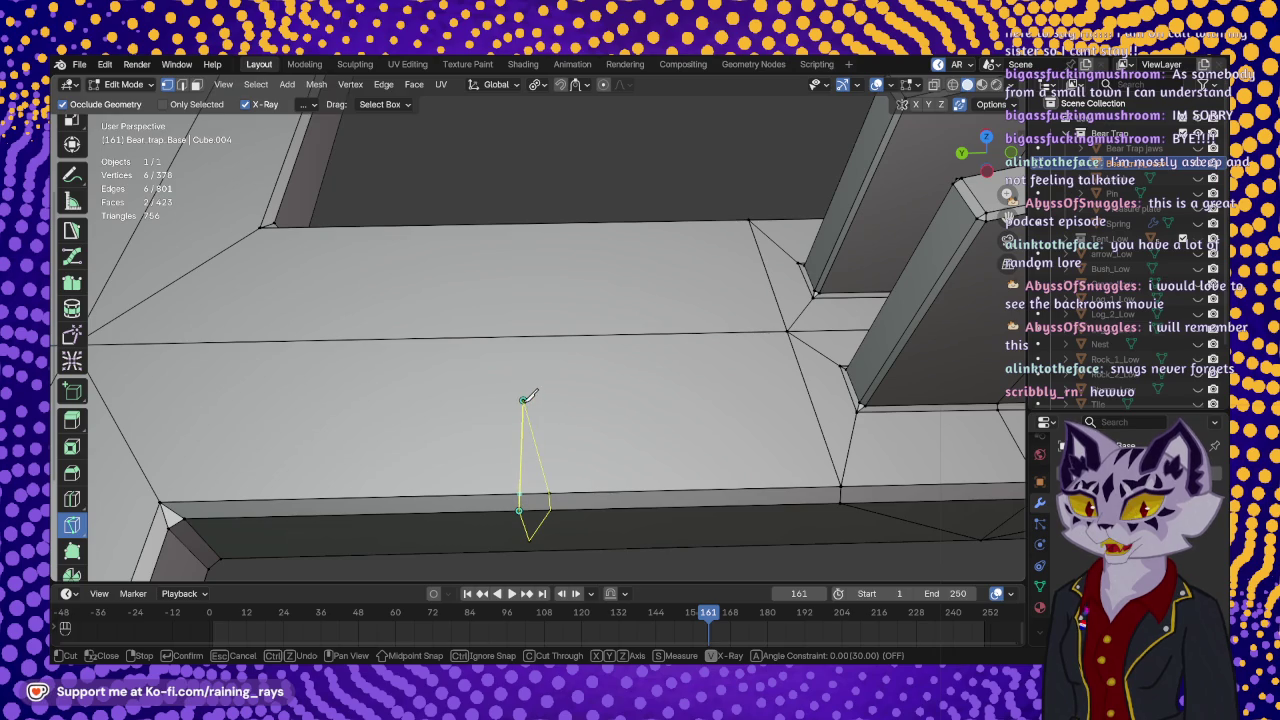
{"action": "left_click", "coordinate": [524, 399]}
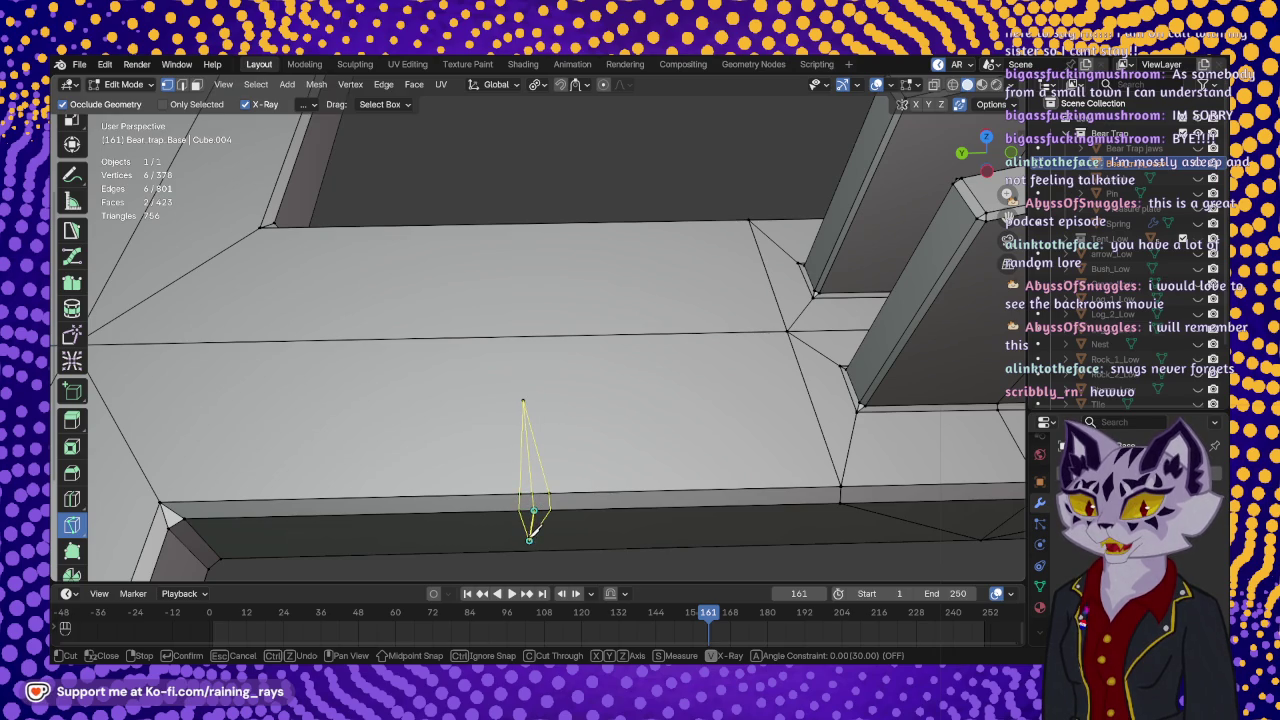
{"action": "left_click", "coordinate": [530, 539]}
{"action": "key", "text": "Return"}
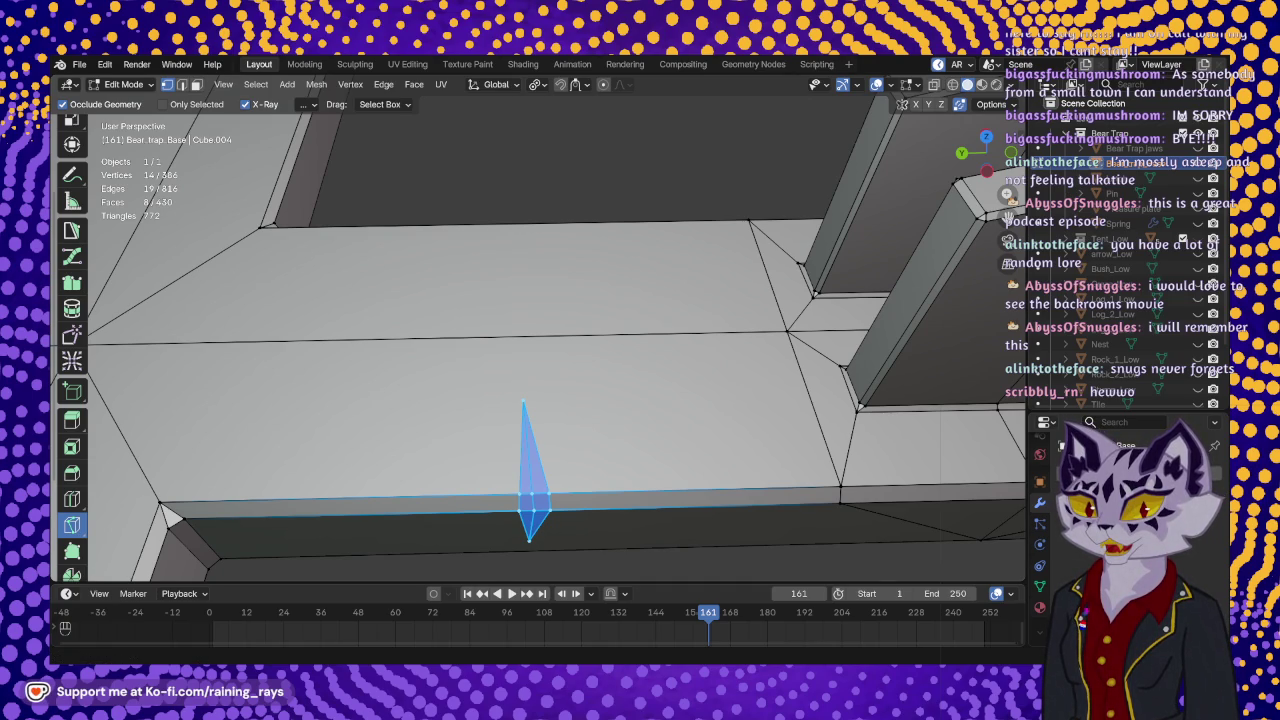
- Knife-cut across the top face from the right vertex through the notch tip to the left vertex
{"action": "mouse_move", "coordinate": [576, 420]}
{"action": "middle_mouse_down"}
{"action": "mouse_move", "coordinate": [571, 451]}
{"action": "mouse_move", "coordinate": [666, 351]}
{"action": "middle_mouse_up"}
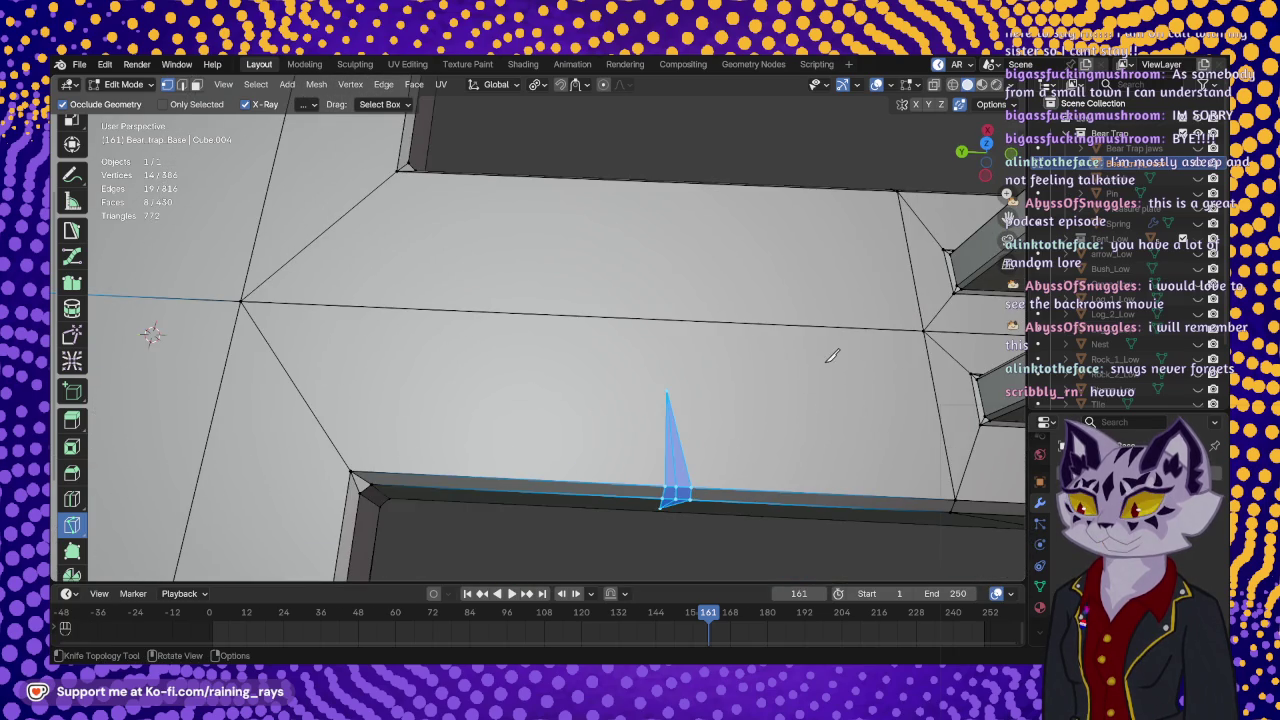
{"action": "left_click", "coordinate": [926, 330]}
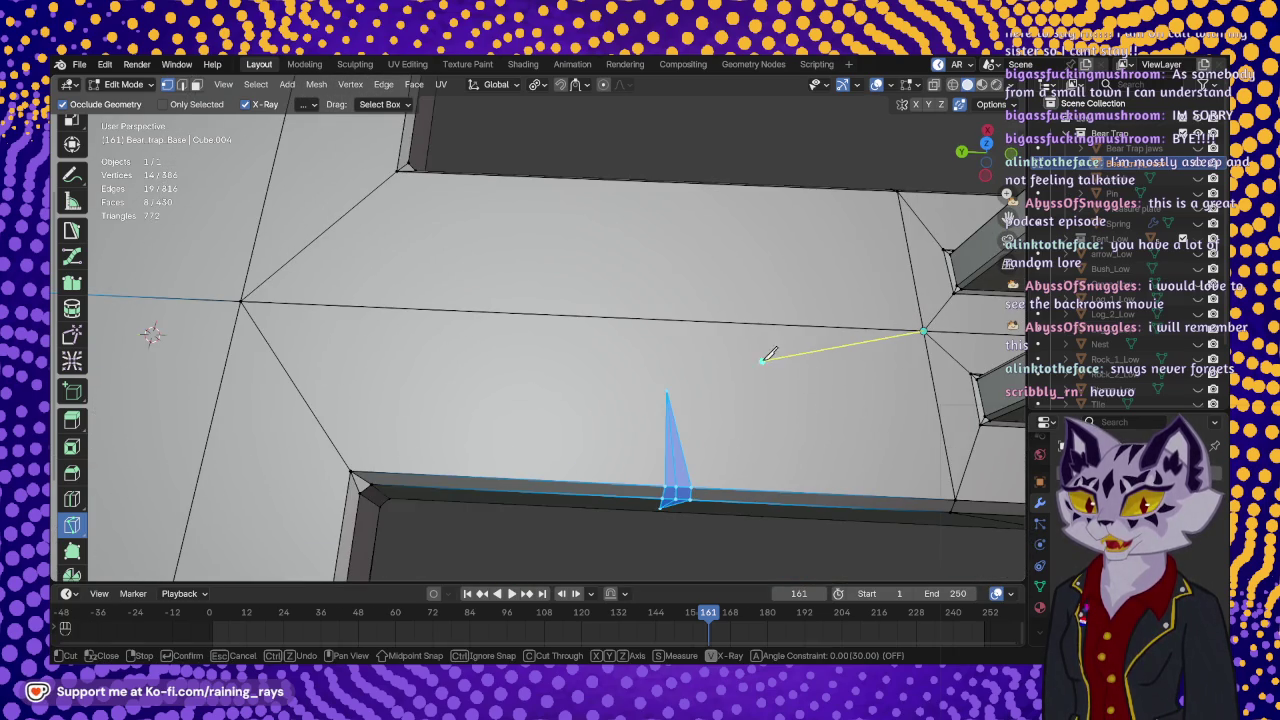
{"action": "left_click", "coordinate": [666, 390]}
{"action": "left_click", "coordinate": [241, 299]}
{"action": "key", "text": "Return"}
- Triangulate the side face with cuts from the notch's lower tip to the left and right corners
{"action": "mouse_move", "coordinate": [580, 389]}
{"action": "middle_mouse_down"}
{"action": "mouse_move", "coordinate": [497, 334]}
{"action": "mouse_move", "coordinate": [602, 283]}
{"action": "mouse_move", "coordinate": [560, 286]}
{"action": "middle_mouse_up"}
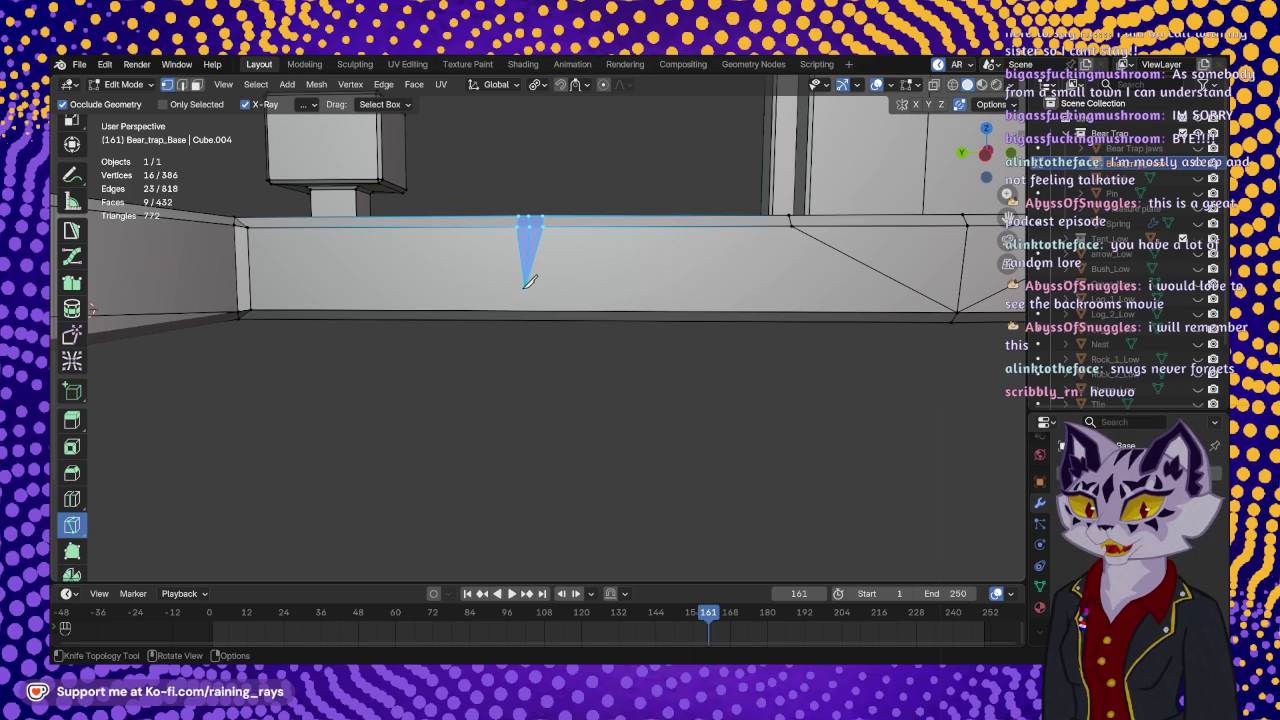
{"action": "left_click", "coordinate": [524, 288]}
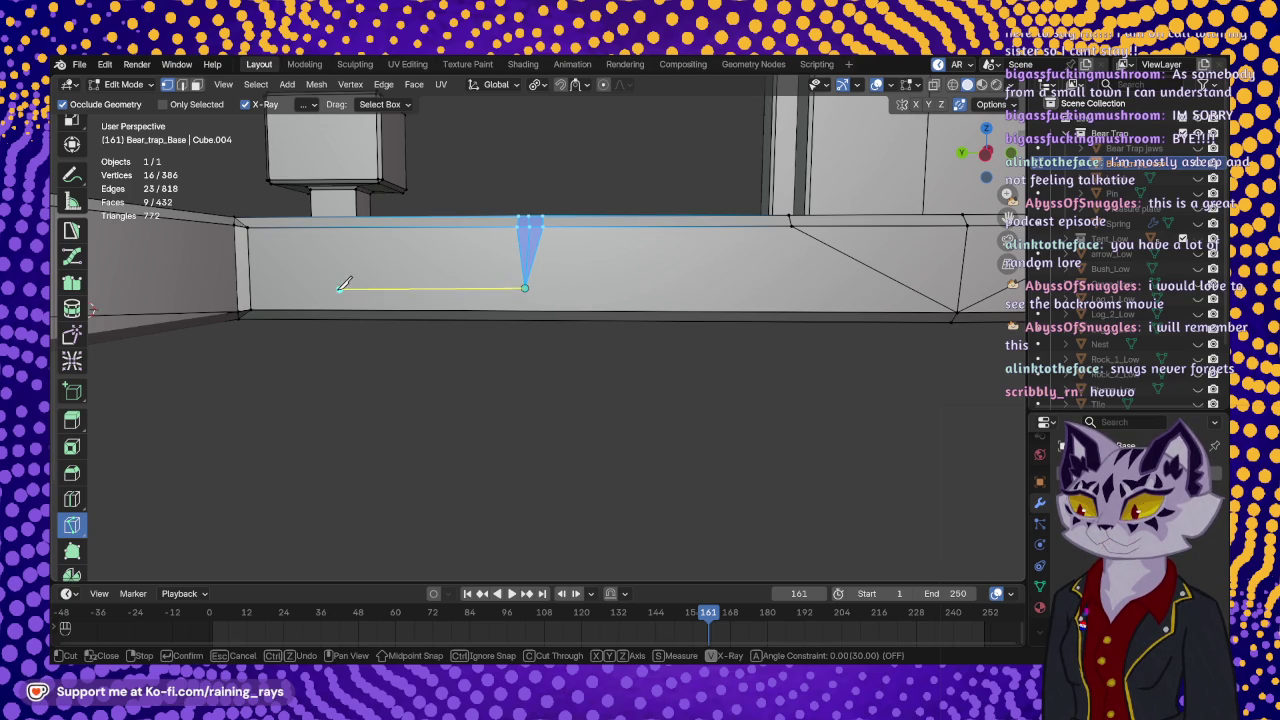
{"action": "left_click", "coordinate": [252, 308]}
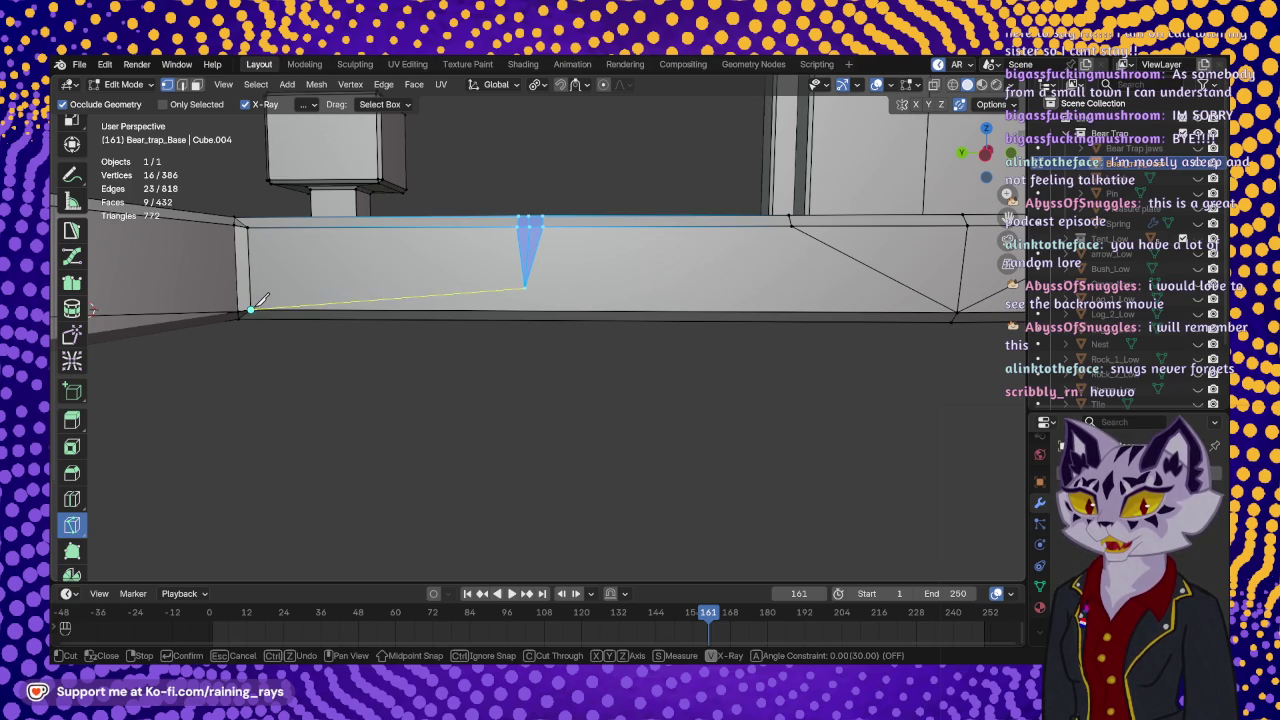
{"action": "key", "text": "Return"}
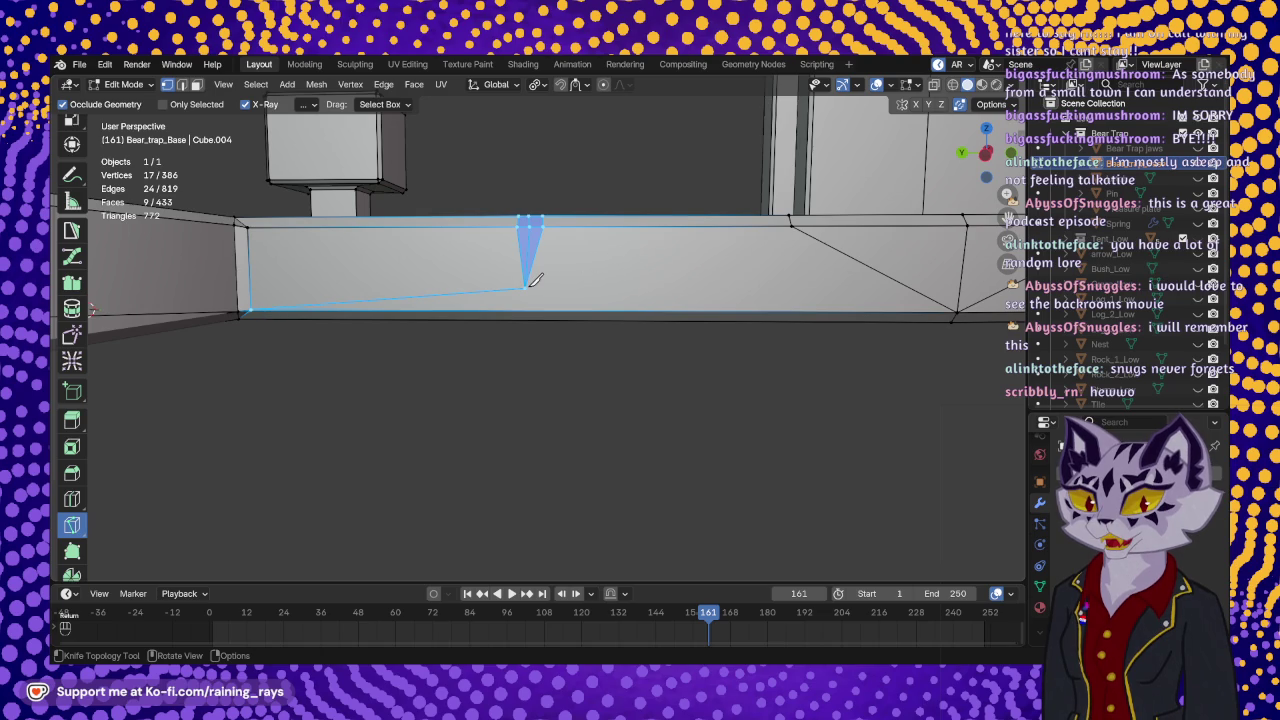
{"action": "left_click", "coordinate": [525, 288]}
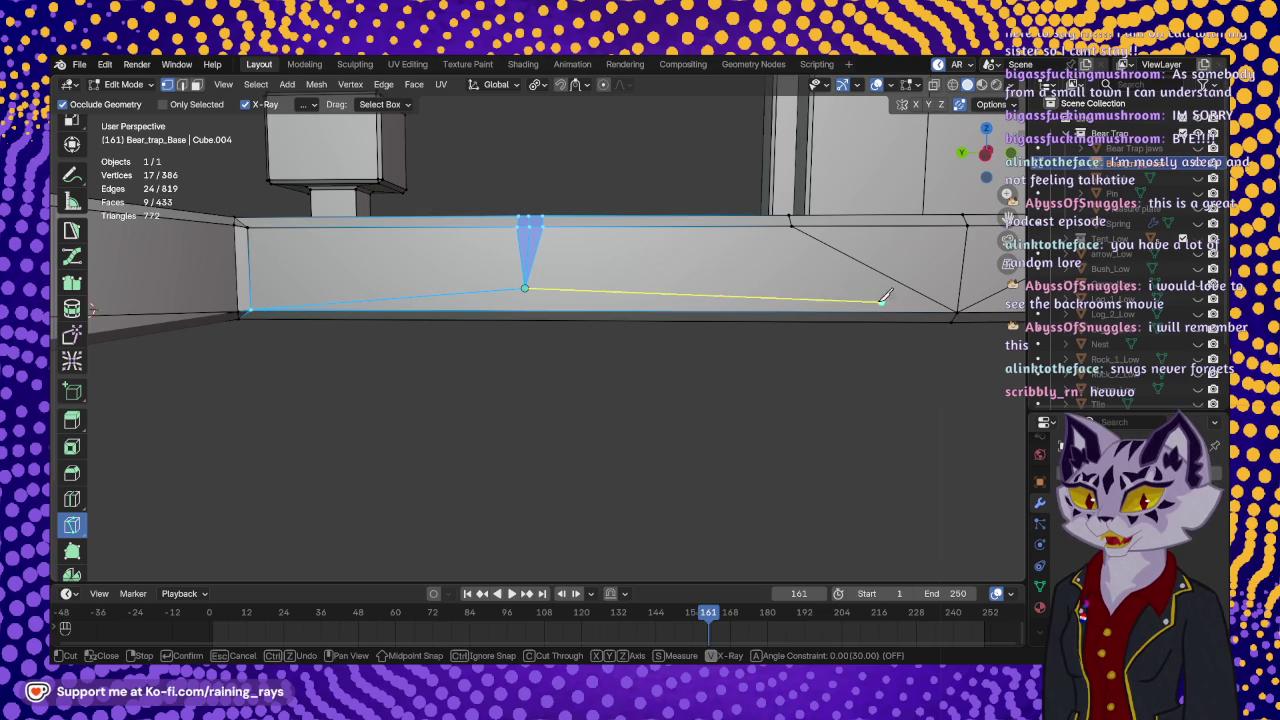
{"action": "left_click", "coordinate": [957, 312]}
{"action": "key", "text": "Return"}
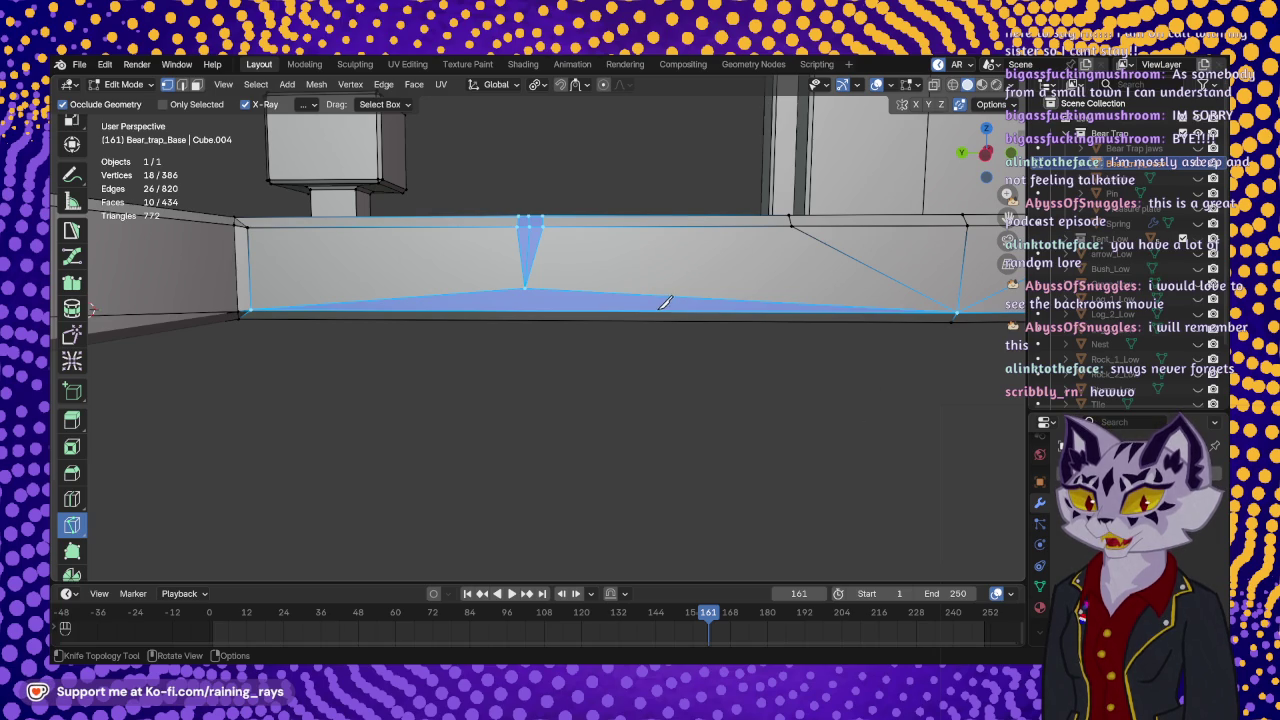
{"action": "middle_click_drag", "start_coordinate": [545, 278], "coordinate": [557, 343]}
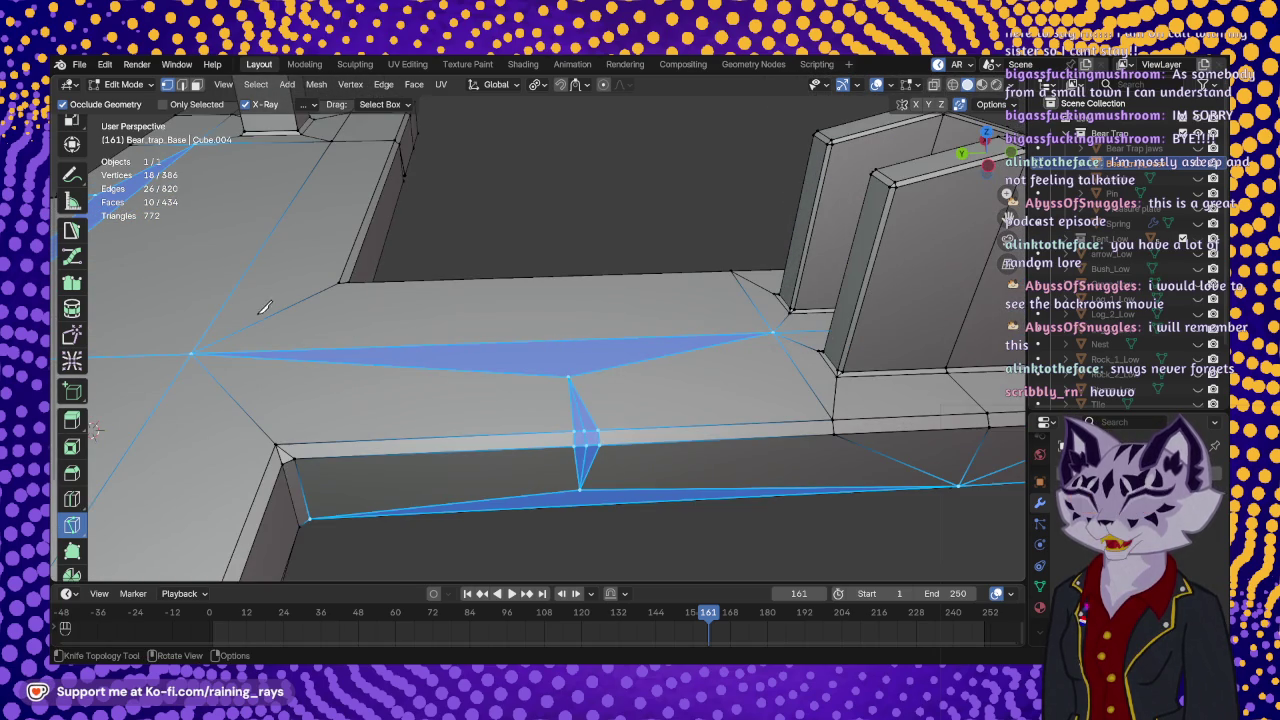
{"action": "scroll", "coordinate": [72, 330], "scroll_direction": "up", "scroll_amount": 5}
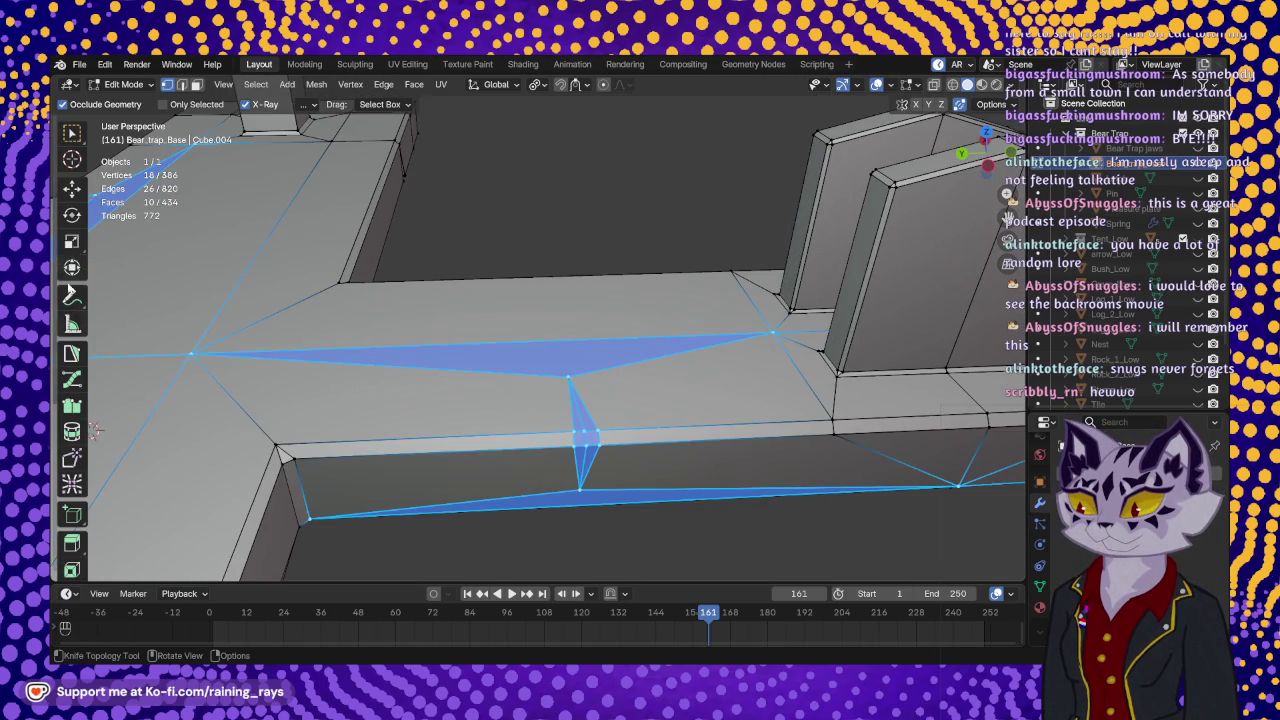
- Select the two notch vertices and shift them slightly along Z, then 0.000488 m along X
{"action": "left_click", "coordinate": [72, 188]}
{"action": "left_click", "coordinate": [583, 432]}
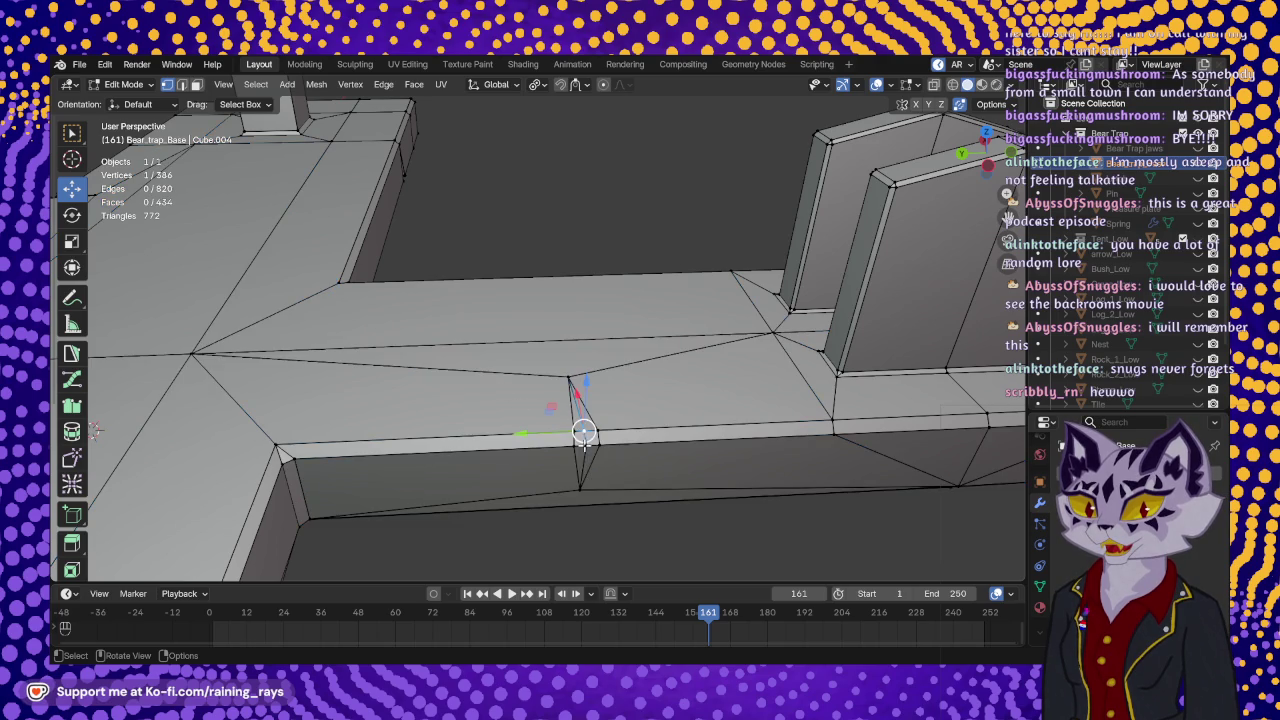
{"action": "left_click", "coordinate": [584, 447], "text": "shift"}
{"action": "mouse_move", "coordinate": [584, 447]}
{"action": "middle_mouse_down"}
{"action": "mouse_move", "coordinate": [541, 338]}
{"action": "mouse_move", "coordinate": [672, 304]}
{"action": "mouse_move", "coordinate": [508, 338]}
{"action": "mouse_move", "coordinate": [531, 324]}
{"action": "middle_mouse_up"}
{"action": "scroll", "coordinate": [541, 338], "scroll_direction": "up", "scroll_amount": 2}
{"action": "left_click_drag", "start_coordinate": [541, 340], "coordinate": [543, 362]}
{"action": "mouse_move", "coordinate": [543, 362]}
{"action": "middle_mouse_down"}
{"action": "mouse_move", "coordinate": [455, 406]}
{"action": "mouse_move", "coordinate": [597, 352]}
{"action": "middle_mouse_up"}
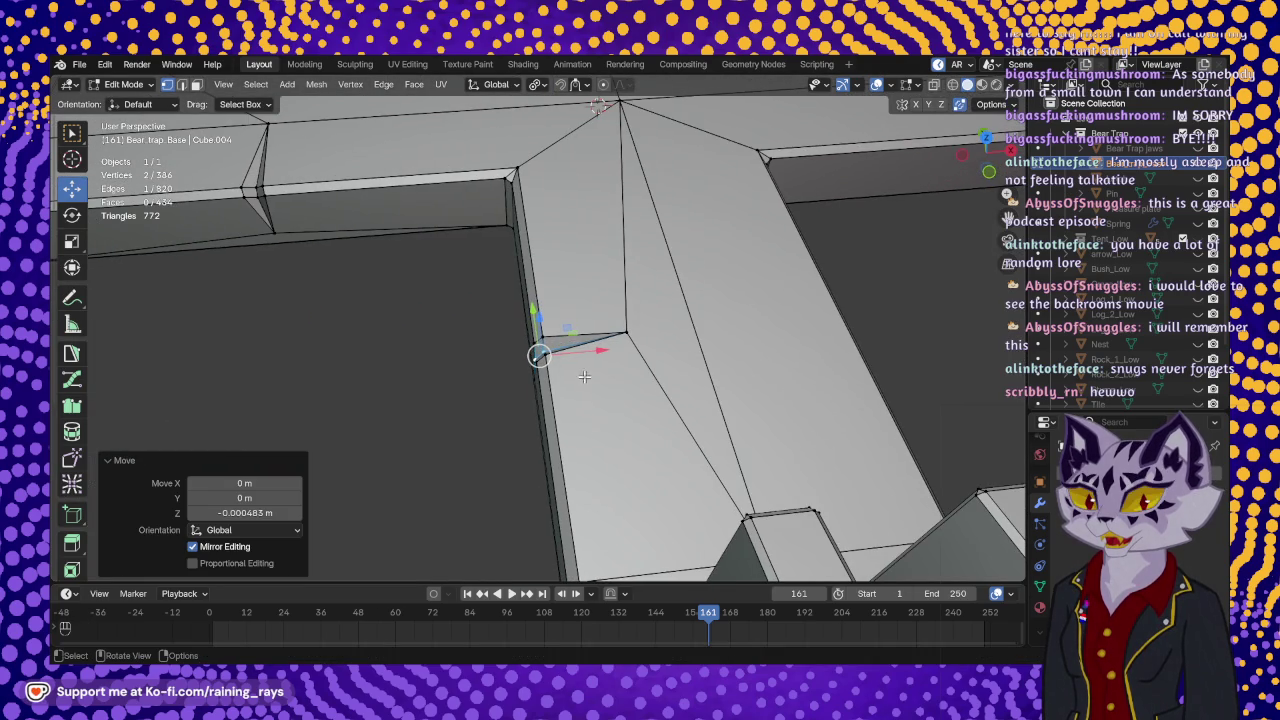
{"action": "left_click_drag", "start_coordinate": [597, 352], "coordinate": [612, 352]}
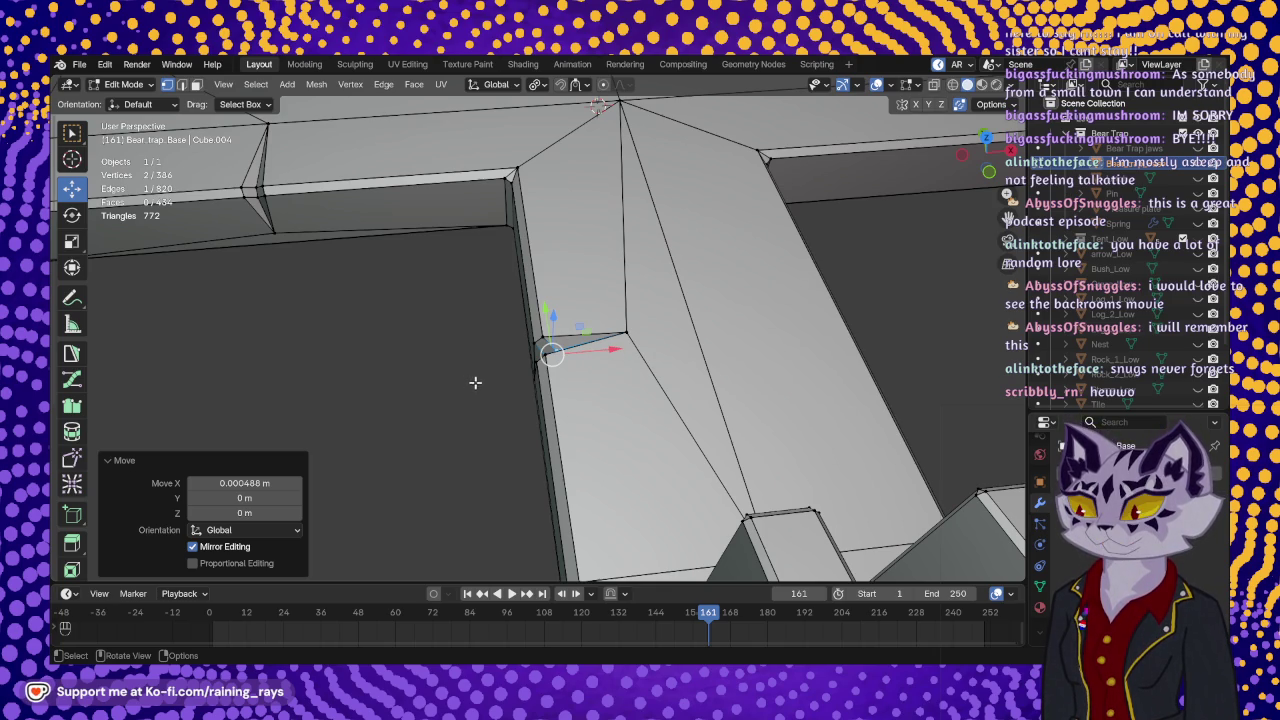
{"action": "mouse_move", "coordinate": [475, 381]}
{"action": "middle_mouse_down"}
{"action": "mouse_move", "coordinate": [681, 328]}
{"action": "mouse_move", "coordinate": [603, 325]}
{"action": "mouse_move", "coordinate": [723, 371]}
{"action": "mouse_move", "coordinate": [671, 429]}
{"action": "mouse_move", "coordinate": [600, 263]}
{"action": "mouse_move", "coordinate": [629, 273]}
{"action": "mouse_move", "coordinate": [427, 320]}
{"action": "mouse_move", "coordinate": [564, 368]}
{"action": "mouse_move", "coordinate": [529, 237]}
{"action": "mouse_move", "coordinate": [586, 237]}
{"action": "mouse_move", "coordinate": [390, 341]}
{"action": "mouse_move", "coordinate": [480, 330]}
{"action": "middle_mouse_up"}
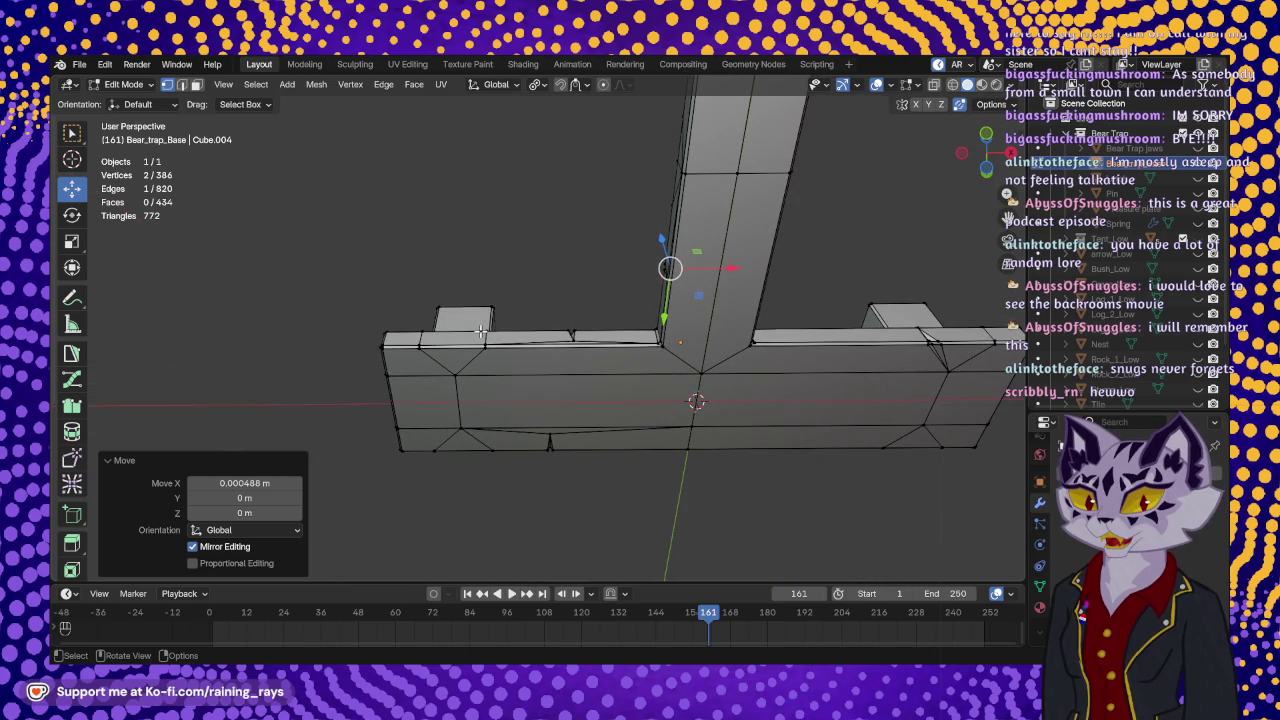
{"action": "mouse_move", "coordinate": [647, 416]}
{"action": "middle_mouse_down"}
{"action": "mouse_move", "coordinate": [561, 432]}
{"action": "mouse_move", "coordinate": [410, 398]}
{"action": "mouse_move", "coordinate": [600, 462]}
{"action": "mouse_move", "coordinate": [808, 346]}
{"action": "mouse_move", "coordinate": [797, 423]}
{"action": "mouse_move", "coordinate": [691, 428]}
{"action": "mouse_move", "coordinate": [417, 328]}
{"action": "mouse_move", "coordinate": [789, 429]}
{"action": "mouse_move", "coordinate": [677, 427]}
{"action": "middle_mouse_up"}
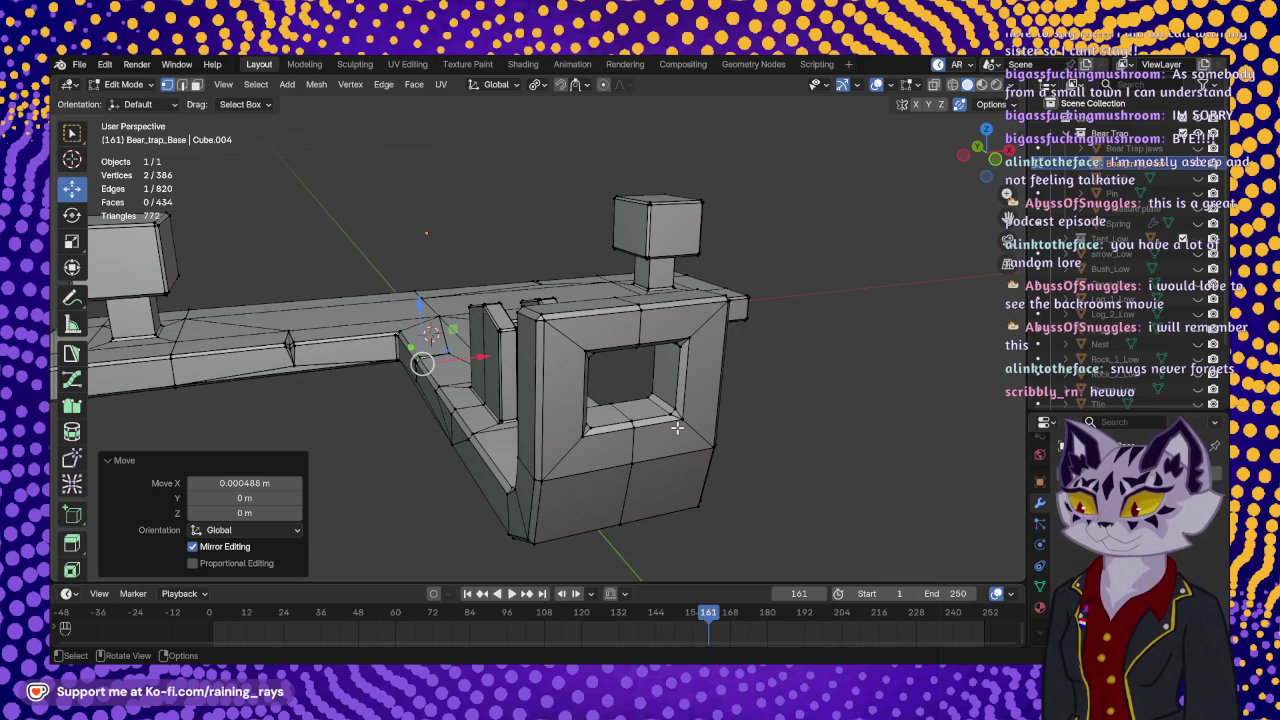
{"action": "mouse_move", "coordinate": [684, 501]}
{"action": "middle_mouse_down"}
{"action": "mouse_move", "coordinate": [746, 282]}
{"action": "mouse_move", "coordinate": [783, 406]}
{"action": "mouse_move", "coordinate": [517, 351]}
{"action": "mouse_move", "coordinate": [520, 340]}
{"action": "middle_mouse_up"}
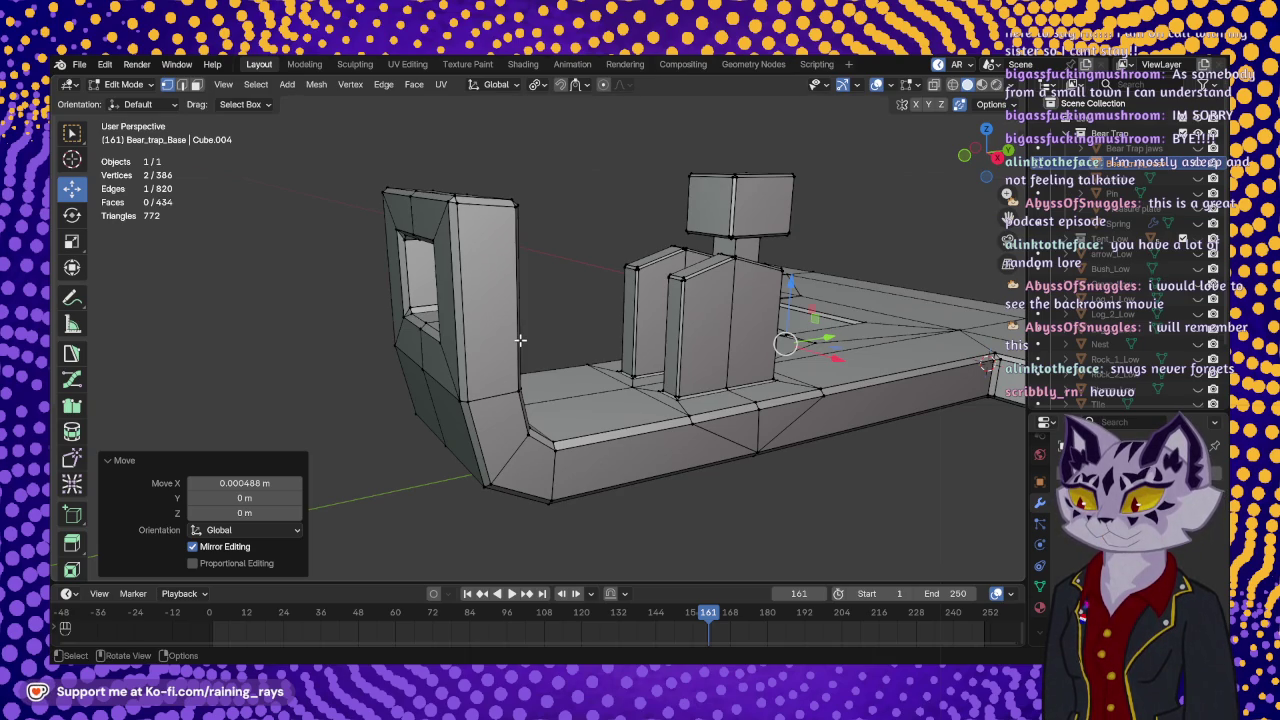
{"action": "mouse_move", "coordinate": [569, 323]}
{"action": "middle_mouse_down"}
{"action": "mouse_move", "coordinate": [575, 269]}
{"action": "mouse_move", "coordinate": [637, 424]}
{"action": "mouse_move", "coordinate": [492, 381]}
{"action": "mouse_move", "coordinate": [609, 434]}
{"action": "mouse_move", "coordinate": [609, 451]}
{"action": "mouse_move", "coordinate": [678, 419]}
{"action": "mouse_move", "coordinate": [587, 446]}
{"action": "middle_mouse_up"}
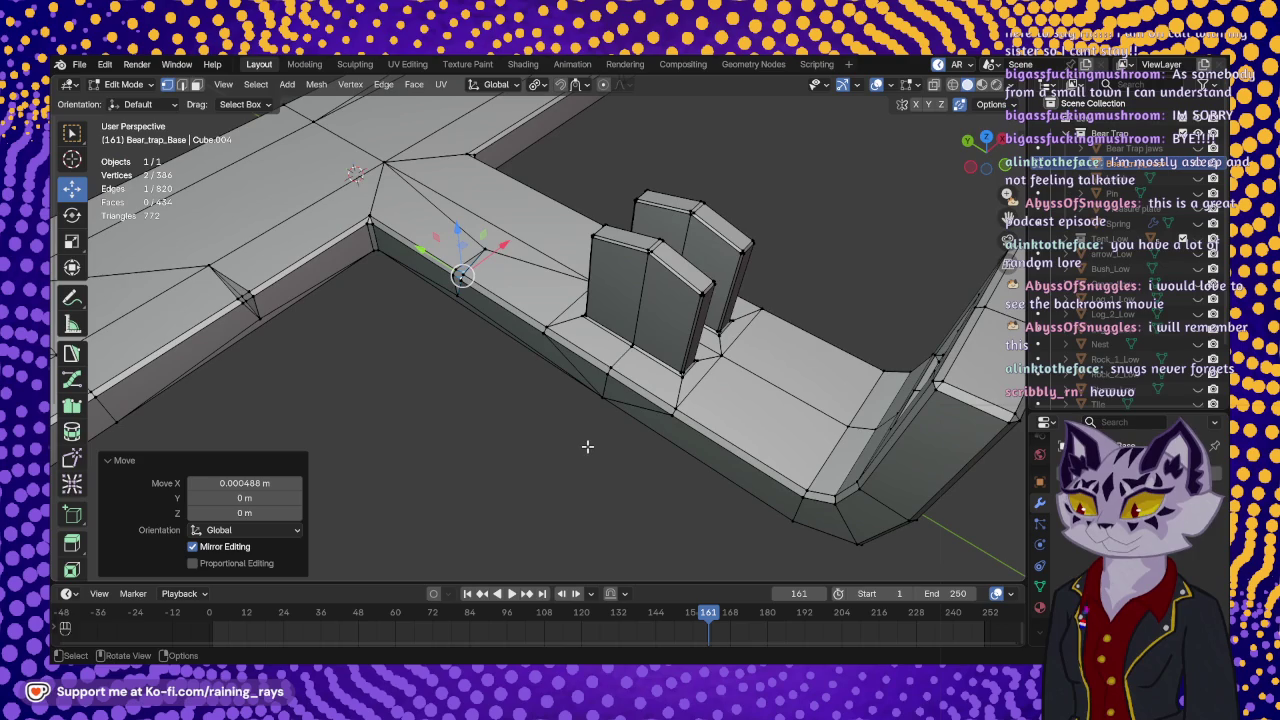
{"action": "mouse_move", "coordinate": [715, 441]}
{"action": "middle_mouse_down"}
{"action": "mouse_move", "coordinate": [538, 351]}
{"action": "mouse_move", "coordinate": [594, 323]}
{"action": "mouse_move", "coordinate": [558, 290]}
{"action": "mouse_move", "coordinate": [626, 283]}
{"action": "mouse_move", "coordinate": [678, 448]}
{"action": "mouse_move", "coordinate": [660, 332]}
{"action": "middle_mouse_up"}
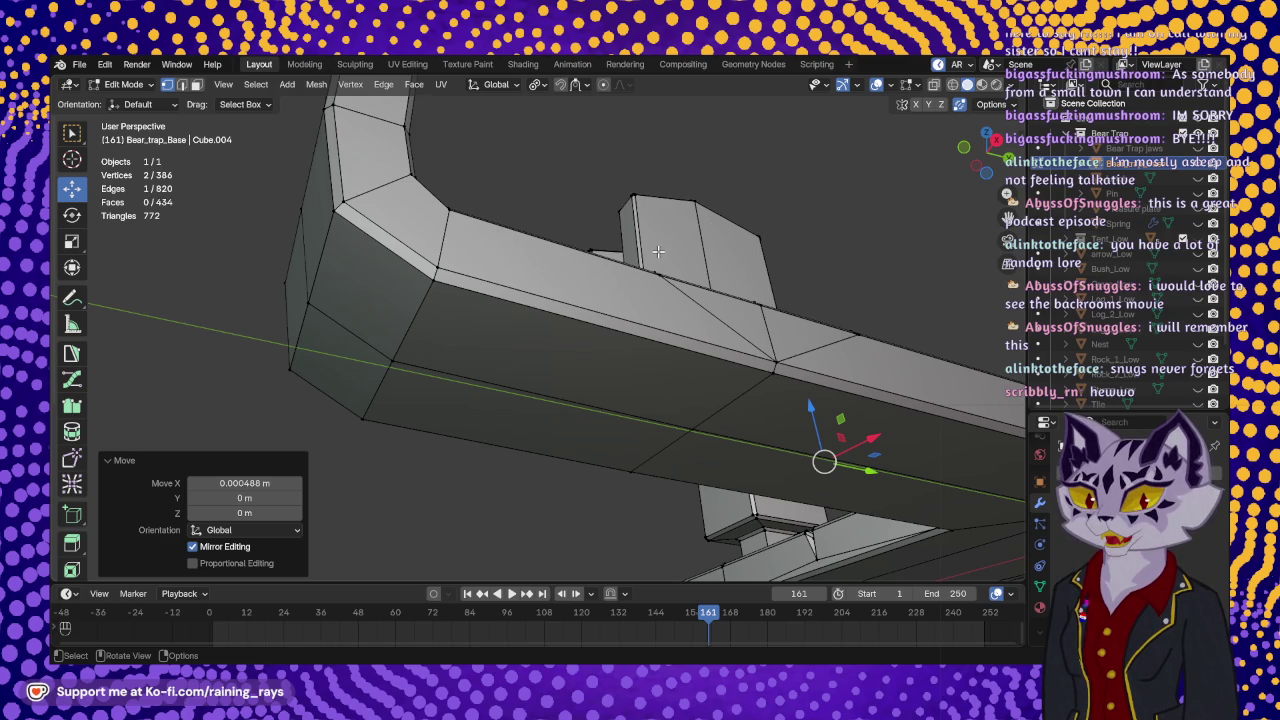
{"action": "middle_click_drag", "start_coordinate": [658, 251], "coordinate": [654, 318]}
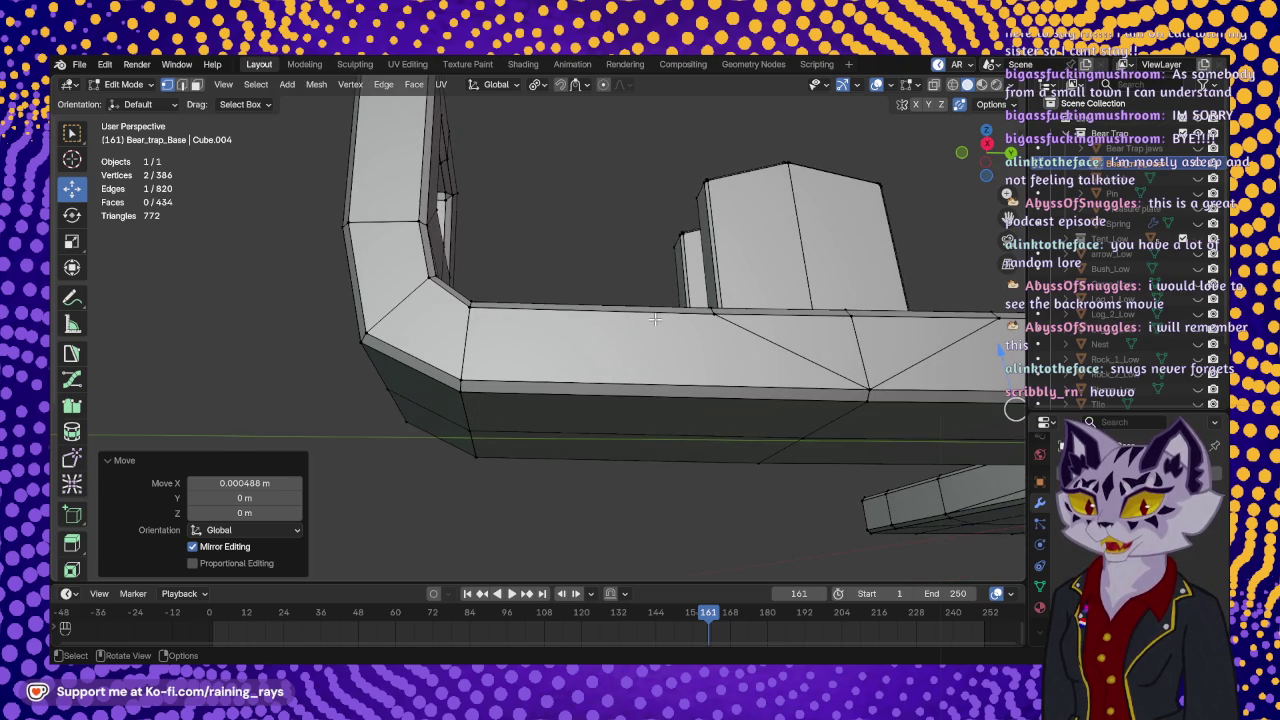
{"action": "mouse_move", "coordinate": [750, 323]}
{"action": "middle_mouse_down"}
{"action": "mouse_move", "coordinate": [673, 188]}
{"action": "mouse_move", "coordinate": [566, 314]}
{"action": "mouse_move", "coordinate": [527, 302]}
{"action": "middle_mouse_up"}
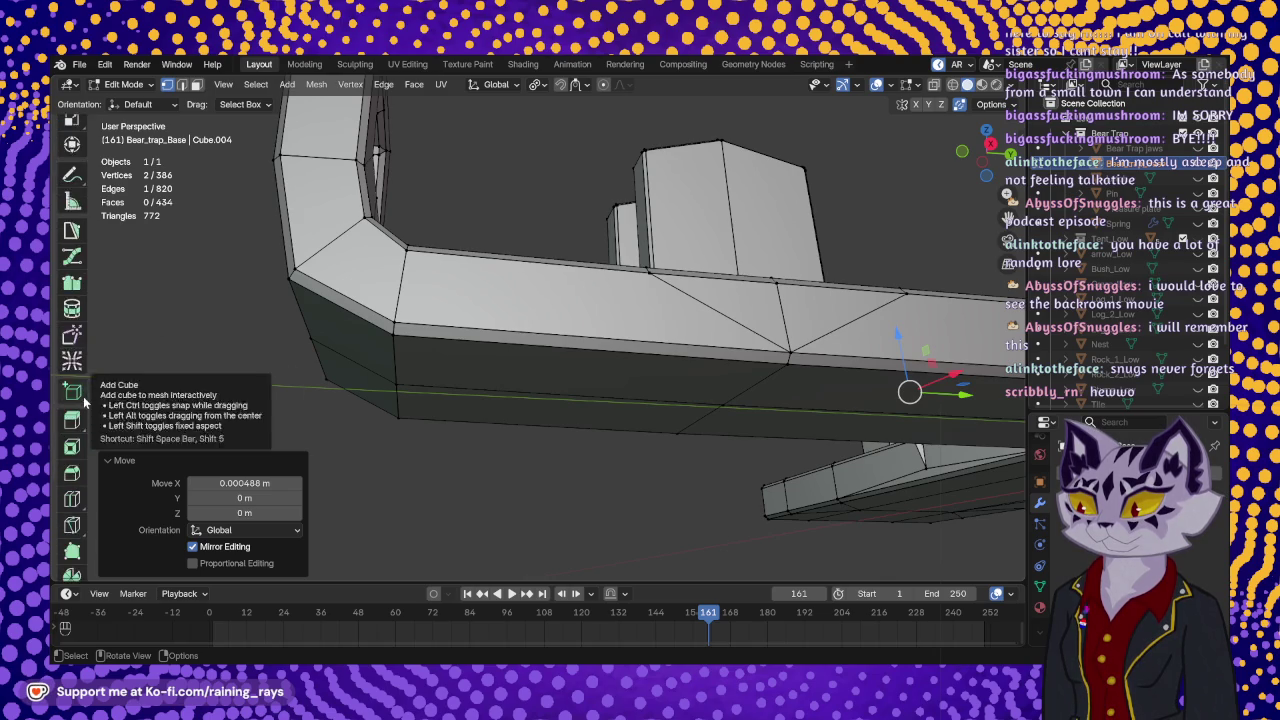
{"action": "scroll", "coordinate": [82, 460], "scroll_direction": "down", "scroll_amount": 5}
{"action": "left_click", "coordinate": [72, 494]}
- Knife-cut a notch into the base's outer long edge near the bend
{"action": "middle_click_drag", "start_coordinate": [564, 316], "coordinate": [538, 306]}
{"action": "left_click", "coordinate": [499, 281]}
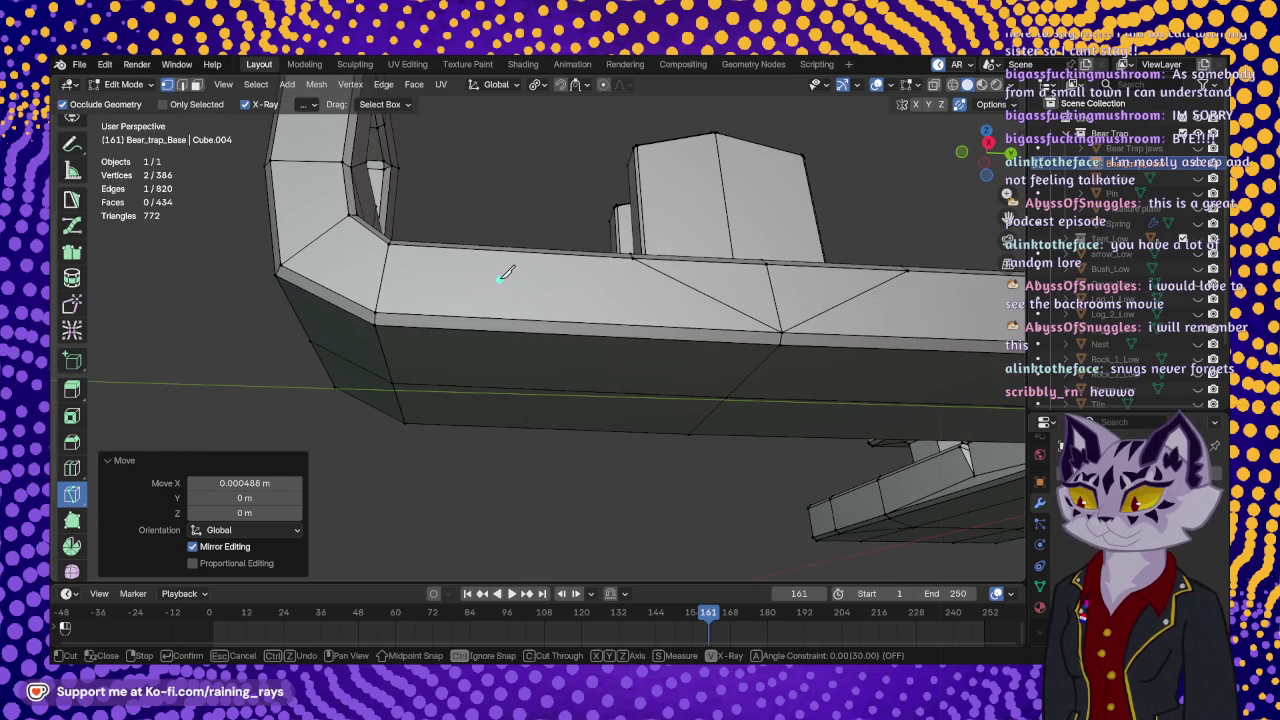
{"action": "left_click", "coordinate": [476, 328]}
{"action": "middle_click_drag", "start_coordinate": [480, 324], "coordinate": [492, 318]}
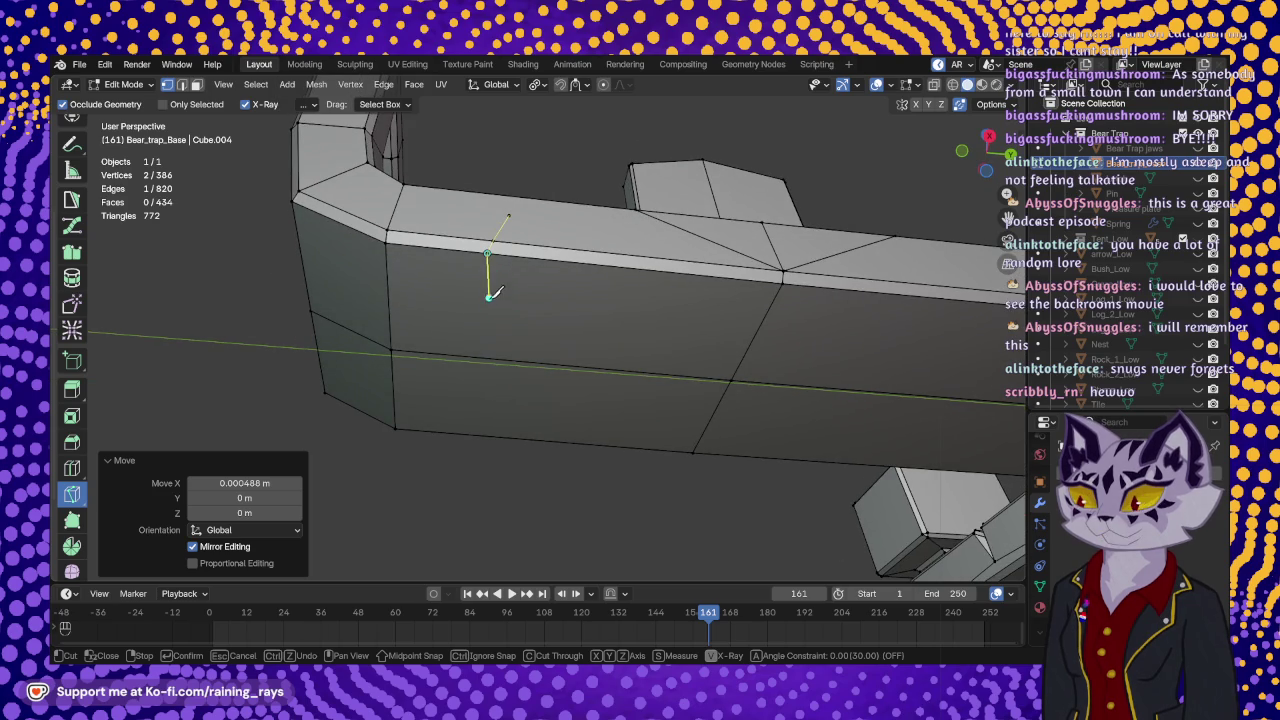
{"action": "left_click", "coordinate": [491, 320]}
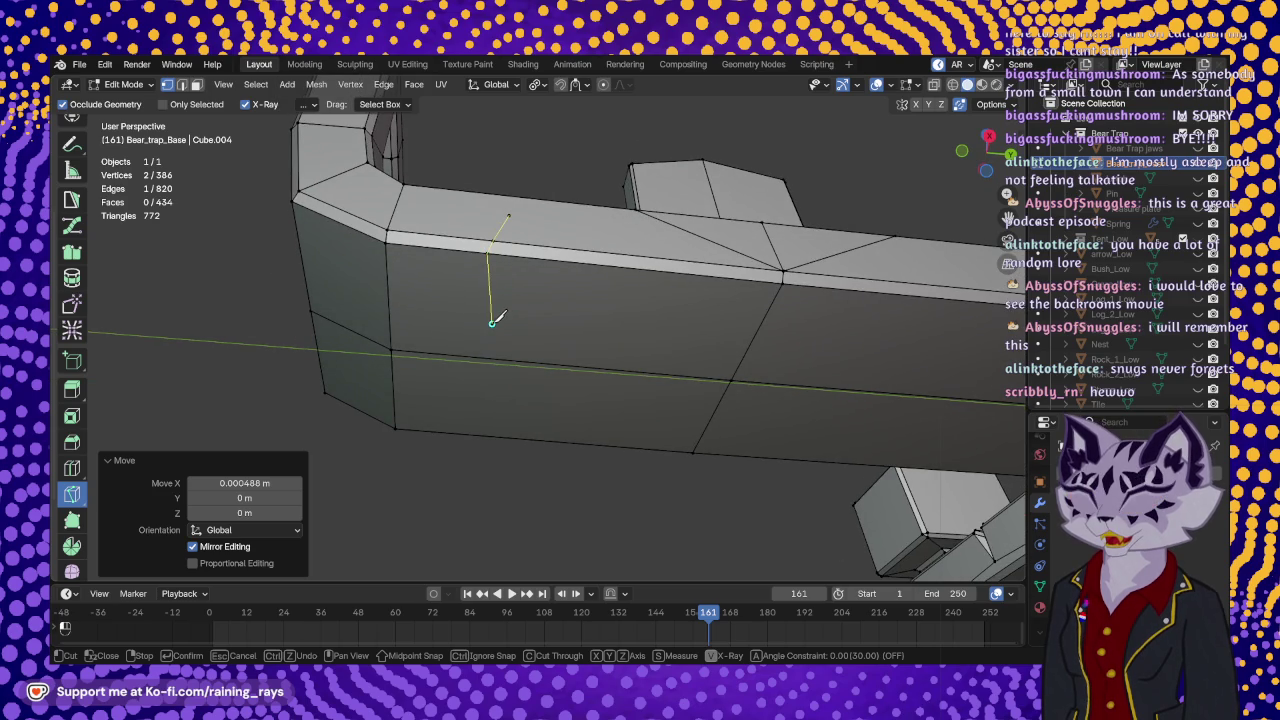
{"action": "left_click", "coordinate": [520, 242]}
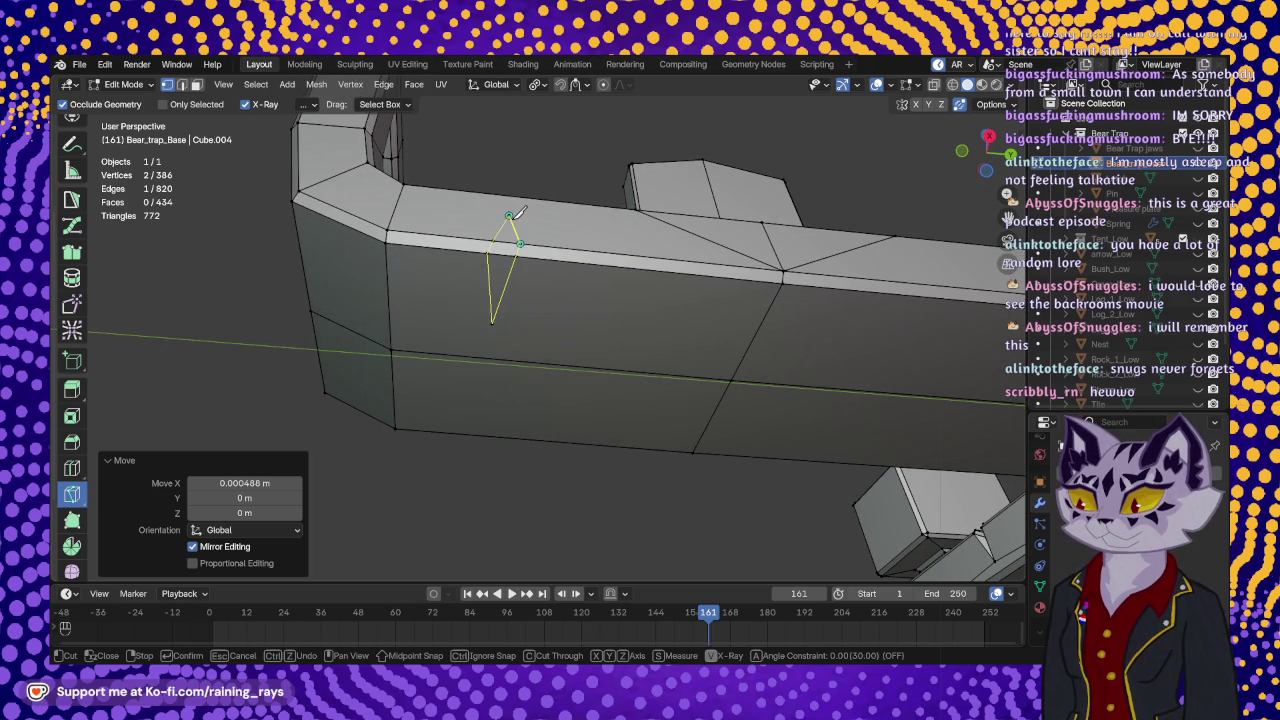
{"action": "key", "text": "Return"}
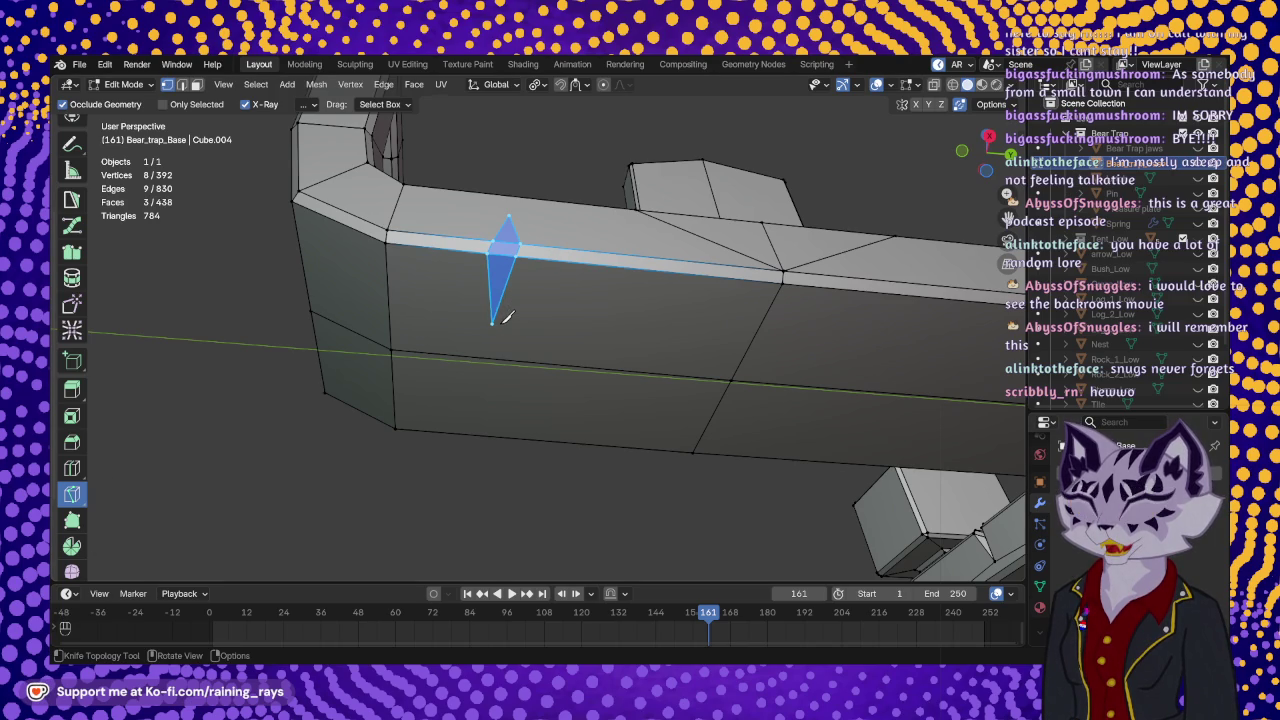
- Add knife cuts from the notch's lower vertex and tip to the far edge and corner vertices
{"action": "left_click", "coordinate": [493, 321]}
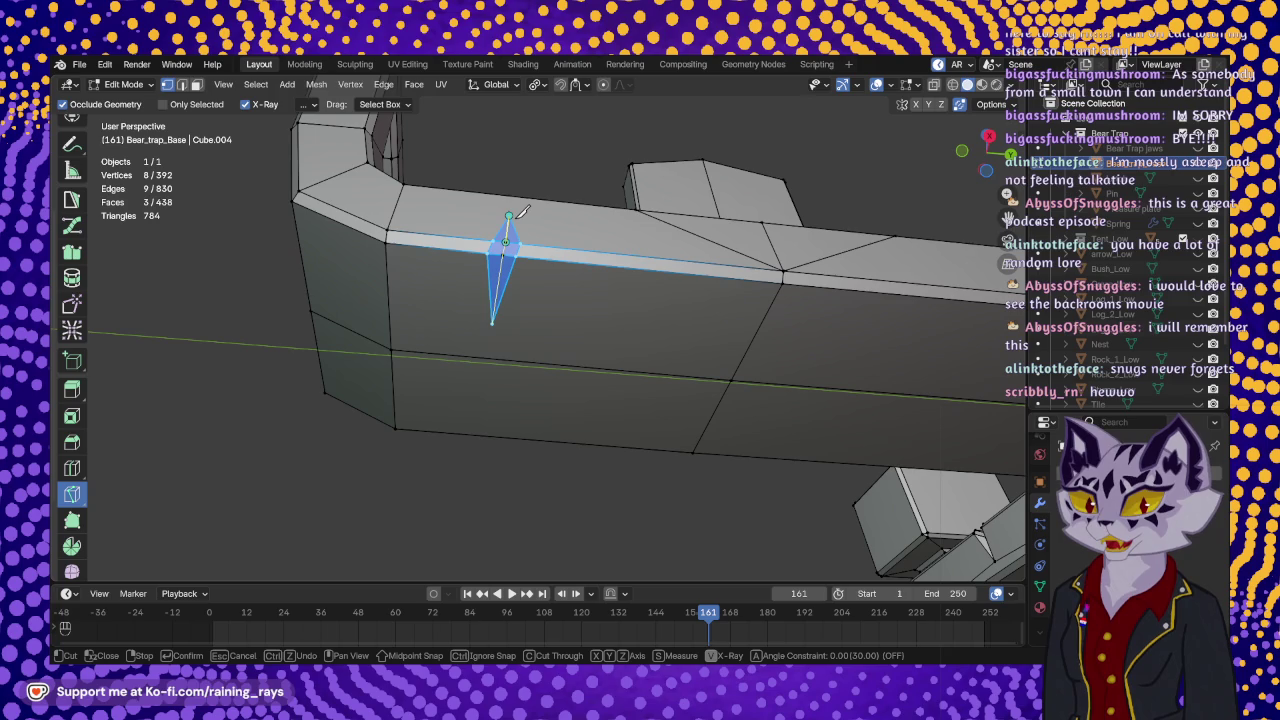
{"action": "key", "text": "Return"}
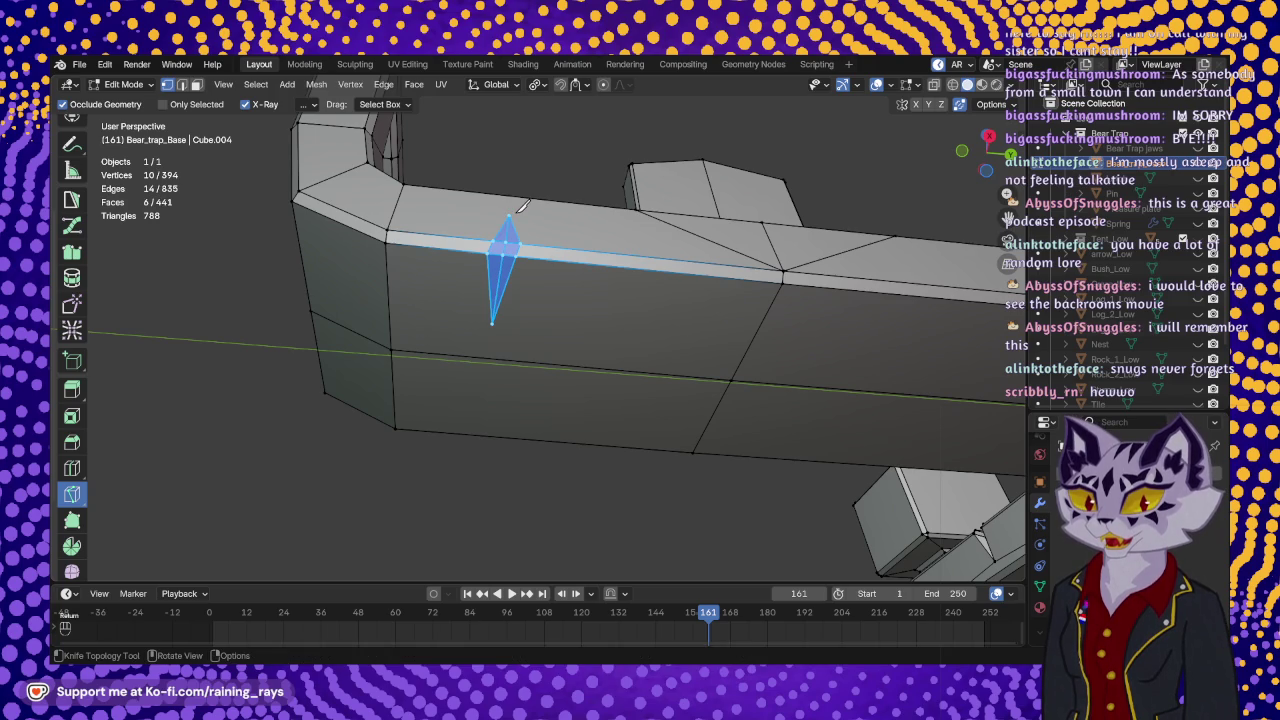
{"action": "mouse_move", "coordinate": [512, 232]}
{"action": "middle_mouse_down"}
{"action": "mouse_move", "coordinate": [531, 277]}
{"action": "mouse_move", "coordinate": [560, 234]}
{"action": "mouse_move", "coordinate": [561, 248]}
{"action": "middle_mouse_up"}
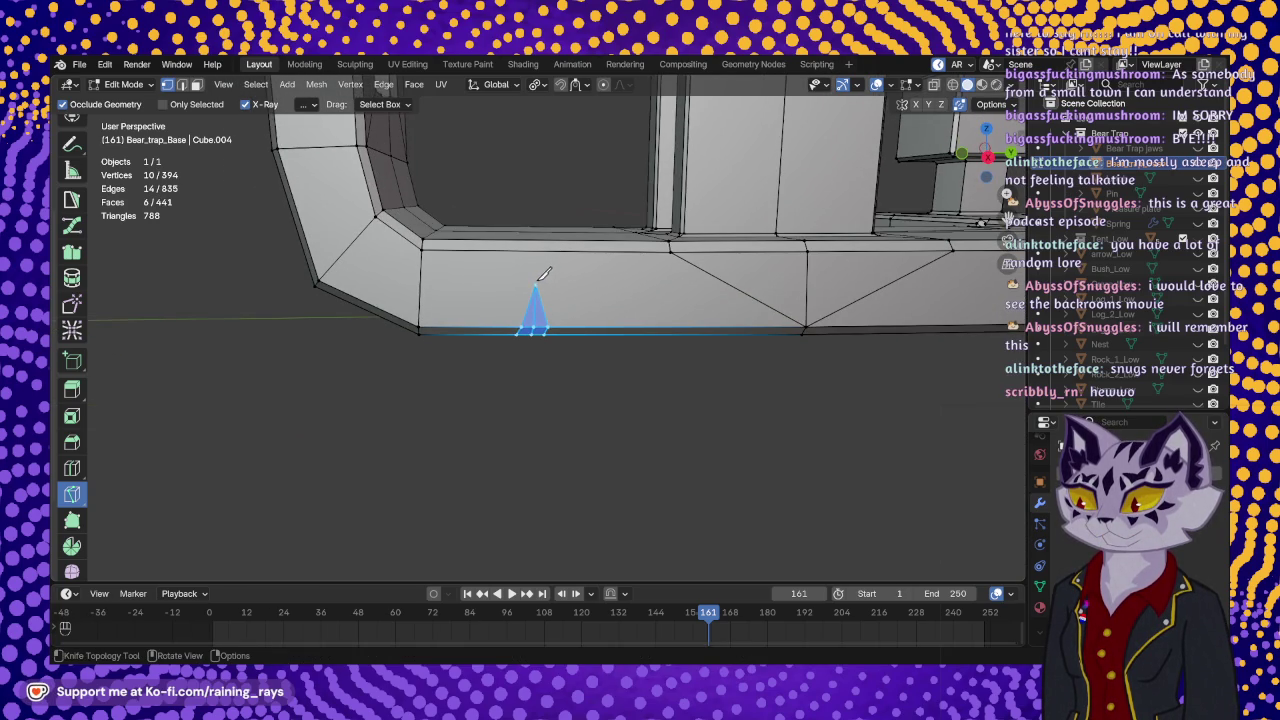
{"action": "left_click", "coordinate": [537, 284]}
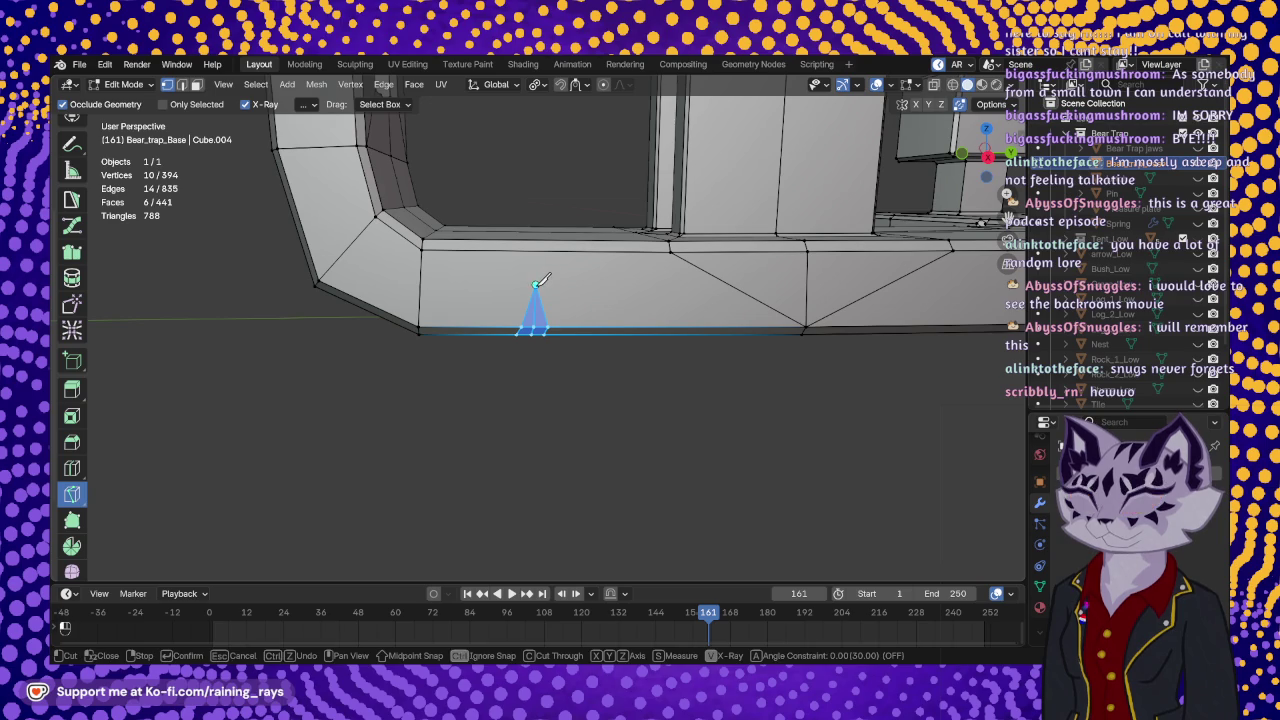
{"action": "left_click", "coordinate": [671, 251]}
{"action": "key", "text": "Return"}
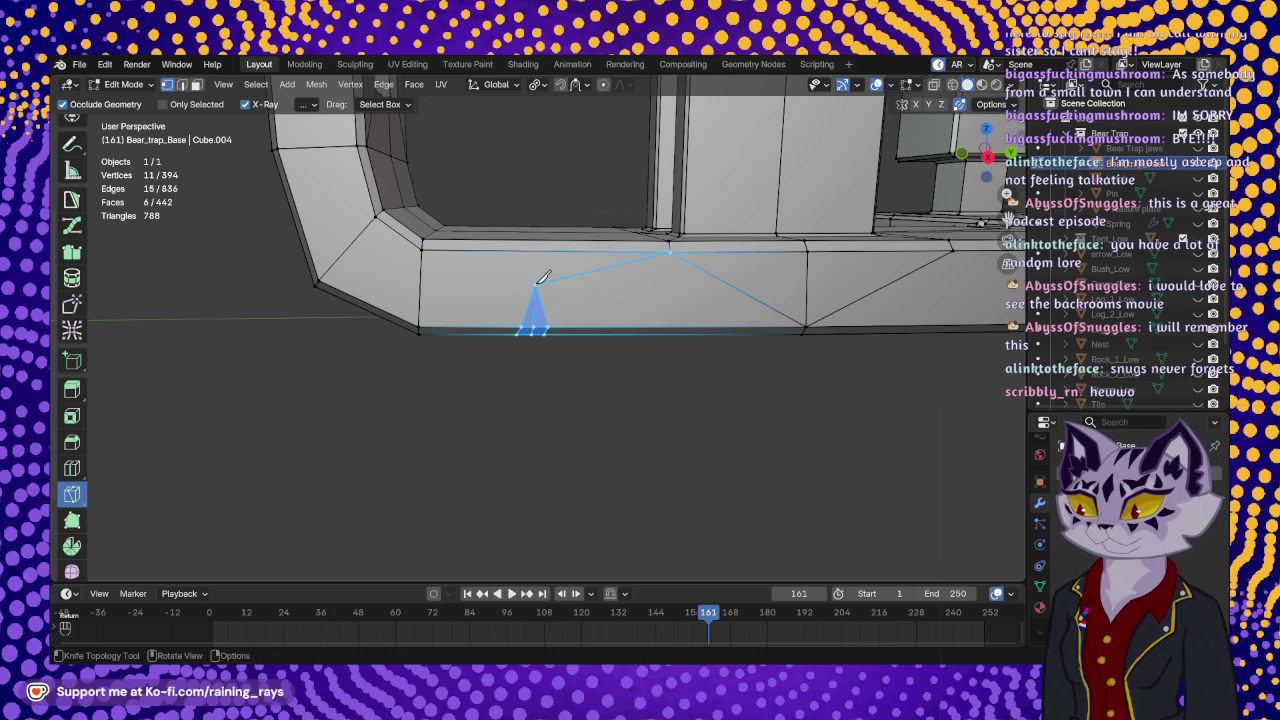
{"action": "left_click", "coordinate": [537, 283]}
{"action": "left_click", "coordinate": [424, 248]}
{"action": "key", "text": "Return"}
- Finish triangulating with cuts to the side and far vertices, reaching 445 faces
{"action": "mouse_move", "coordinate": [457, 266]}
{"action": "middle_mouse_down", "text": "shift"}
{"action": "mouse_move", "coordinate": [491, 282]}
{"action": "mouse_move", "coordinate": [515, 240]}
{"action": "middle_mouse_up", "text": "shift"}
{"action": "left_click", "coordinate": [508, 221]}
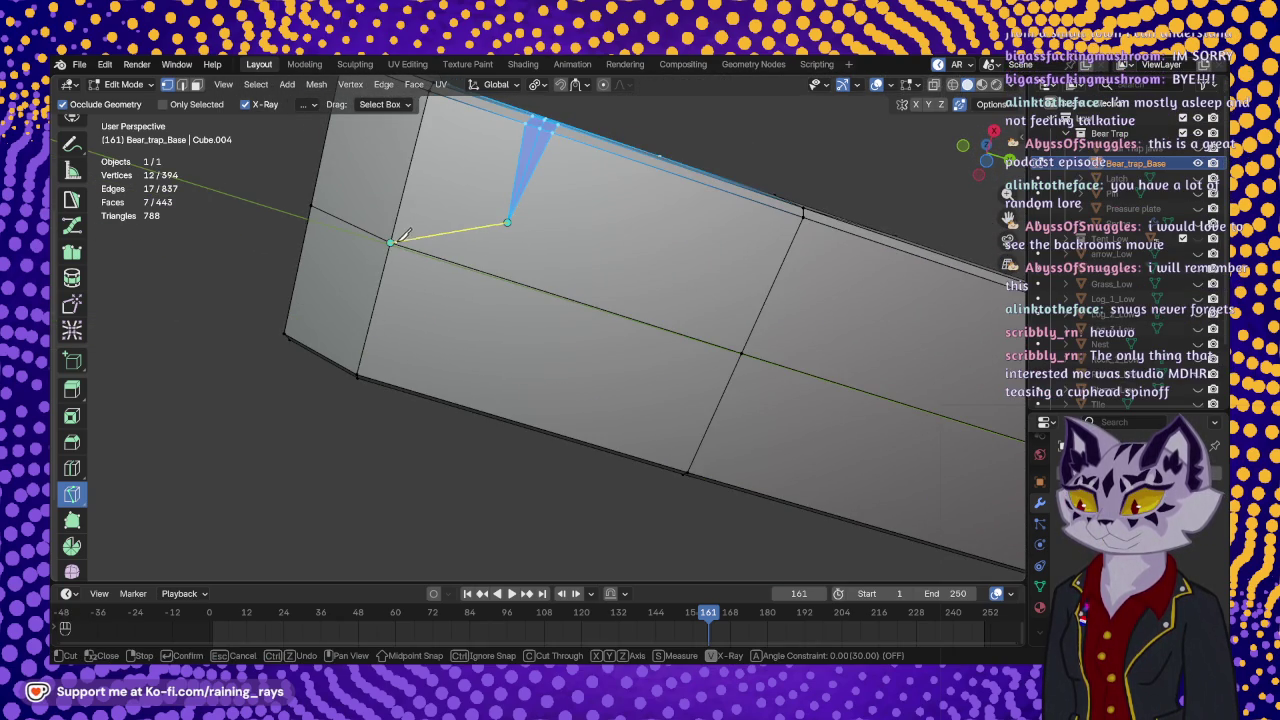
{"action": "left_click", "coordinate": [400, 232]}
{"action": "key", "text": "Return"}
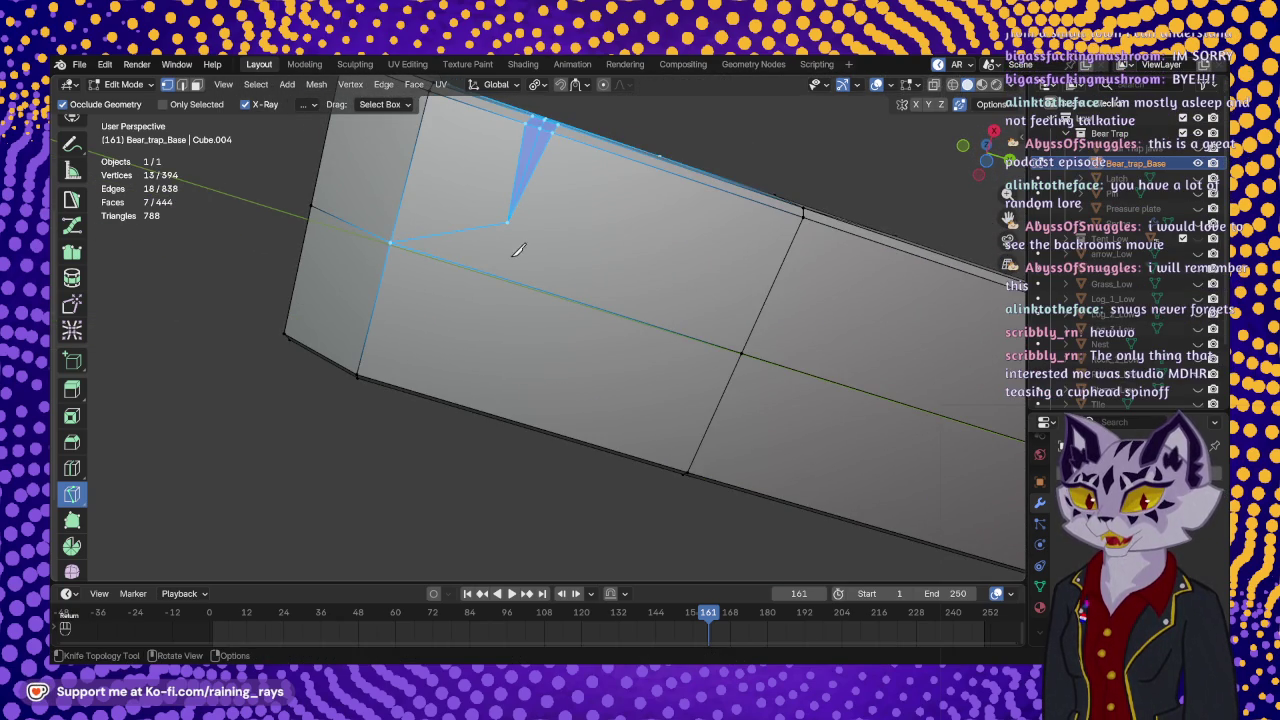
{"action": "left_click", "coordinate": [509, 220]}
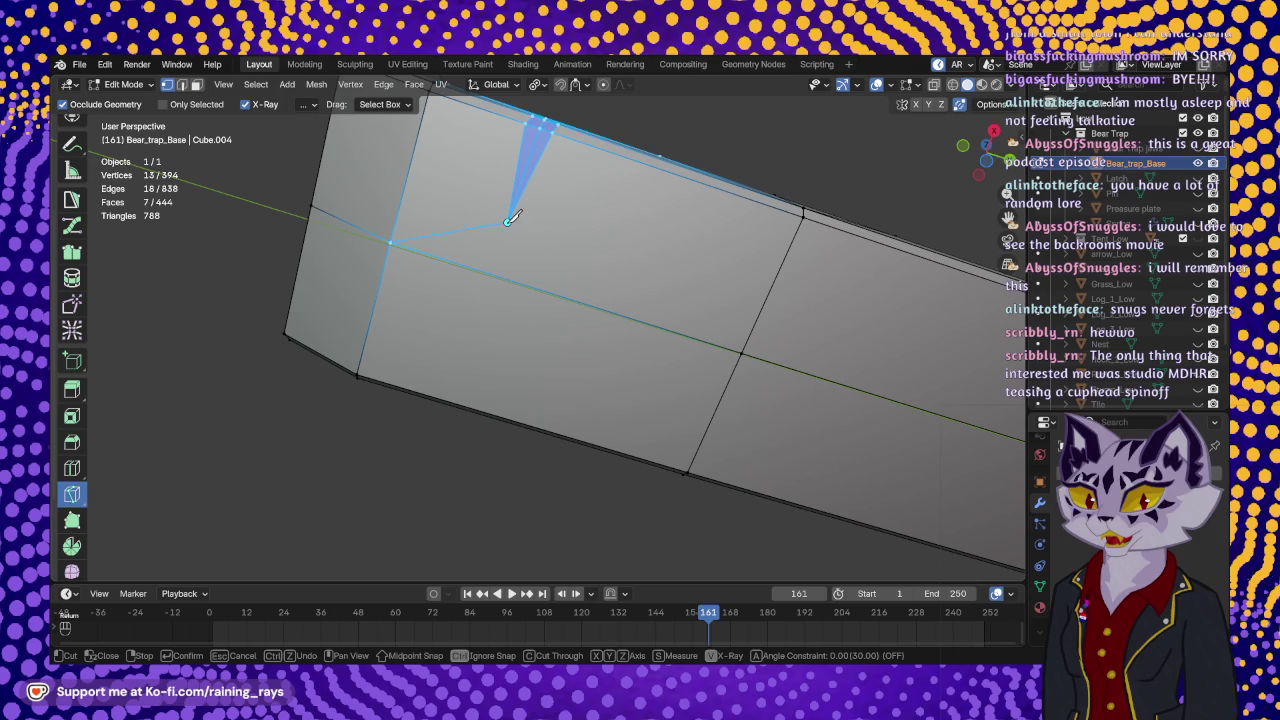
{"action": "left_click", "coordinate": [744, 347]}
{"action": "key", "text": "Return"}
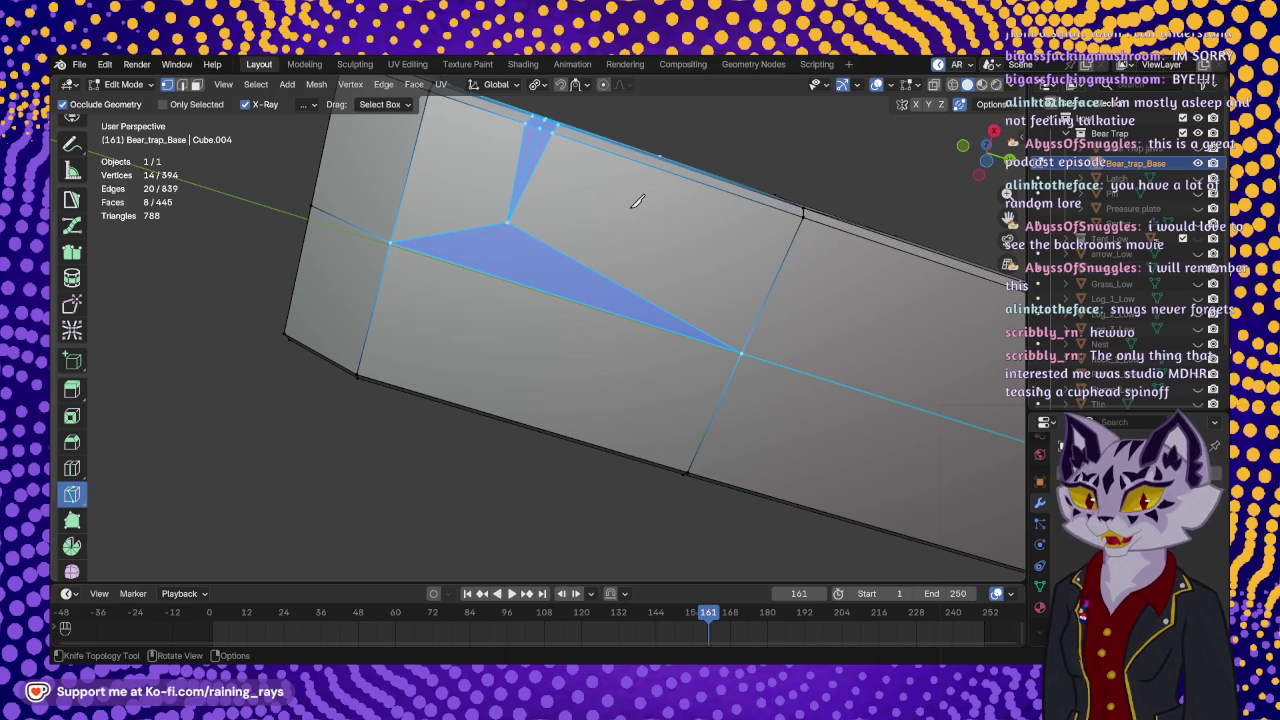
{"action": "mouse_move", "coordinate": [636, 201]}
{"action": "middle_mouse_down"}
{"action": "mouse_move", "coordinate": [567, 381]}
{"action": "mouse_move", "coordinate": [589, 380]}
{"action": "middle_mouse_up"}
{"action": "mouse_move", "coordinate": [77, 430]}
{"action": "middle_mouse_down"}
{"action": "mouse_move", "coordinate": [222, 410]}
{"action": "mouse_move", "coordinate": [346, 366]}
{"action": "mouse_move", "coordinate": [363, 340]}
{"action": "mouse_move", "coordinate": [300, 354]}
{"action": "middle_mouse_up"}
{"action": "scroll", "coordinate": [86, 313], "scroll_direction": "up", "scroll_amount": 4}
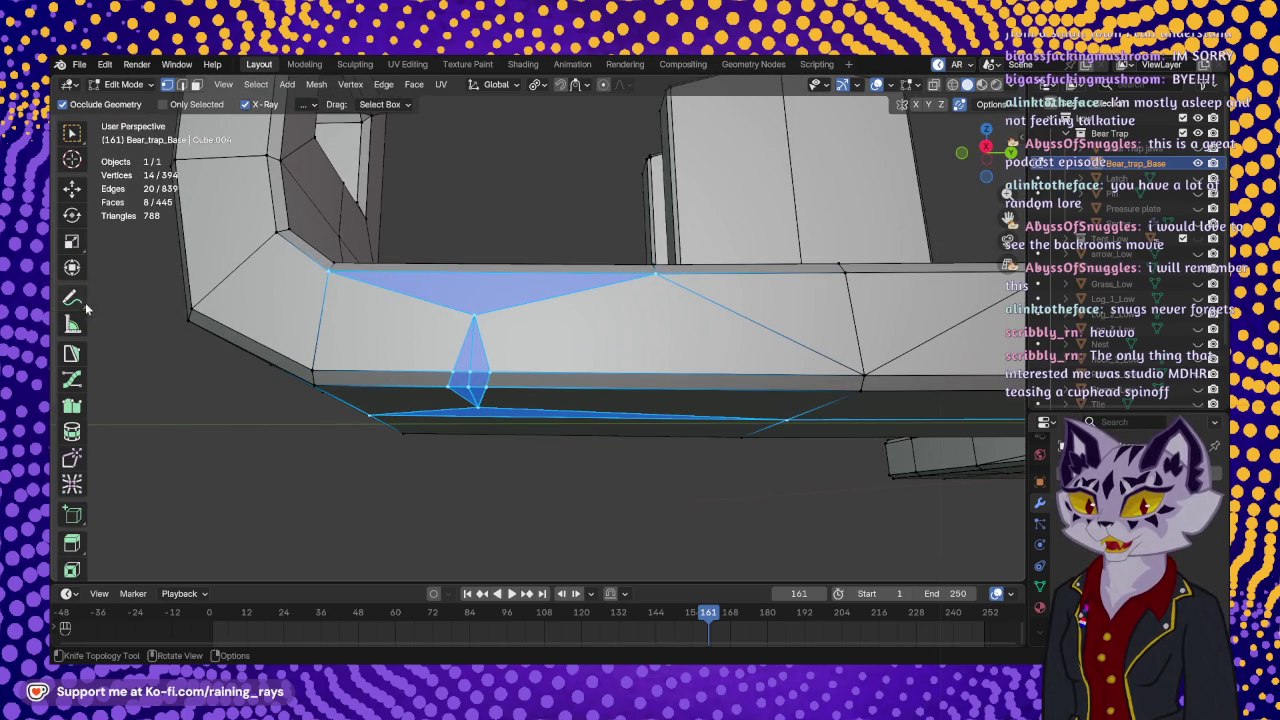
{"action": "left_click", "coordinate": [71, 188]}
{"action": "middle_click_drag", "start_coordinate": [250, 300], "coordinate": [443, 369]}
{"action": "left_click", "coordinate": [438, 362]}
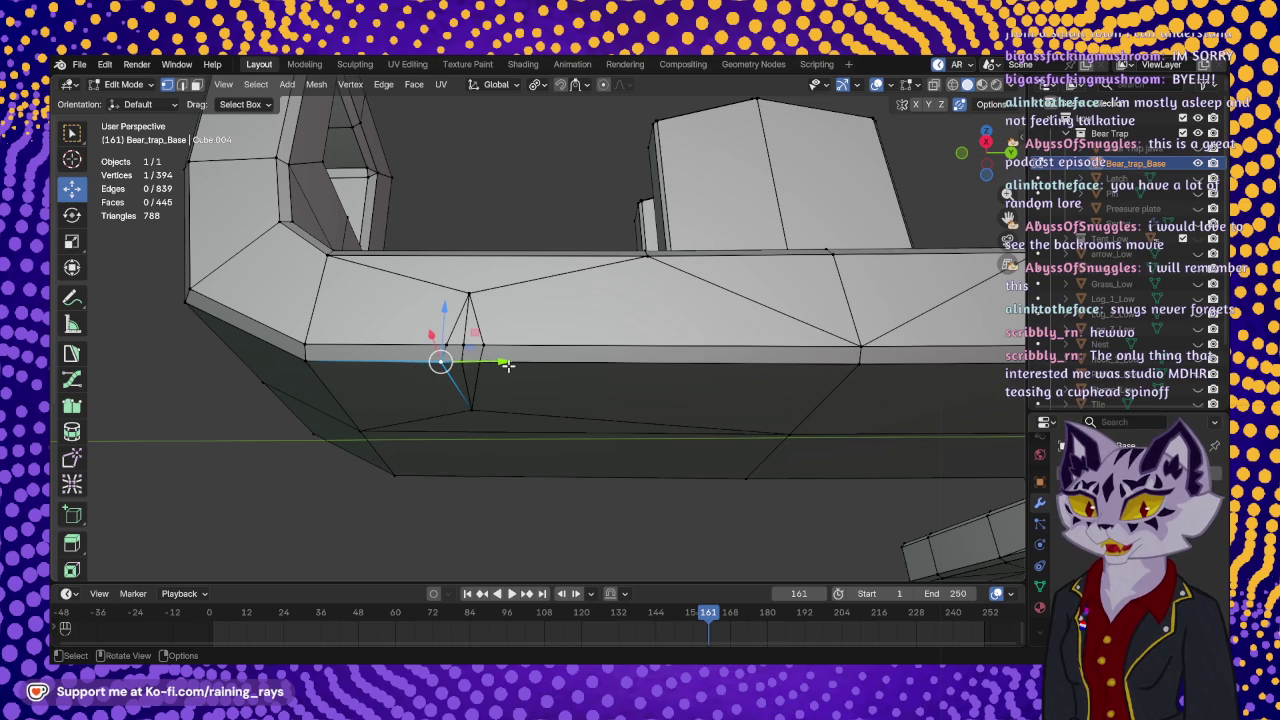
{"action": "left_click_drag", "start_coordinate": [507, 366], "coordinate": [546, 366]}
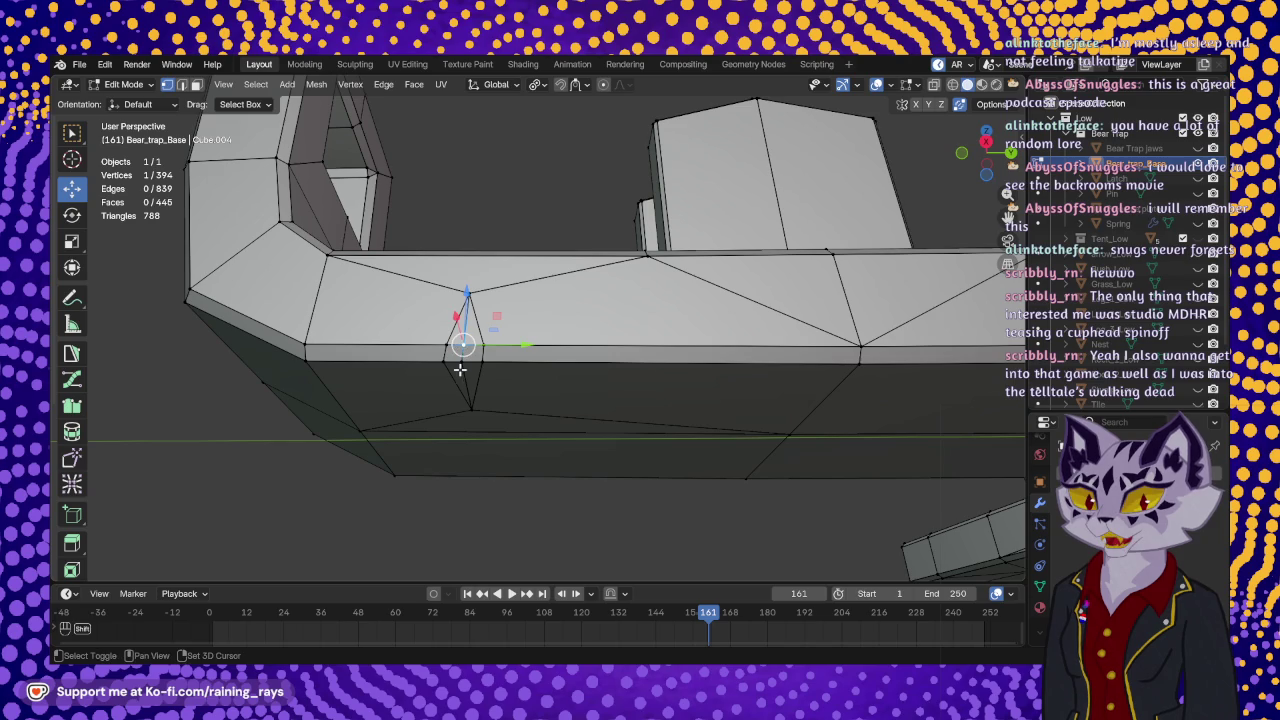
{"action": "left_click", "coordinate": [462, 348], "text": "shift"}
{"action": "mouse_move", "coordinate": [462, 350]}
{"action": "middle_mouse_down"}
{"action": "mouse_move", "coordinate": [429, 392]}
{"action": "mouse_move", "coordinate": [525, 350]}
{"action": "mouse_move", "coordinate": [416, 231]}
{"action": "middle_mouse_up"}
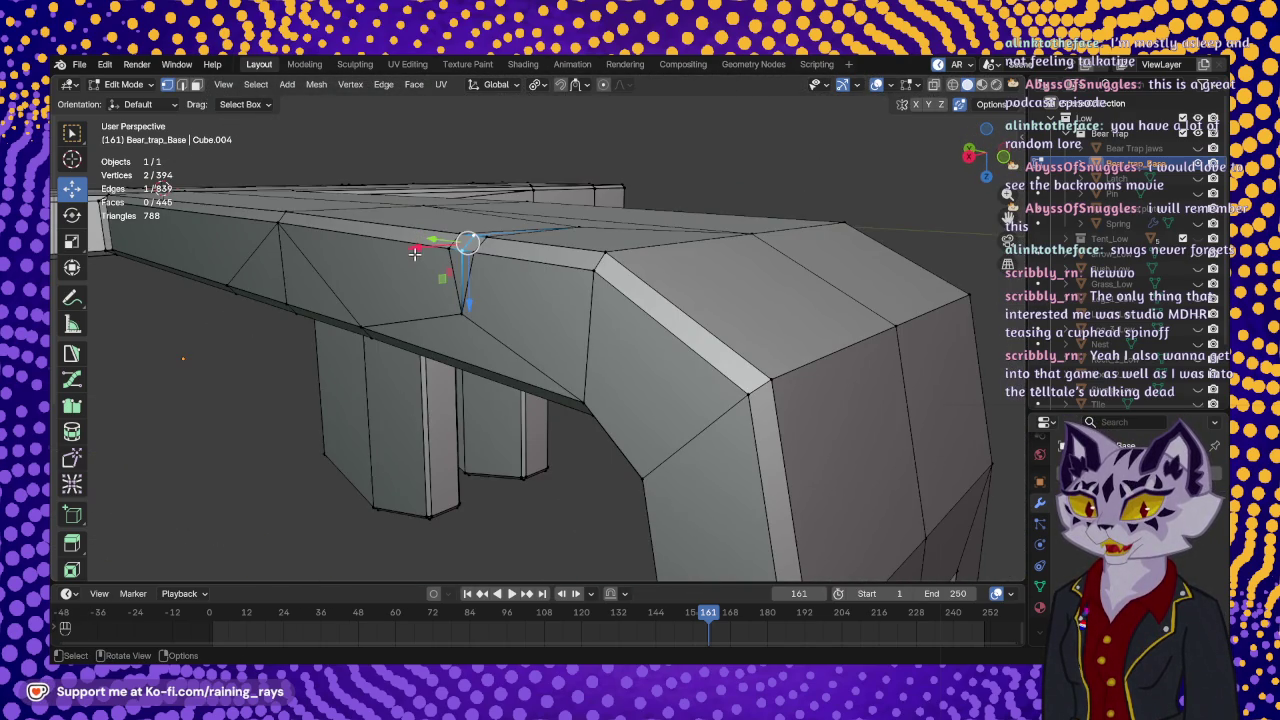
{"action": "key", "text": "g"}
{"action": "key", "text": "x"}
{"action": "left_click", "coordinate": [468, 305]}
{"action": "key", "text": "g"}
{"action": "key", "text": "z"}
{"action": "left_click", "coordinate": [473, 313]}
{"action": "mouse_move", "coordinate": [473, 313]}
{"action": "middle_mouse_down"}
{"action": "mouse_move", "coordinate": [304, 268]}
{"action": "mouse_move", "coordinate": [495, 174]}
{"action": "middle_mouse_up"}
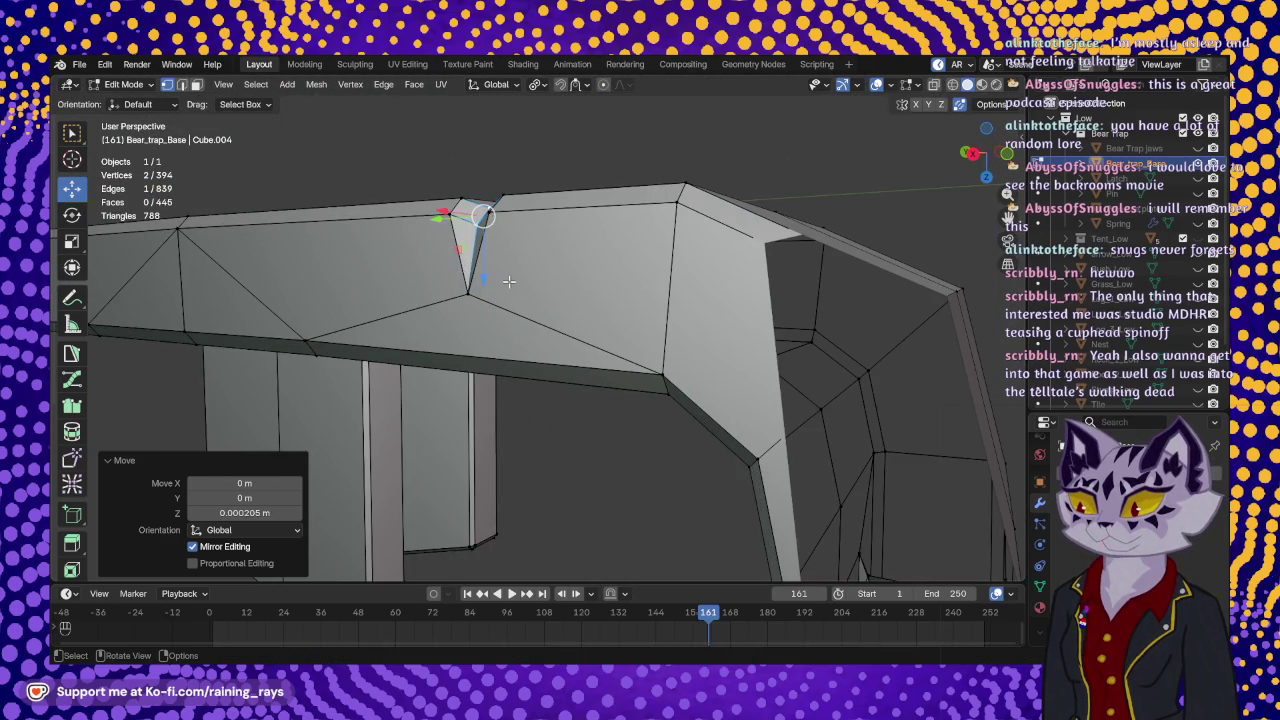
{"action": "key", "text": "g"}
{"action": "key", "text": "z"}
{"action": "left_click", "coordinate": [486, 286]}
{"action": "middle_click_drag", "start_coordinate": [429, 222], "coordinate": [412, 318]}
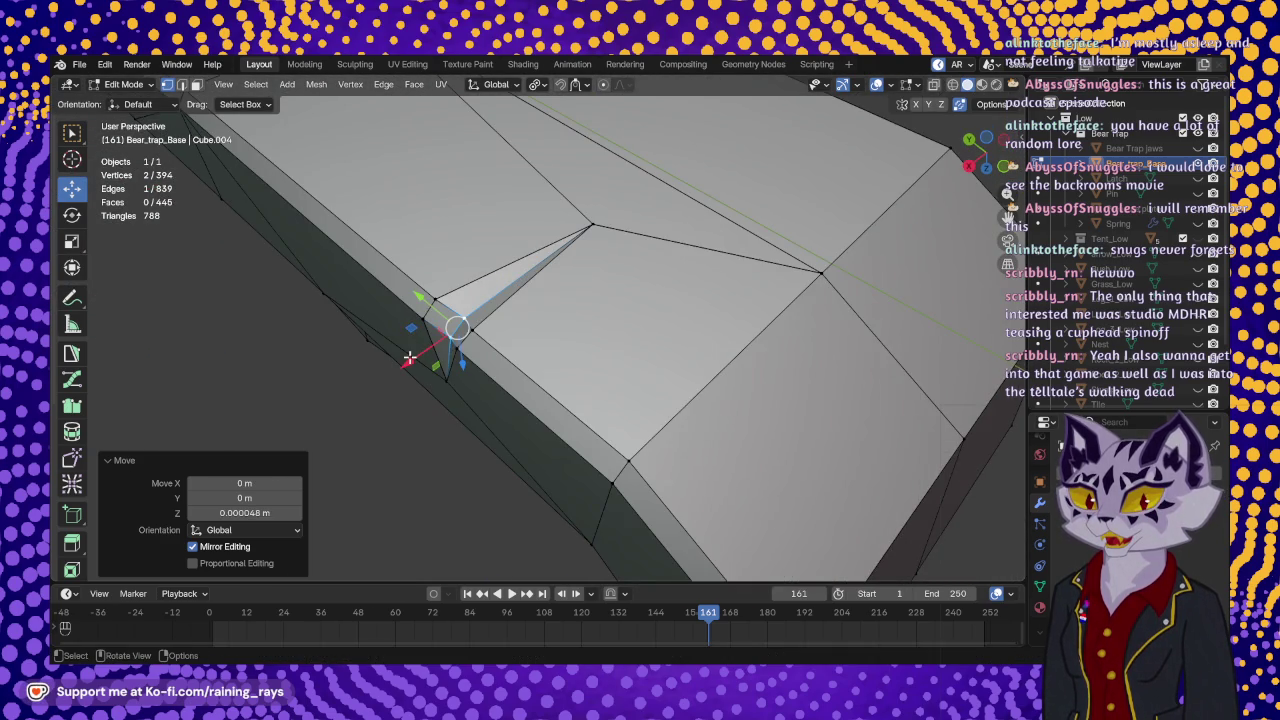
{"action": "left_click_drag", "start_coordinate": [409, 355], "coordinate": [412, 360]}
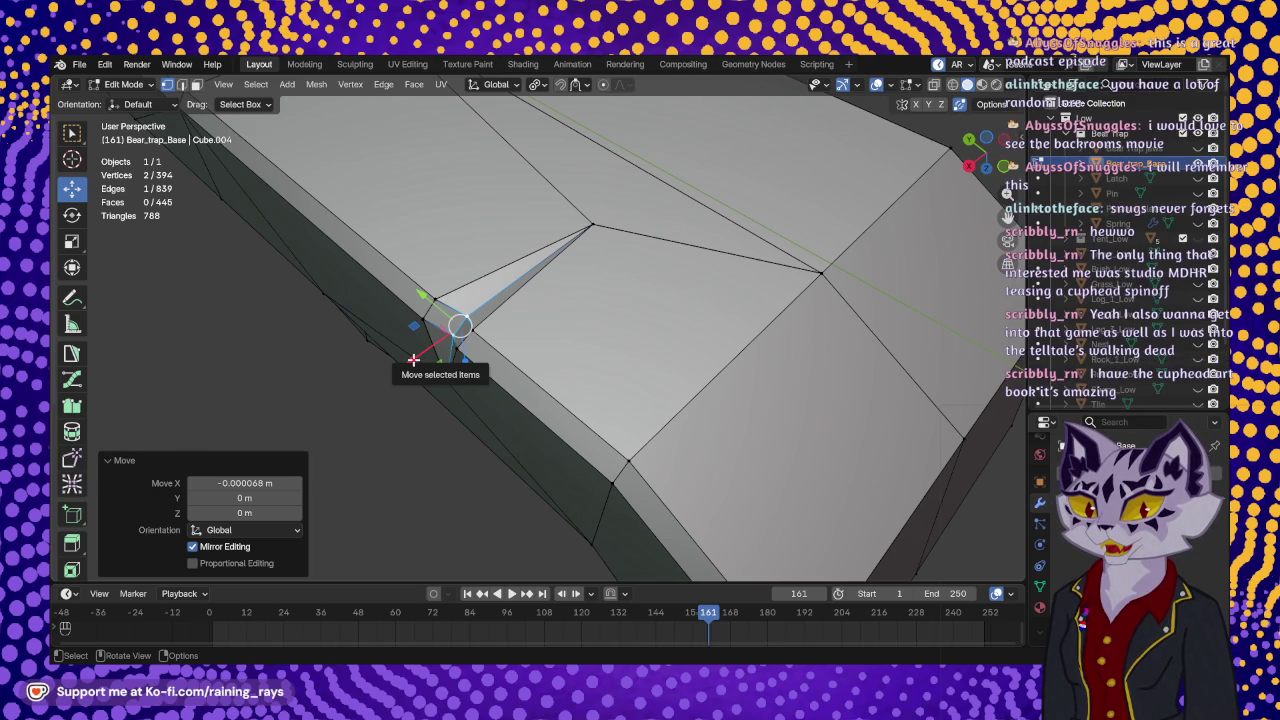
{"action": "mouse_move", "coordinate": [413, 360]}
{"action": "middle_mouse_down"}
{"action": "mouse_move", "coordinate": [630, 293]}
{"action": "mouse_move", "coordinate": [552, 315]}
{"action": "mouse_move", "coordinate": [634, 343]}
{"action": "middle_mouse_up"}
{"action": "scroll", "coordinate": [636, 292], "scroll_direction": "down", "scroll_amount": 3}
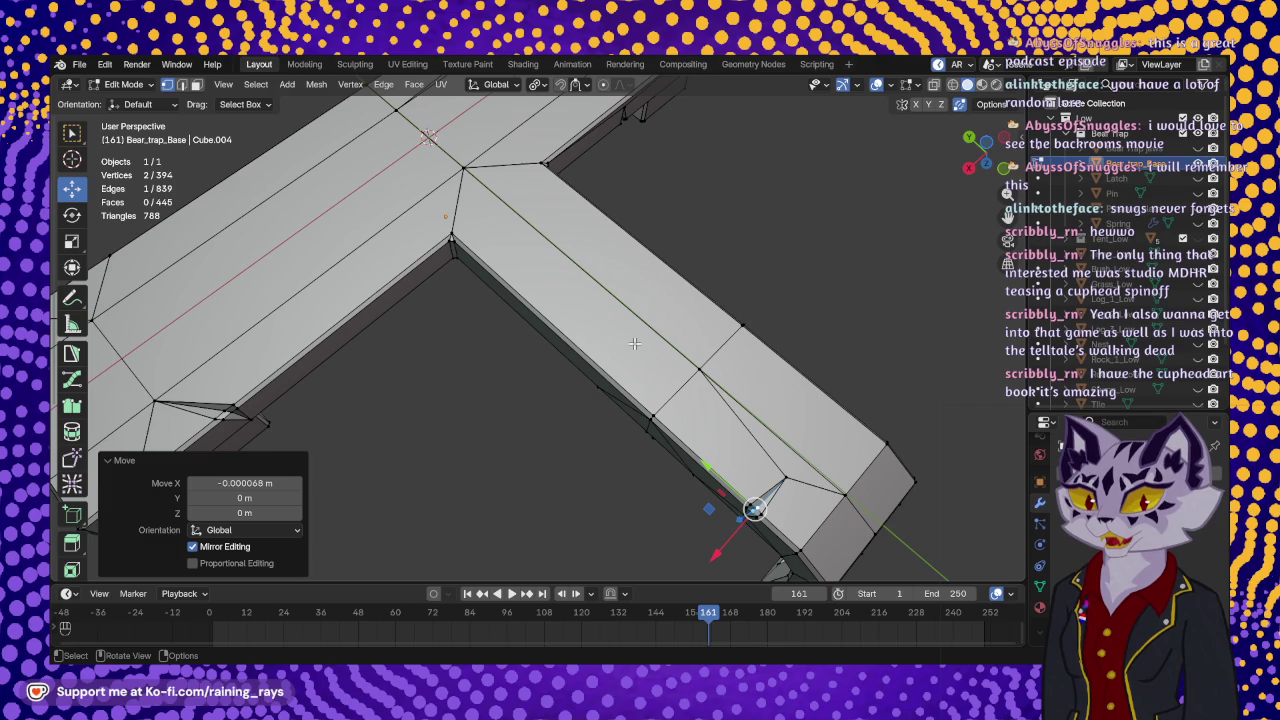
{"action": "middle_click_drag", "start_coordinate": [652, 425], "coordinate": [647, 347]}
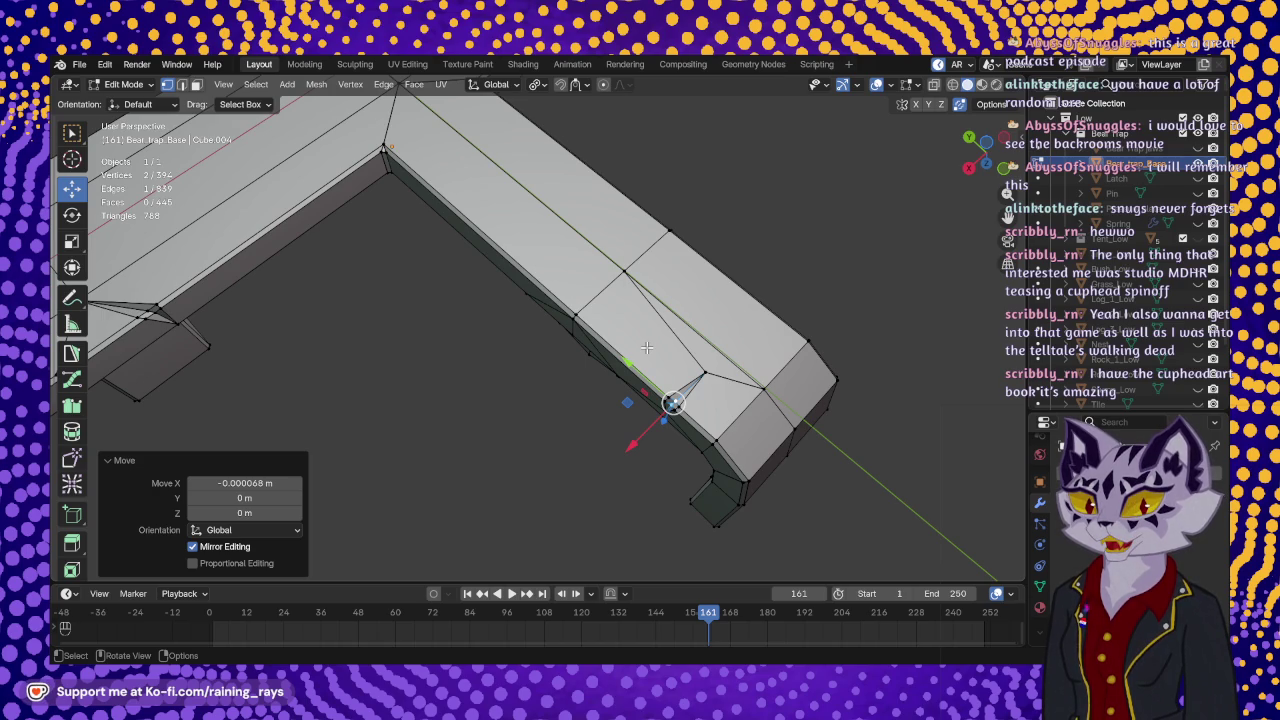
{"action": "middle_click_drag", "start_coordinate": [647, 347], "coordinate": [663, 364]}
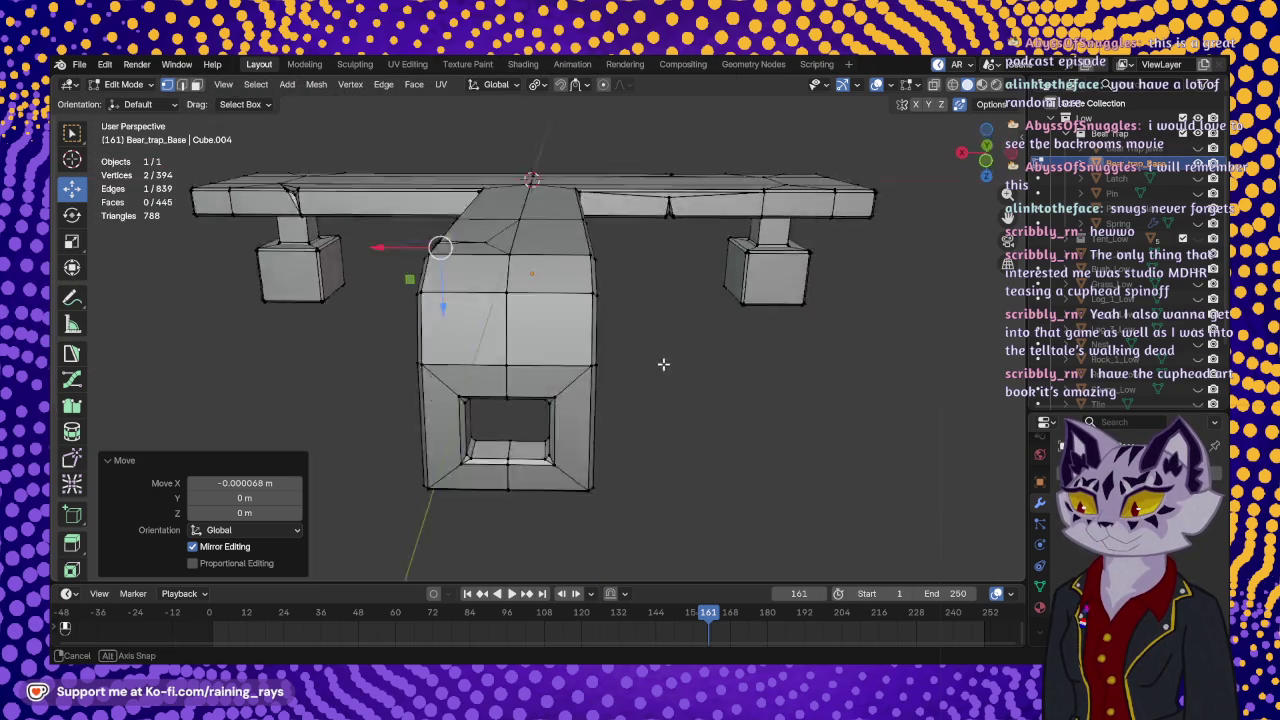
{"action": "mouse_move", "coordinate": [663, 364]}
{"action": "middle_mouse_down"}
{"action": "mouse_move", "coordinate": [619, 227]}
{"action": "mouse_move", "coordinate": [560, 242]}
{"action": "mouse_move", "coordinate": [587, 269]}
{"action": "middle_mouse_up"}
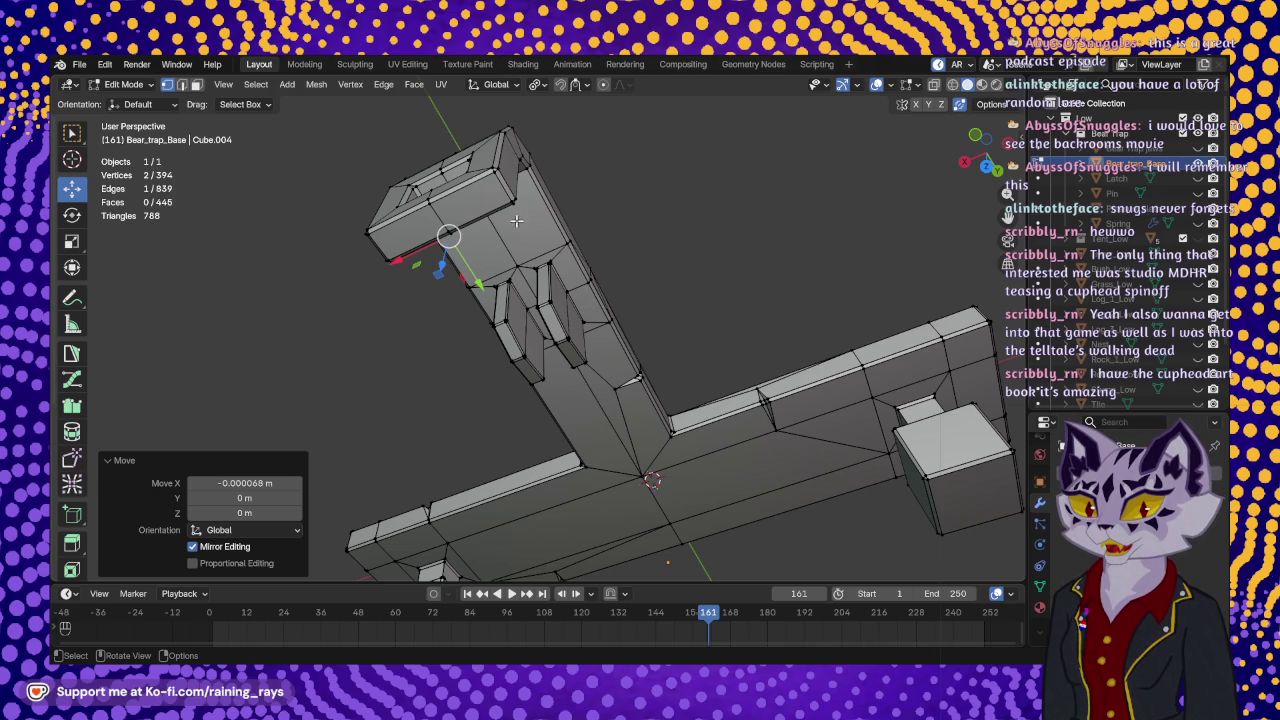
{"action": "mouse_move", "coordinate": [511, 219]}
{"action": "middle_mouse_down"}
{"action": "mouse_move", "coordinate": [697, 319]}
{"action": "mouse_move", "coordinate": [493, 157]}
{"action": "mouse_move", "coordinate": [733, 161]}
{"action": "mouse_move", "coordinate": [384, 276]}
{"action": "middle_mouse_up"}
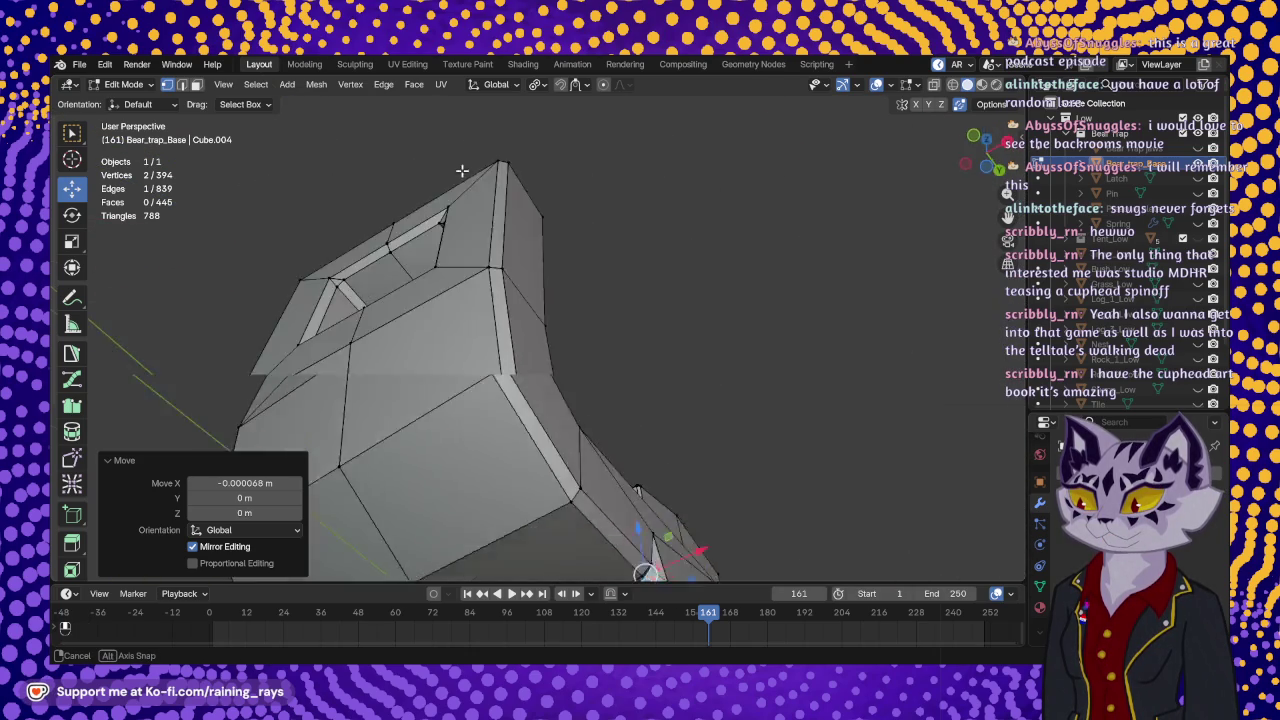
{"action": "middle_click_drag", "start_coordinate": [384, 276], "coordinate": [600, 357]}
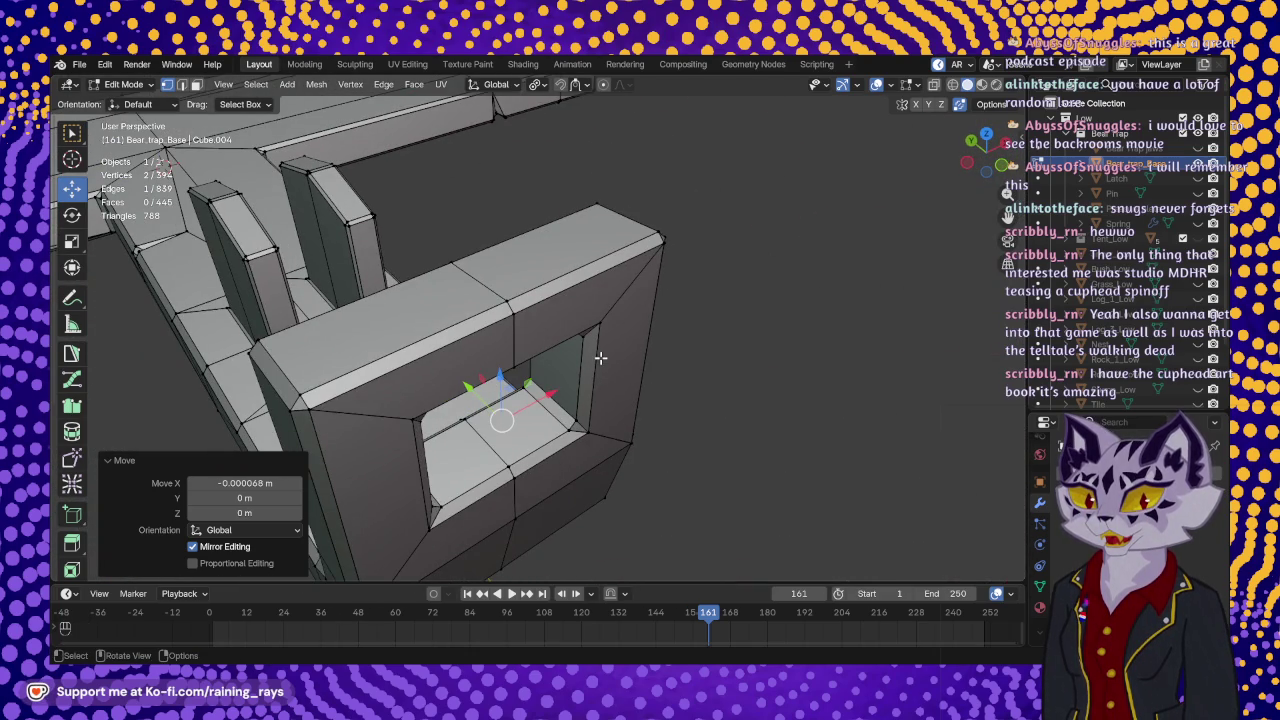
{"action": "mouse_move", "coordinate": [600, 357]}
{"action": "middle_mouse_down"}
{"action": "mouse_move", "coordinate": [442, 303]}
{"action": "mouse_move", "coordinate": [581, 298]}
{"action": "middle_mouse_up"}
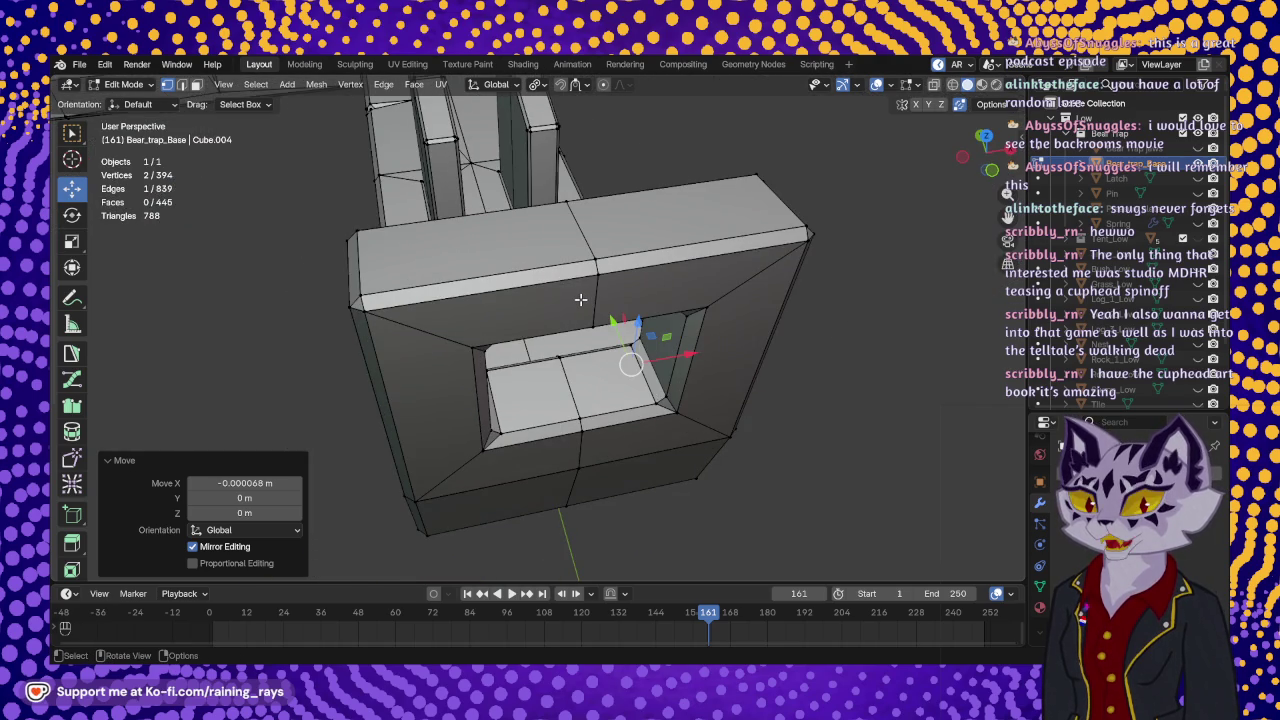
{"action": "middle_click_drag", "start_coordinate": [577, 344], "coordinate": [613, 356]}
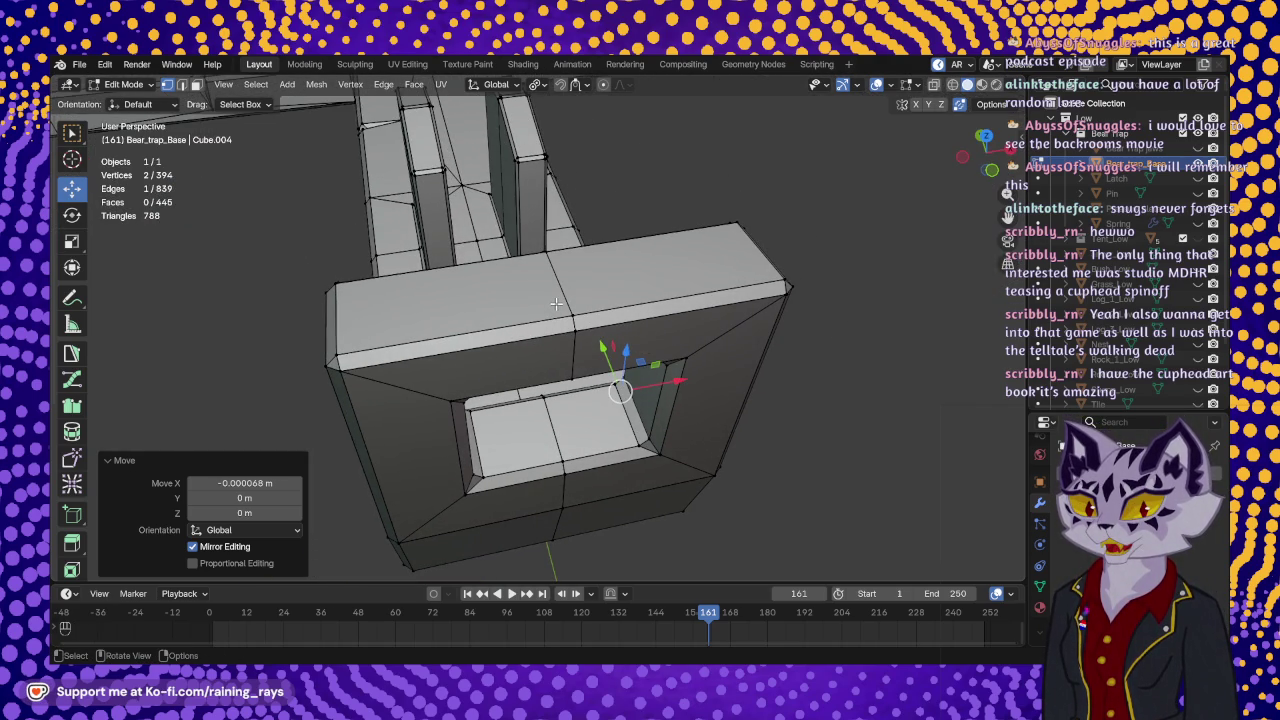
{"action": "mouse_move", "coordinate": [556, 303]}
{"action": "middle_mouse_down"}
{"action": "mouse_move", "coordinate": [552, 277]}
{"action": "mouse_move", "coordinate": [560, 330]}
{"action": "middle_mouse_up"}
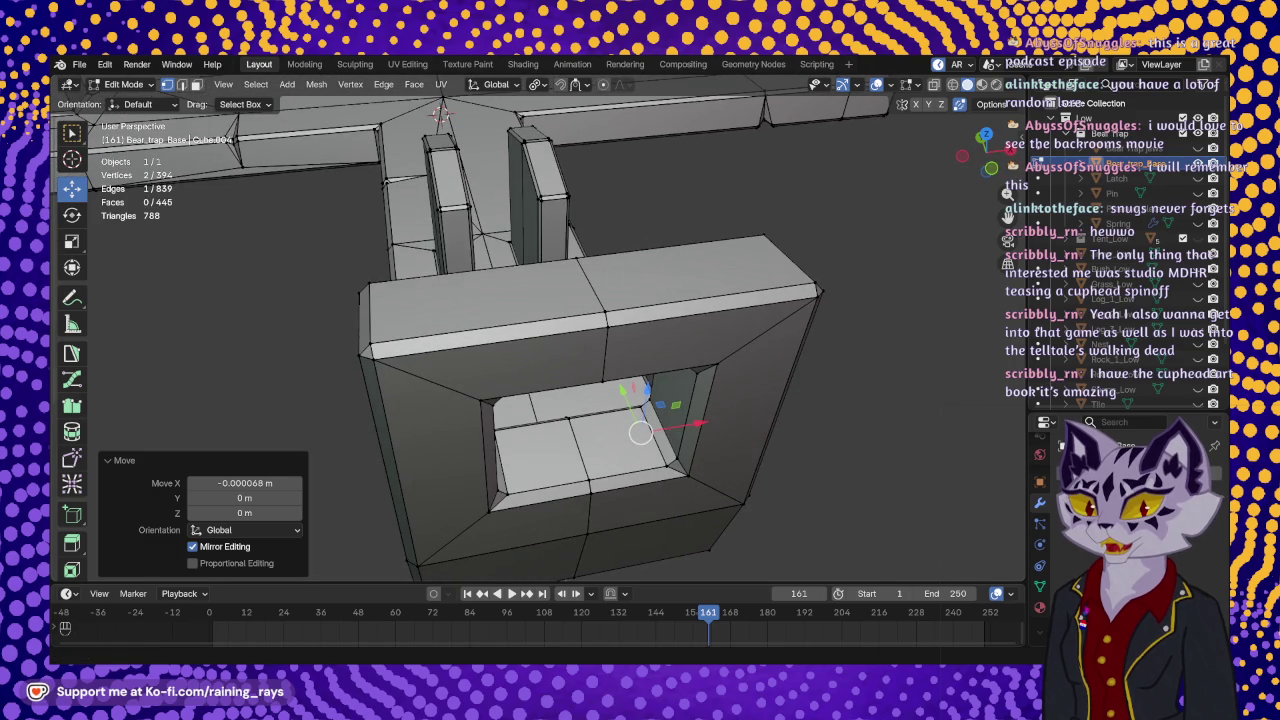
{"action": "scroll", "coordinate": [72, 432], "scroll_direction": "down", "scroll_amount": 4}
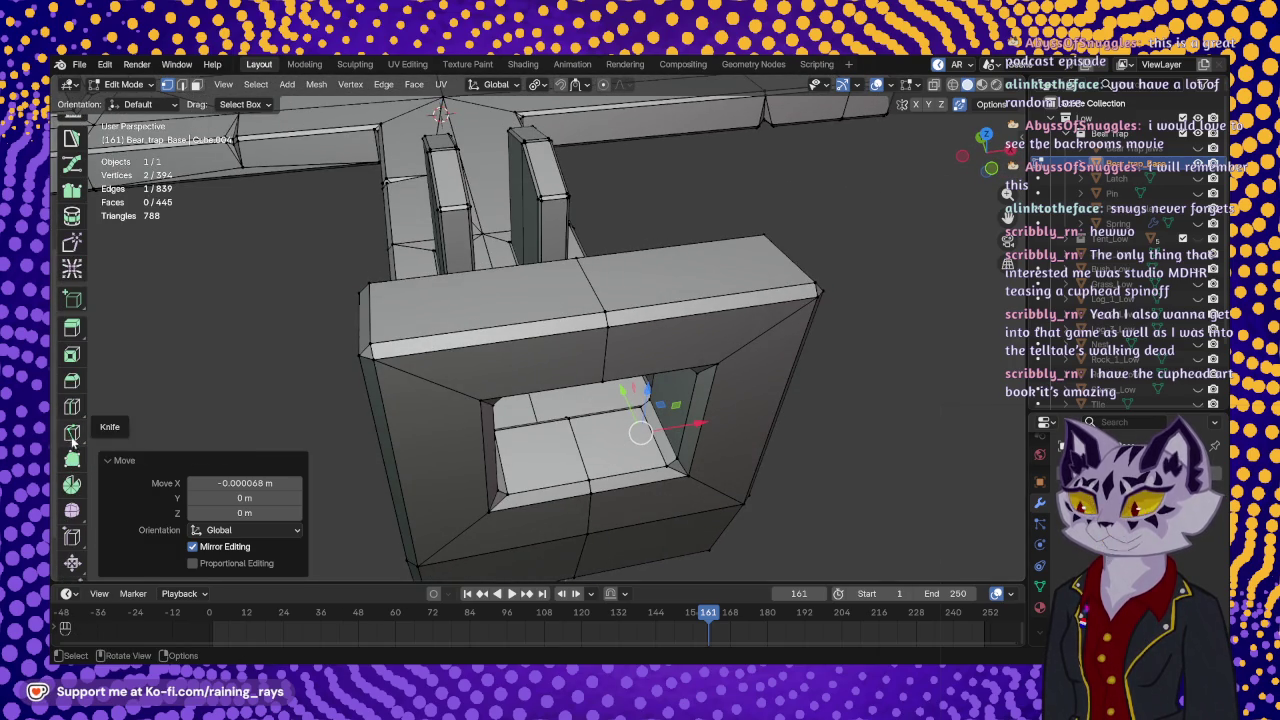
- Knife a three-point triangular notch into the square frame's top edge, bringing the base to 452 faces
{"action": "left_click", "coordinate": [72, 432]}
{"action": "left_click", "coordinate": [440, 310]}
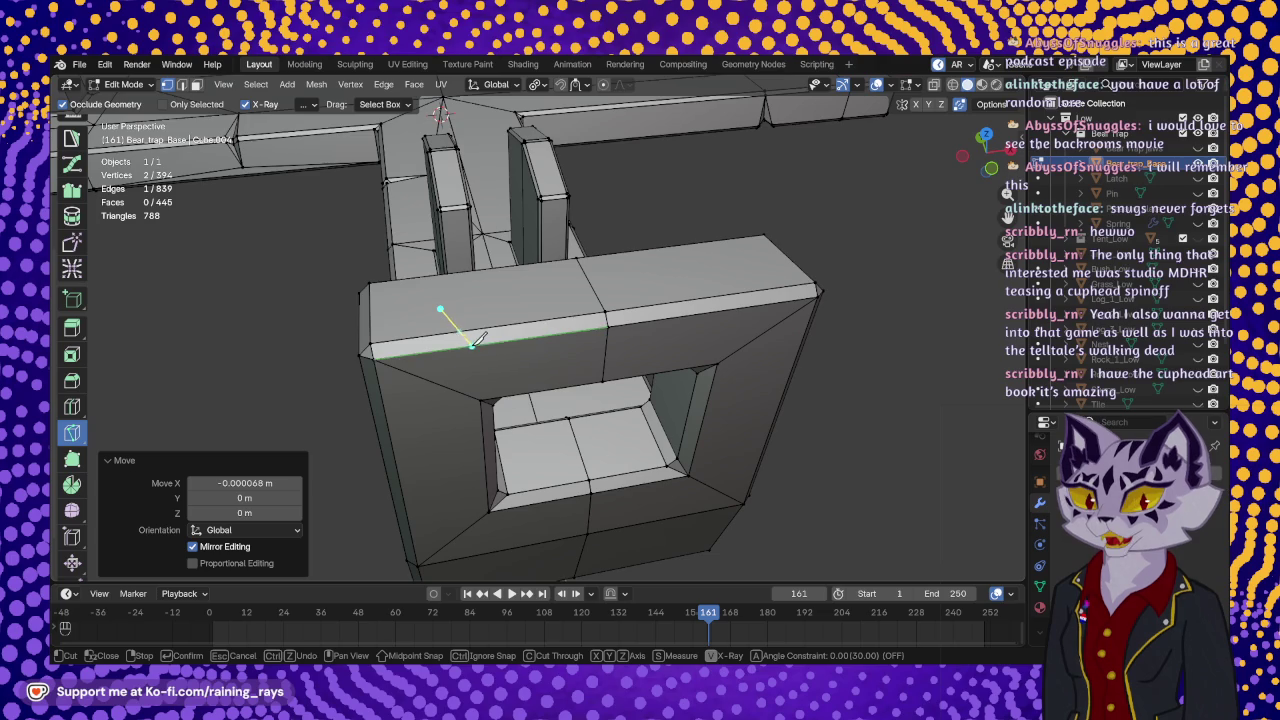
{"action": "left_click", "coordinate": [464, 346]}
{"action": "left_click", "coordinate": [504, 374]}
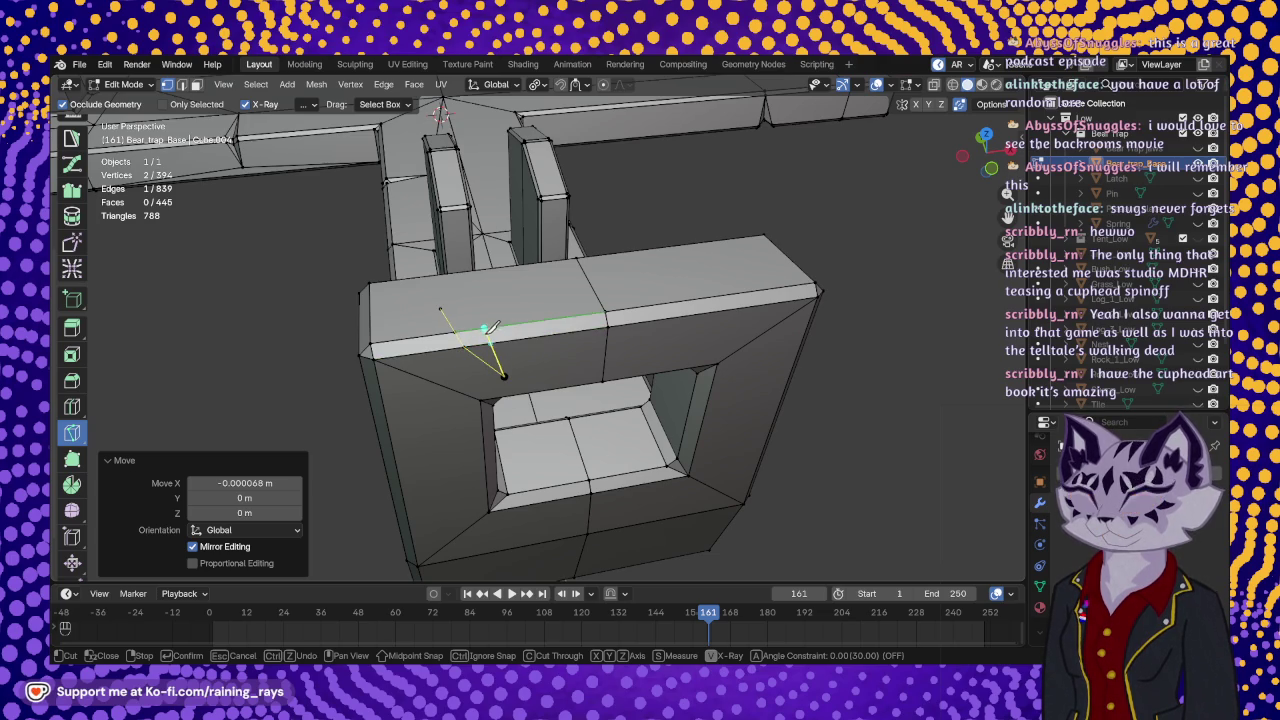
{"action": "left_click", "coordinate": [485, 328]}
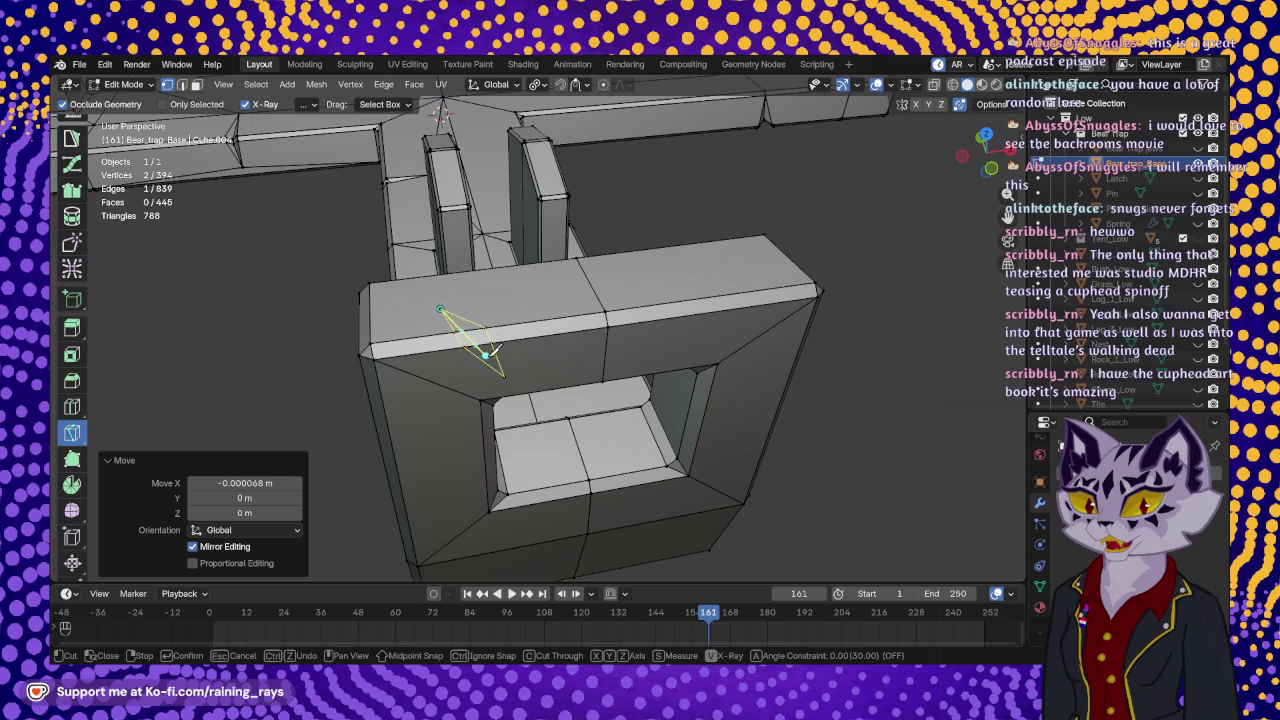
{"action": "key", "text": "Return"}
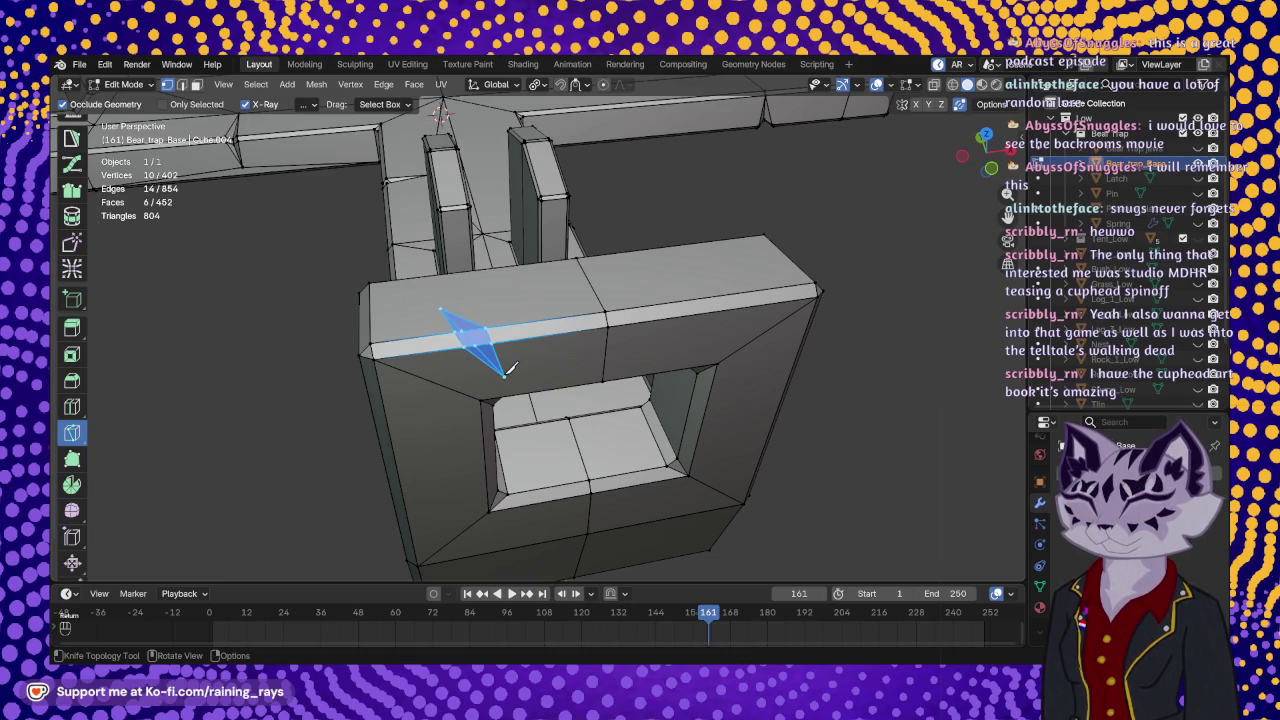
{"action": "middle_click_drag", "start_coordinate": [495, 405], "coordinate": [550, 362]}
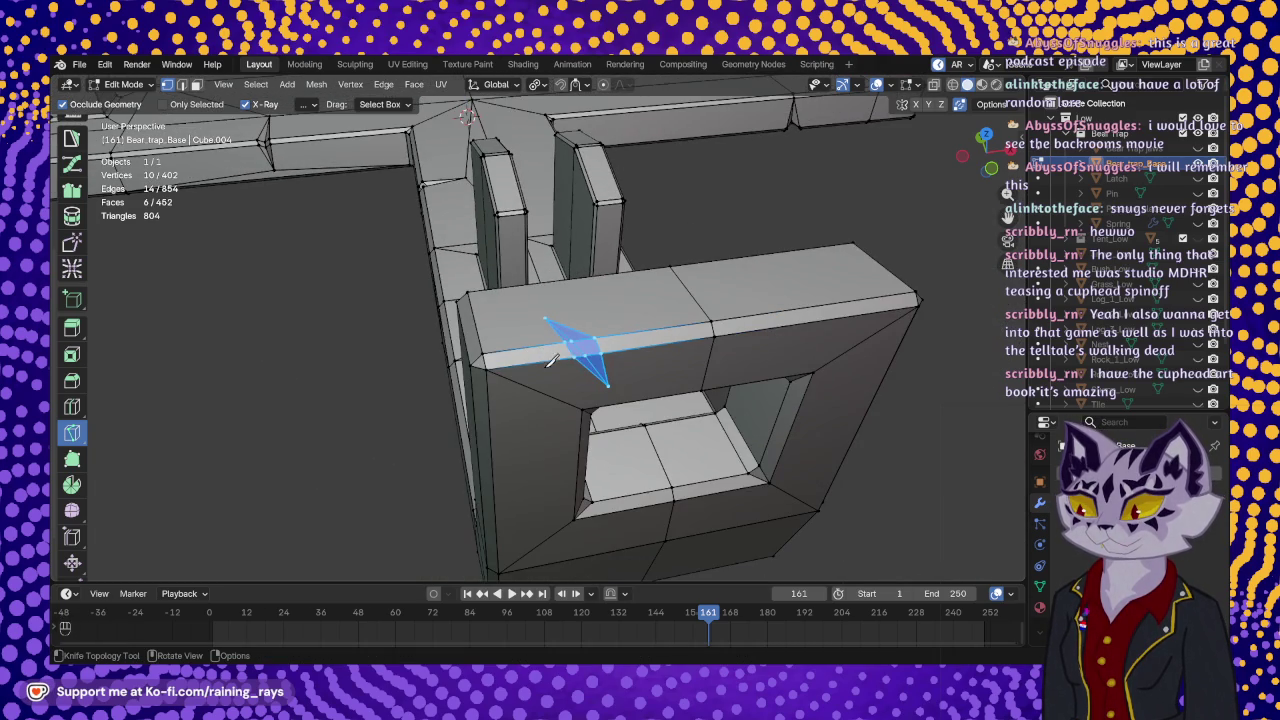
{"action": "scroll", "coordinate": [72, 380], "scroll_direction": "up", "scroll_amount": 3}
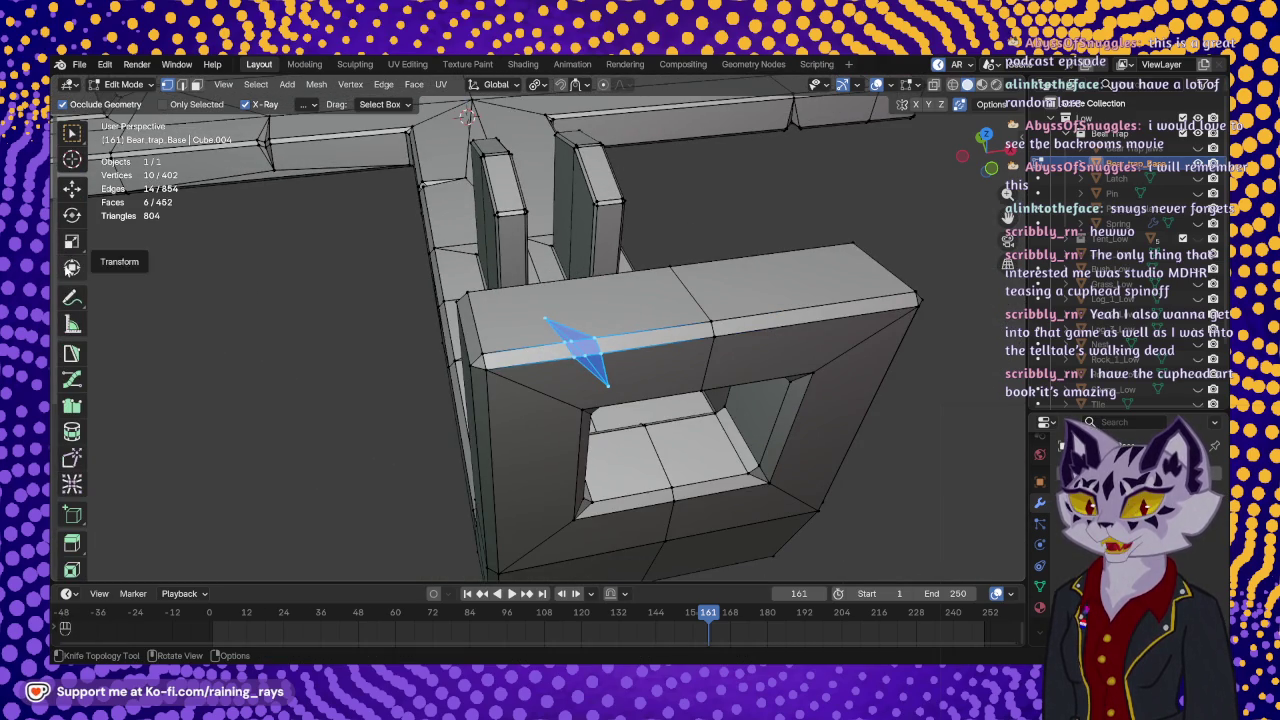
{"action": "left_click", "coordinate": [72, 189]}
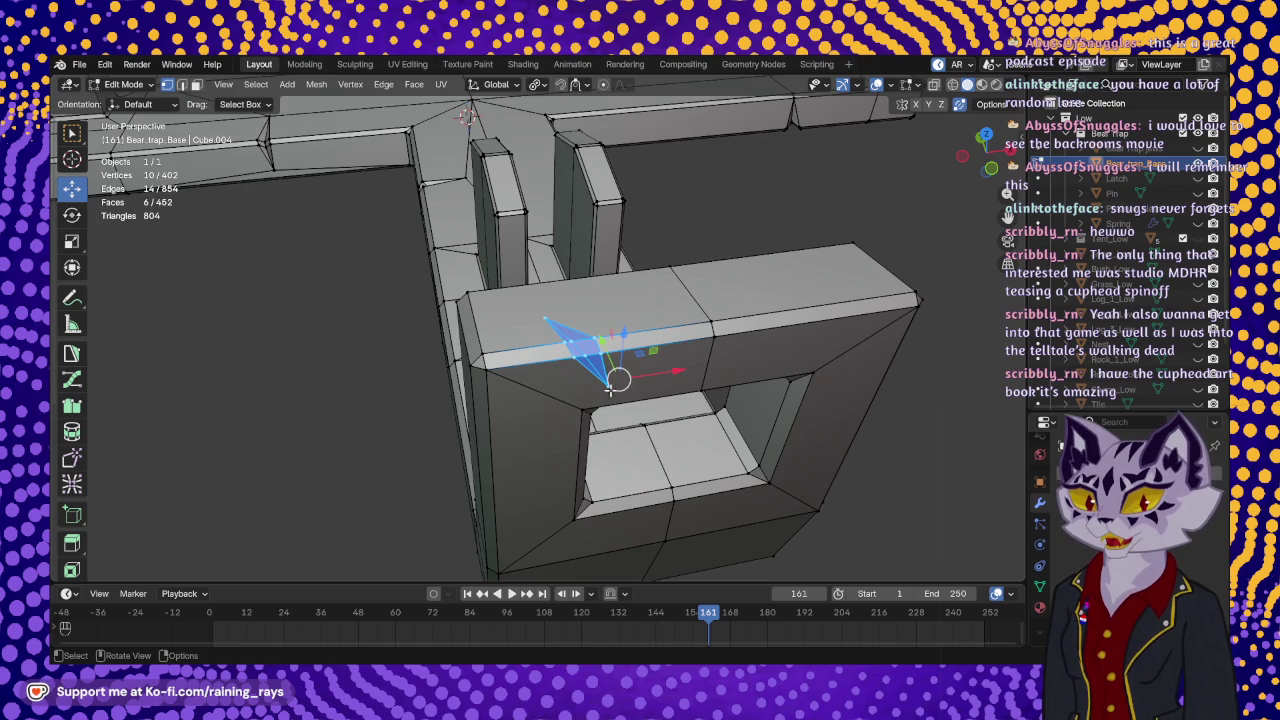
- Slide one notch vertex along X, then nudge the selected vertex pair along Z and Y
{"action": "middle_click_drag", "start_coordinate": [567, 365], "coordinate": [516, 394]}
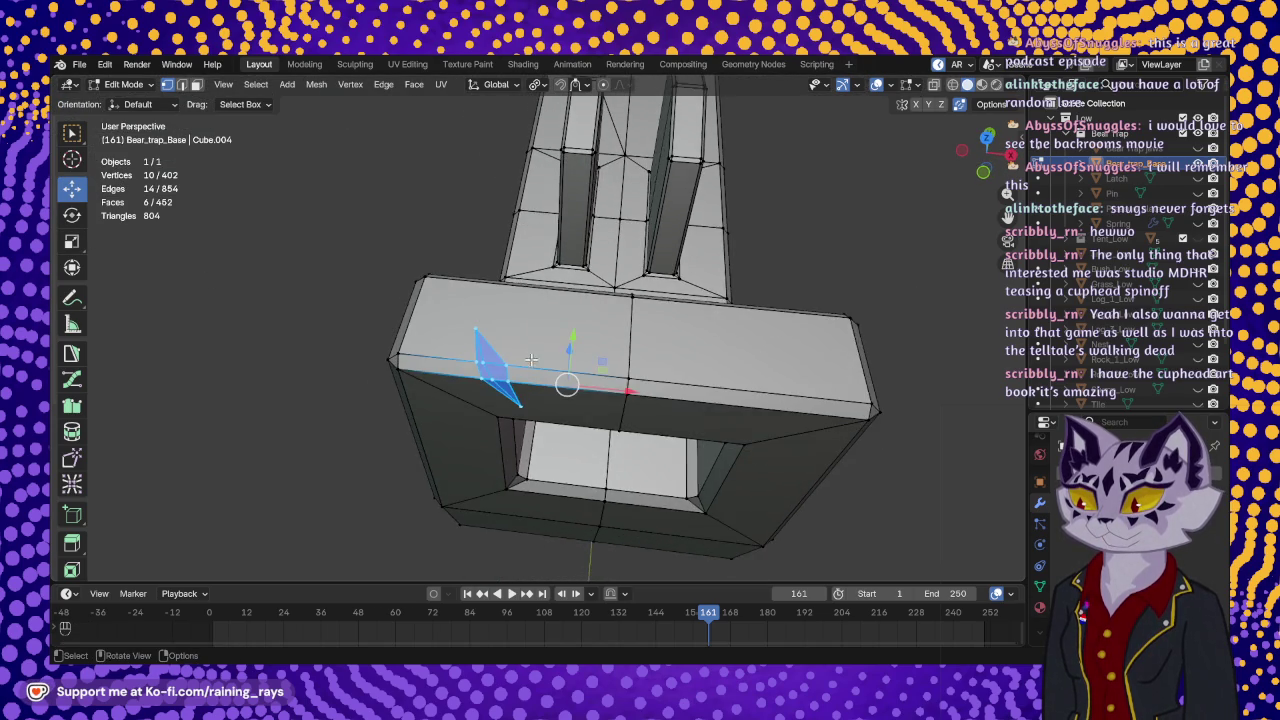
{"action": "scroll", "coordinate": [516, 394], "scroll_direction": "up", "scroll_amount": 2}
{"action": "left_click", "coordinate": [498, 376]}
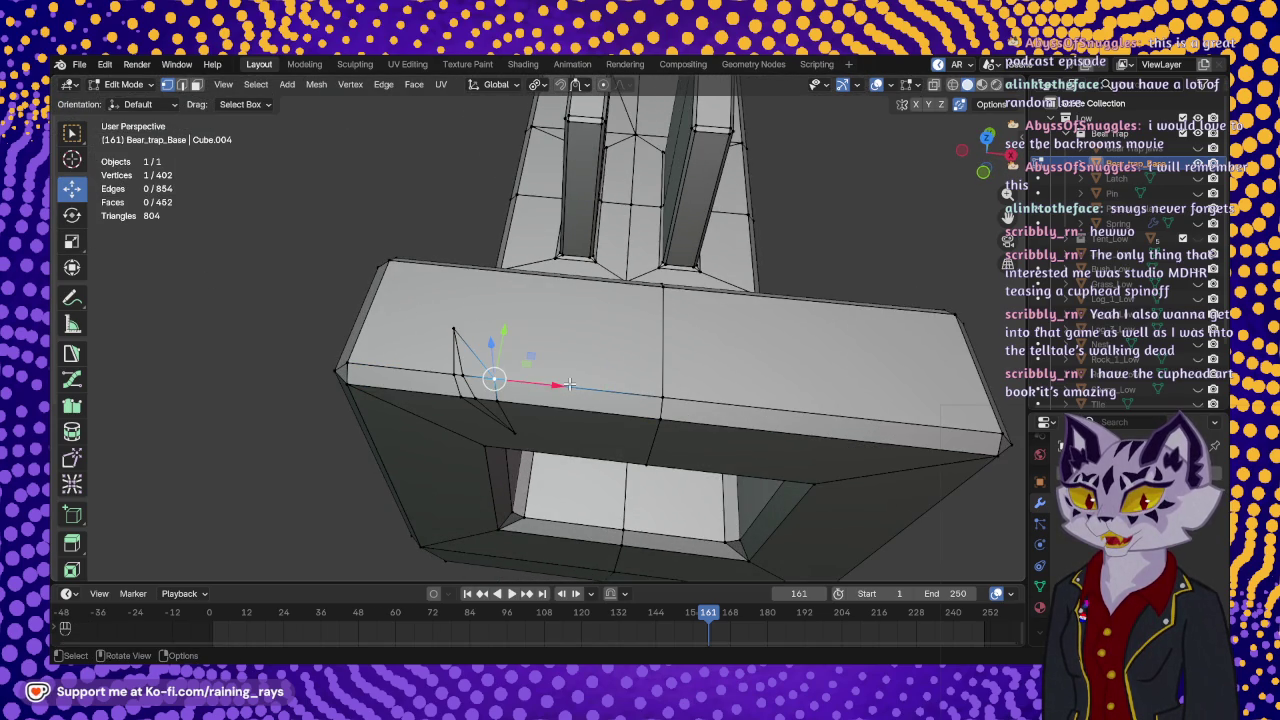
{"action": "mouse_move", "coordinate": [556, 384]}
{"action": "left_mouse_down"}
{"action": "mouse_move", "coordinate": [463, 375]}
{"action": "mouse_move", "coordinate": [475, 397]}
{"action": "mouse_move", "coordinate": [542, 406]}
{"action": "left_mouse_up"}
{"action": "left_click", "coordinate": [475, 397]}
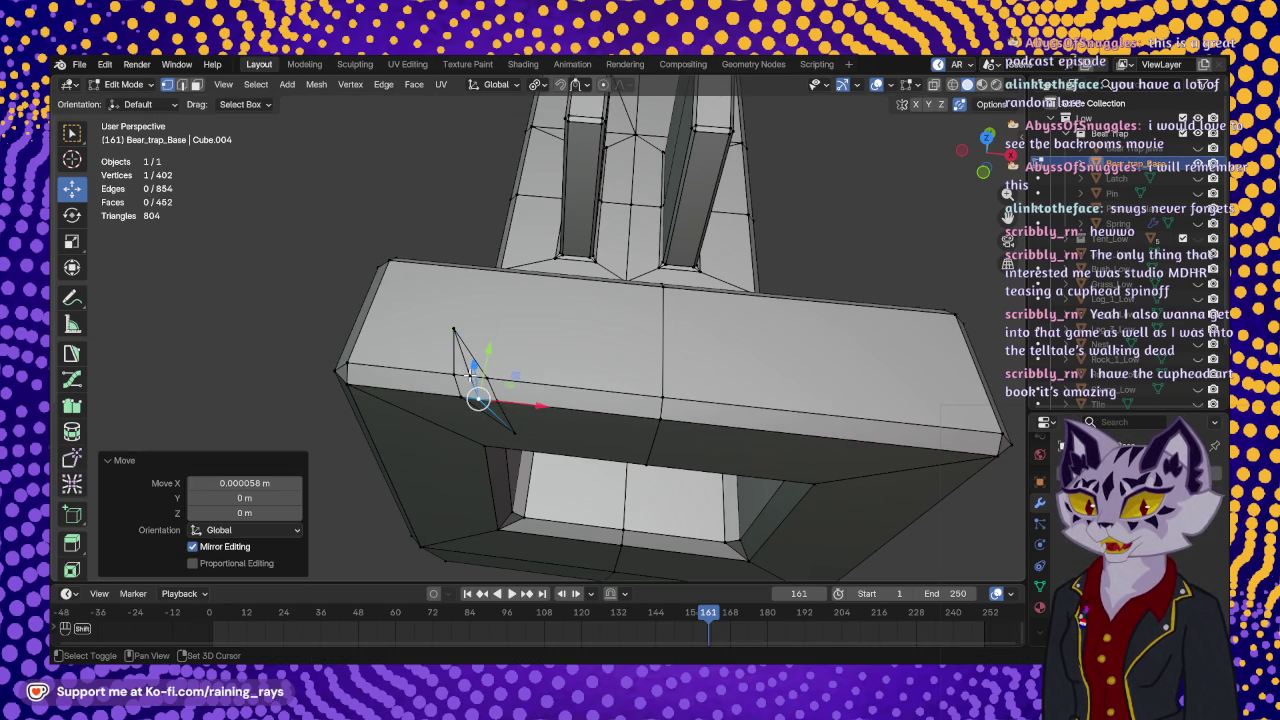
{"action": "left_click", "coordinate": [453, 330], "text": "shift"}
{"action": "mouse_move", "coordinate": [453, 330]}
{"action": "middle_mouse_down"}
{"action": "mouse_move", "coordinate": [436, 390]}
{"action": "mouse_move", "coordinate": [613, 412]}
{"action": "middle_mouse_up"}
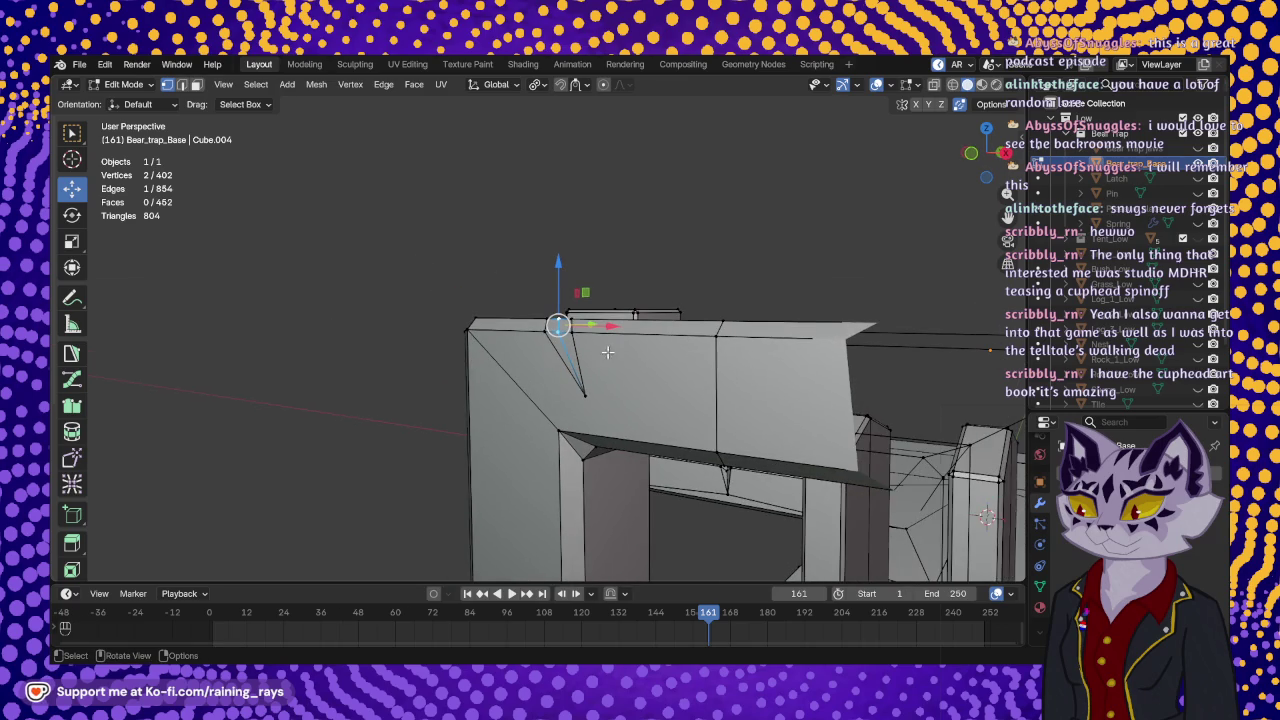
{"action": "left_click_drag", "start_coordinate": [560, 278], "coordinate": [564, 288]}
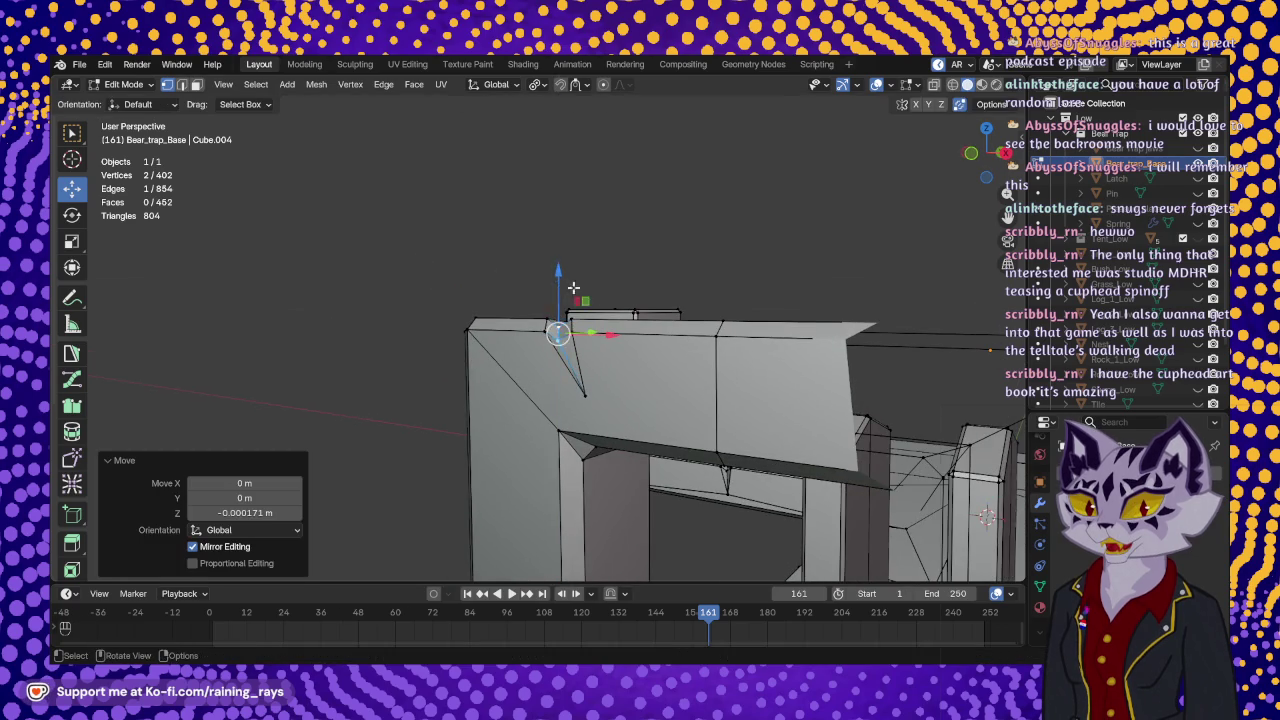
{"action": "middle_click_drag", "start_coordinate": [564, 288], "coordinate": [585, 442]}
{"action": "left_click_drag", "start_coordinate": [591, 379], "coordinate": [606, 373]}
{"action": "middle_click_drag", "start_coordinate": [606, 373], "coordinate": [603, 352]}
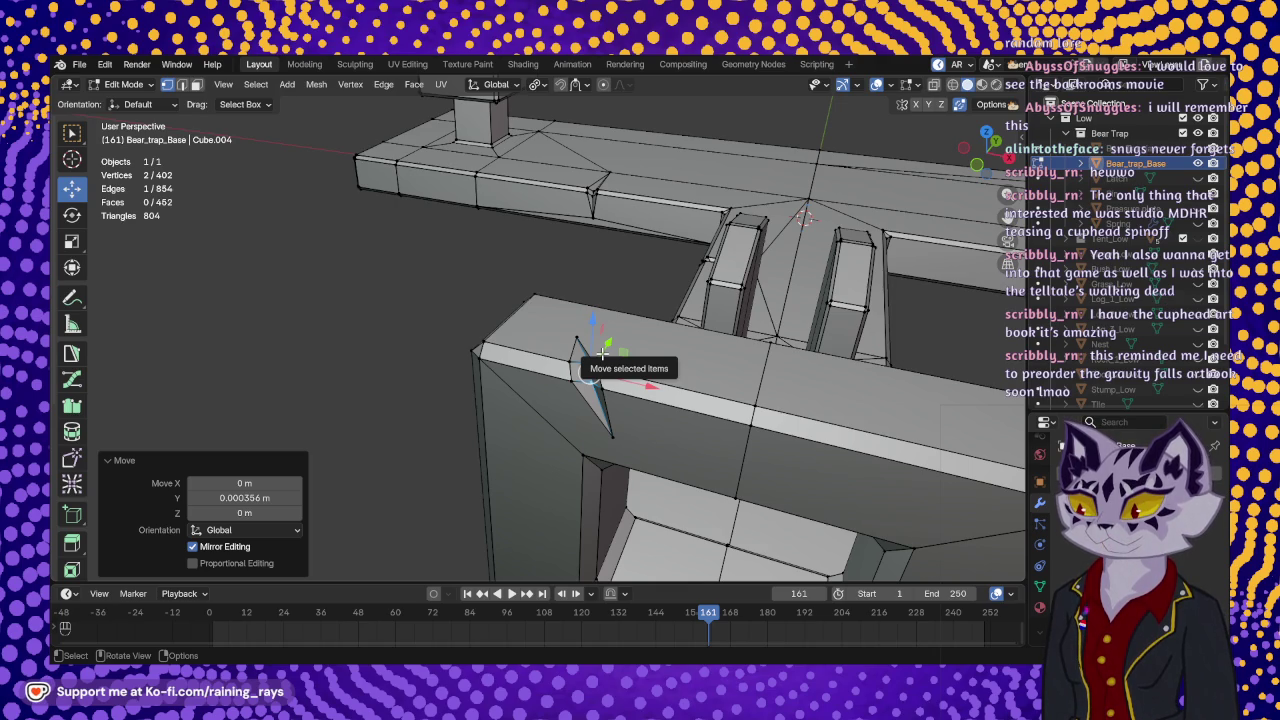
- Nudge the notch vertex pair further along Z and X, ending at −0.000087 m on X
{"action": "middle_click_drag", "start_coordinate": [583, 395], "coordinate": [668, 422]}
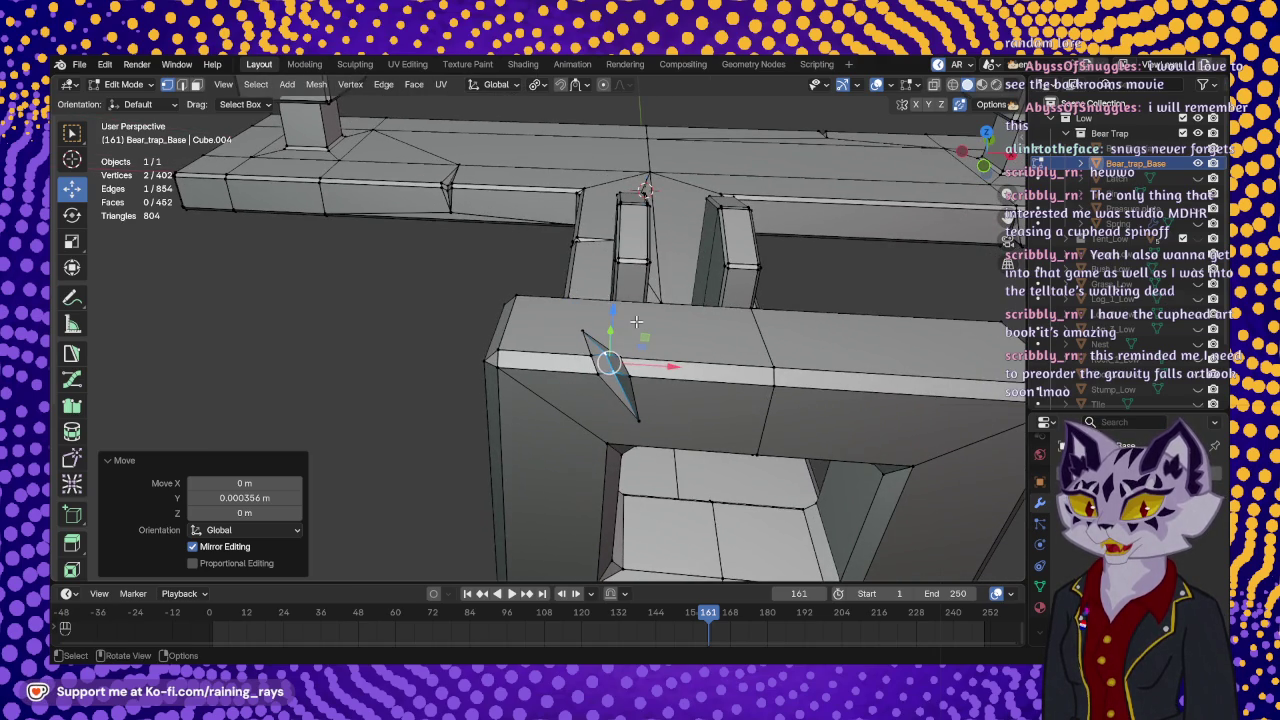
{"action": "middle_click_drag", "start_coordinate": [636, 321], "coordinate": [588, 289]}
{"action": "left_click_drag", "start_coordinate": [568, 280], "coordinate": [568, 287]}
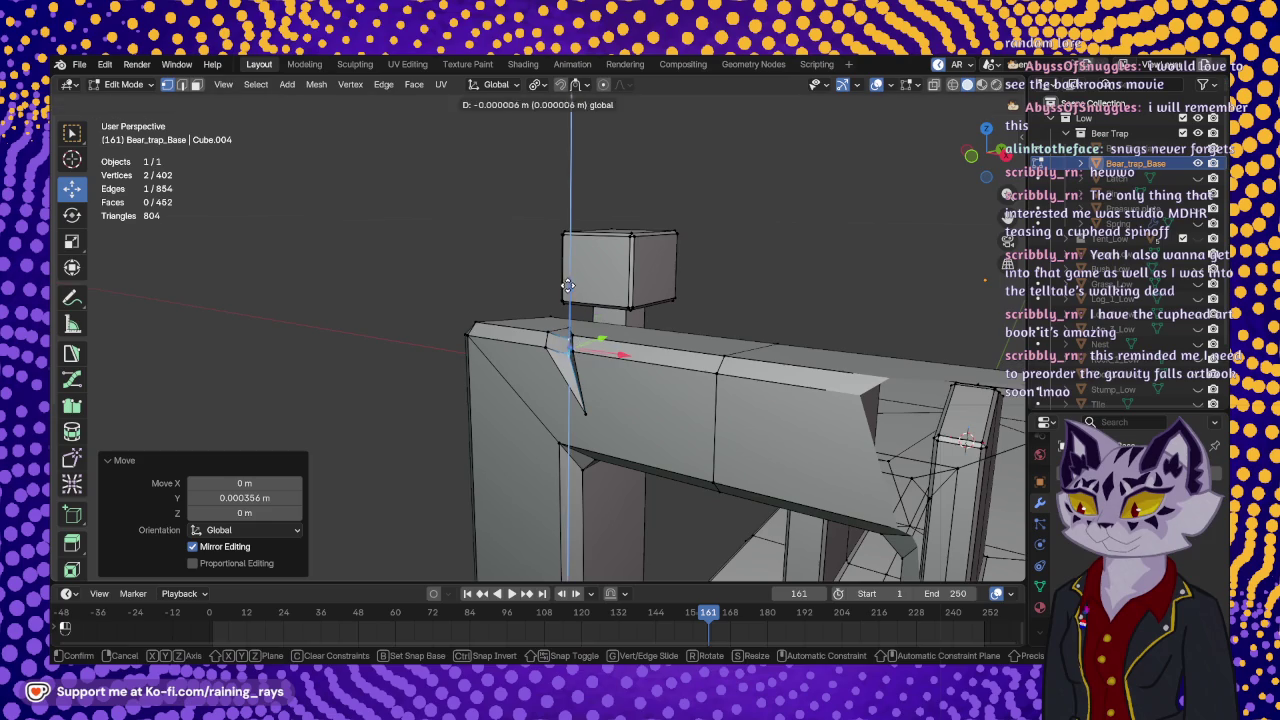
{"action": "left_click_drag", "start_coordinate": [625, 360], "coordinate": [621, 364]}
{"action": "mouse_move", "coordinate": [621, 364]}
{"action": "middle_mouse_down"}
{"action": "mouse_move", "coordinate": [833, 321]}
{"action": "mouse_move", "coordinate": [751, 391]}
{"action": "middle_mouse_up"}
{"action": "scroll", "coordinate": [751, 391], "scroll_direction": "down", "scroll_amount": 3}
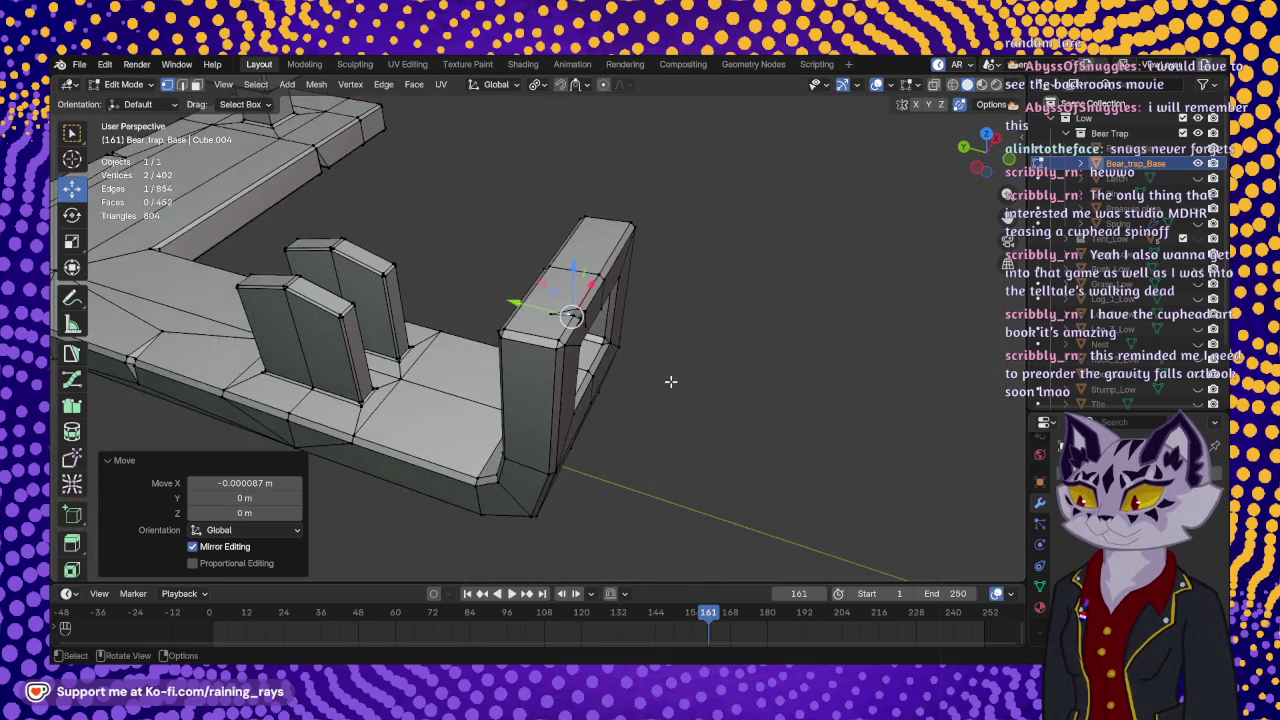
{"action": "middle_click_drag", "start_coordinate": [671, 380], "coordinate": [570, 335]}
{"action": "scroll", "coordinate": [568, 387], "scroll_direction": "up", "scroll_amount": 3}
{"action": "scroll", "coordinate": [568, 387], "scroll_direction": "up", "scroll_amount": 2}
{"action": "scroll", "coordinate": [568, 387], "scroll_direction": "up", "scroll_amount": 2}
{"action": "scroll", "coordinate": [568, 387], "scroll_direction": "up", "scroll_amount": 3}
{"action": "scroll", "coordinate": [72, 460], "scroll_direction": "down", "scroll_amount": 5}
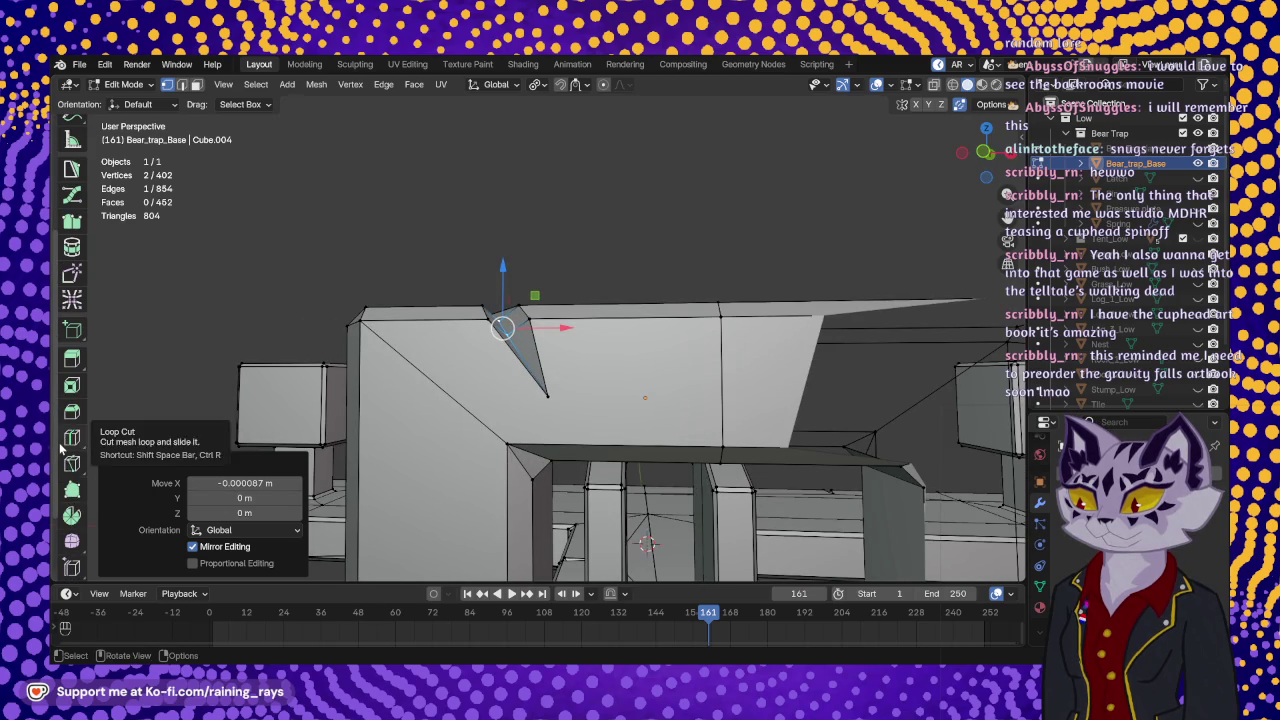
{"action": "left_click", "coordinate": [73, 465]}
- Knife a triangular cut from the notch vertex down the frame face to the opening's inner corner
{"action": "middle_click_drag", "start_coordinate": [545, 370], "coordinate": [555, 383]}
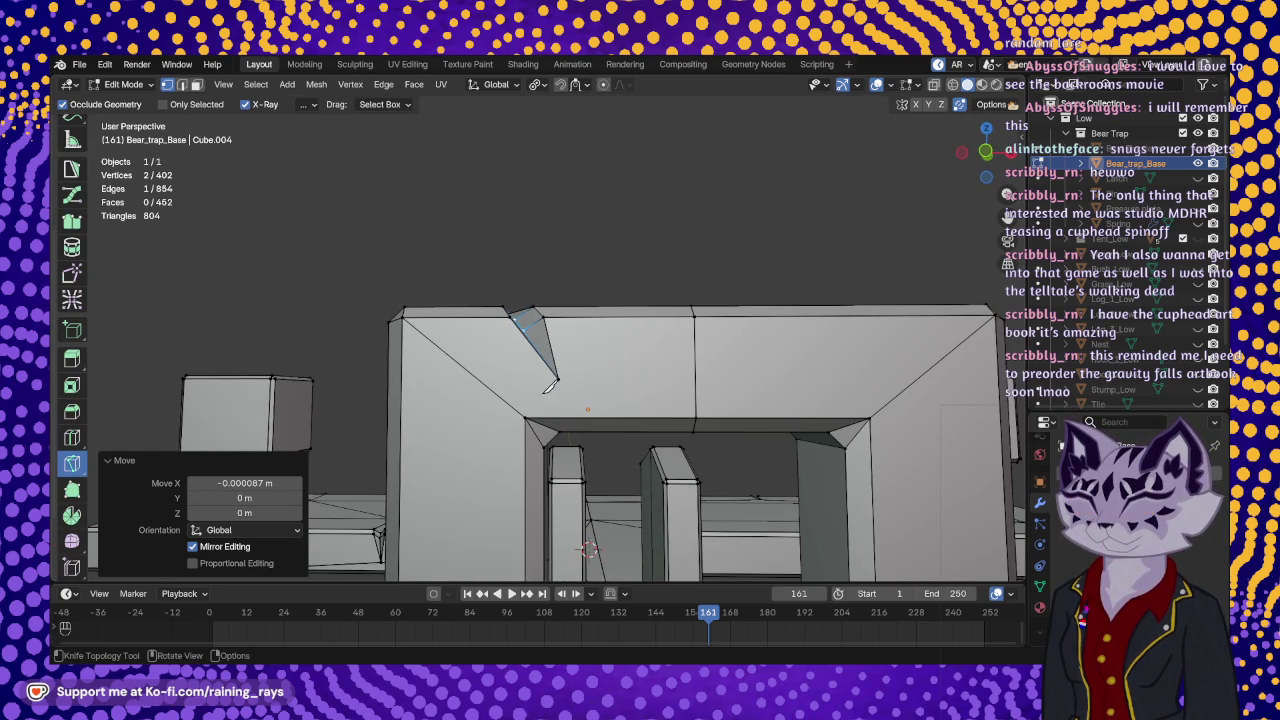
{"action": "left_click", "coordinate": [525, 417]}
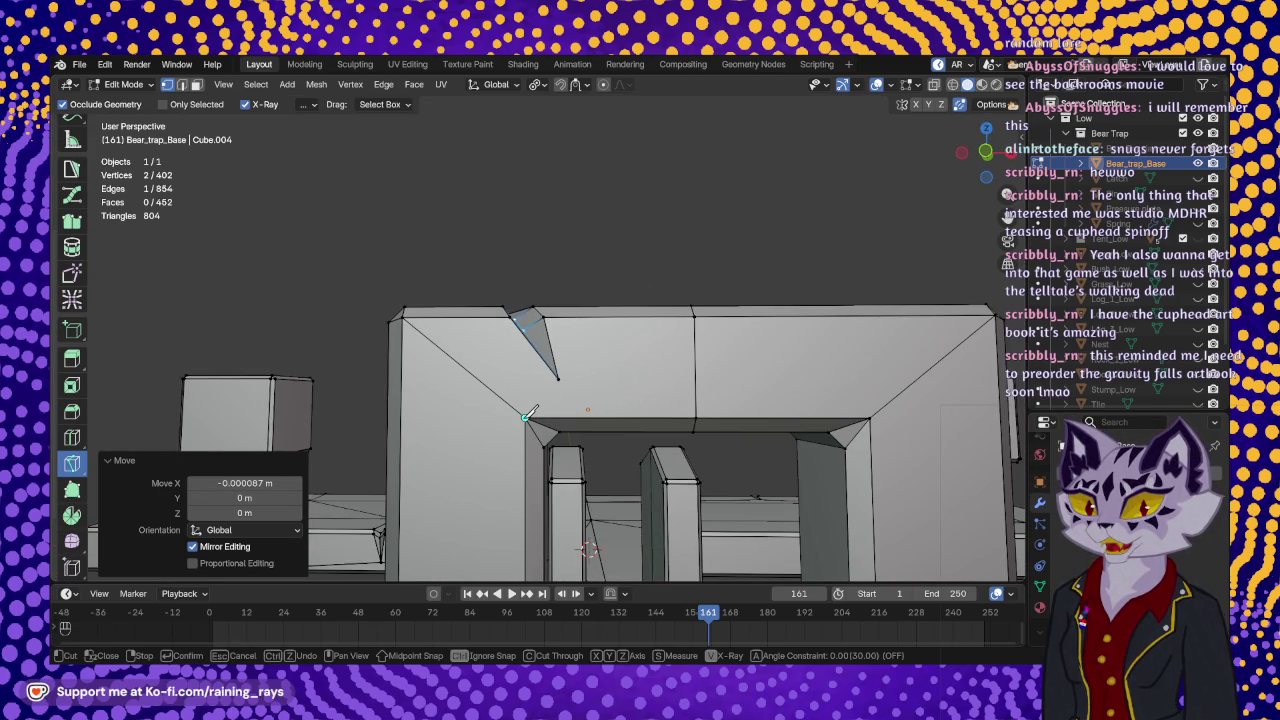
{"action": "left_click", "coordinate": [558, 379]}
{"action": "left_click", "coordinate": [696, 417]}
{"action": "key", "text": "Return"}
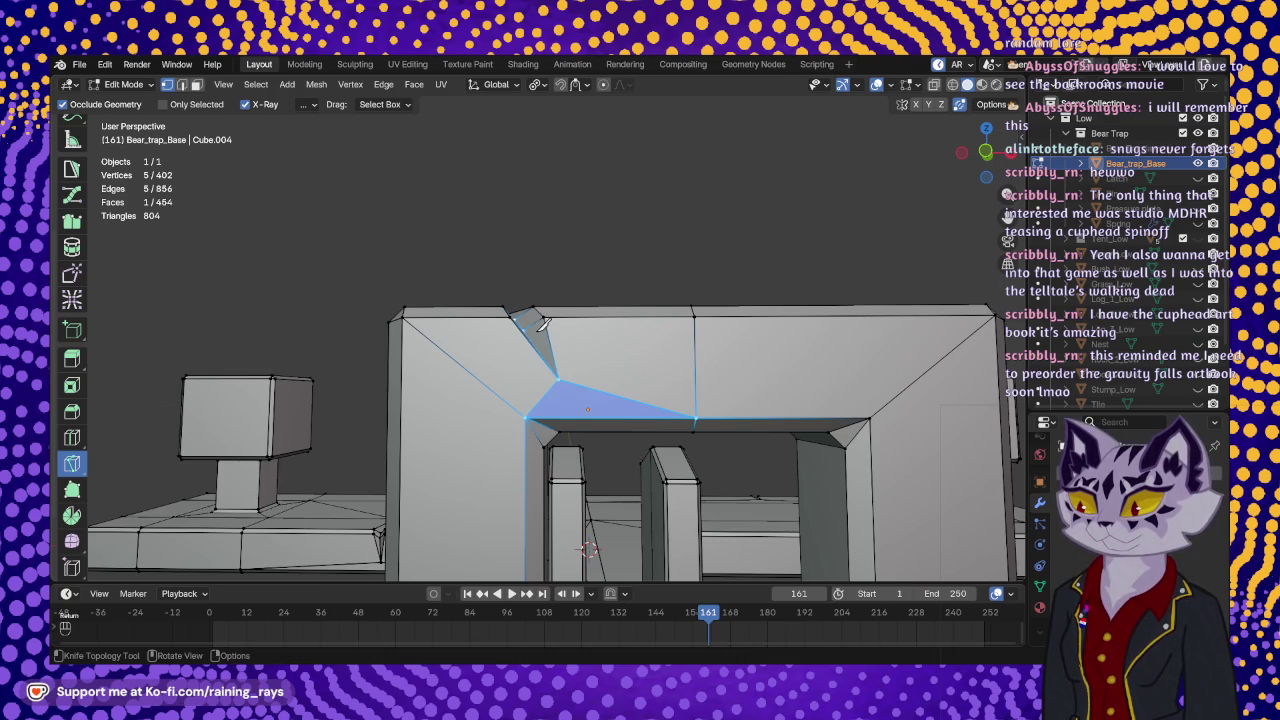
- Knife a small notch into the raised block's edge, then briefly leave and re-enter Edit Mode
{"action": "middle_click_drag", "start_coordinate": [543, 322], "coordinate": [600, 367]}
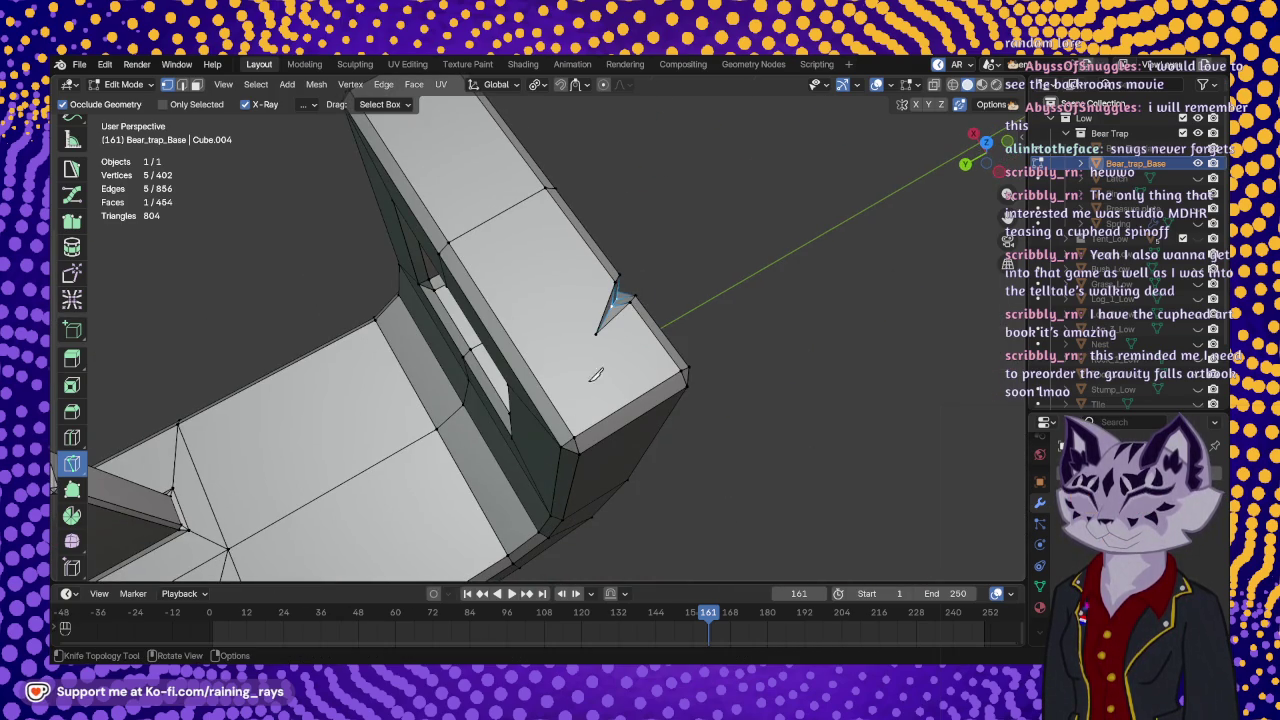
{"action": "left_click", "coordinate": [573, 437]}
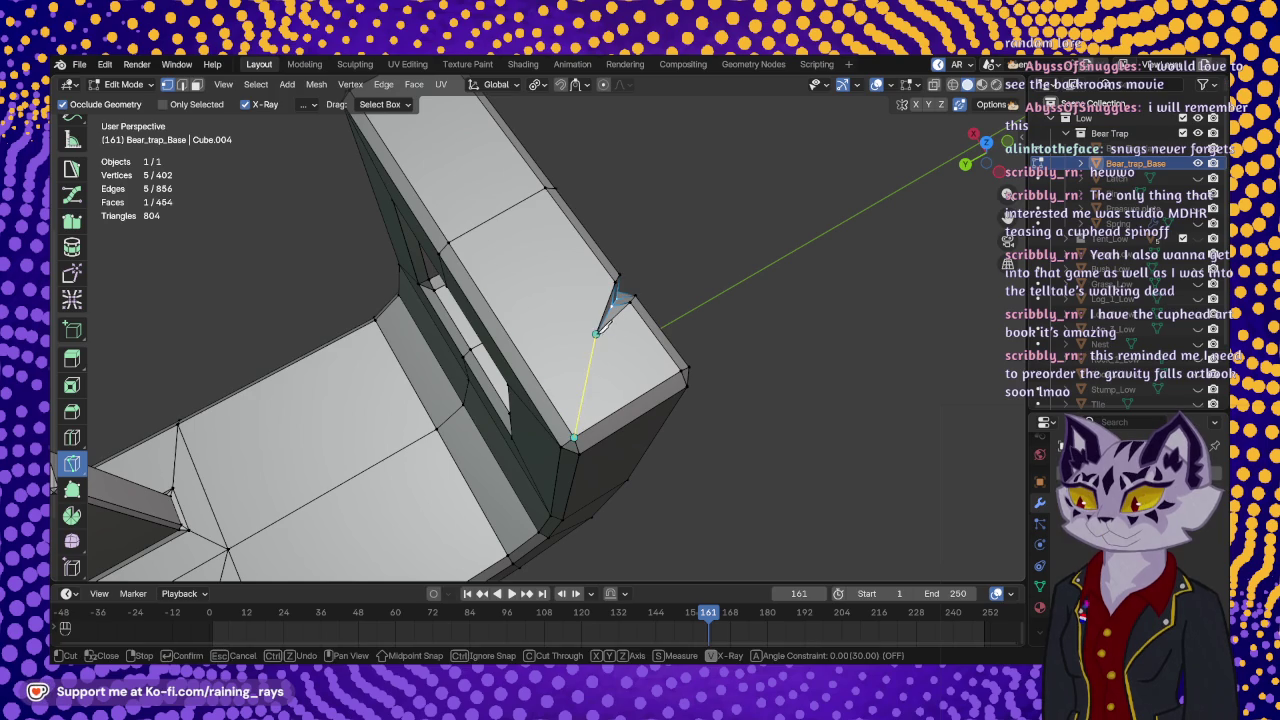
{"action": "left_click", "coordinate": [596, 333]}
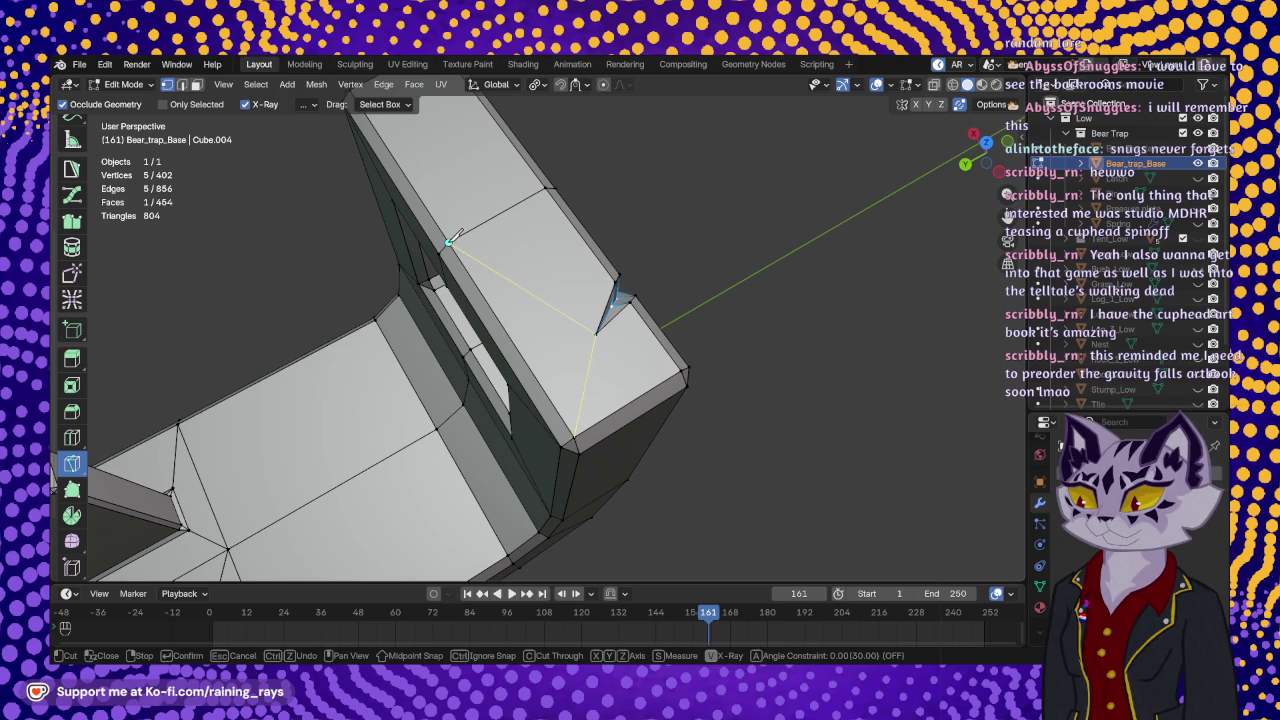
{"action": "left_click", "coordinate": [450, 242]}
{"action": "key", "text": "Return"}
{"action": "mouse_move", "coordinate": [455, 236]}
{"action": "middle_mouse_down"}
{"action": "mouse_move", "coordinate": [549, 330]}
{"action": "mouse_move", "coordinate": [490, 325]}
{"action": "mouse_move", "coordinate": [591, 414]}
{"action": "mouse_move", "coordinate": [597, 331]}
{"action": "mouse_move", "coordinate": [742, 268]}
{"action": "mouse_move", "coordinate": [857, 351]}
{"action": "mouse_move", "coordinate": [723, 434]}
{"action": "mouse_move", "coordinate": [783, 337]}
{"action": "mouse_move", "coordinate": [571, 389]}
{"action": "mouse_move", "coordinate": [682, 358]}
{"action": "mouse_move", "coordinate": [599, 336]}
{"action": "mouse_move", "coordinate": [717, 361]}
{"action": "mouse_move", "coordinate": [771, 357]}
{"action": "mouse_move", "coordinate": [766, 306]}
{"action": "mouse_move", "coordinate": [699, 230]}
{"action": "mouse_move", "coordinate": [737, 383]}
{"action": "mouse_move", "coordinate": [730, 318]}
{"action": "mouse_move", "coordinate": [773, 326]}
{"action": "mouse_move", "coordinate": [466, 338]}
{"action": "mouse_move", "coordinate": [505, 352]}
{"action": "middle_mouse_up"}
{"action": "scroll", "coordinate": [549, 330], "scroll_direction": "down", "scroll_amount": 3}
{"action": "key", "text": "Tab"}
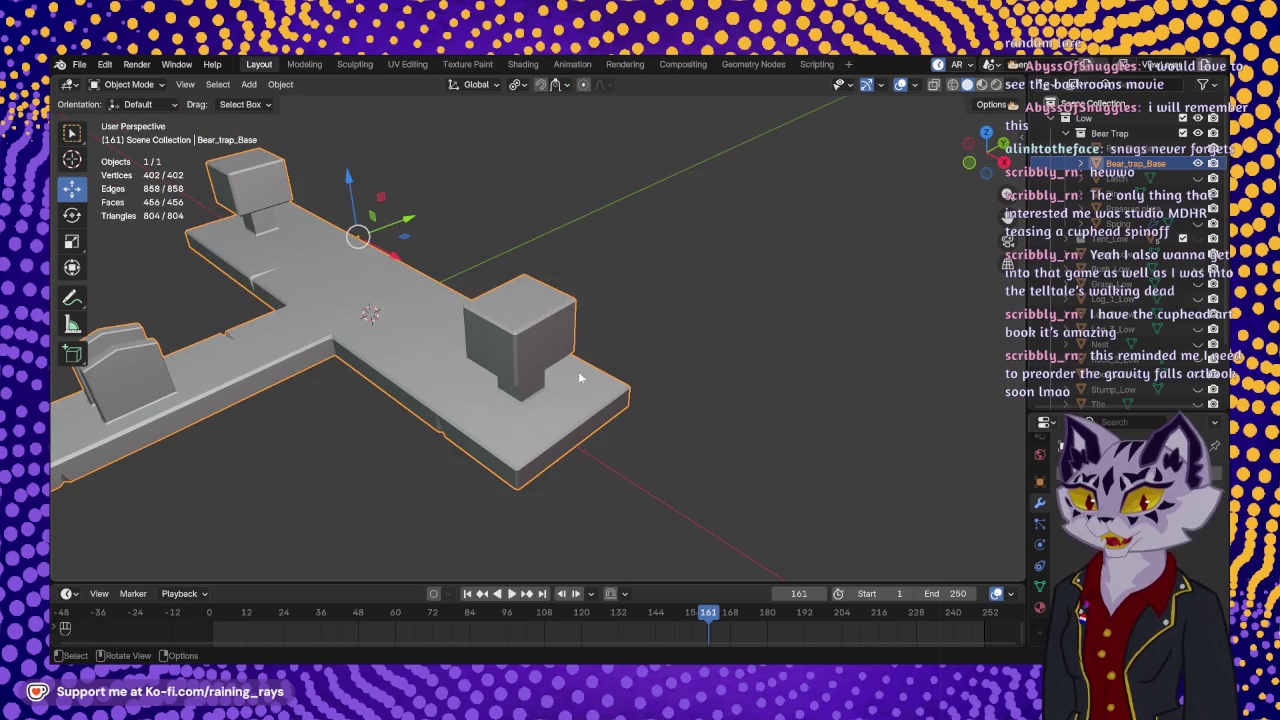
{"action": "key", "text": "Tab"}
{"action": "scroll", "coordinate": [540, 325], "scroll_direction": "up", "scroll_amount": 2}
- Knife a V notch from the cube block's top face across its front edge onto the front face
{"action": "key", "text": "k"}
{"action": "scroll", "coordinate": [540, 325], "scroll_direction": "up", "scroll_amount": 2}
{"action": "scroll", "coordinate": [586, 337], "scroll_direction": "up", "scroll_amount": 2}
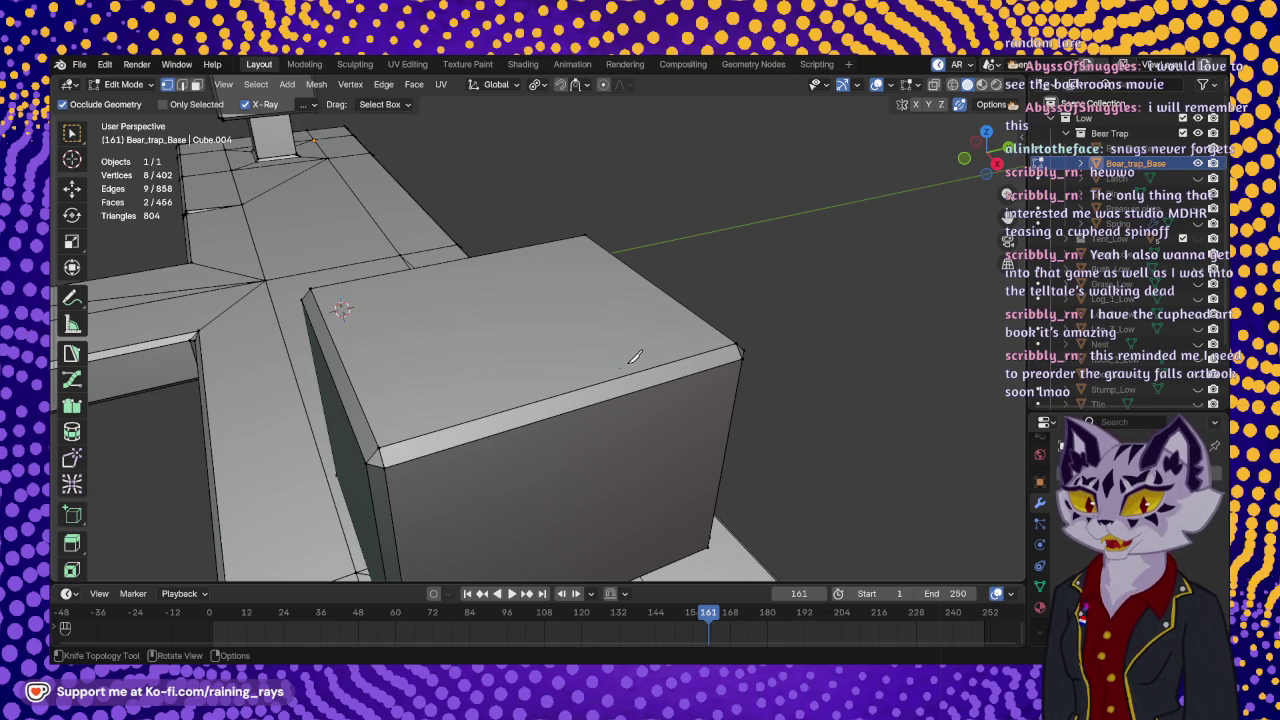
{"action": "middle_click_drag", "start_coordinate": [635, 357], "coordinate": [536, 230]}
{"action": "left_click", "coordinate": [524, 250]}
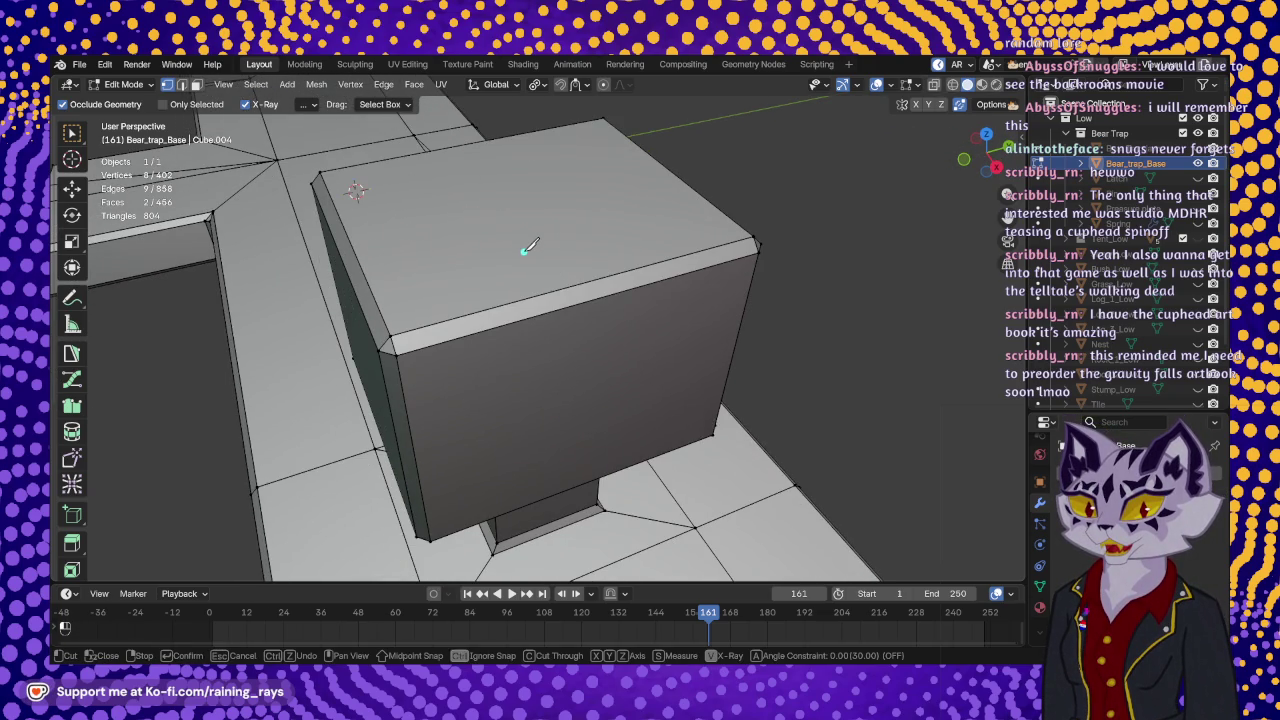
{"action": "left_click", "coordinate": [494, 307]}
{"action": "left_click", "coordinate": [498, 375]}
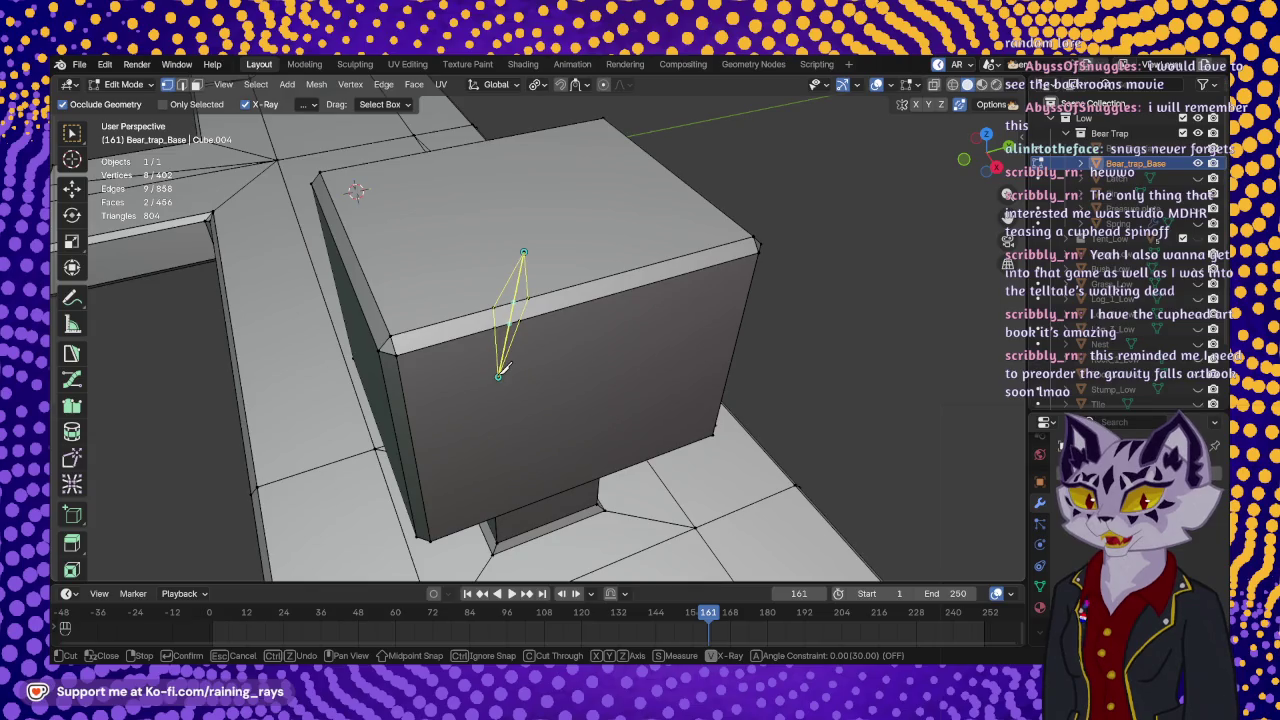
{"action": "key", "text": "Return"}
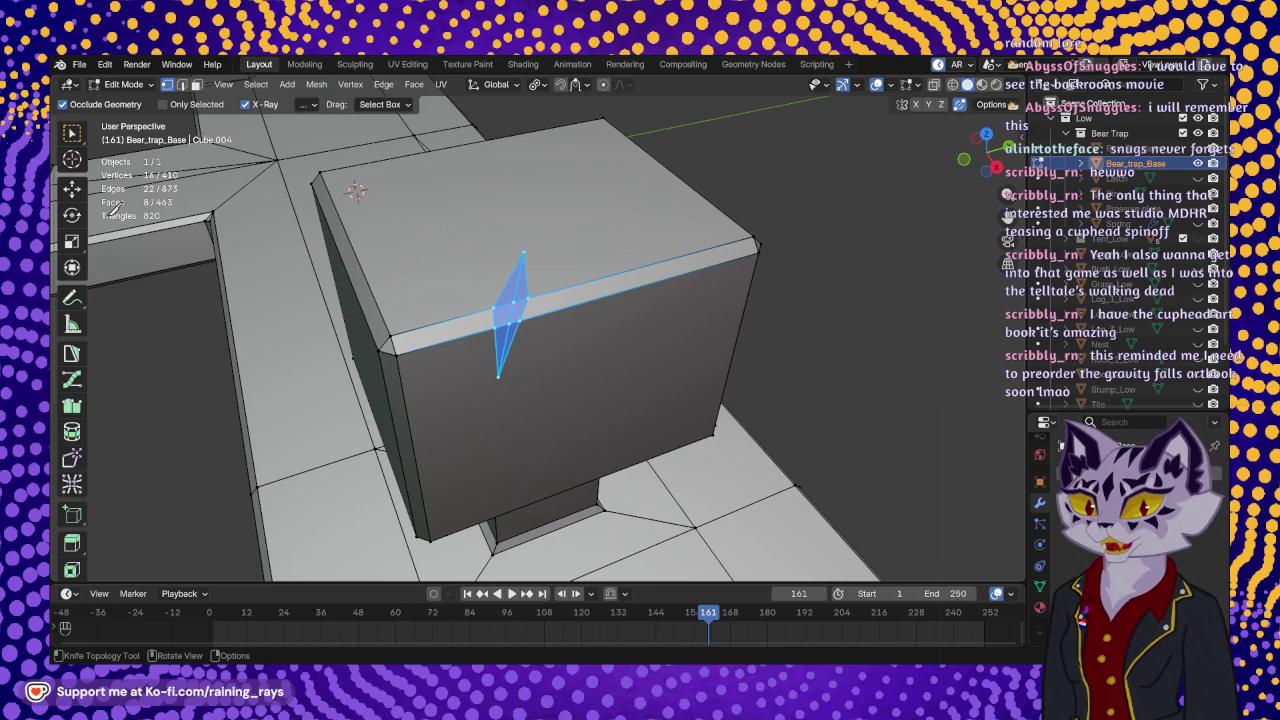
- Select the two notch vertices and nudge them, shifting them −0.000146 m along X
{"action": "left_click", "coordinate": [72, 190]}
{"action": "left_click", "coordinate": [513, 301]}
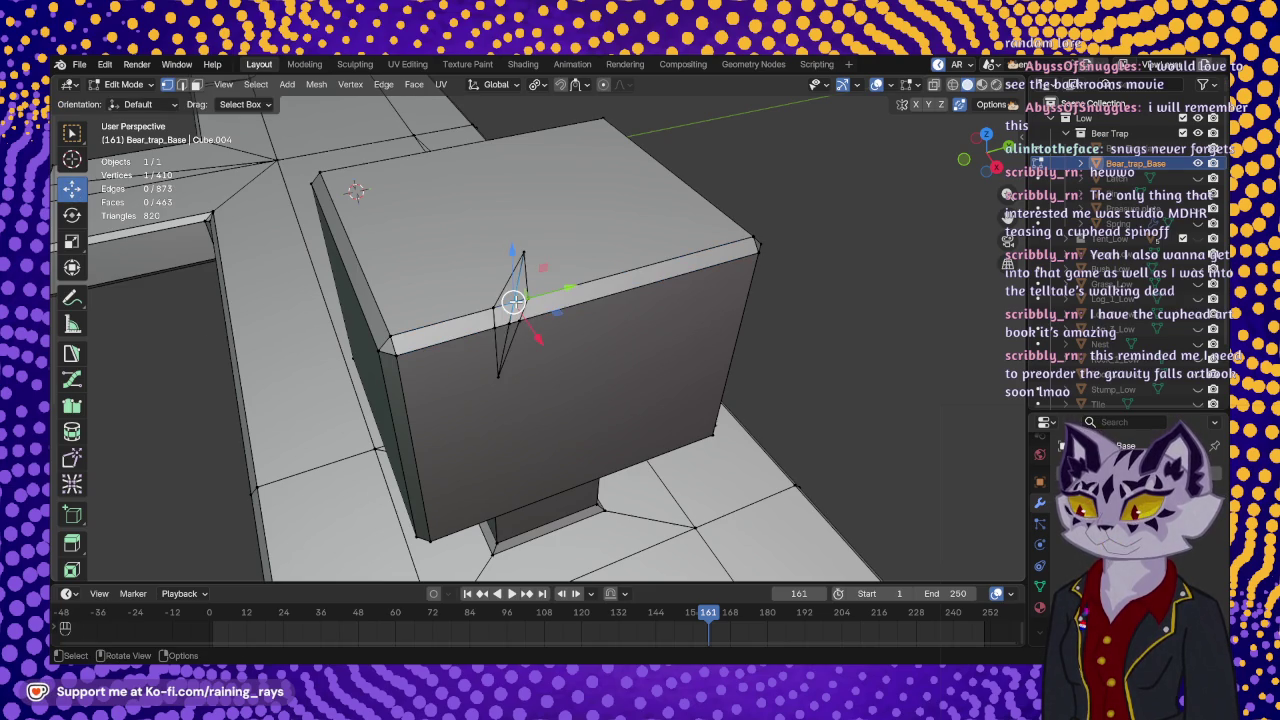
{"action": "left_click", "coordinate": [498, 376], "text": "shift"}
{"action": "mouse_move", "coordinate": [498, 376]}
{"action": "middle_mouse_down"}
{"action": "mouse_move", "coordinate": [488, 335]}
{"action": "mouse_move", "coordinate": [414, 302]}
{"action": "middle_mouse_up"}
{"action": "mouse_move", "coordinate": [416, 310]}
{"action": "left_mouse_down"}
{"action": "mouse_move", "coordinate": [428, 415]}
{"action": "mouse_move", "coordinate": [436, 405]}
{"action": "left_mouse_up"}
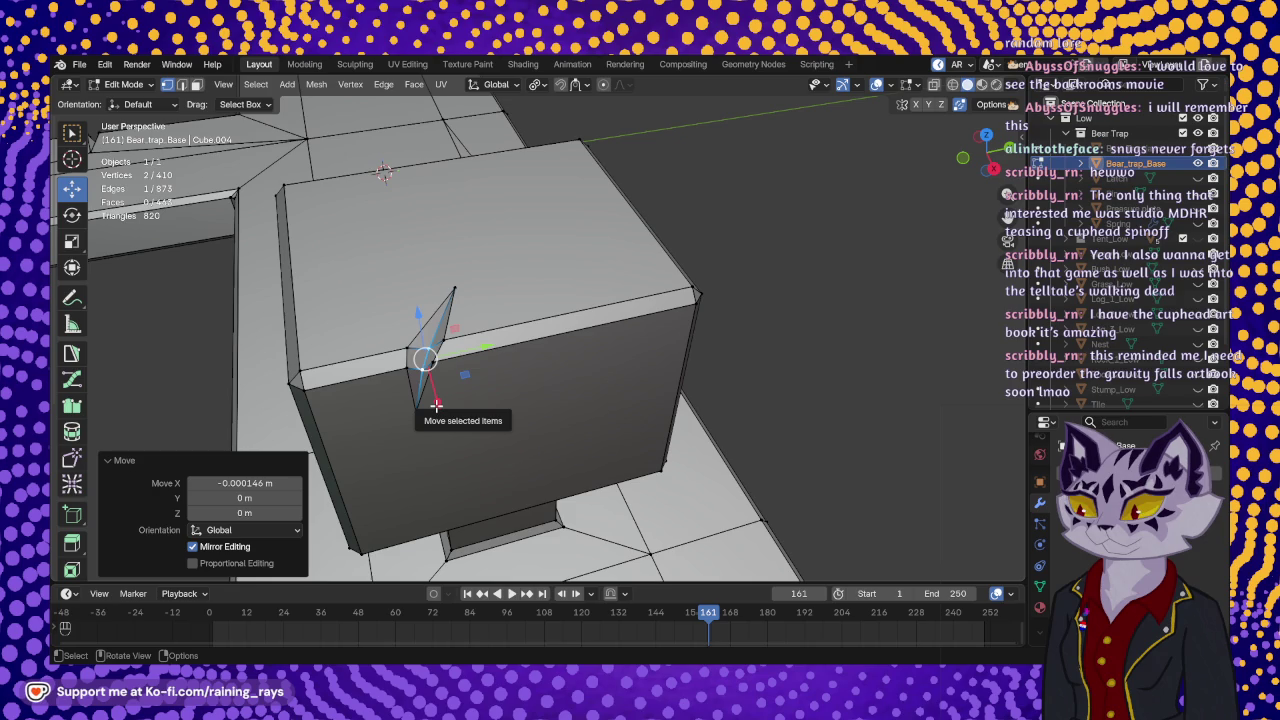
{"action": "mouse_move", "coordinate": [489, 359]}
{"action": "middle_mouse_down"}
{"action": "mouse_move", "coordinate": [561, 311]}
{"action": "mouse_move", "coordinate": [563, 286]}
{"action": "mouse_move", "coordinate": [548, 353]}
{"action": "middle_mouse_up"}
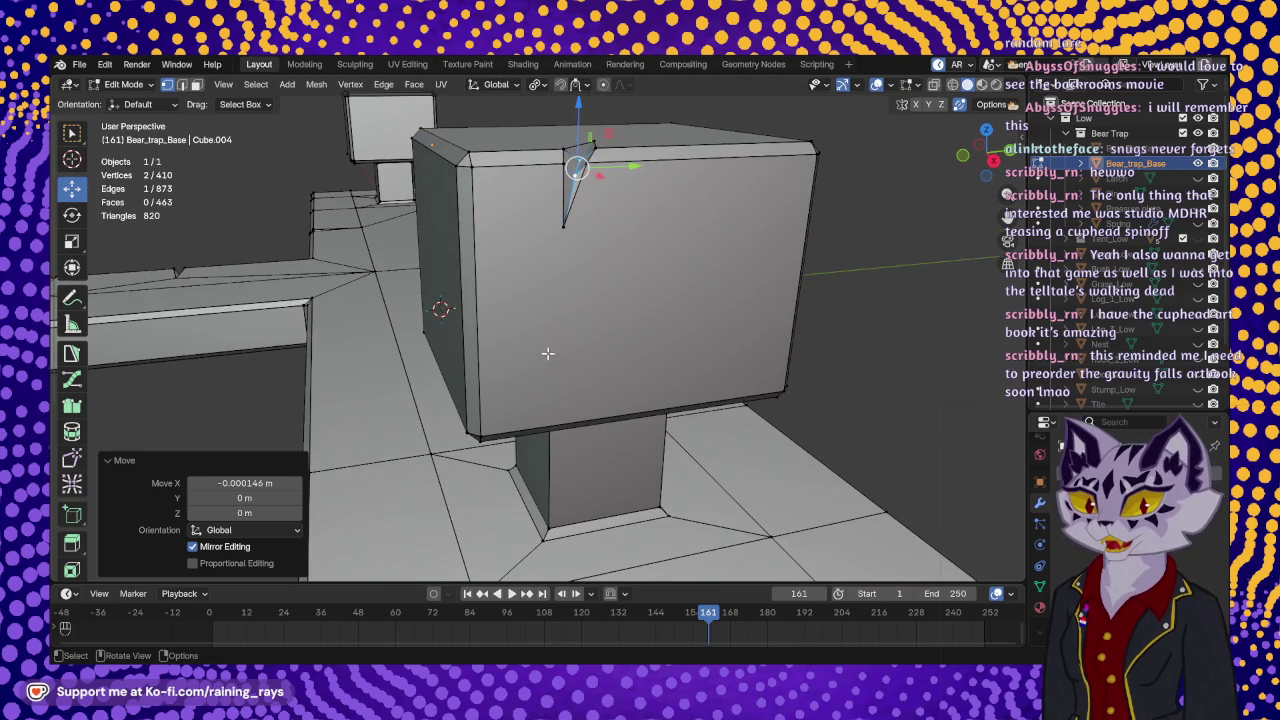
{"action": "scroll", "coordinate": [78, 500], "scroll_direction": "down", "scroll_amount": 3}
{"action": "scroll", "coordinate": [80, 512], "scroll_direction": "down", "scroll_amount": 2}
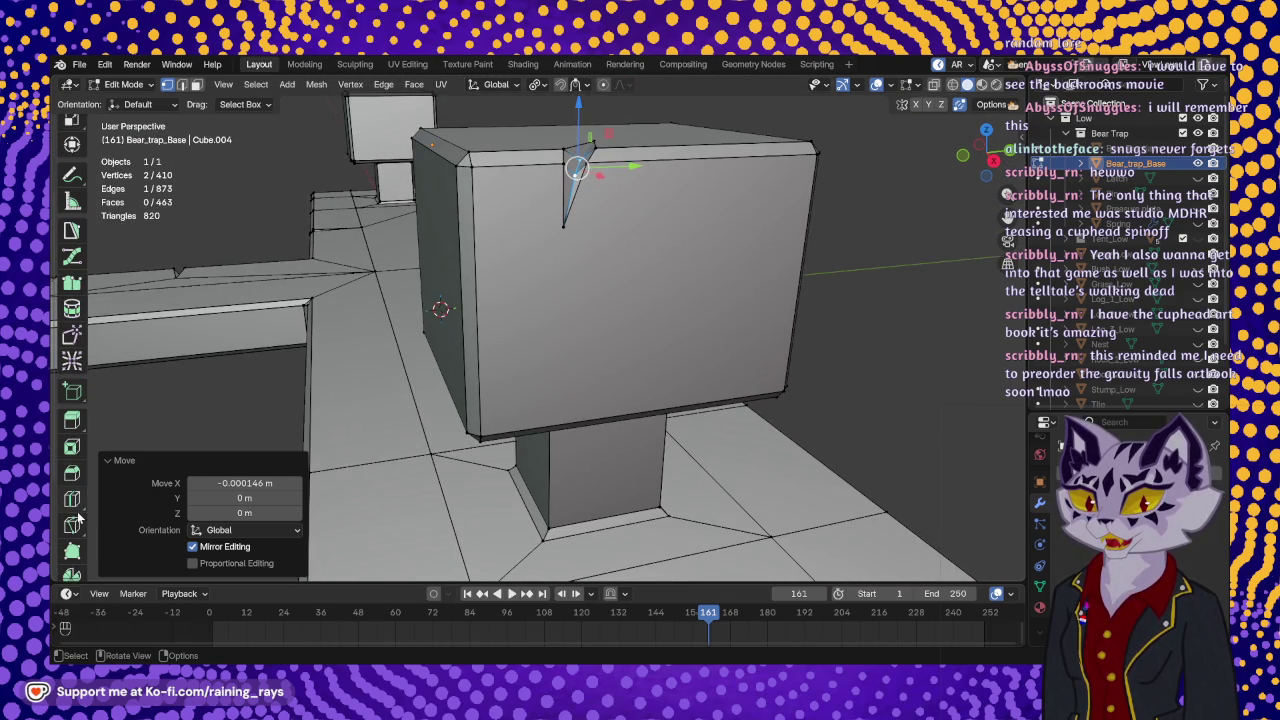
{"action": "left_click", "coordinate": [74, 525]}
- Triangulate the cube's front face with a cut from one bottom corner through the notch tip to the other
{"action": "mouse_move", "coordinate": [457, 449]}
{"action": "middle_mouse_down"}
{"action": "mouse_move", "coordinate": [488, 389]}
{"action": "mouse_move", "coordinate": [542, 344]}
{"action": "mouse_move", "coordinate": [520, 455]}
{"action": "middle_mouse_up"}
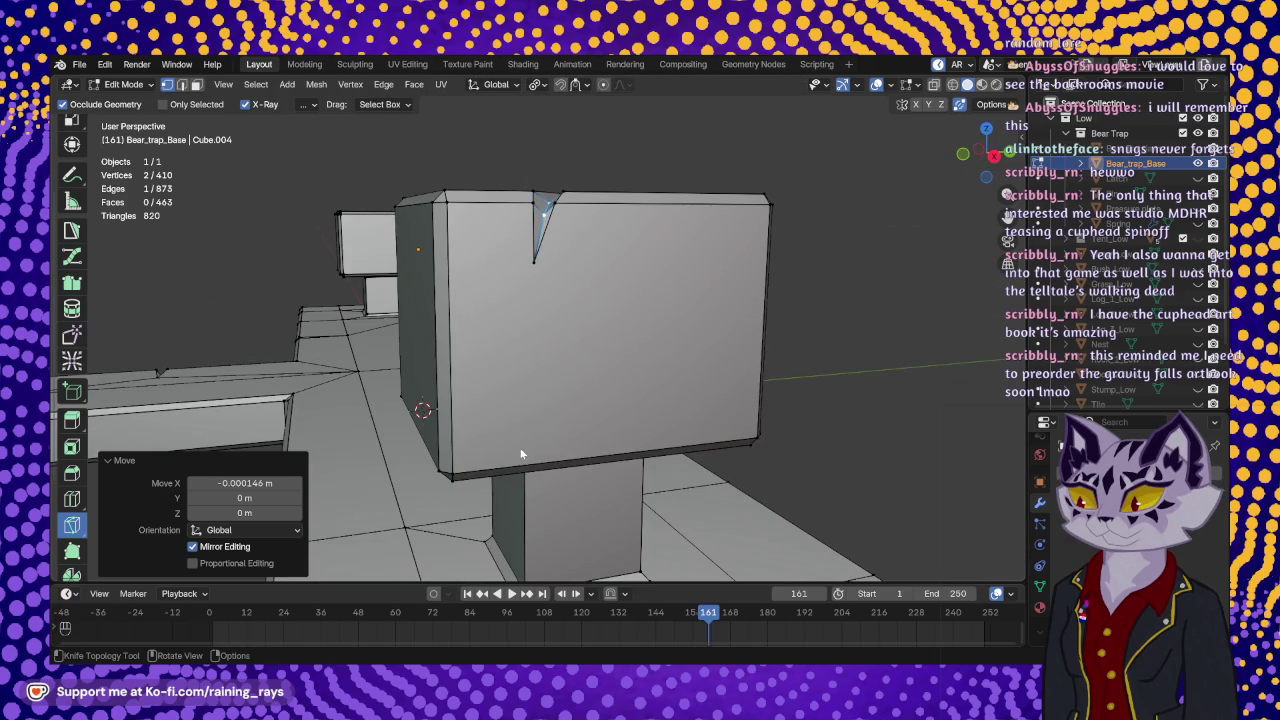
{"action": "left_click", "coordinate": [455, 469]}
{"action": "left_click", "coordinate": [533, 263]}
{"action": "middle_click_drag", "start_coordinate": [565, 290], "coordinate": [652, 370]}
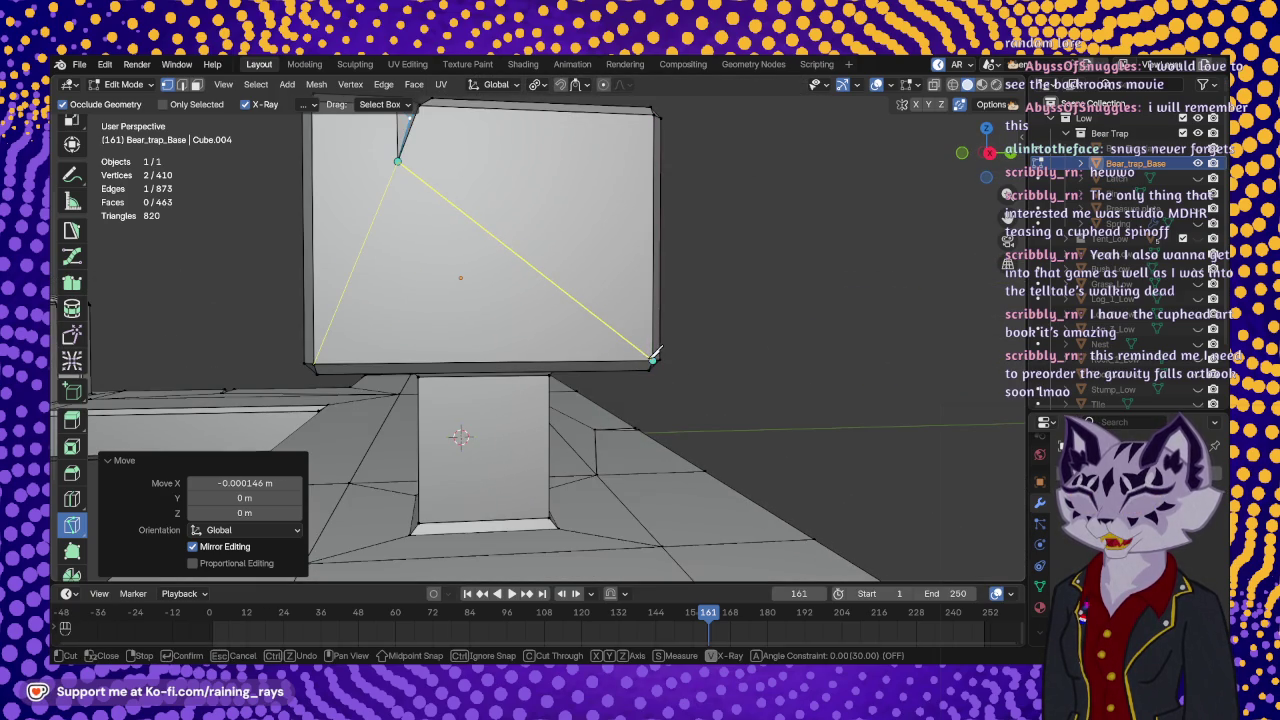
{"action": "left_click", "coordinate": [652, 358]}
{"action": "key", "text": "Return"}
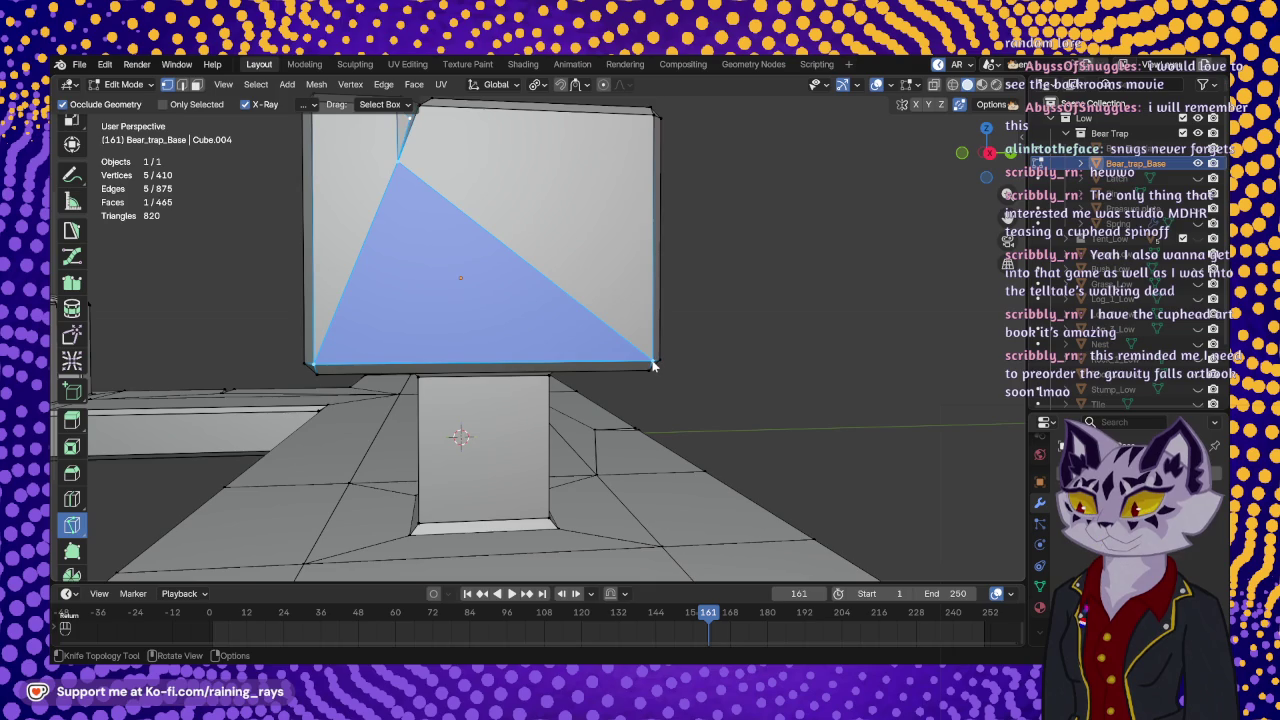
- Triangulate the cube's top face with a cut from the far corner through the notch to the near corner
{"action": "mouse_move", "coordinate": [590, 251]}
{"action": "middle_mouse_down"}
{"action": "mouse_move", "coordinate": [648, 239]}
{"action": "mouse_move", "coordinate": [648, 337]}
{"action": "mouse_move", "coordinate": [605, 203]}
{"action": "middle_mouse_up"}
{"action": "mouse_move", "coordinate": [549, 303]}
{"action": "middle_mouse_down"}
{"action": "mouse_move", "coordinate": [590, 314]}
{"action": "mouse_move", "coordinate": [561, 303]}
{"action": "mouse_move", "coordinate": [468, 348]}
{"action": "mouse_move", "coordinate": [551, 226]}
{"action": "middle_mouse_up"}
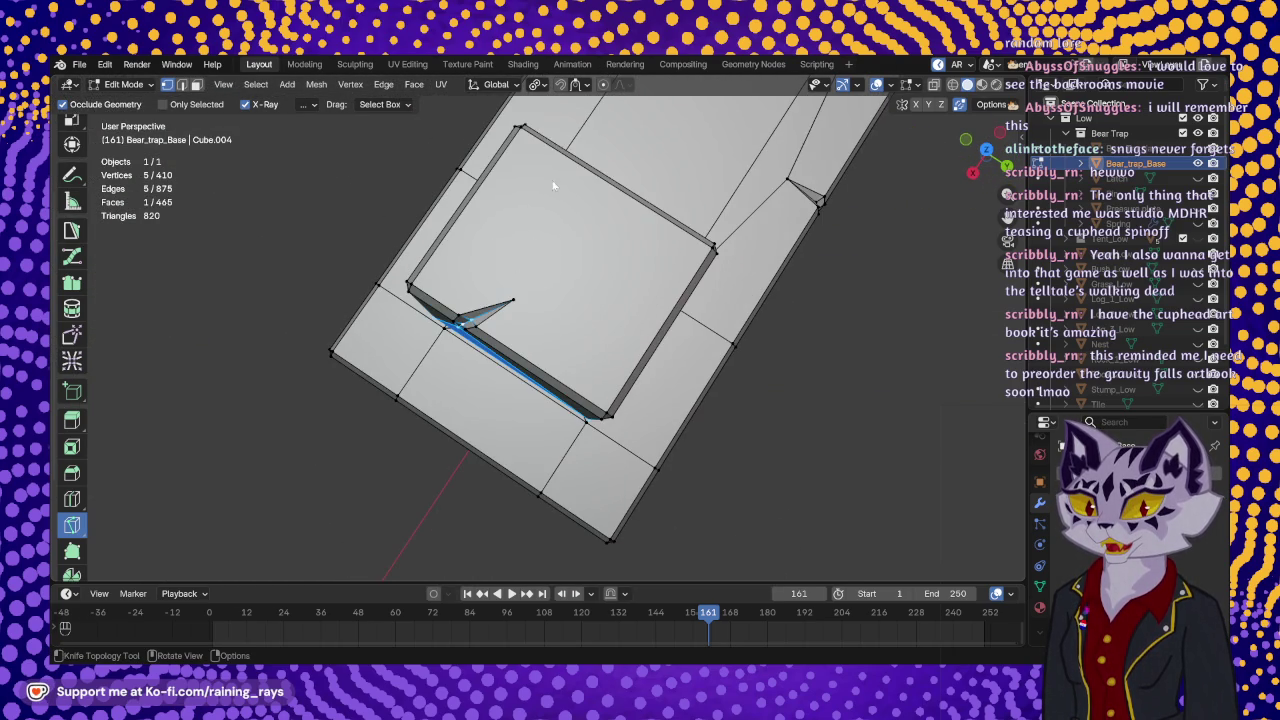
{"action": "middle_click_drag", "start_coordinate": [506, 159], "coordinate": [495, 130]}
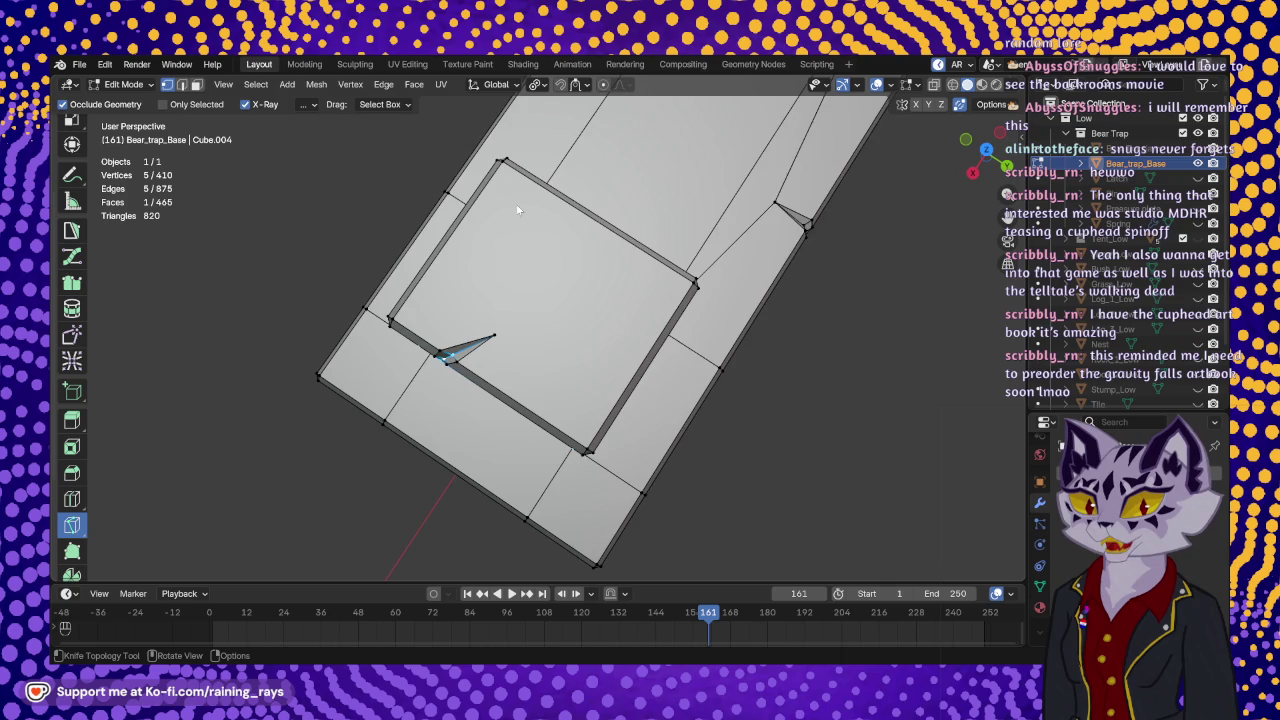
{"action": "scroll", "coordinate": [490, 122], "scroll_direction": "up", "scroll_amount": 2}
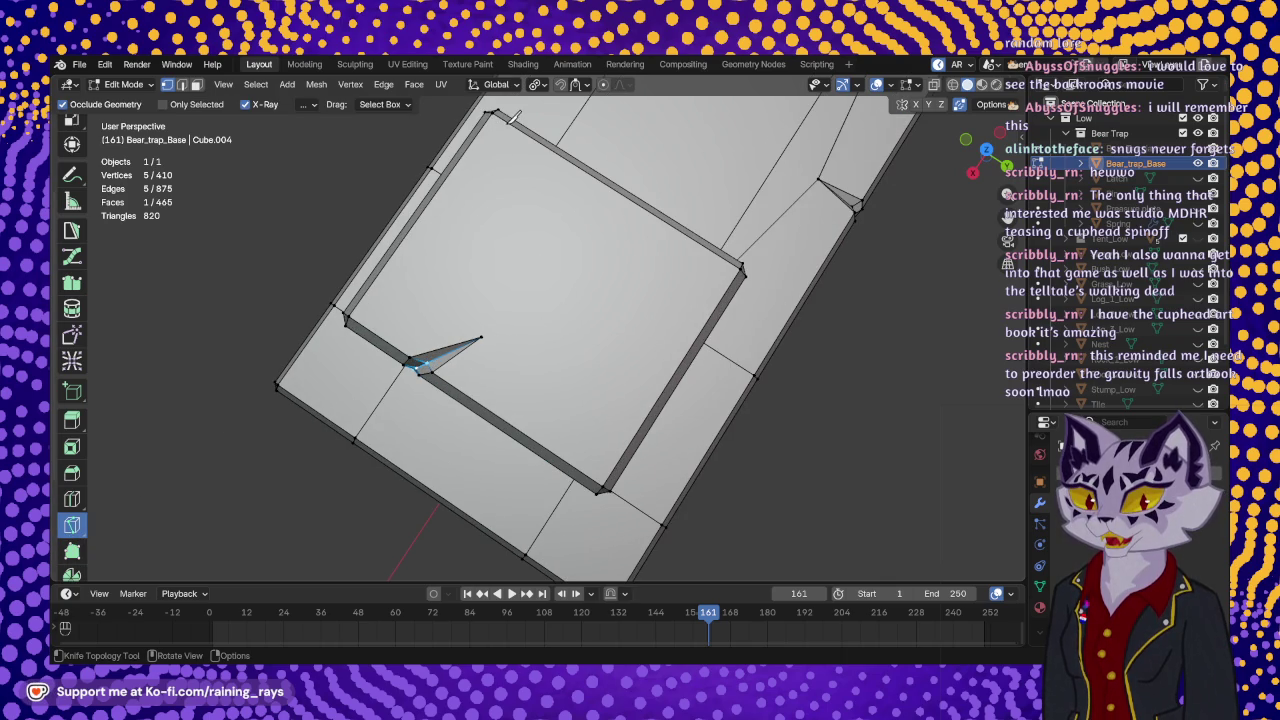
{"action": "left_click", "coordinate": [494, 110]}
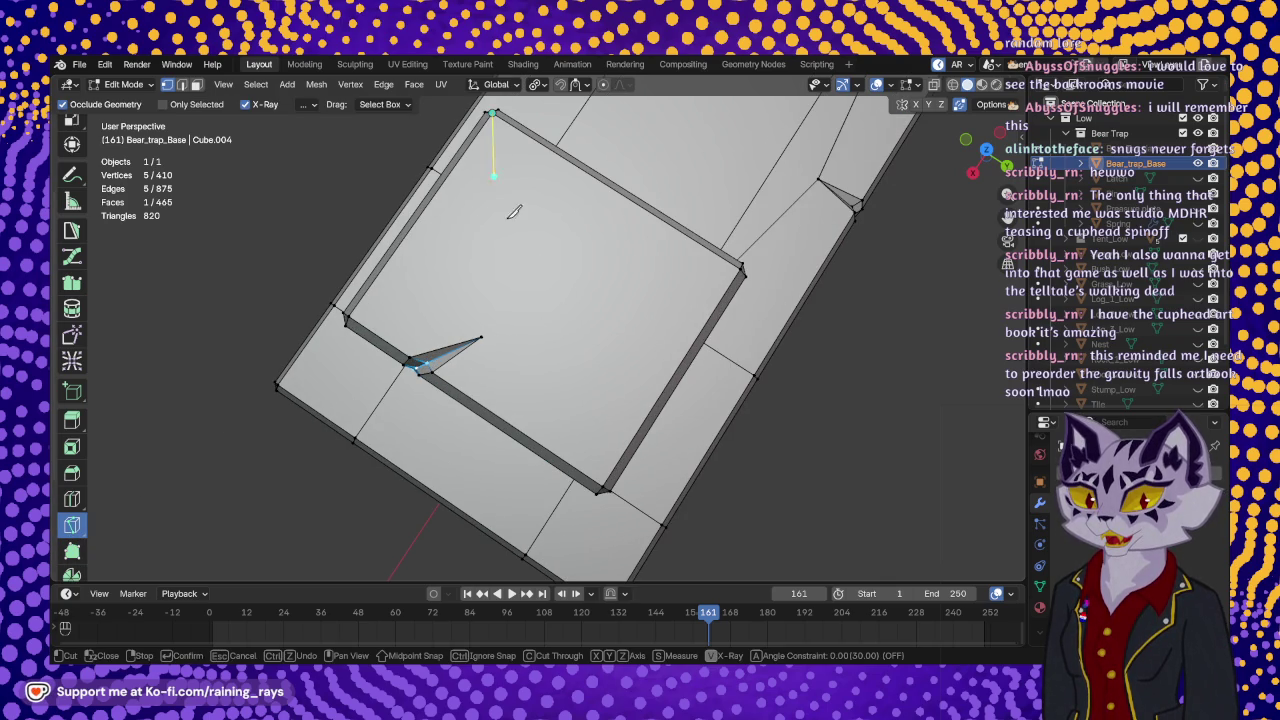
{"action": "left_click", "coordinate": [481, 337]}
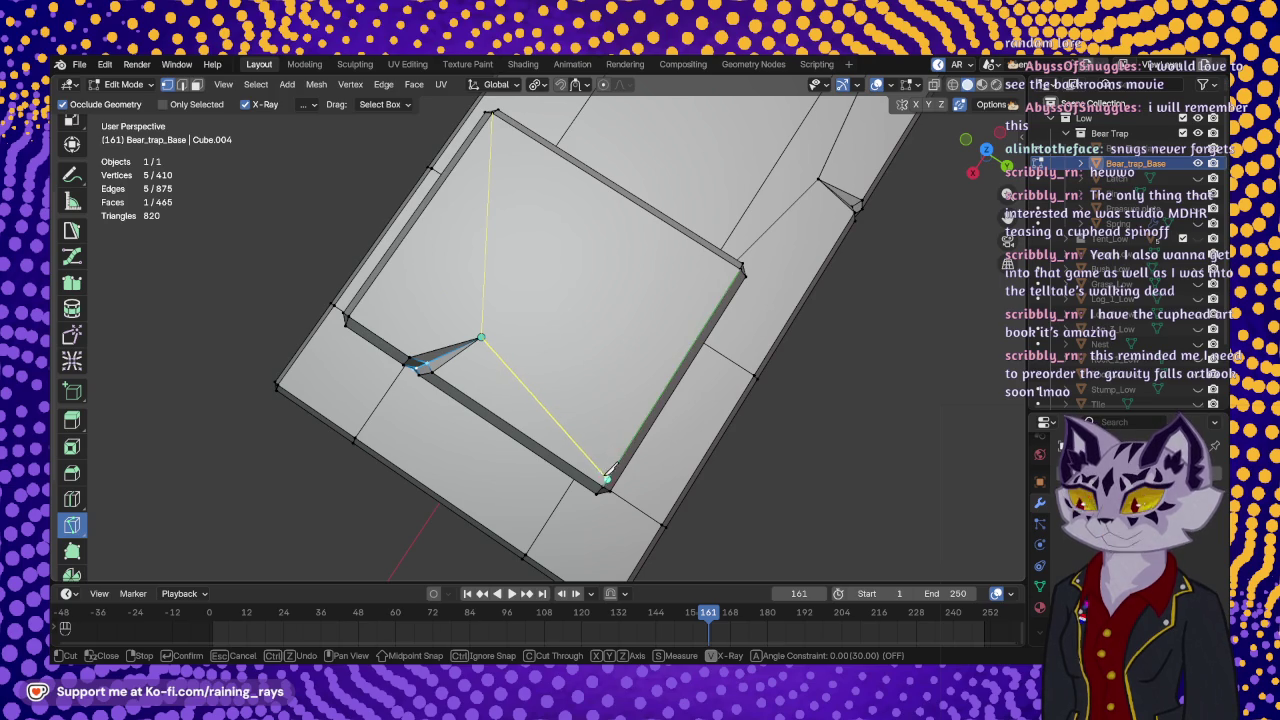
{"action": "left_click", "coordinate": [603, 487]}
{"action": "key", "text": "Return"}
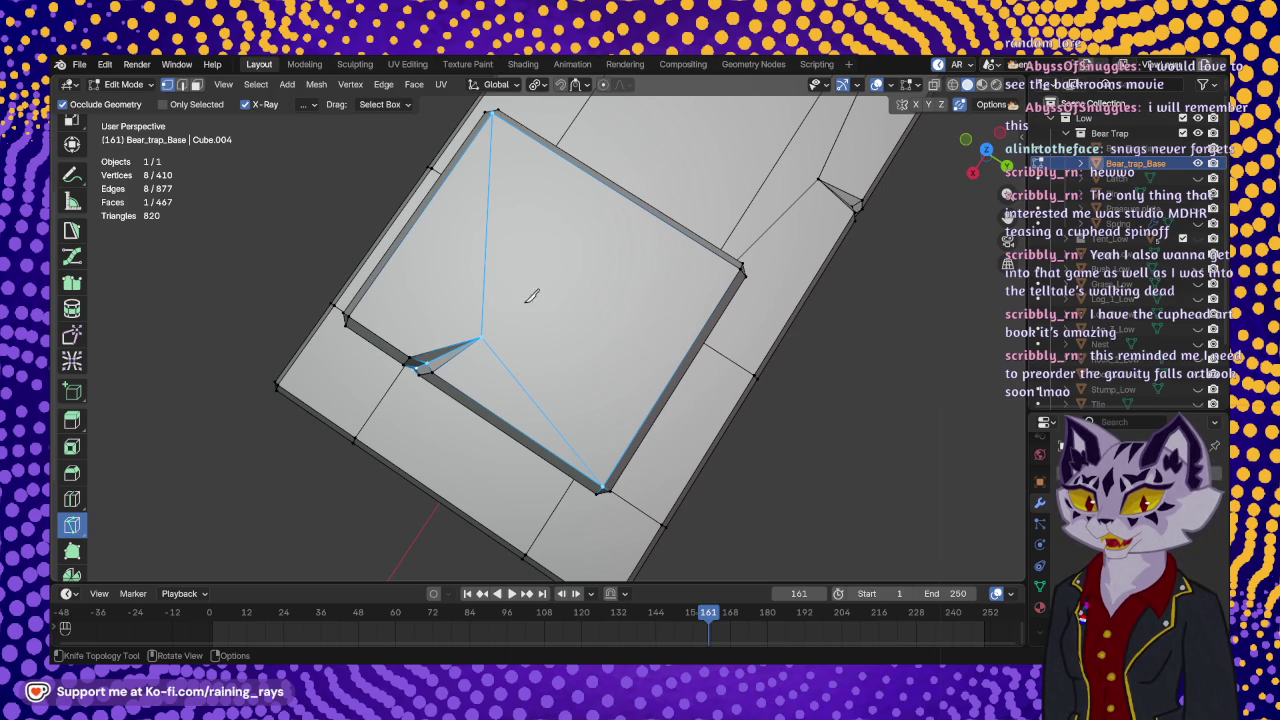
- Leave Edit Mode and orbit around the whole base, now at 467 faces
{"action": "mouse_move", "coordinate": [534, 322]}
{"action": "middle_mouse_down"}
{"action": "mouse_move", "coordinate": [620, 297]}
{"action": "mouse_move", "coordinate": [676, 408]}
{"action": "middle_mouse_up"}
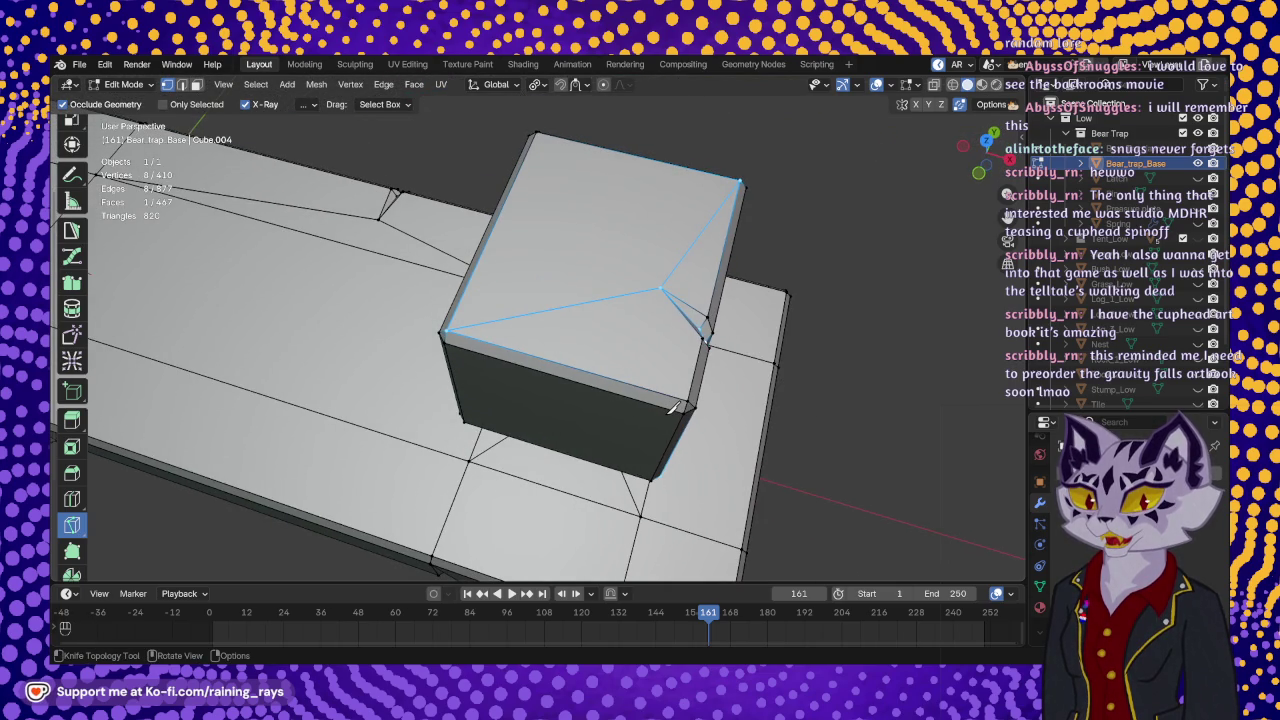
{"action": "mouse_move", "coordinate": [760, 314]}
{"action": "middle_mouse_down"}
{"action": "mouse_move", "coordinate": [590, 290]}
{"action": "mouse_move", "coordinate": [553, 249]}
{"action": "mouse_move", "coordinate": [608, 330]}
{"action": "mouse_move", "coordinate": [620, 323]}
{"action": "middle_mouse_up"}
{"action": "key", "text": "Tab"}
{"action": "scroll", "coordinate": [620, 323], "scroll_direction": "down", "scroll_amount": 5}
{"action": "mouse_move", "coordinate": [564, 293]}
{"action": "middle_mouse_down"}
{"action": "mouse_move", "coordinate": [581, 380]}
{"action": "mouse_move", "coordinate": [585, 322]}
{"action": "mouse_move", "coordinate": [751, 334]}
{"action": "mouse_move", "coordinate": [608, 451]}
{"action": "mouse_move", "coordinate": [470, 380]}
{"action": "mouse_move", "coordinate": [669, 375]}
{"action": "mouse_move", "coordinate": [695, 361]}
{"action": "mouse_move", "coordinate": [680, 342]}
{"action": "mouse_move", "coordinate": [686, 286]}
{"action": "mouse_move", "coordinate": [645, 491]}
{"action": "mouse_move", "coordinate": [612, 462]}
{"action": "middle_mouse_up"}
- Hide Bear_trap_Base, then unhide and select the Latch object in the outliner
{"action": "scroll", "coordinate": [581, 380], "scroll_direction": "down", "scroll_amount": 2}
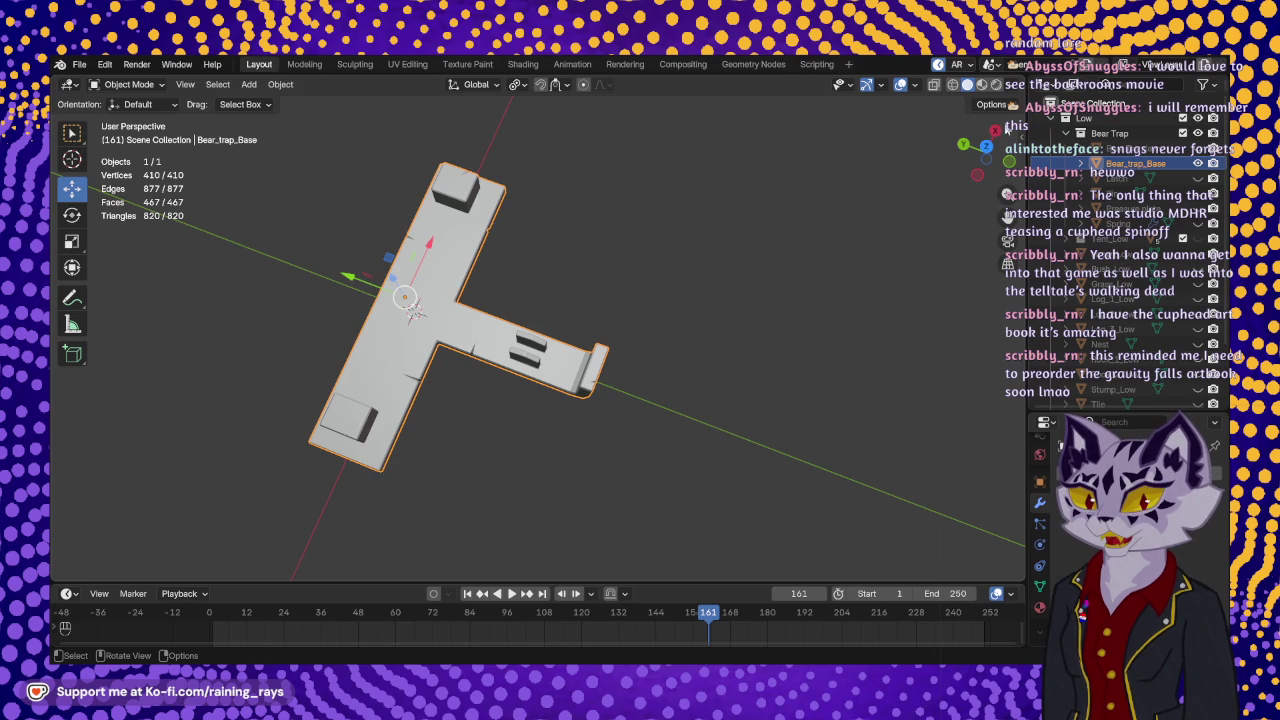
{"action": "left_click", "coordinate": [1198, 163]}
{"action": "left_click", "coordinate": [1198, 178]}
{"action": "left_click", "coordinate": [1130, 178]}
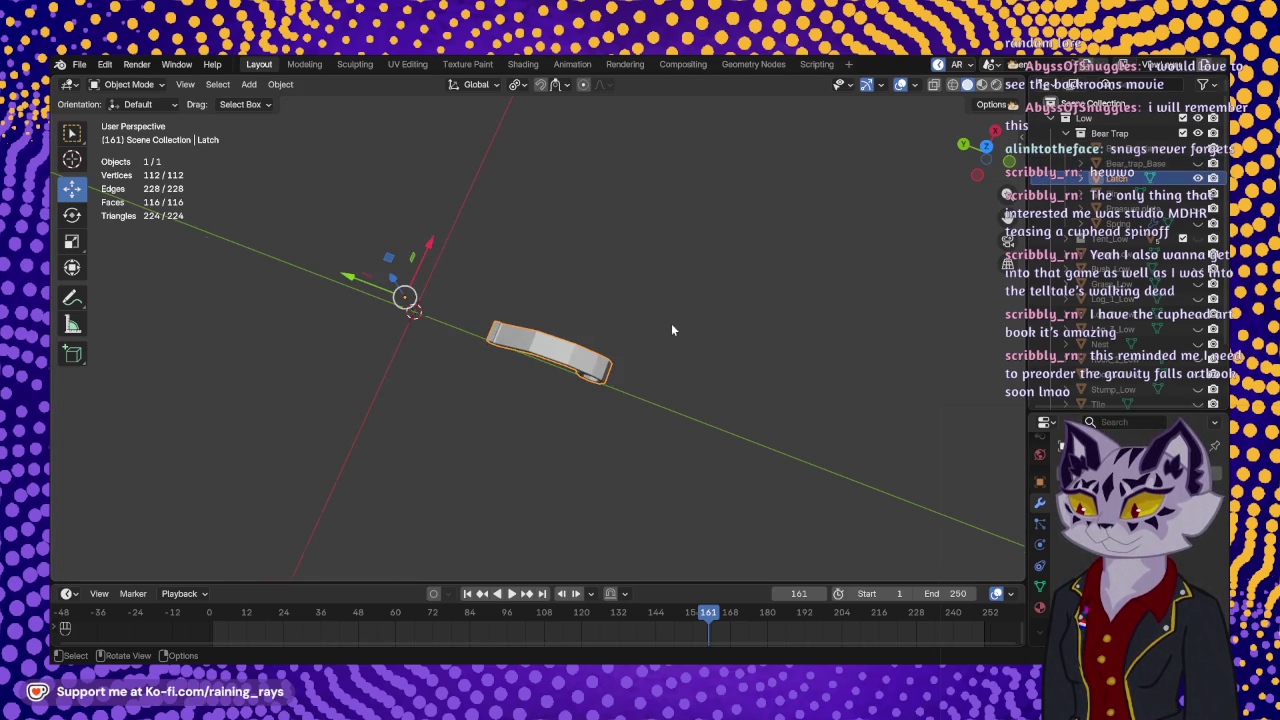
- Orbit and zoom around the Latch to inspect its hook and hexagonal ring
{"action": "mouse_move", "coordinate": [673, 330]}
{"action": "middle_mouse_down"}
{"action": "mouse_move", "coordinate": [617, 317]}
{"action": "mouse_move", "coordinate": [758, 262]}
{"action": "middle_mouse_up"}
{"action": "scroll", "coordinate": [689, 324], "scroll_direction": "up", "scroll_amount": 5}
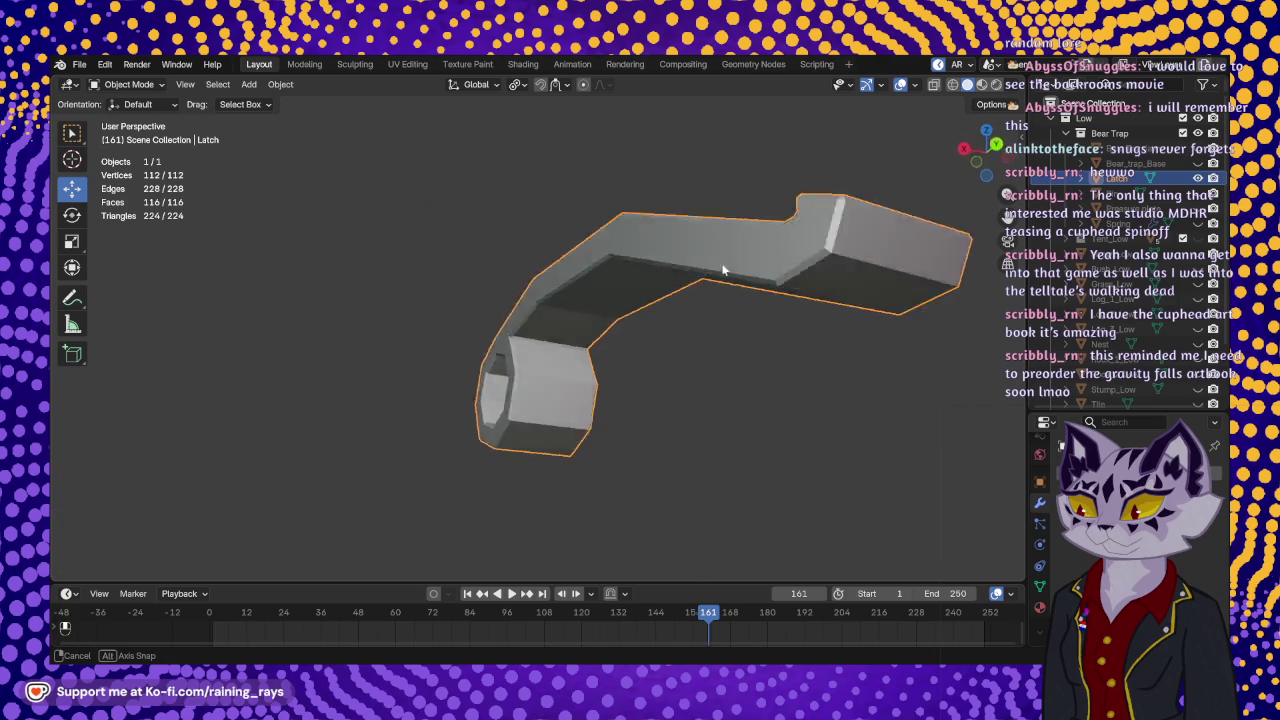
{"action": "mouse_move", "coordinate": [758, 266]}
{"action": "middle_mouse_down"}
{"action": "mouse_move", "coordinate": [445, 350]}
{"action": "mouse_move", "coordinate": [476, 360]}
{"action": "middle_mouse_up"}
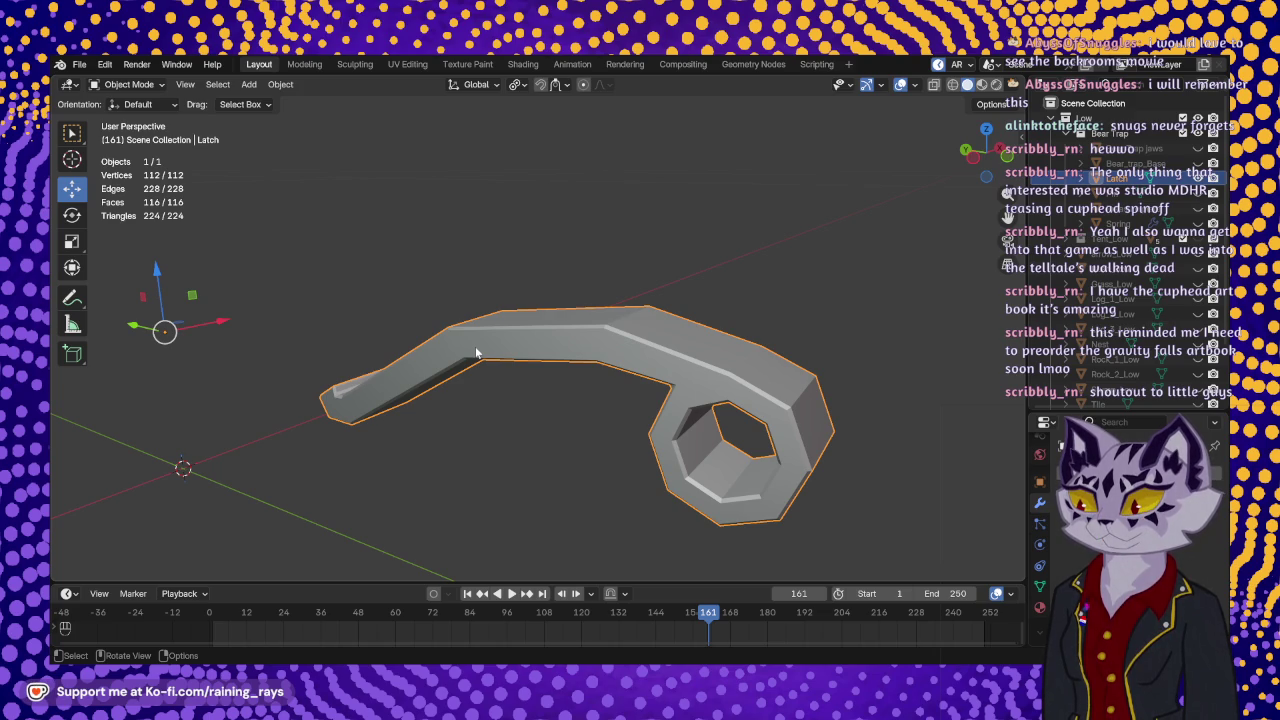
{"action": "mouse_move", "coordinate": [838, 349]}
{"action": "middle_mouse_down"}
{"action": "mouse_move", "coordinate": [674, 303]}
{"action": "mouse_move", "coordinate": [755, 360]}
{"action": "mouse_move", "coordinate": [763, 343]}
{"action": "middle_mouse_up"}
{"action": "scroll", "coordinate": [594, 314], "scroll_direction": "up", "scroll_amount": 2}
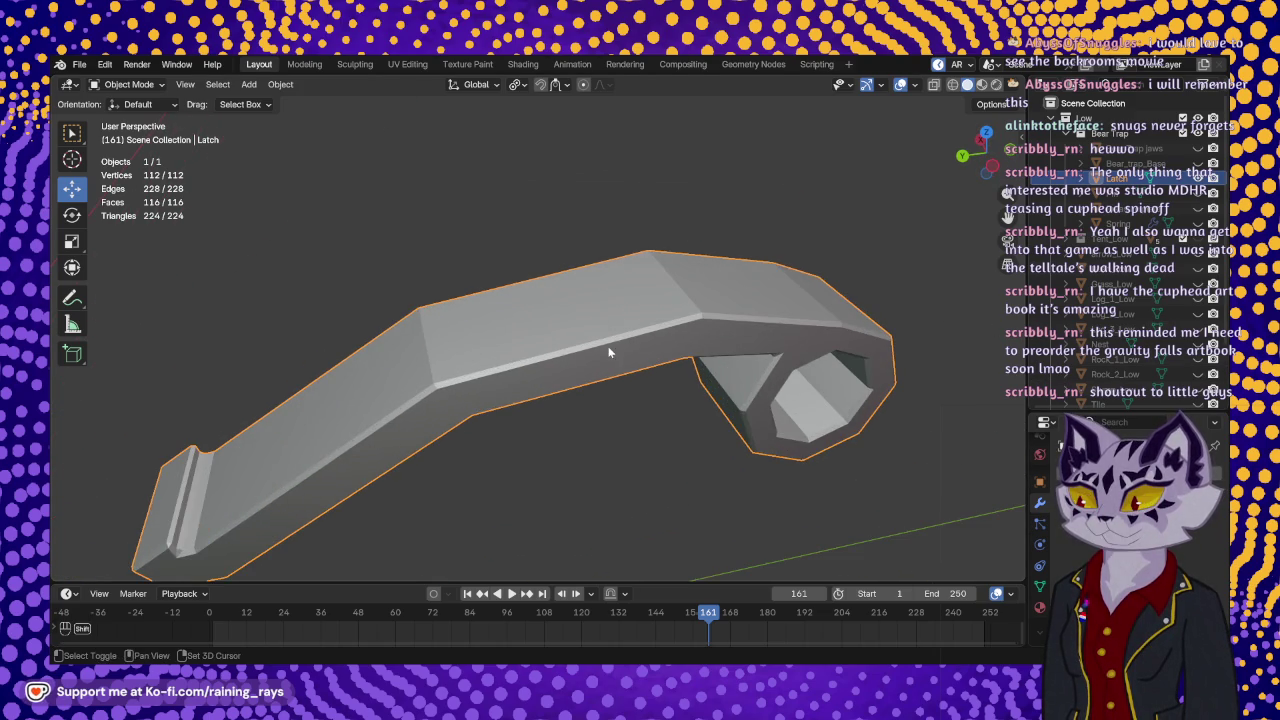
{"action": "scroll", "coordinate": [565, 303], "scroll_direction": "up", "scroll_amount": 2}
{"action": "middle_click_drag", "start_coordinate": [565, 307], "coordinate": [549, 312]}
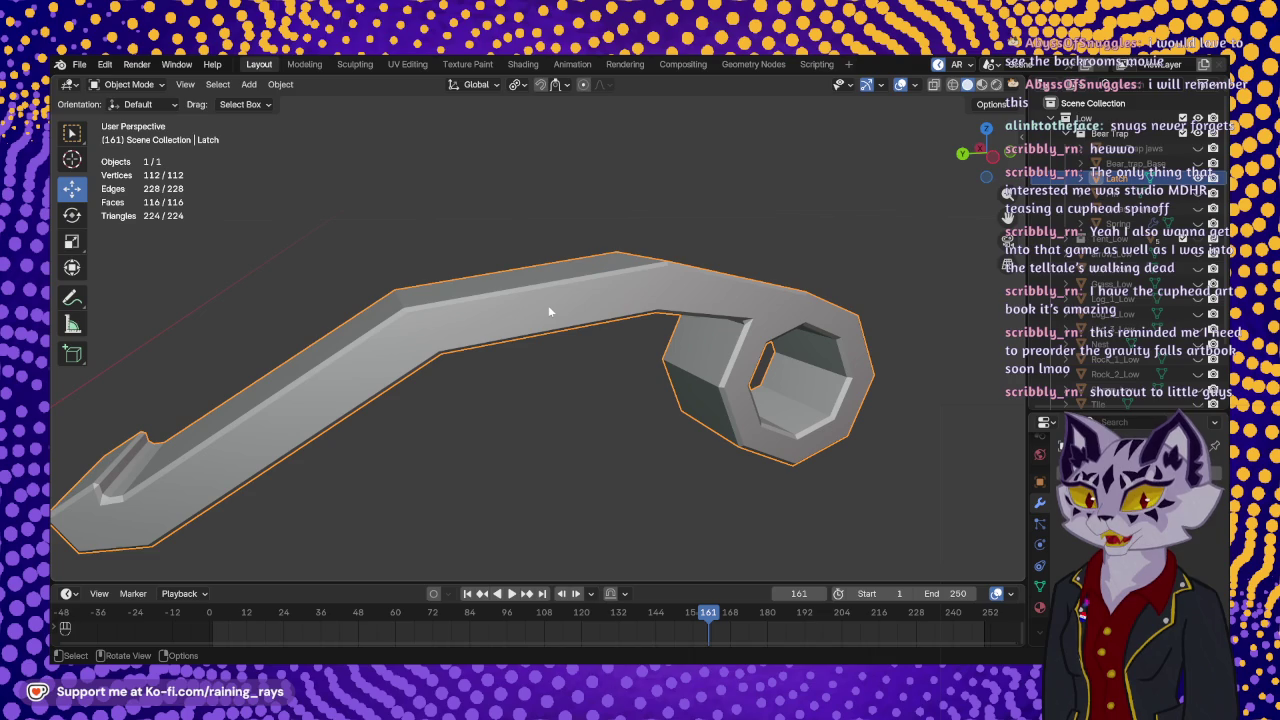
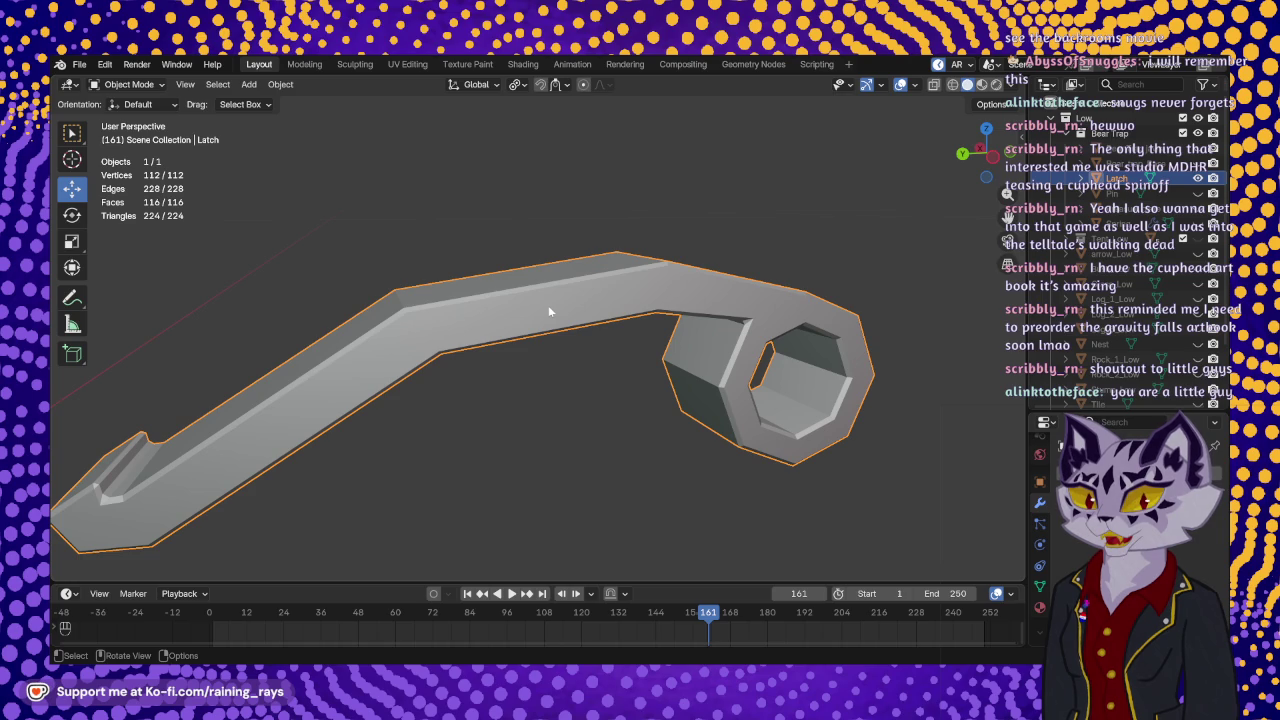
- Enter Edit Mode on the Latch mesh and orbit to face its top edge
{"action": "middle_click_drag", "start_coordinate": [585, 300], "coordinate": [590, 345]}
{"action": "key", "text": "Tab"}
{"action": "key", "text": "k"}
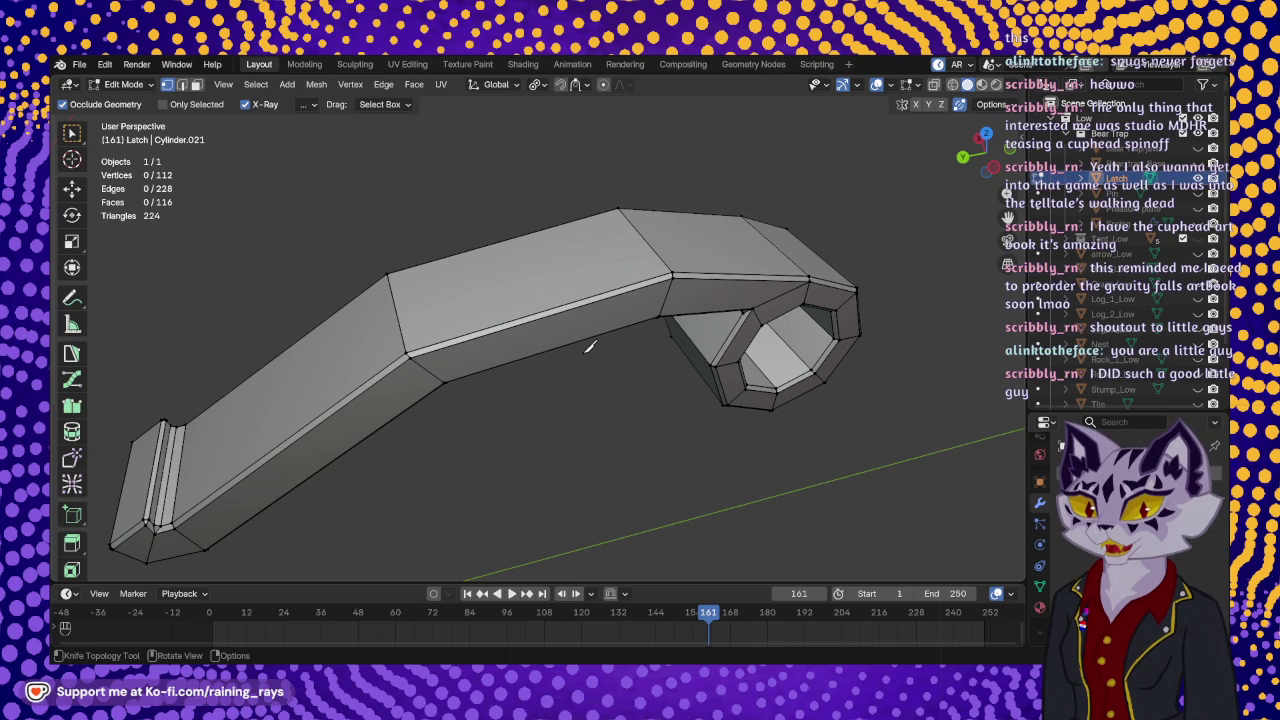
{"action": "key", "text": "Escape"}
{"action": "mouse_move", "coordinate": [590, 347]}
{"action": "middle_mouse_down"}
{"action": "mouse_move", "coordinate": [588, 402]}
{"action": "mouse_move", "coordinate": [572, 388]}
{"action": "middle_mouse_up"}
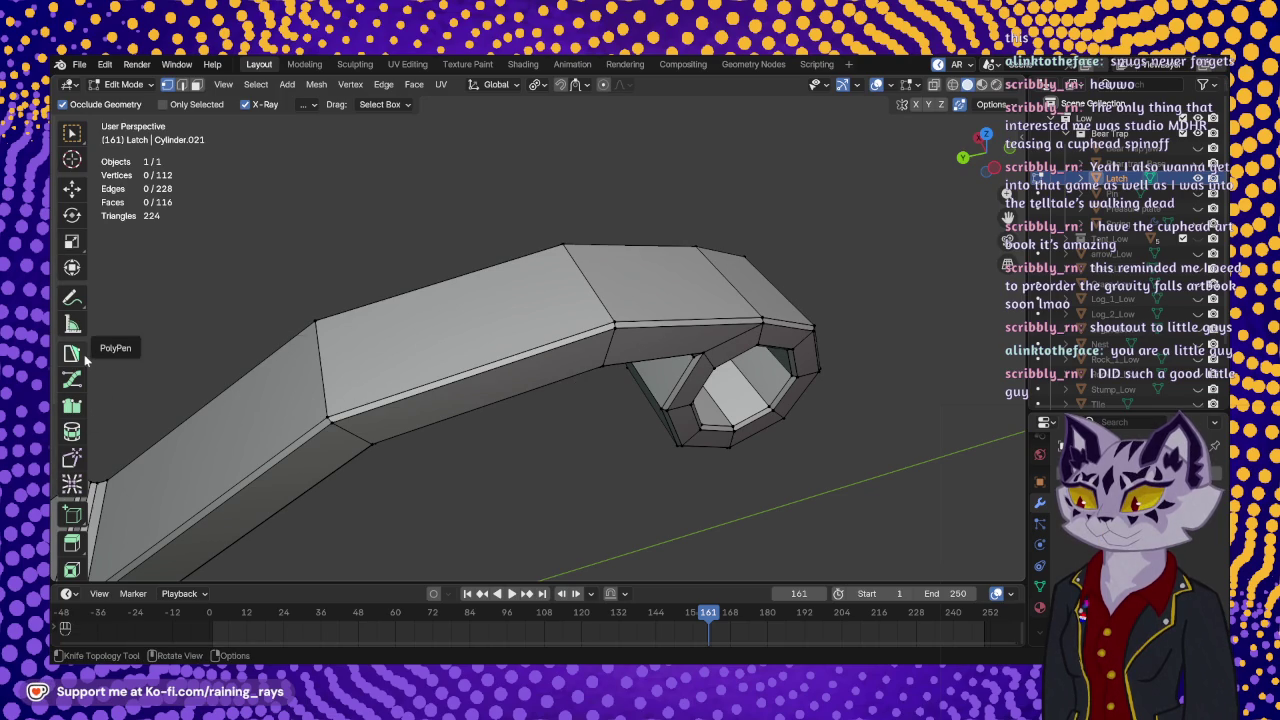
{"action": "scroll", "coordinate": [80, 400], "scroll_direction": "down", "scroll_amount": 4}
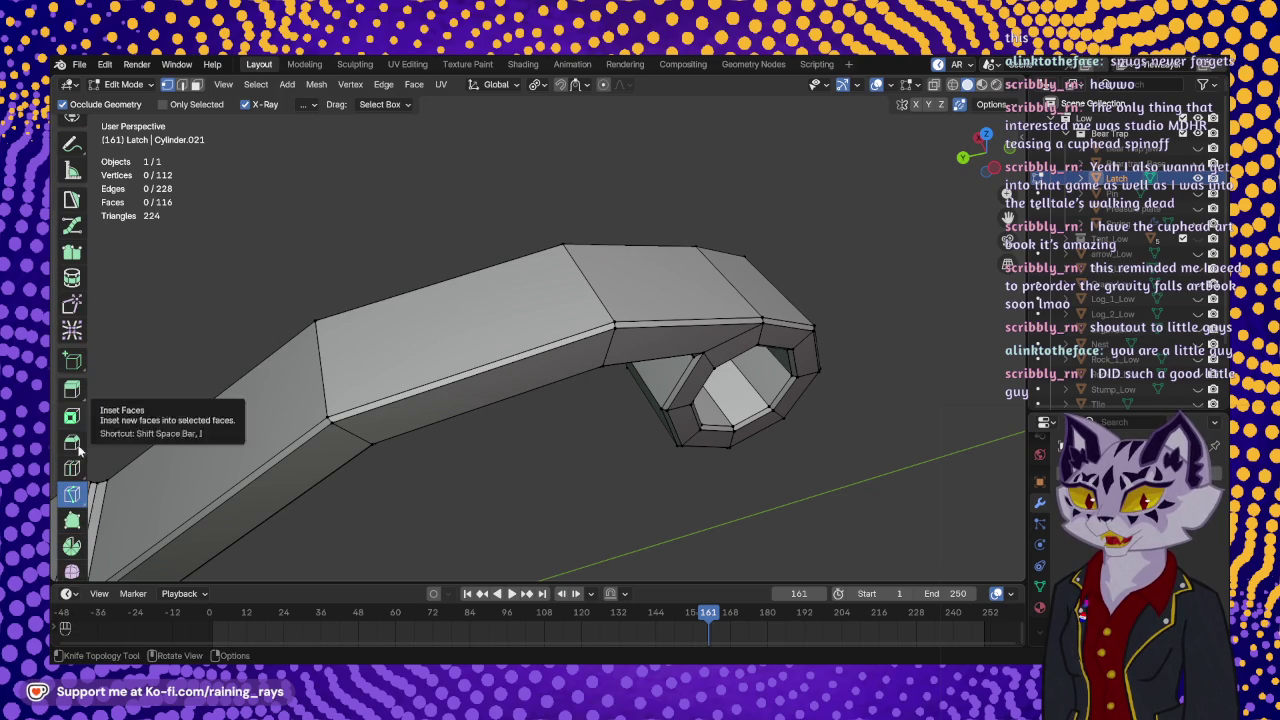
{"action": "mouse_move", "coordinate": [700, 300]}
{"action": "middle_mouse_down"}
{"action": "mouse_move", "coordinate": [740, 250]}
{"action": "mouse_move", "coordinate": [650, 335]}
{"action": "mouse_move", "coordinate": [580, 325]}
{"action": "middle_mouse_up"}
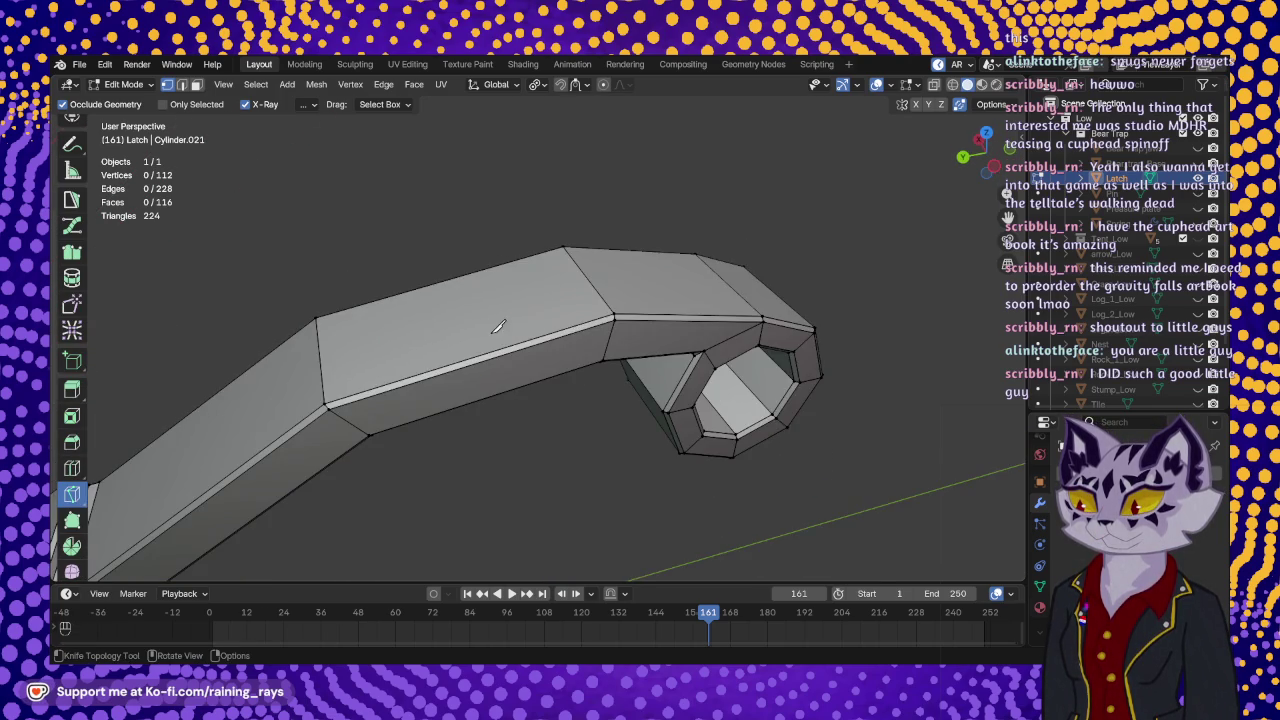
- Knife a closed diamond-shaped cut across the latch's top edge
{"action": "scroll", "coordinate": [498, 327], "scroll_direction": "up", "scroll_amount": 2}
{"action": "scroll", "coordinate": [580, 300], "scroll_direction": "up", "scroll_amount": 2}
{"action": "left_click", "coordinate": [588, 281]}
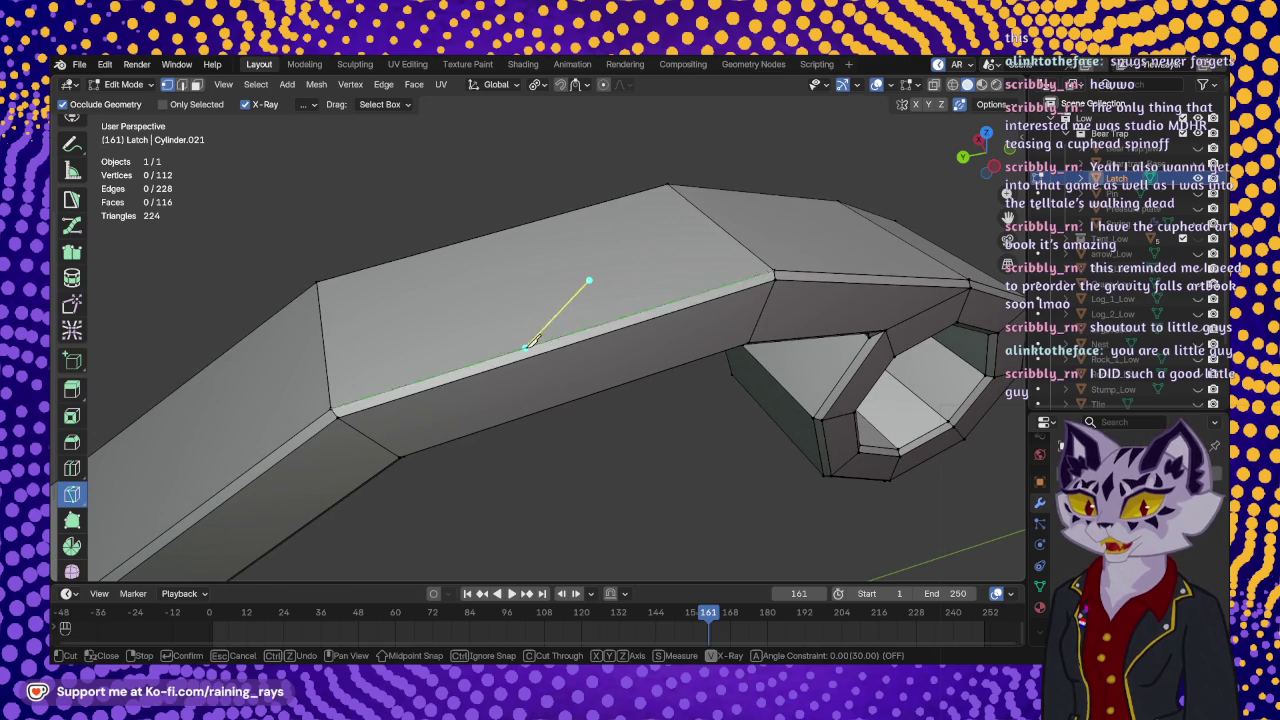
{"action": "middle_click_drag", "start_coordinate": [547, 350], "coordinate": [545, 340]}
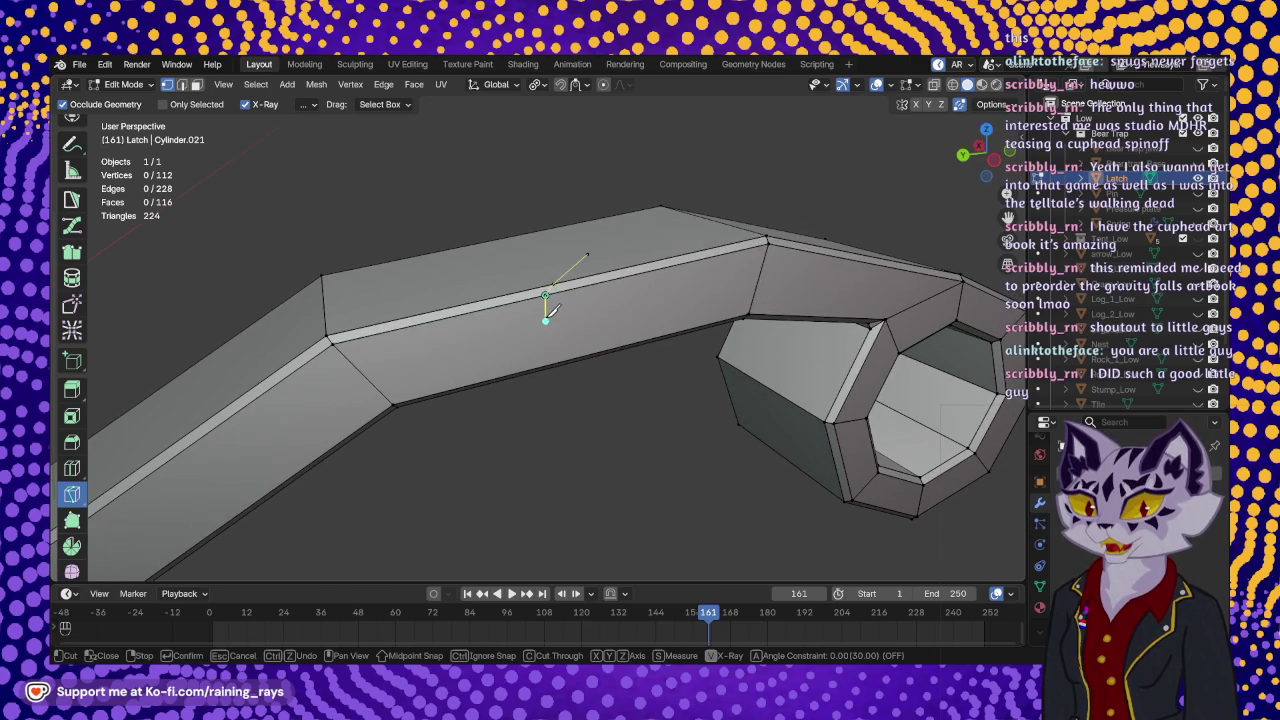
{"action": "left_click", "coordinate": [536, 351]}
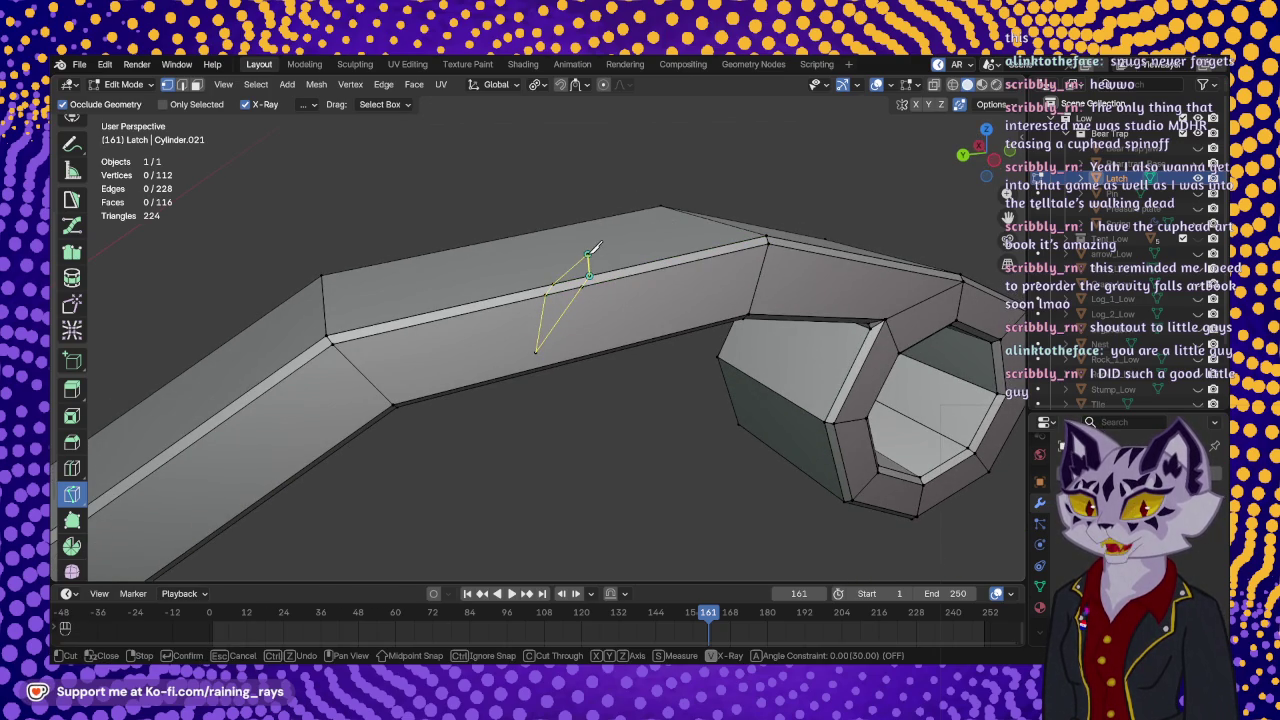
{"action": "middle_click_drag", "start_coordinate": [591, 254], "coordinate": [588, 272]}
{"action": "left_click", "coordinate": [588, 272]}
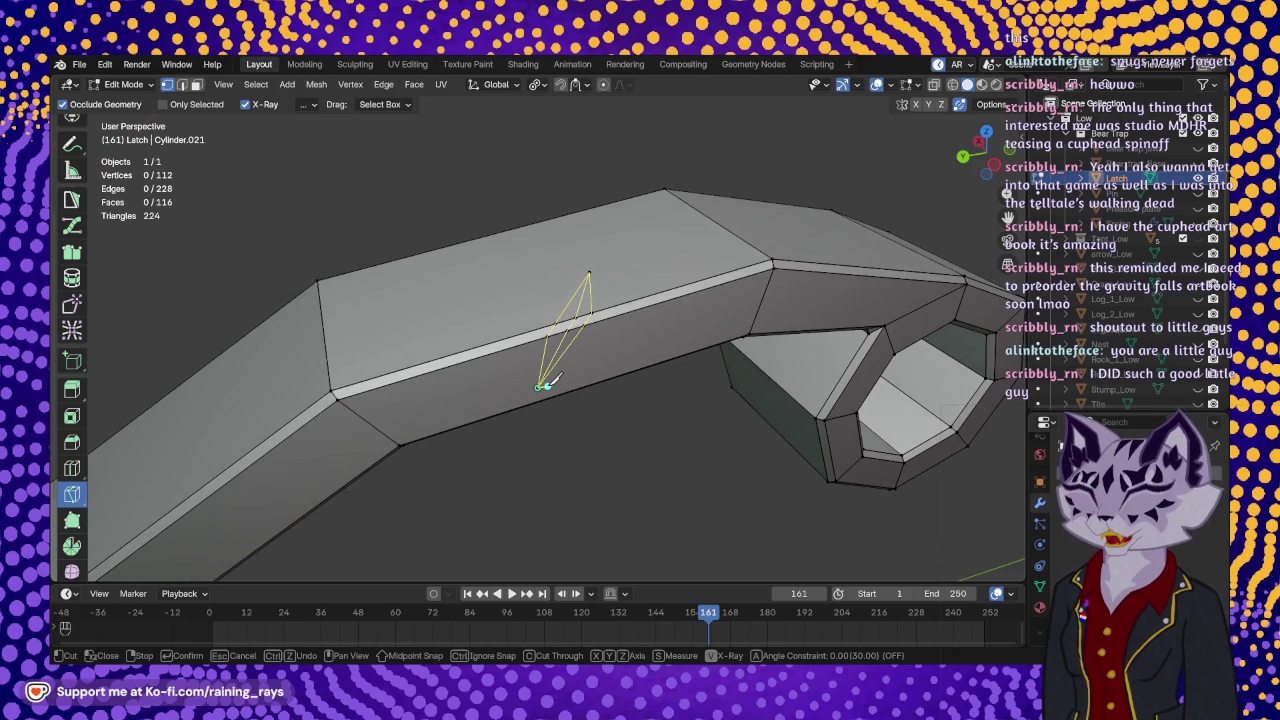
{"action": "left_click", "coordinate": [540, 386]}
{"action": "key", "text": "Return"}
- Knife two cuts from the notch tip to the top vertex and the face's left side
{"action": "mouse_move", "coordinate": [582, 338]}
{"action": "middle_mouse_down"}
{"action": "mouse_move", "coordinate": [573, 401]}
{"action": "mouse_move", "coordinate": [638, 390]}
{"action": "mouse_move", "coordinate": [529, 409]}
{"action": "mouse_move", "coordinate": [500, 370]}
{"action": "middle_mouse_up"}
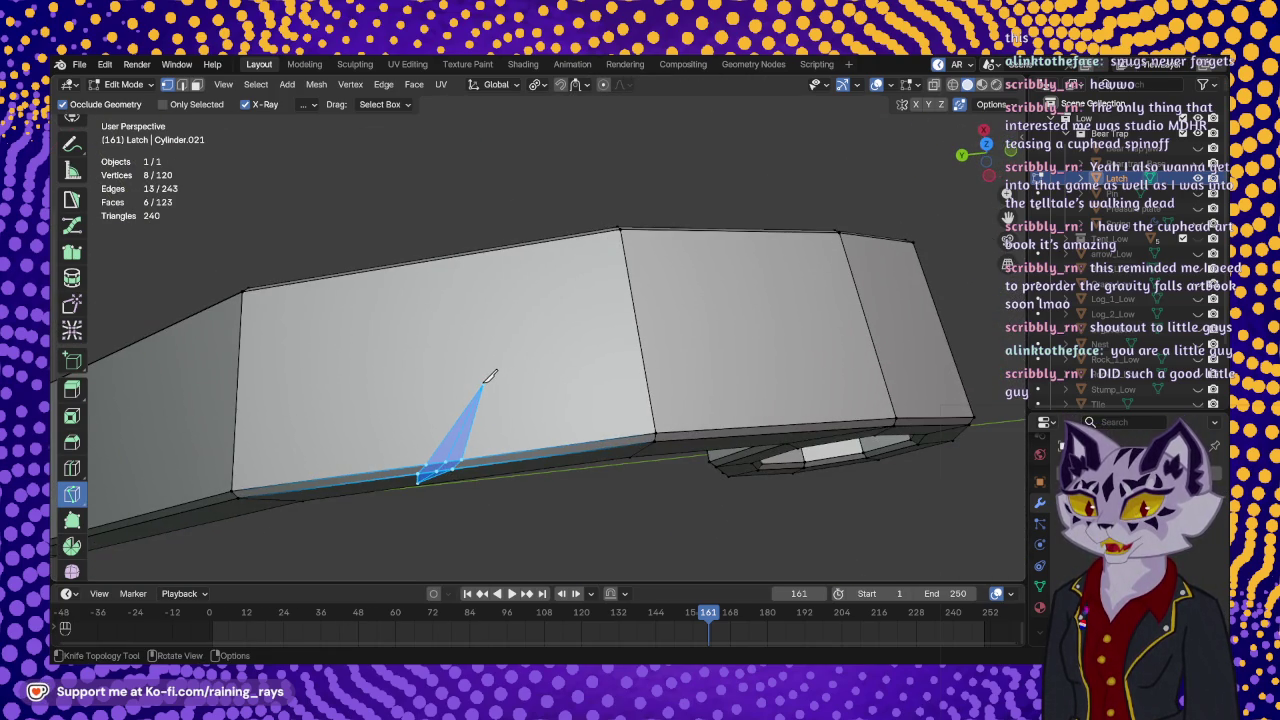
{"action": "left_click", "coordinate": [483, 384]}
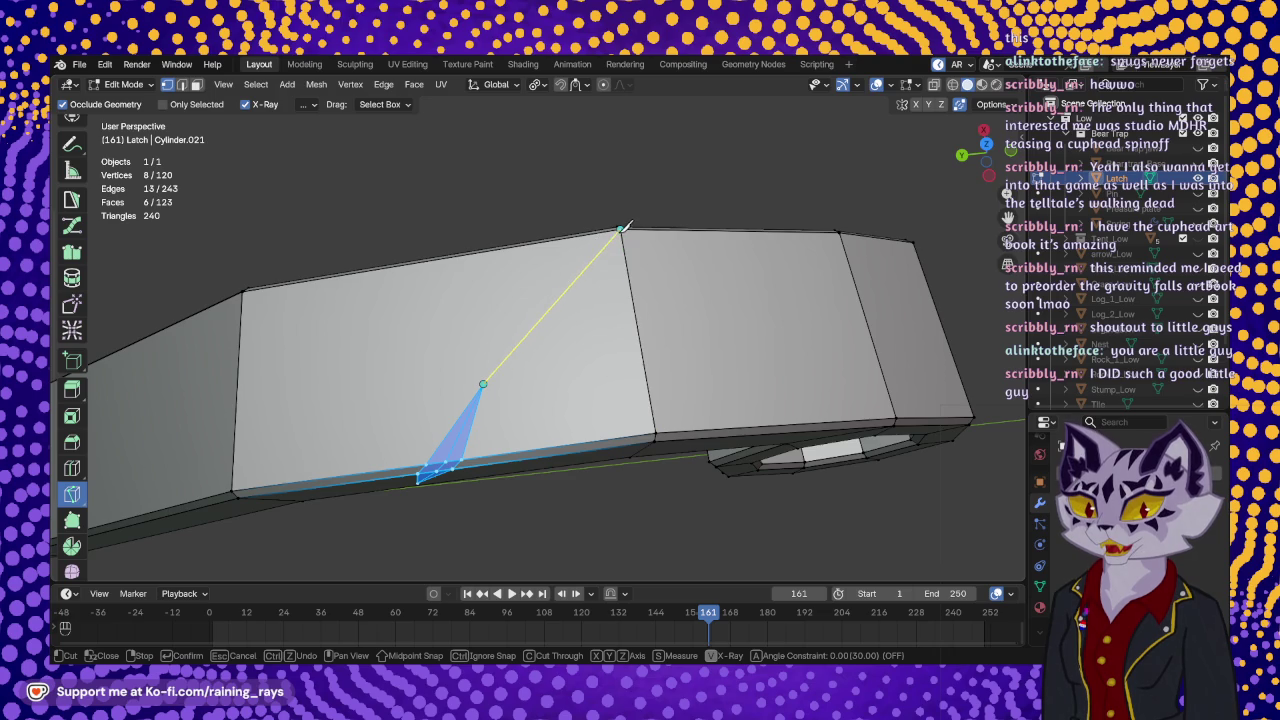
{"action": "left_click", "coordinate": [622, 228]}
{"action": "key", "text": "Return"}
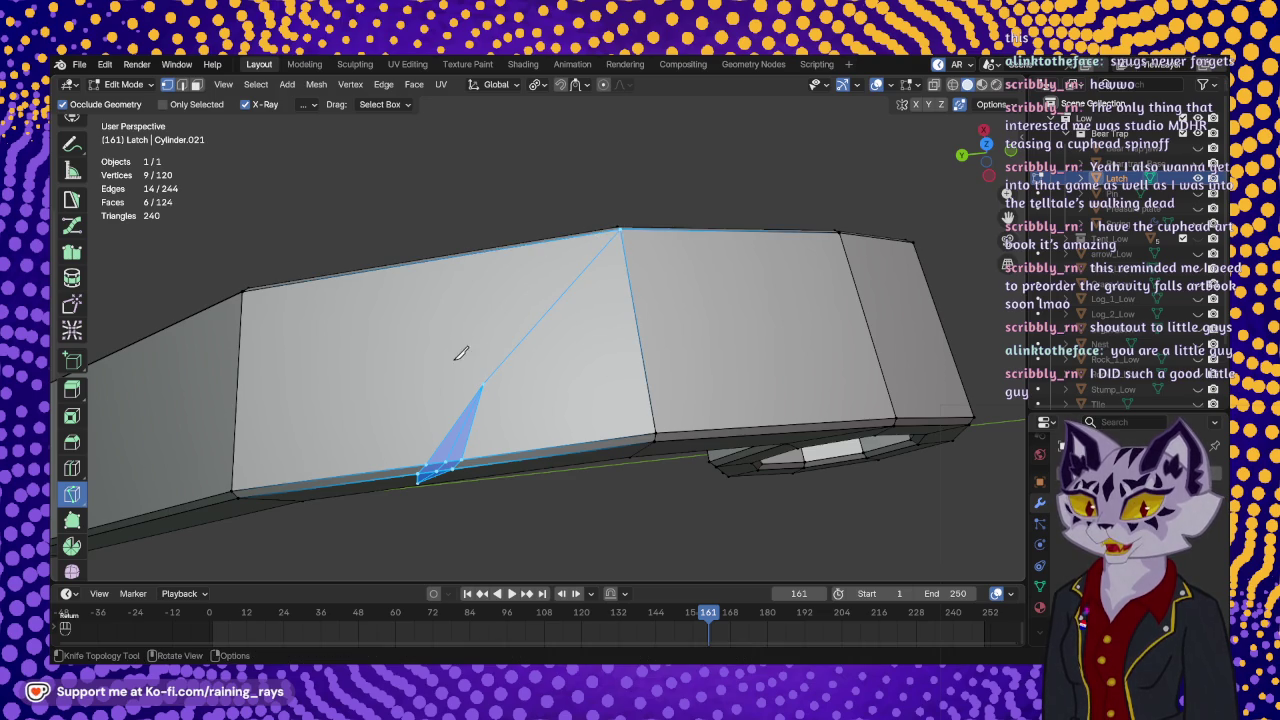
{"action": "left_click", "coordinate": [482, 382]}
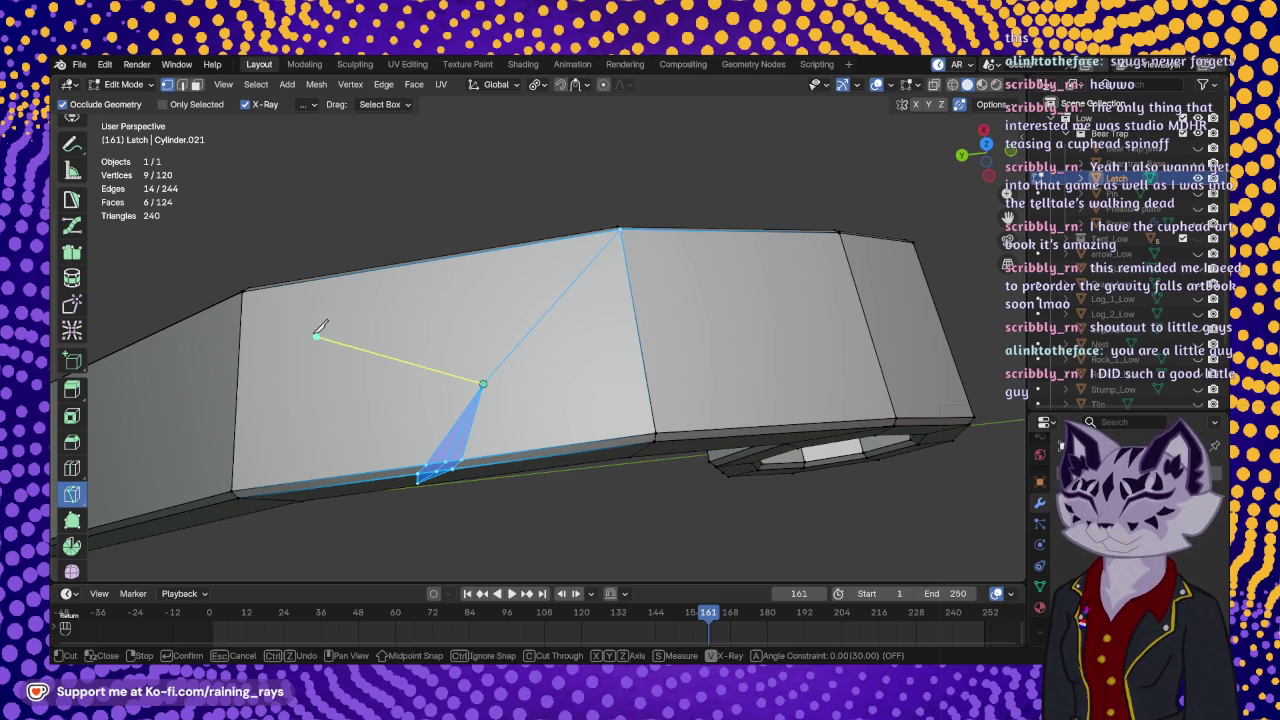
{"action": "left_click", "coordinate": [246, 290]}
{"action": "key", "text": "Return"}
- Knife two side cuts from the notch's lower point to the right corner and left edge
{"action": "middle_click_drag", "start_coordinate": [423, 371], "coordinate": [472, 258]}
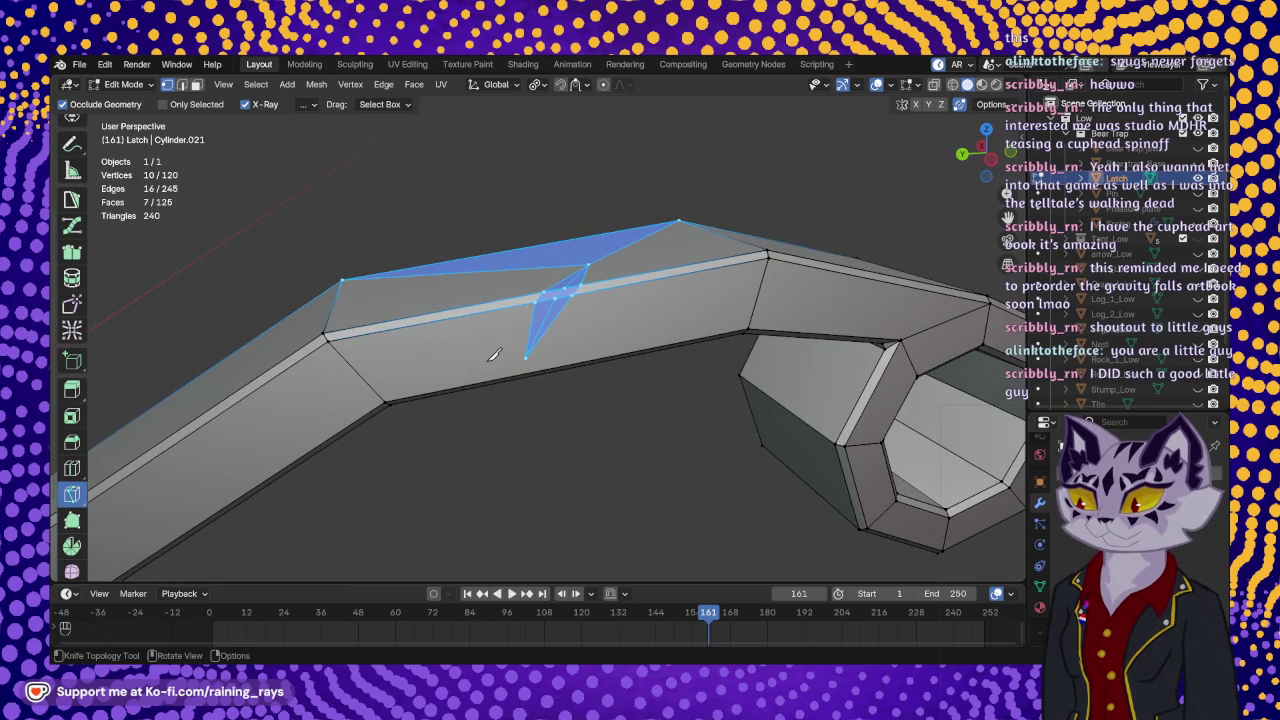
{"action": "middle_click_drag", "start_coordinate": [493, 350], "coordinate": [491, 391]}
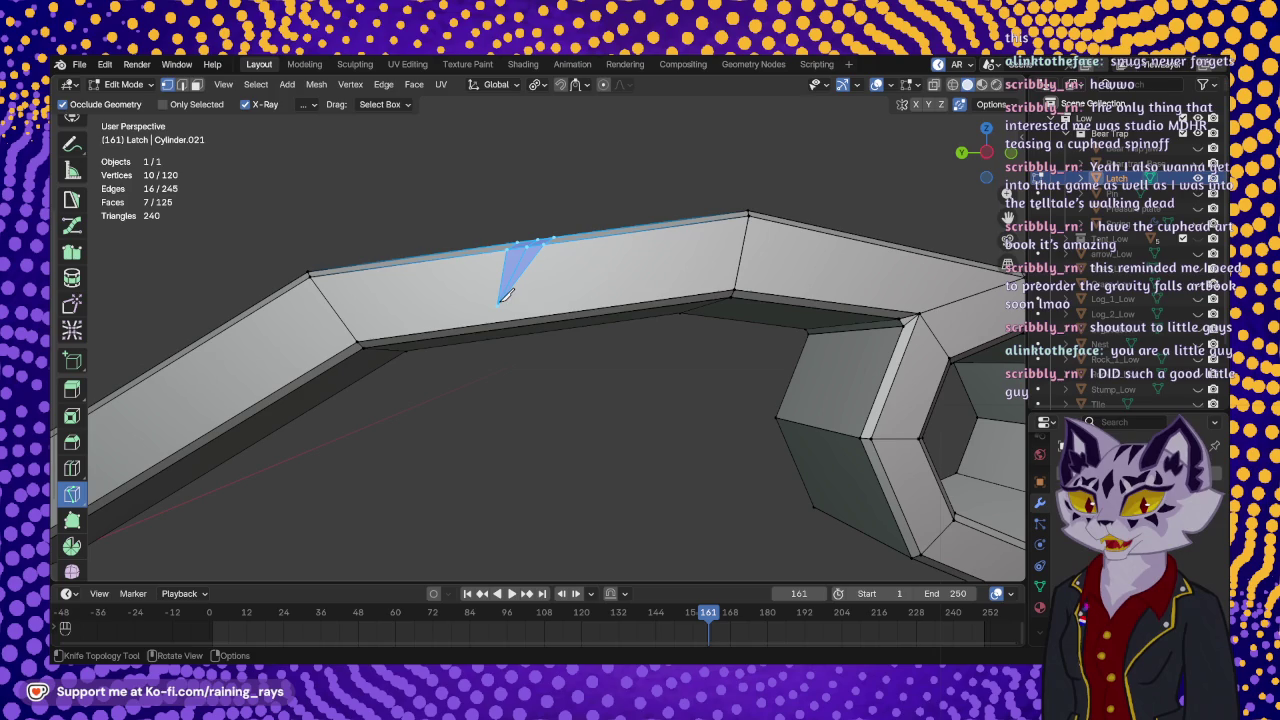
{"action": "left_click", "coordinate": [498, 304]}
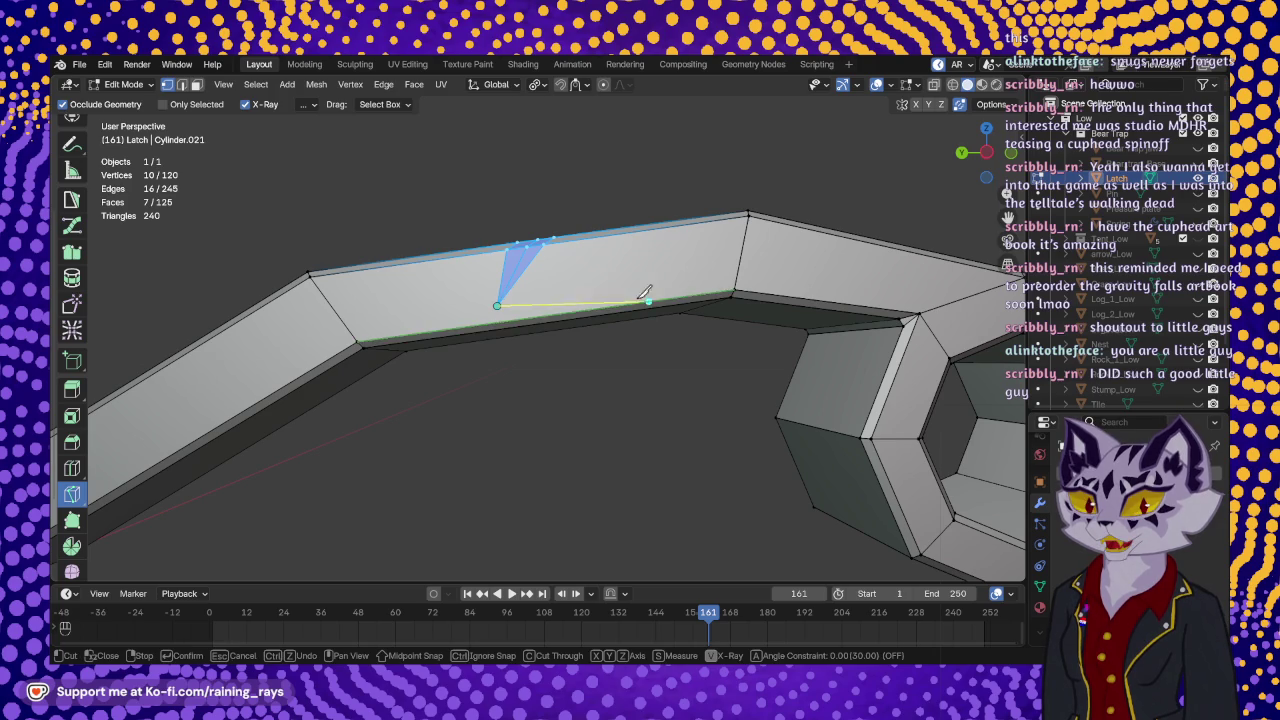
{"action": "left_click", "coordinate": [735, 290]}
{"action": "key", "text": "Return"}
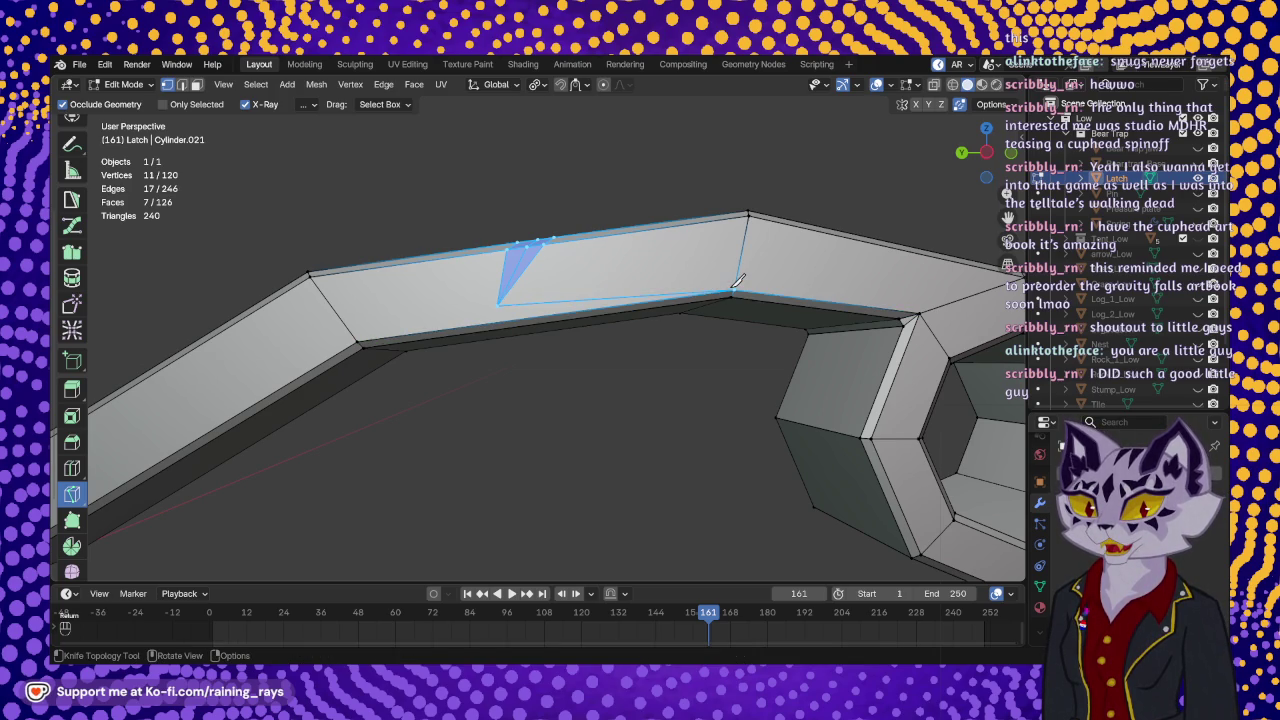
{"action": "left_click", "coordinate": [498, 304]}
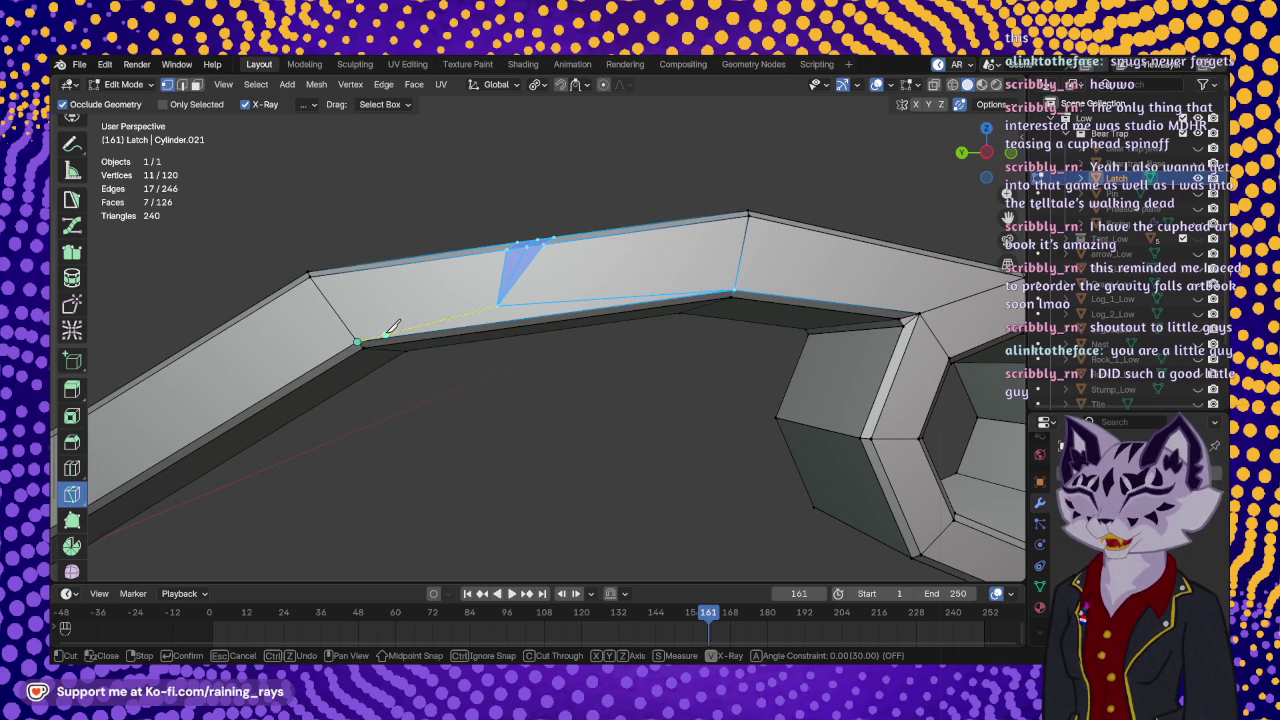
{"action": "left_click", "coordinate": [388, 332]}
{"action": "key", "text": "Return"}
{"action": "mouse_move", "coordinate": [506, 331]}
{"action": "middle_mouse_down"}
{"action": "mouse_move", "coordinate": [512, 345]}
{"action": "mouse_move", "coordinate": [190, 364]}
{"action": "middle_mouse_up"}
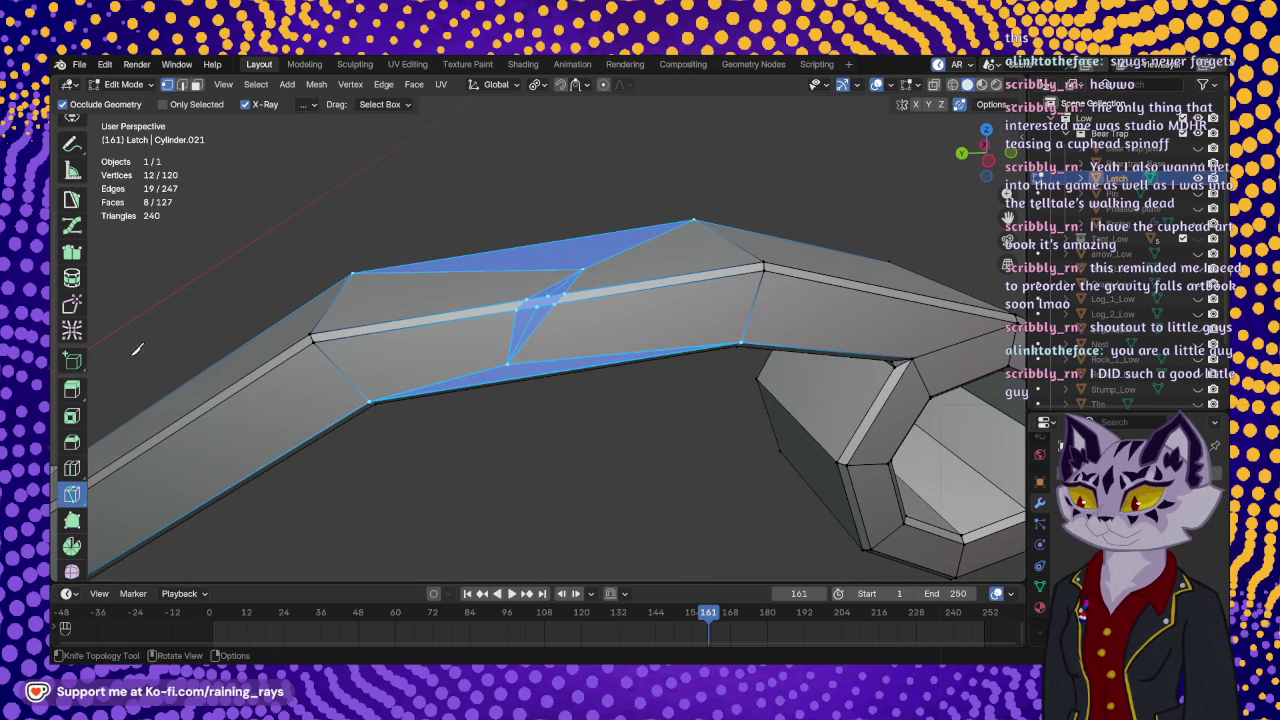
{"action": "scroll", "coordinate": [80, 190], "scroll_direction": "up", "scroll_amount": 2}
{"action": "left_click", "coordinate": [80, 190]}
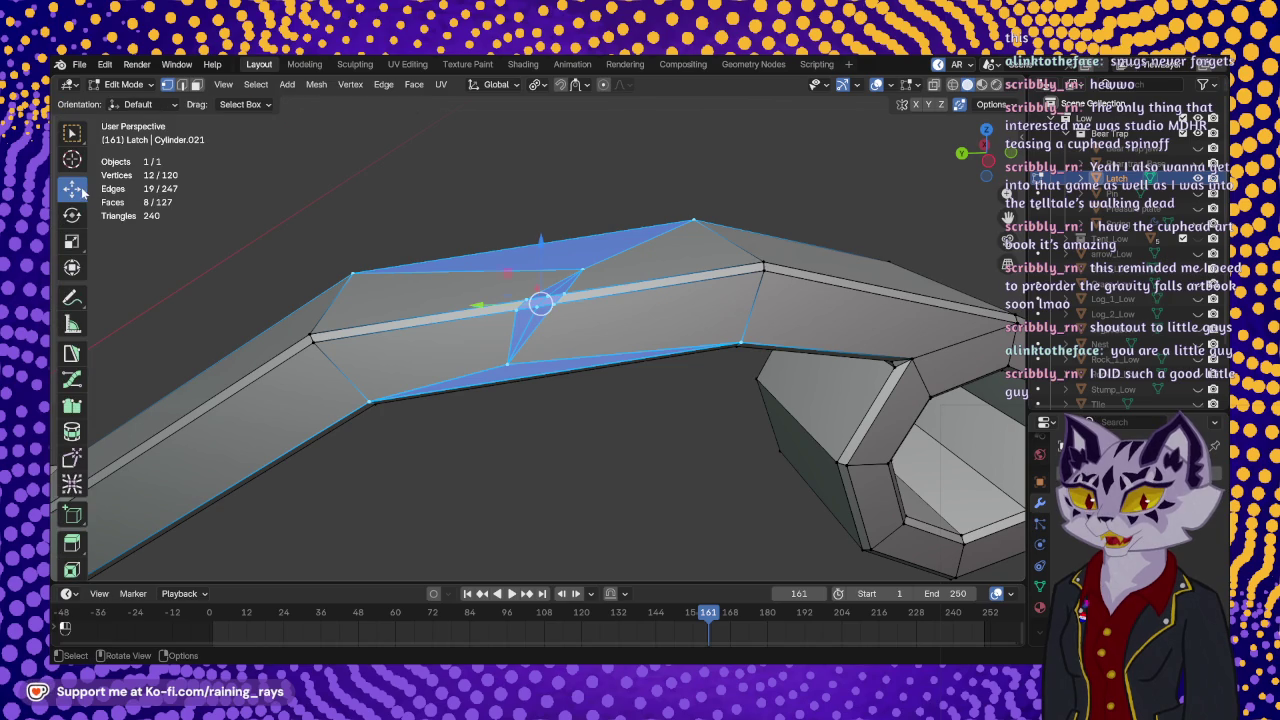
- Select the two notch-tip vertices and nudge them slightly along Z and Y
{"action": "left_click", "coordinate": [537, 304]}
{"action": "left_click", "coordinate": [540, 300], "text": "shift"}
{"action": "scroll", "coordinate": [551, 294], "scroll_direction": "up", "scroll_amount": 3}
{"action": "mouse_move", "coordinate": [551, 294]}
{"action": "middle_mouse_down"}
{"action": "mouse_move", "coordinate": [602, 376]}
{"action": "mouse_move", "coordinate": [614, 342]}
{"action": "middle_mouse_up"}
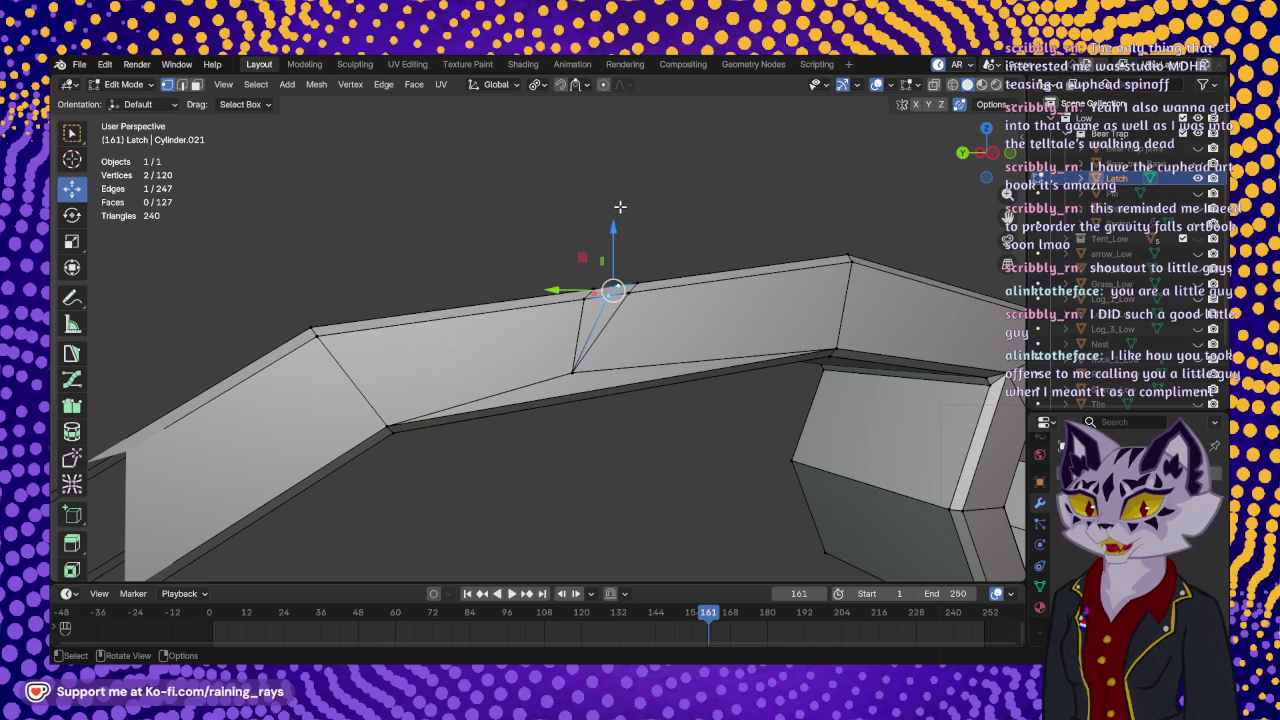
{"action": "left_click_drag", "start_coordinate": [612, 226], "coordinate": [615, 247]}
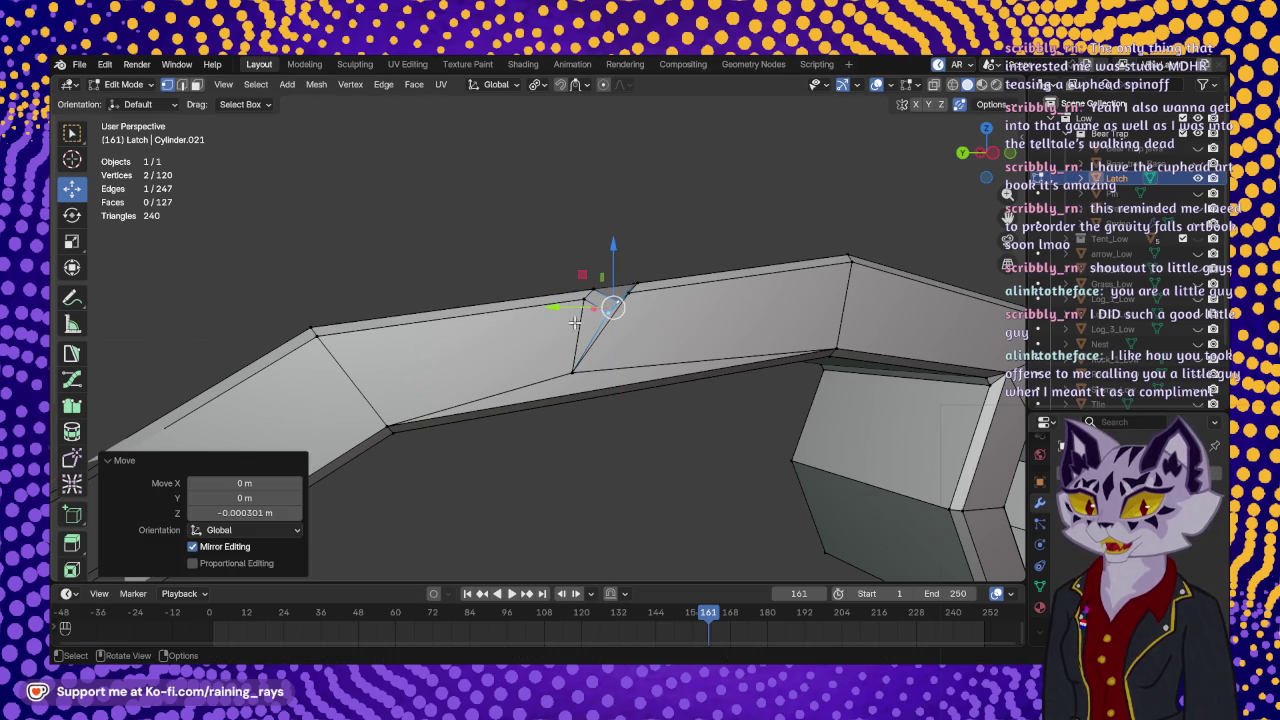
{"action": "left_click_drag", "start_coordinate": [554, 309], "coordinate": [553, 312]}
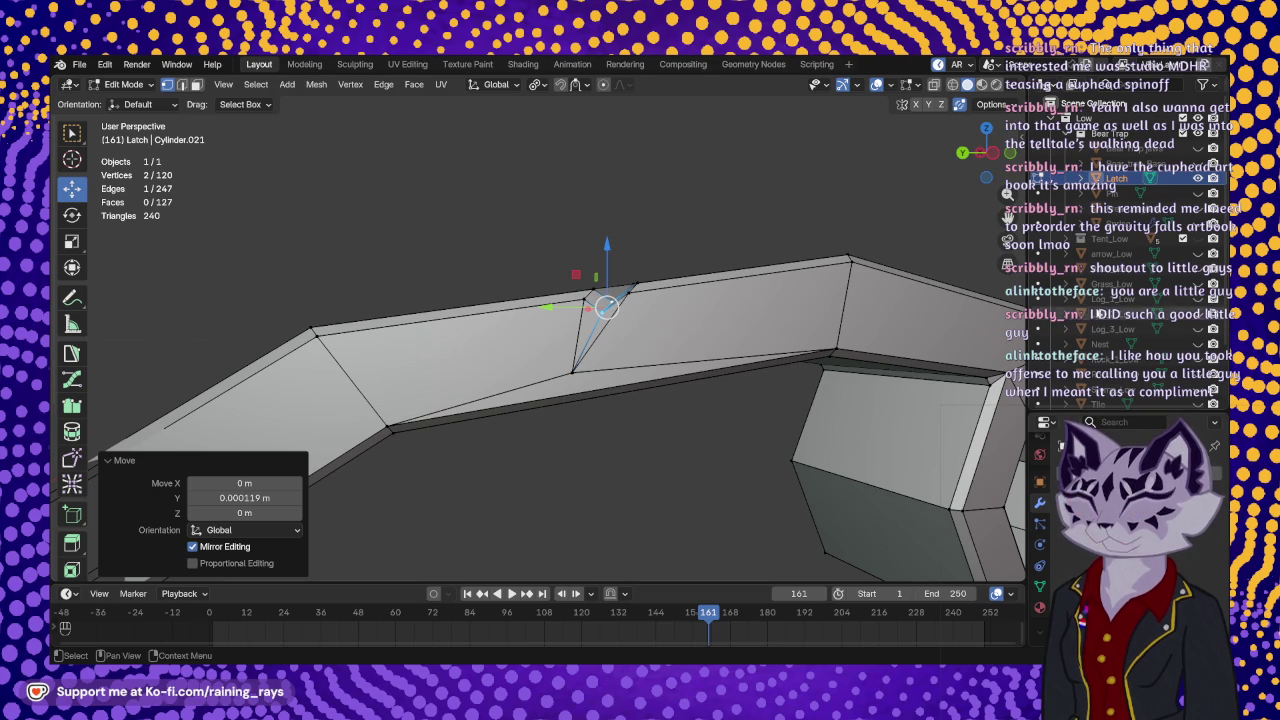
{"action": "mouse_move", "coordinate": [735, 307]}
{"action": "middle_mouse_down"}
{"action": "mouse_move", "coordinate": [683, 391]}
{"action": "mouse_move", "coordinate": [788, 366]}
{"action": "mouse_move", "coordinate": [767, 380]}
{"action": "middle_mouse_up"}
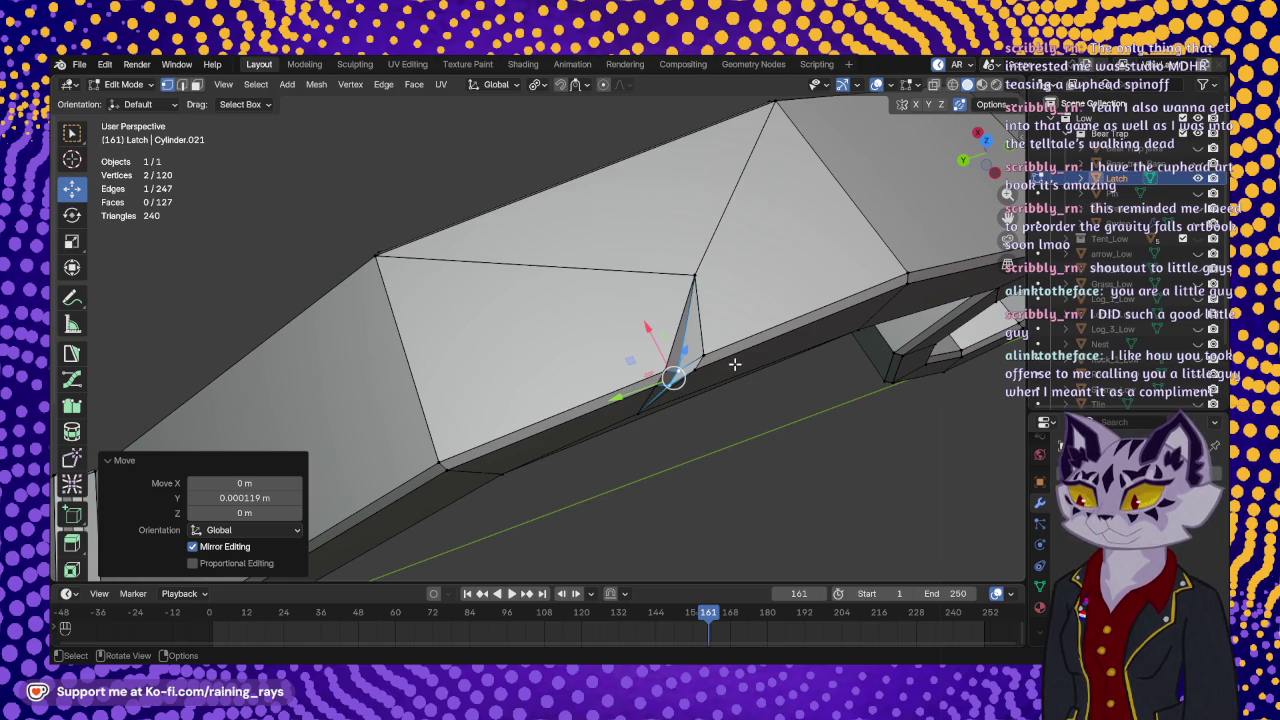
{"action": "mouse_move", "coordinate": [602, 395]}
{"action": "middle_mouse_down"}
{"action": "mouse_move", "coordinate": [737, 334]}
{"action": "mouse_move", "coordinate": [680, 330]}
{"action": "middle_mouse_up"}
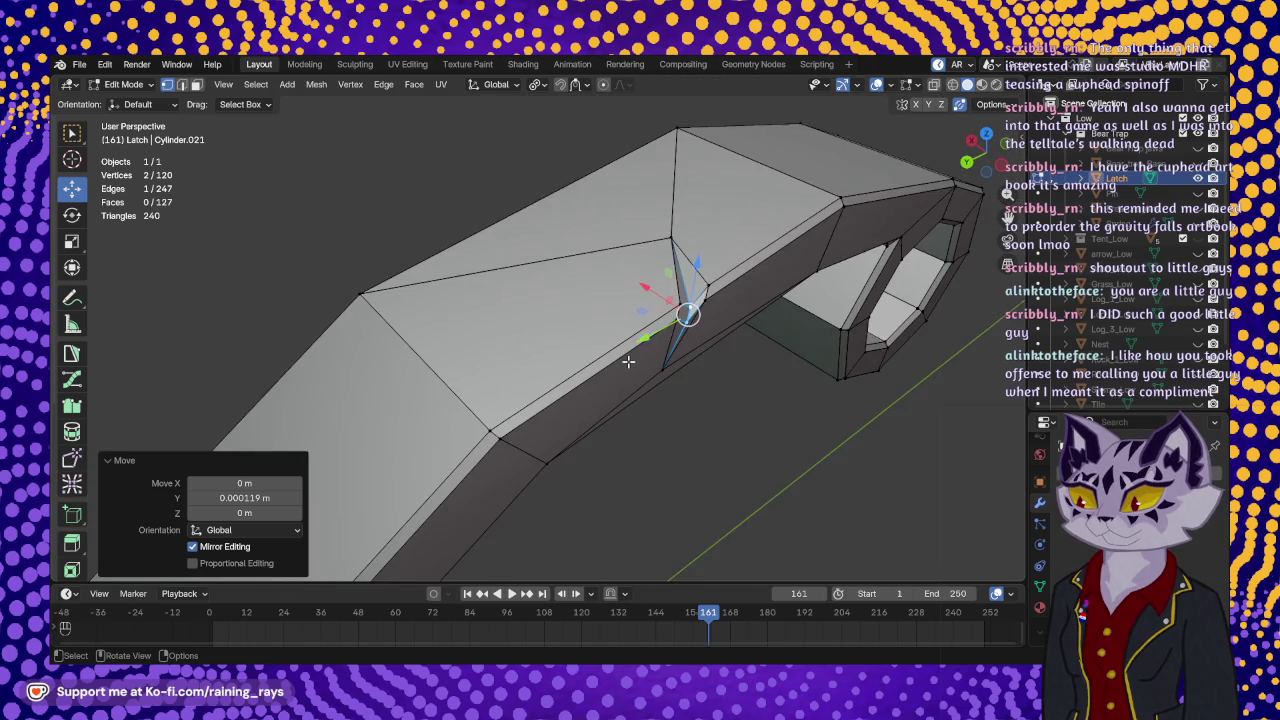
{"action": "scroll", "coordinate": [629, 363], "scroll_direction": "down", "scroll_amount": 3}
{"action": "mouse_move", "coordinate": [619, 373]}
{"action": "middle_mouse_down"}
{"action": "mouse_move", "coordinate": [577, 334]}
{"action": "mouse_move", "coordinate": [646, 266]}
{"action": "mouse_move", "coordinate": [720, 229]}
{"action": "mouse_move", "coordinate": [799, 276]}
{"action": "mouse_move", "coordinate": [769, 391]}
{"action": "mouse_move", "coordinate": [548, 215]}
{"action": "middle_mouse_up"}
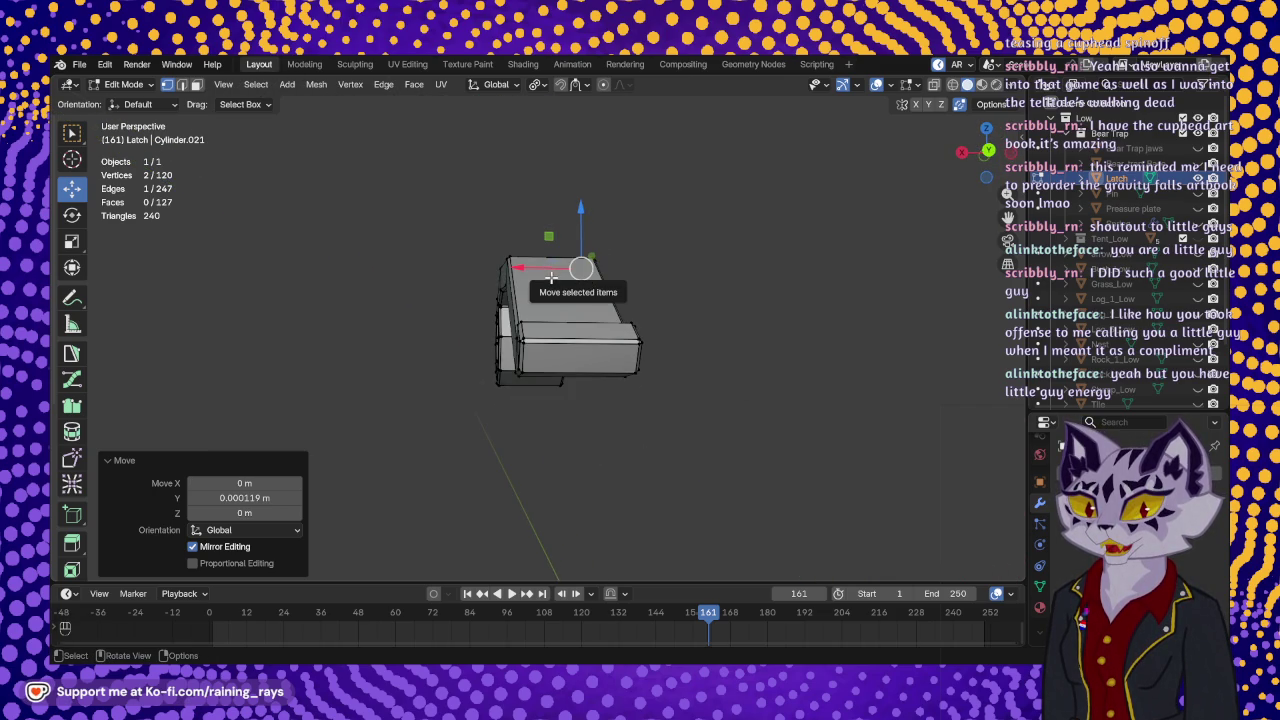
- Toggle X-ray and clear the vertex selection on the latch block
{"action": "mouse_move", "coordinate": [580, 270]}
{"action": "middle_mouse_down", "text": "shift"}
{"action": "mouse_move", "coordinate": [549, 380]}
{"action": "mouse_move", "coordinate": [581, 281]}
{"action": "mouse_move", "coordinate": [590, 330]}
{"action": "mouse_move", "coordinate": [530, 324]}
{"action": "middle_mouse_up", "text": "shift"}
{"action": "scroll", "coordinate": [555, 328], "scroll_direction": "up", "scroll_amount": 1}
{"action": "key", "text": "alt+z"}
{"action": "key", "text": "alt+z"}
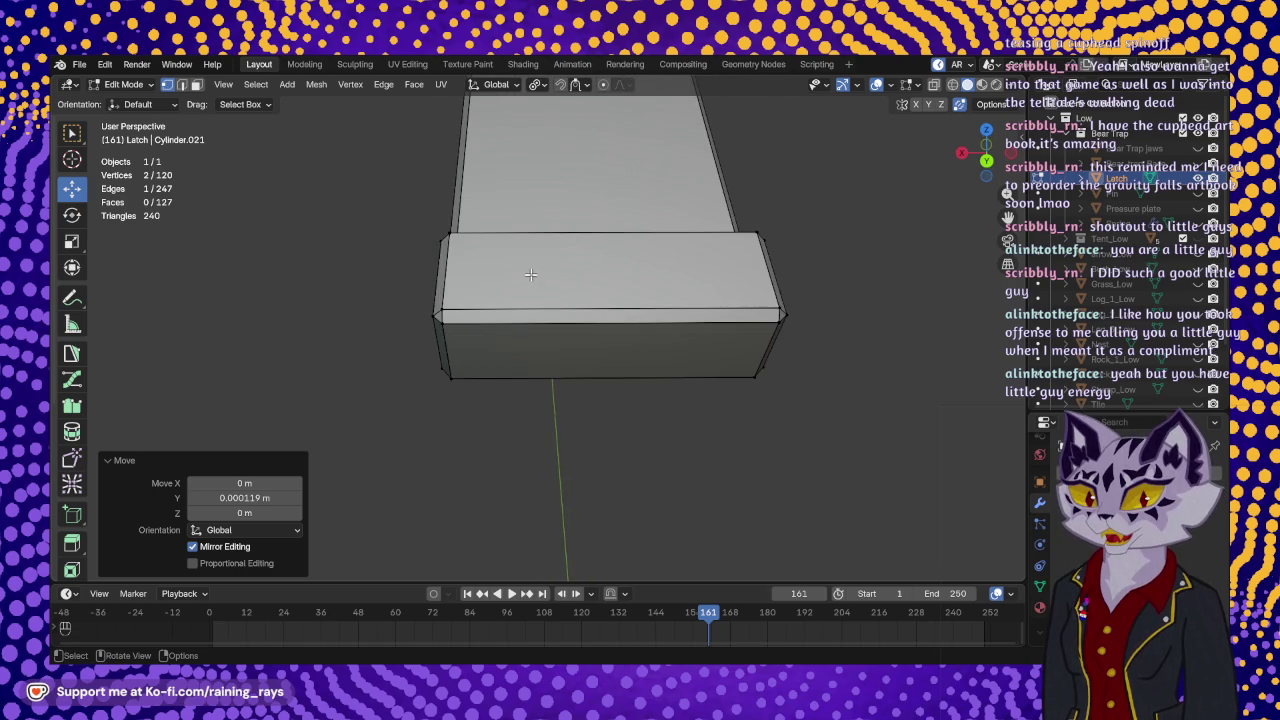
{"action": "key", "text": "alt+a"}
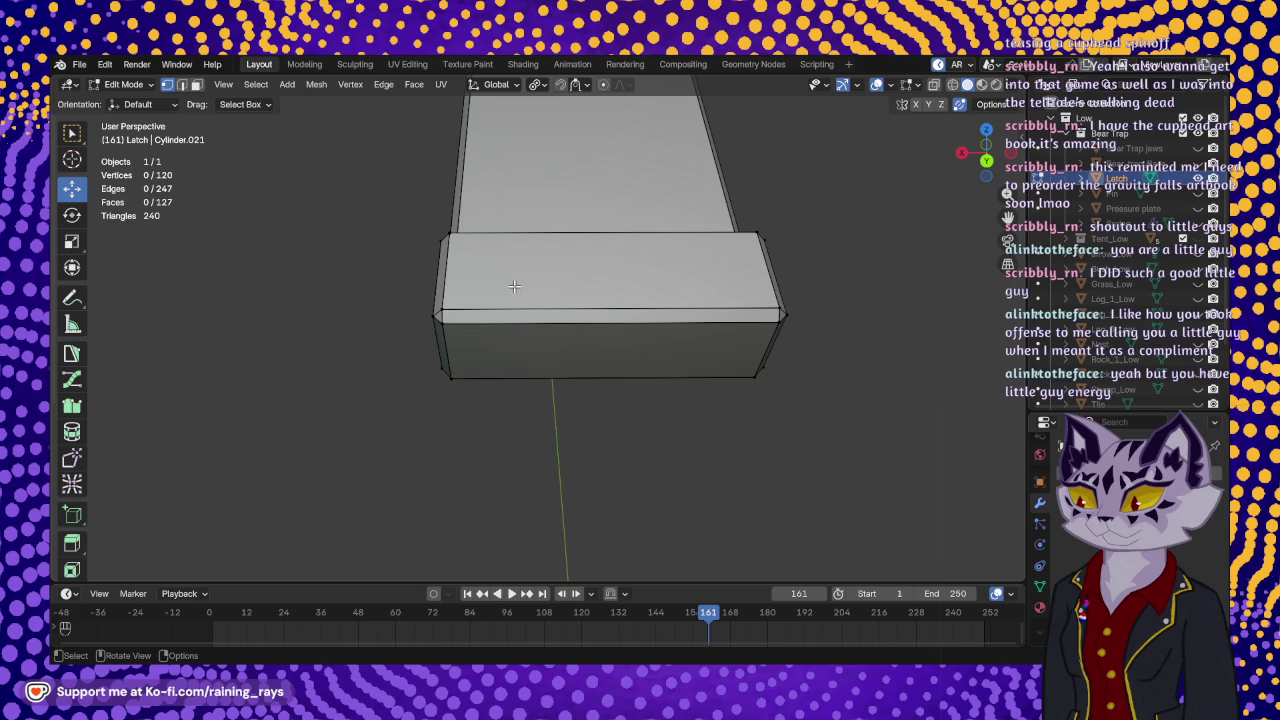
{"action": "scroll", "coordinate": [76, 340], "scroll_direction": "down", "scroll_amount": 2}
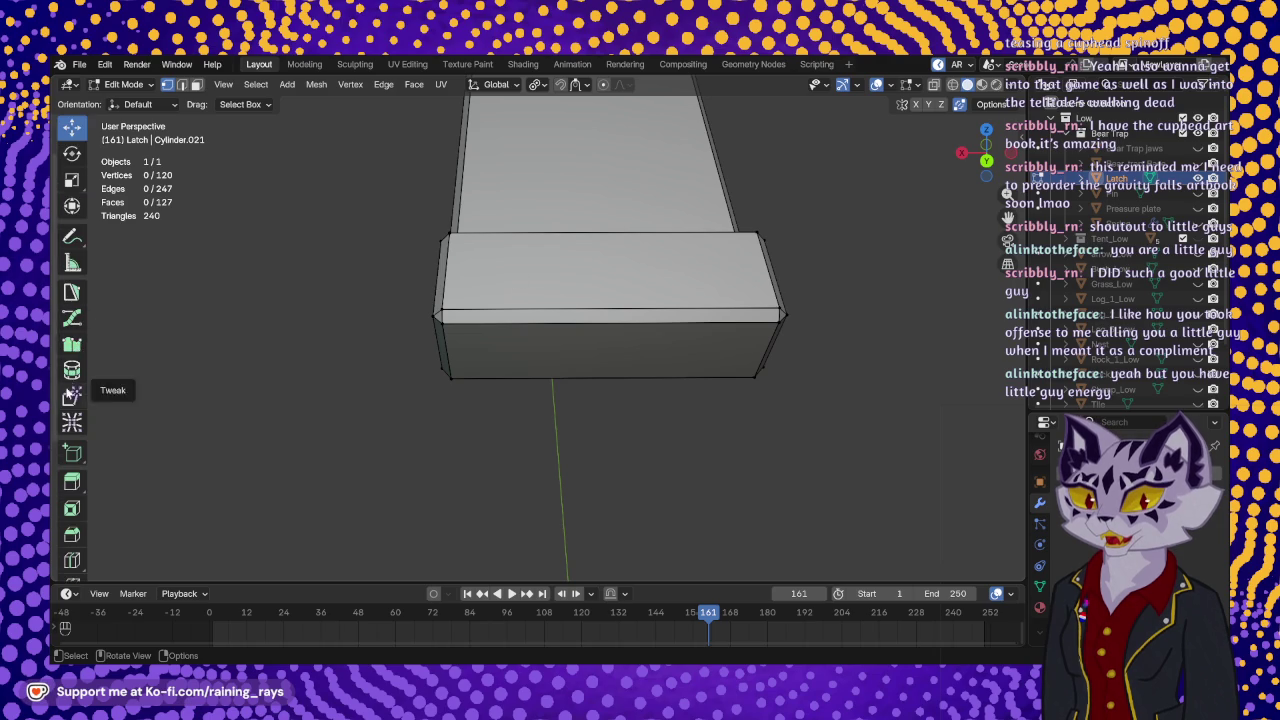
{"action": "scroll", "coordinate": [78, 420], "scroll_direction": "down", "scroll_amount": 2}
- Knife a closed diamond outline across the block's top front edge
{"action": "left_click", "coordinate": [72, 525]}
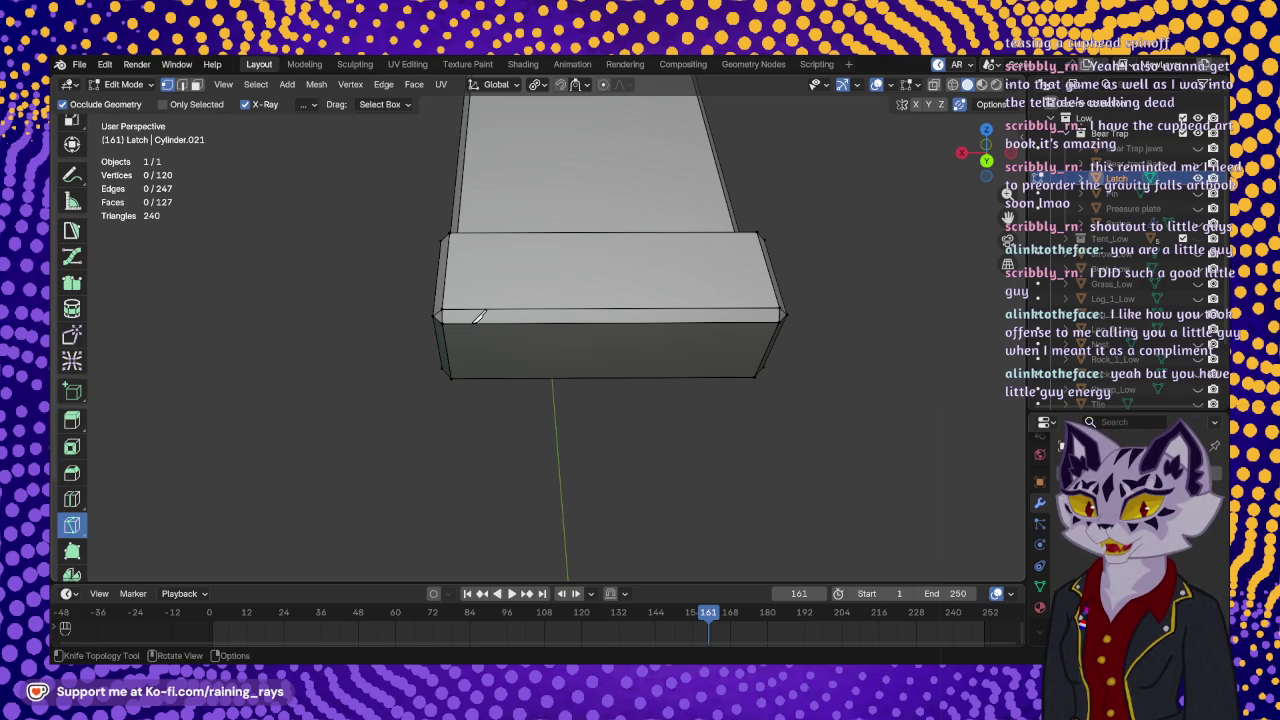
{"action": "left_click", "coordinate": [493, 256]}
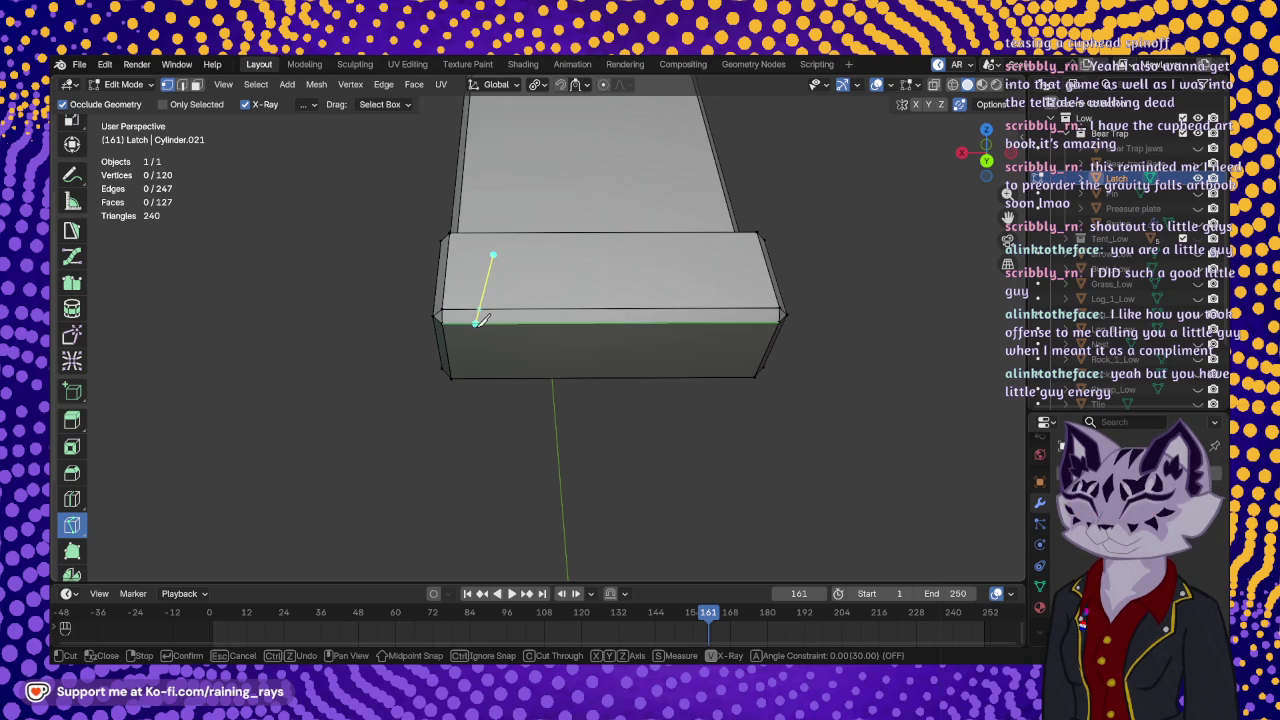
{"action": "left_click", "coordinate": [477, 322]}
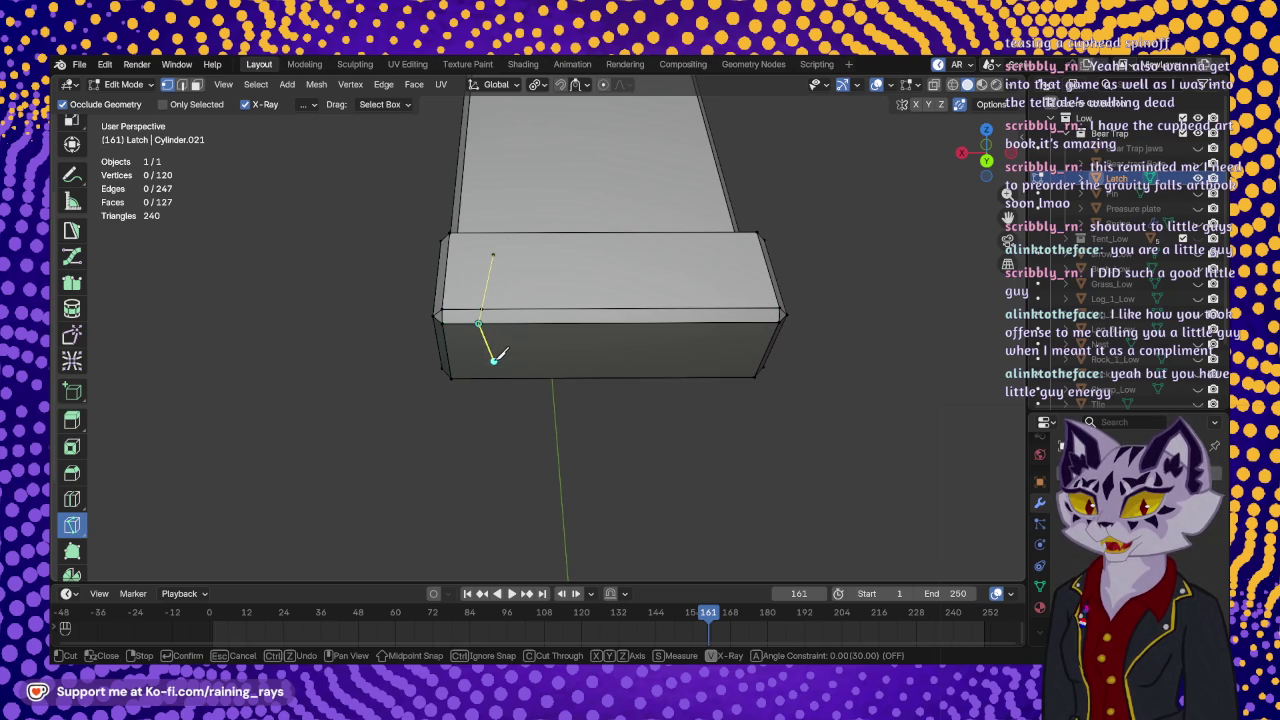
{"action": "left_click", "coordinate": [493, 360]}
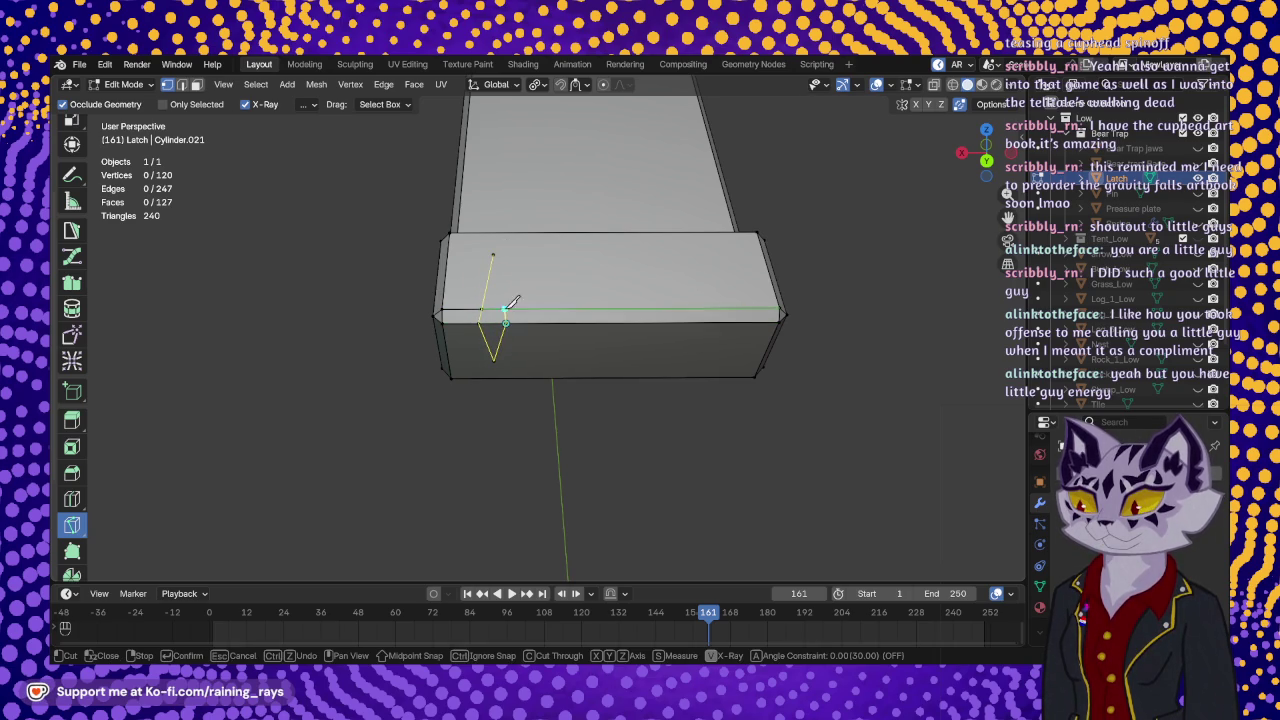
{"action": "left_click", "coordinate": [493, 254]}
{"action": "key", "text": "Return"}
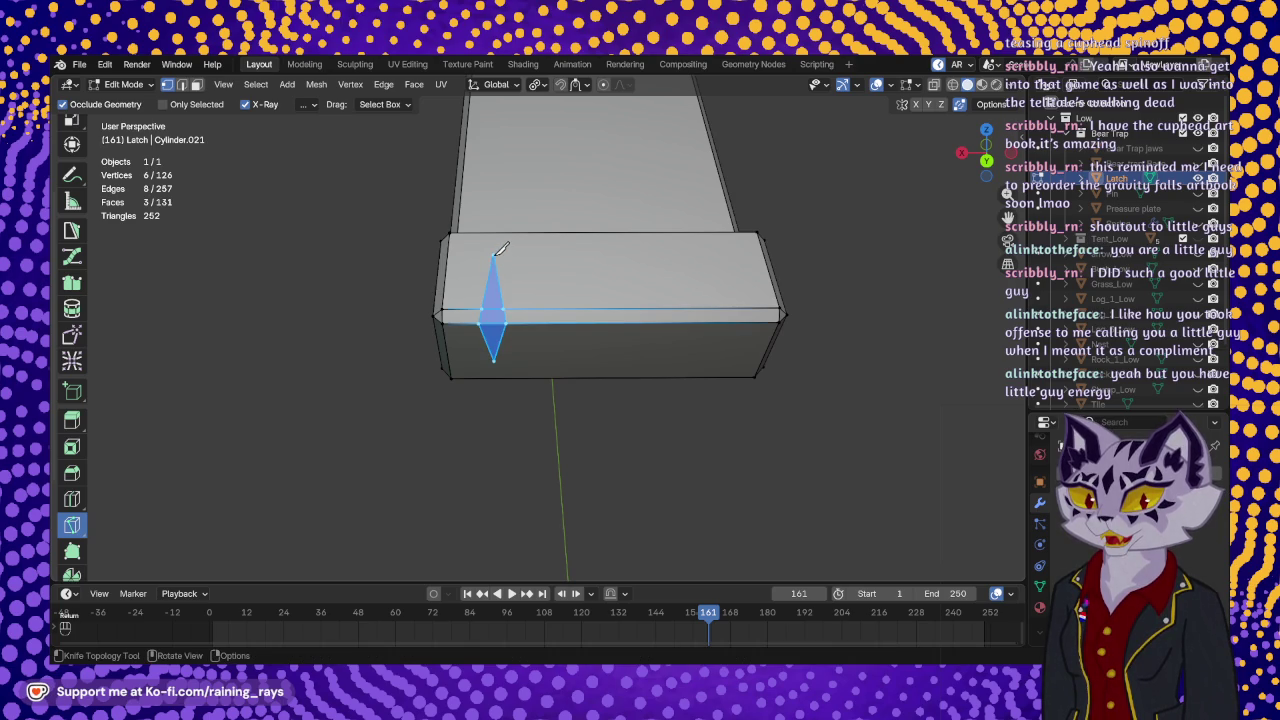
- Split the diamond with a knife cut from its top point to its bottom point
{"action": "left_click", "coordinate": [502, 250]}
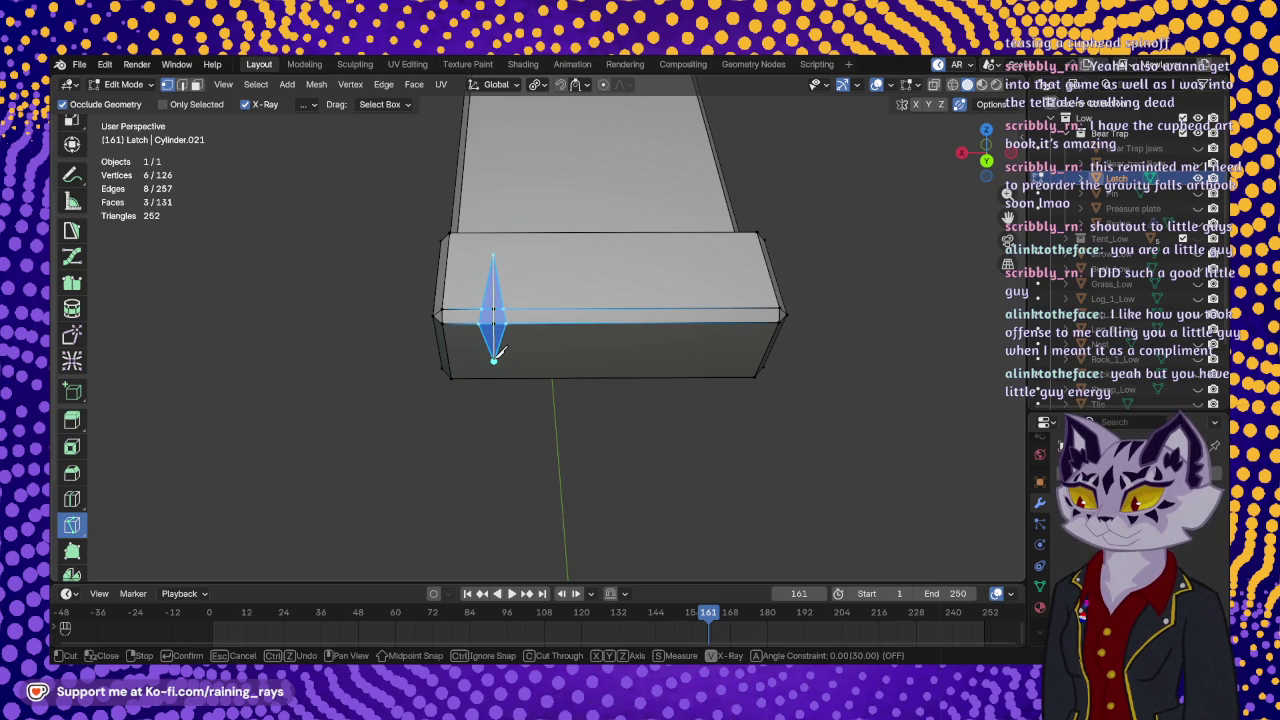
{"action": "left_click", "coordinate": [494, 357]}
{"action": "key", "text": "Return"}
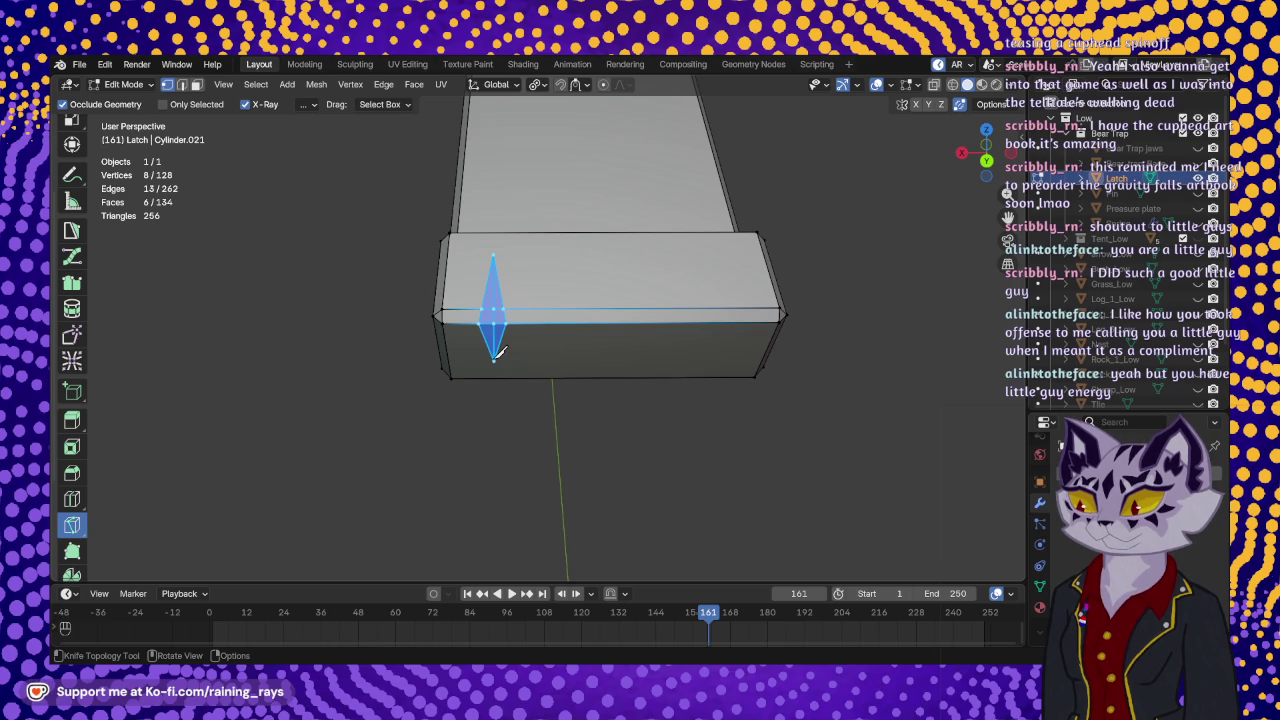
{"action": "mouse_move", "coordinate": [506, 326]}
{"action": "middle_mouse_down"}
{"action": "mouse_move", "coordinate": [669, 401]}
{"action": "mouse_move", "coordinate": [646, 349]}
{"action": "middle_mouse_up"}
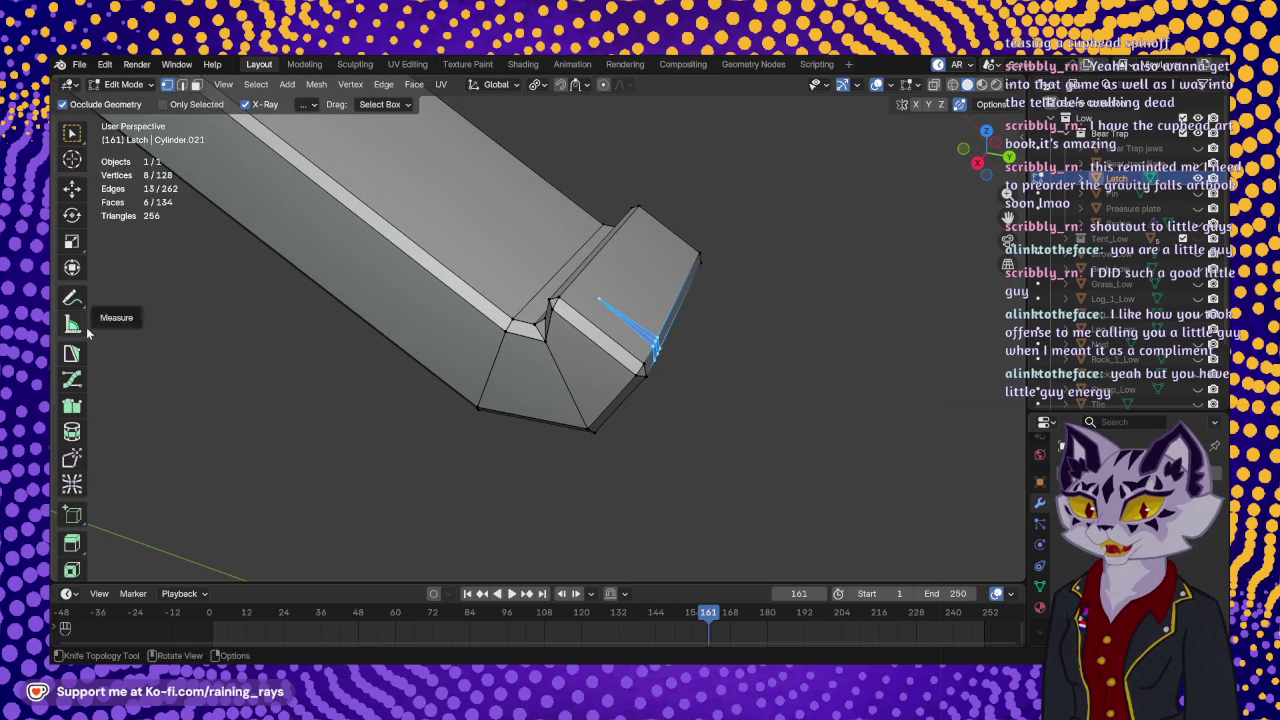
- Select the diamond's middle edge and shift it along Y
{"action": "left_click", "coordinate": [72, 187]}
{"action": "middle_click_drag", "start_coordinate": [645, 347], "coordinate": [539, 305]}
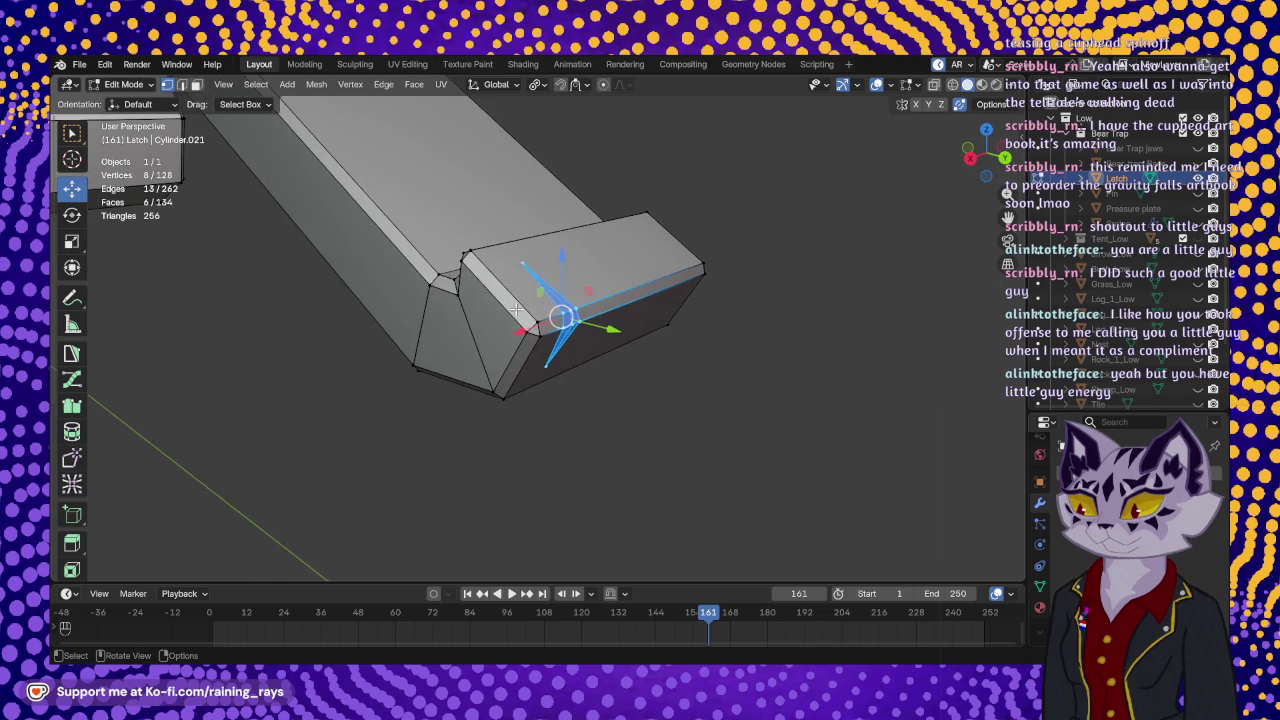
{"action": "left_click", "coordinate": [556, 314]}
{"action": "left_click", "coordinate": [571, 318]}
{"action": "middle_click_drag", "start_coordinate": [571, 318], "coordinate": [603, 320]}
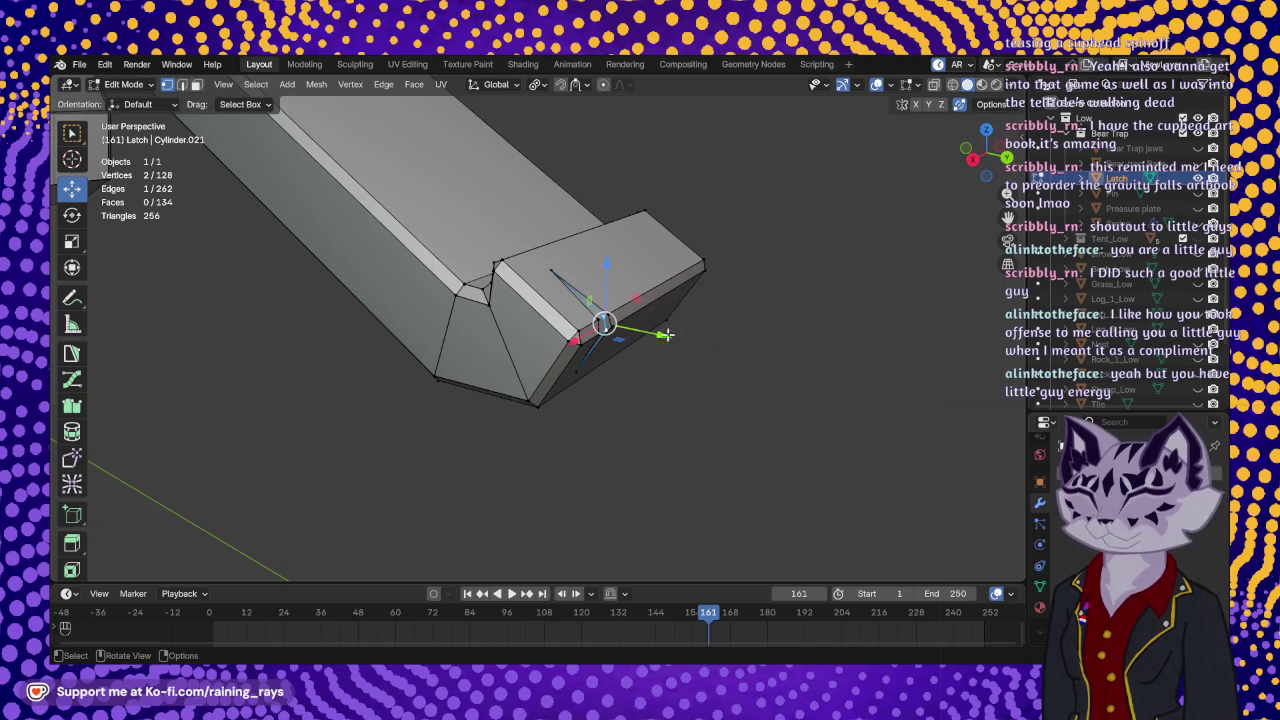
{"action": "left_click_drag", "start_coordinate": [666, 332], "coordinate": [655, 332]}
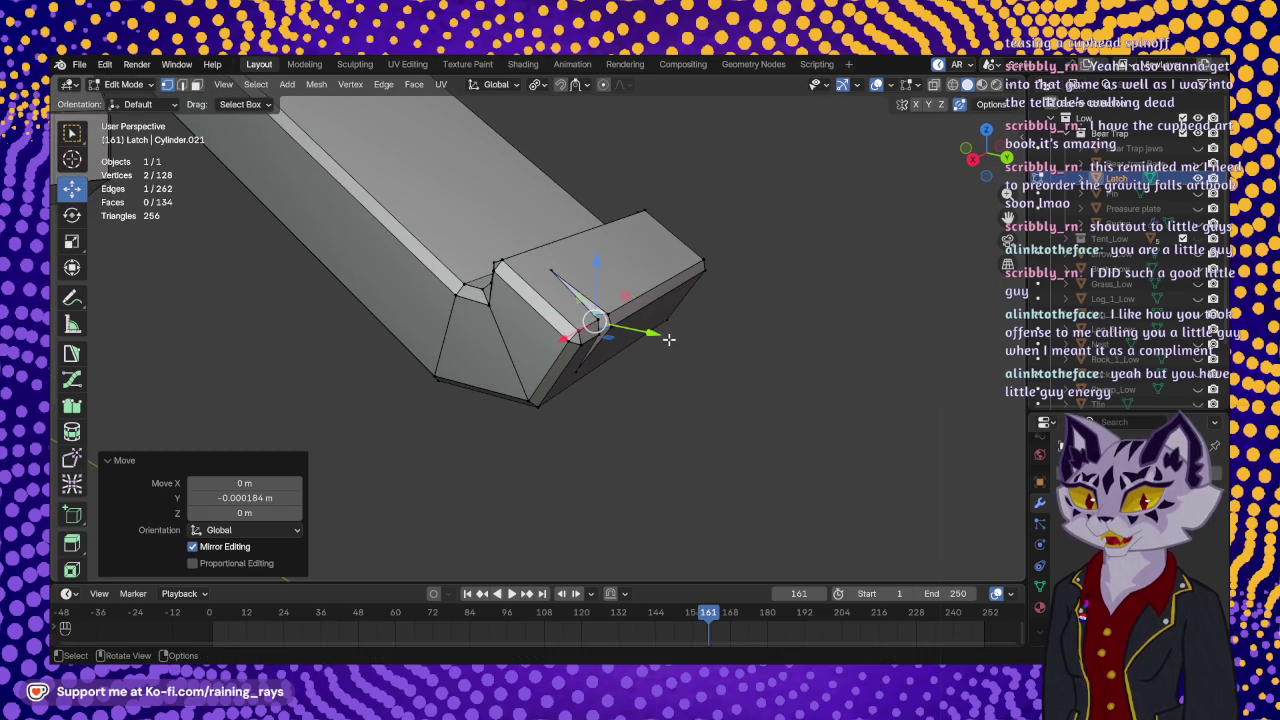
{"action": "middle_click_drag", "start_coordinate": [655, 332], "coordinate": [544, 342]}
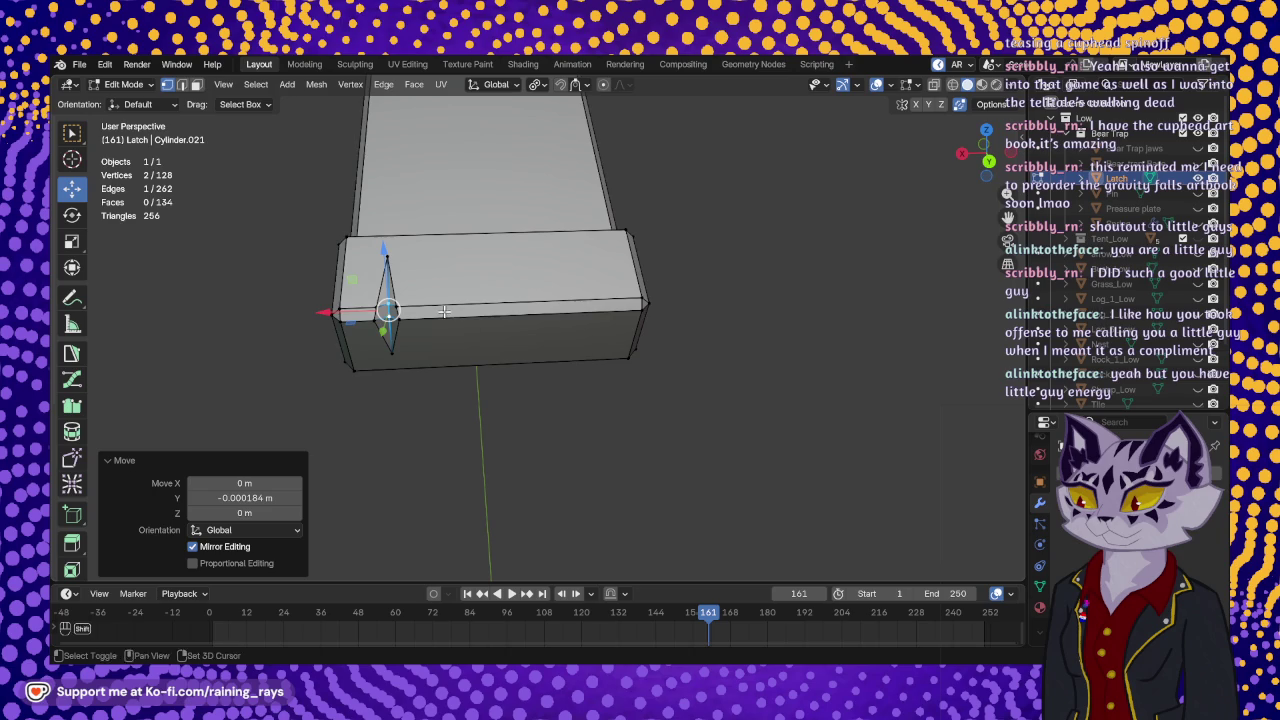
- Select single notch vertices and move them vertically along Z
{"action": "middle_click_drag", "start_coordinate": [467, 317], "coordinate": [493, 319]}
{"action": "mouse_move", "coordinate": [464, 256]}
{"action": "middle_mouse_down"}
{"action": "mouse_move", "coordinate": [521, 364]}
{"action": "mouse_move", "coordinate": [606, 363]}
{"action": "middle_mouse_up"}
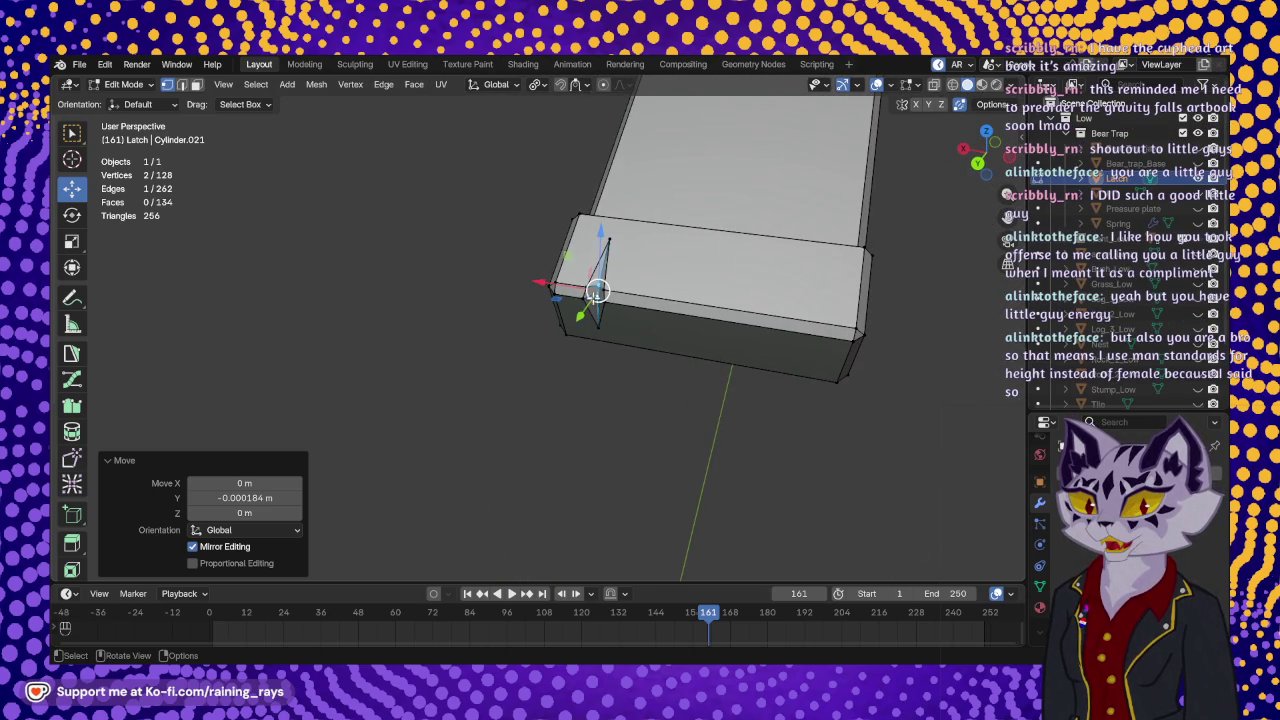
{"action": "left_click", "coordinate": [596, 290]}
{"action": "left_click_drag", "start_coordinate": [594, 244], "coordinate": [596, 301]}
{"action": "left_click", "coordinate": [596, 285]}
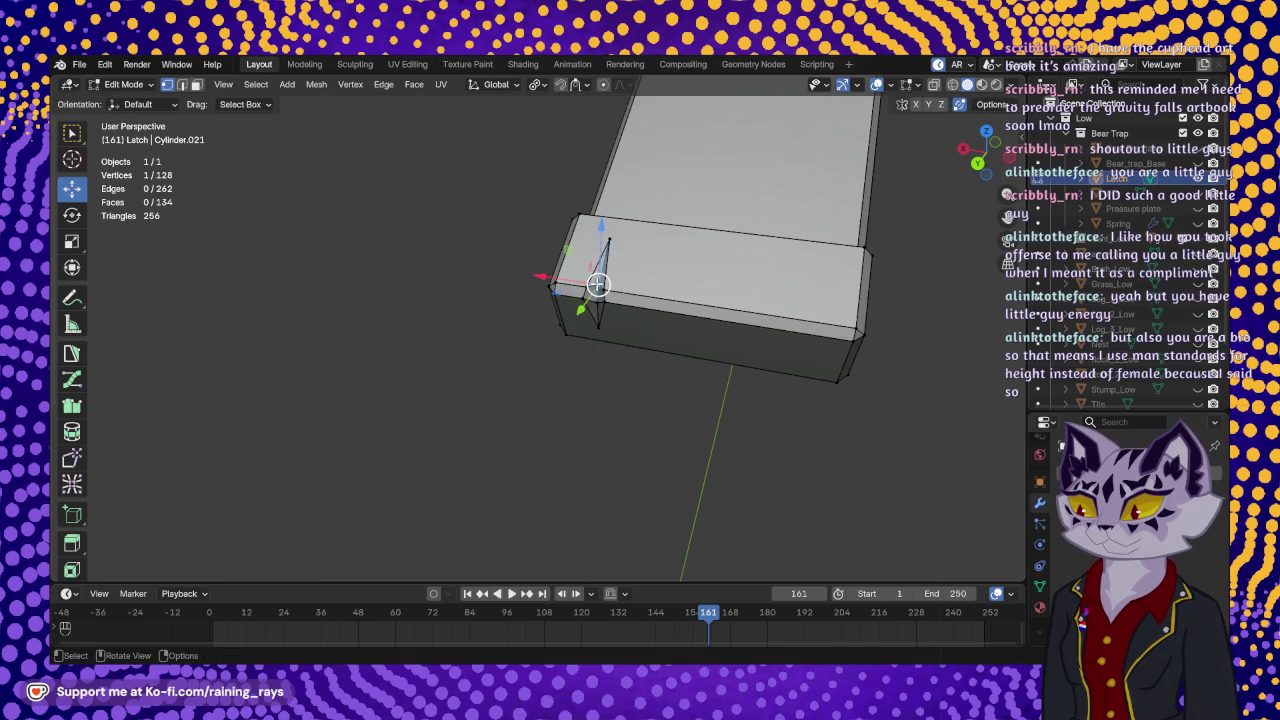
{"action": "mouse_move", "coordinate": [624, 290]}
{"action": "middle_mouse_down"}
{"action": "mouse_move", "coordinate": [674, 206]}
{"action": "mouse_move", "coordinate": [791, 249]}
{"action": "mouse_move", "coordinate": [714, 329]}
{"action": "mouse_move", "coordinate": [691, 363]}
{"action": "mouse_move", "coordinate": [701, 378]}
{"action": "middle_mouse_up"}
{"action": "scroll", "coordinate": [84, 415], "scroll_direction": "down", "scroll_amount": 3}
{"action": "scroll", "coordinate": [84, 420], "scroll_direction": "down", "scroll_amount": 2}
- Knife a cut on the top face from left corner through the notch to right corner
{"action": "left_click", "coordinate": [78, 496]}
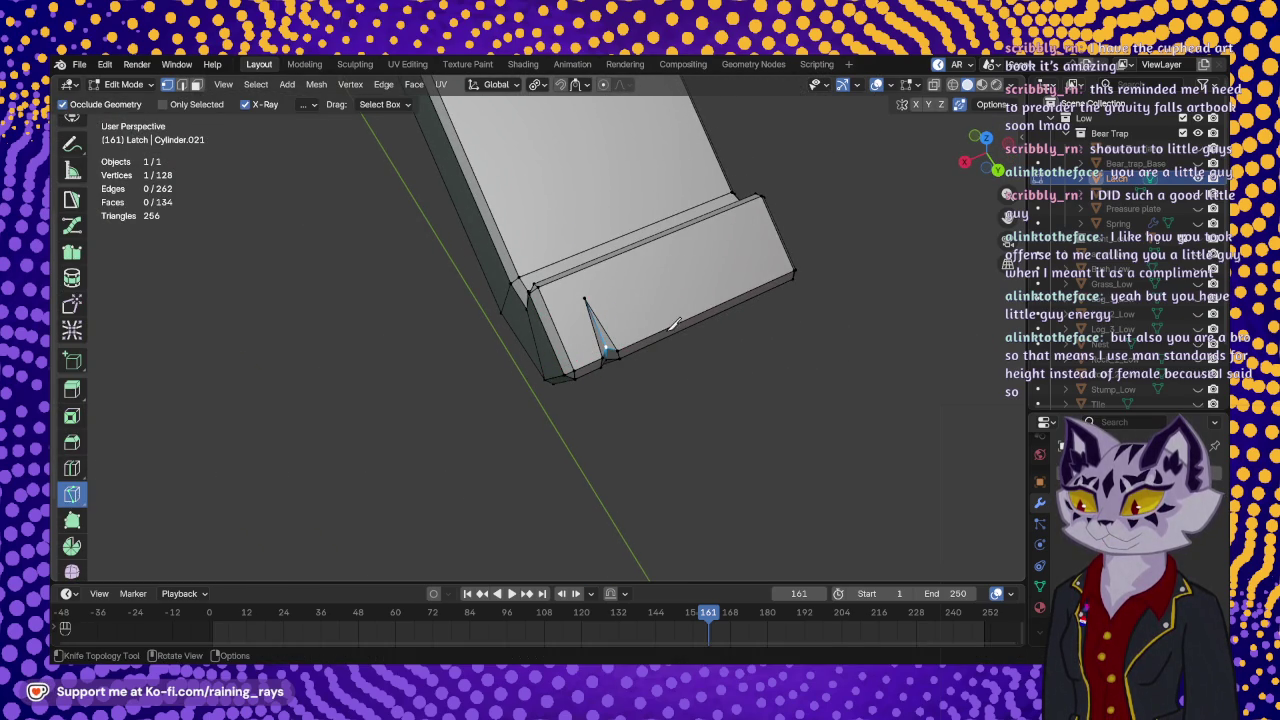
{"action": "middle_click_drag", "start_coordinate": [576, 298], "coordinate": [500, 295]}
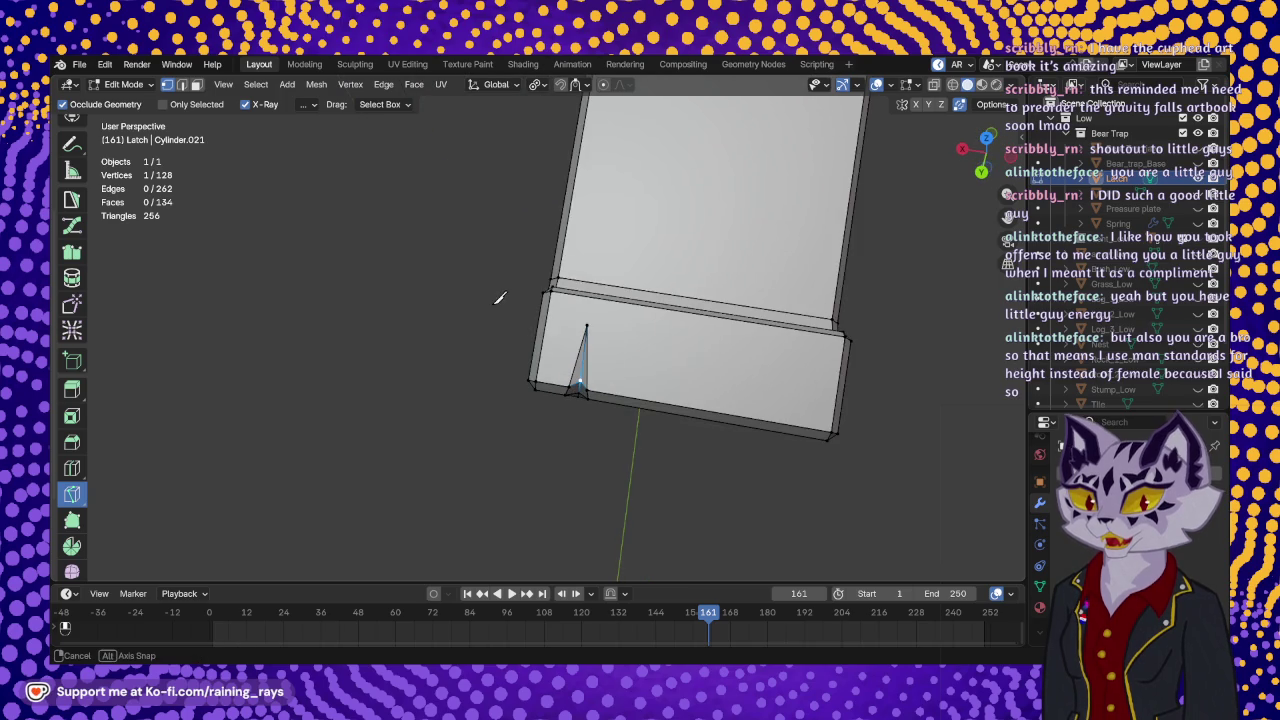
{"action": "left_click", "coordinate": [552, 290]}
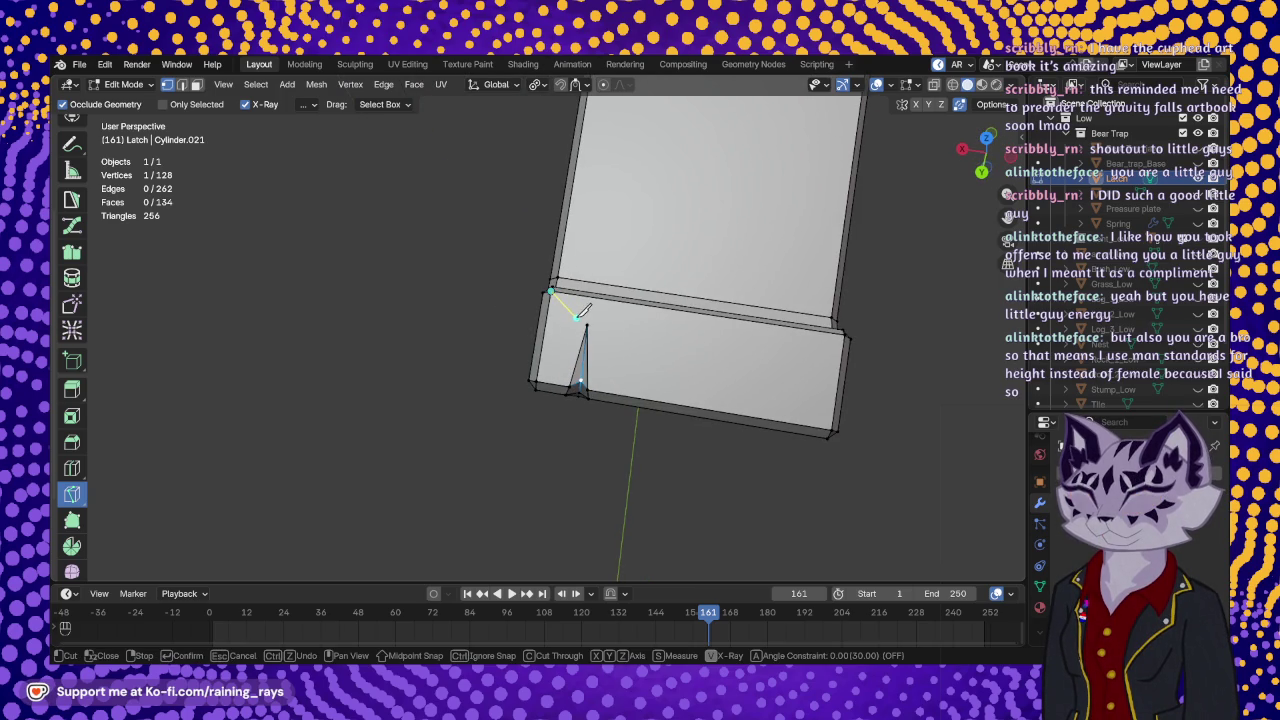
{"action": "left_click", "coordinate": [588, 323]}
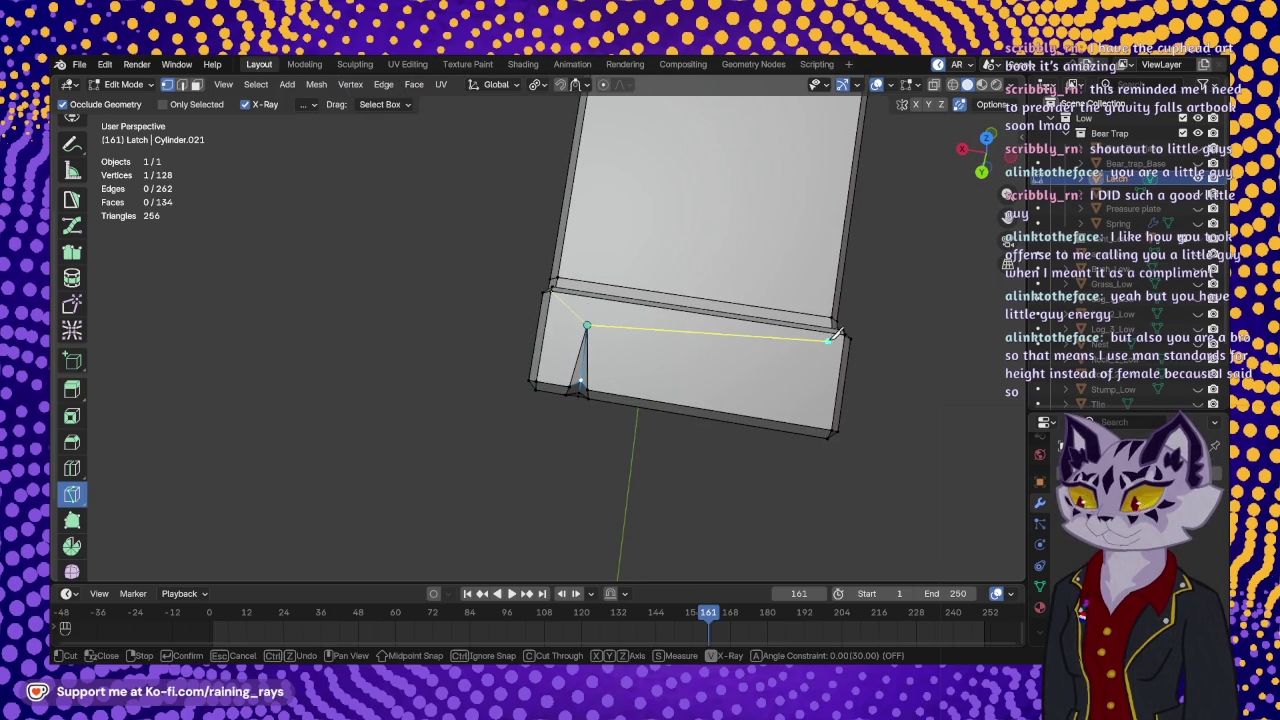
{"action": "left_click", "coordinate": [848, 332]}
{"action": "key", "text": "Return"}
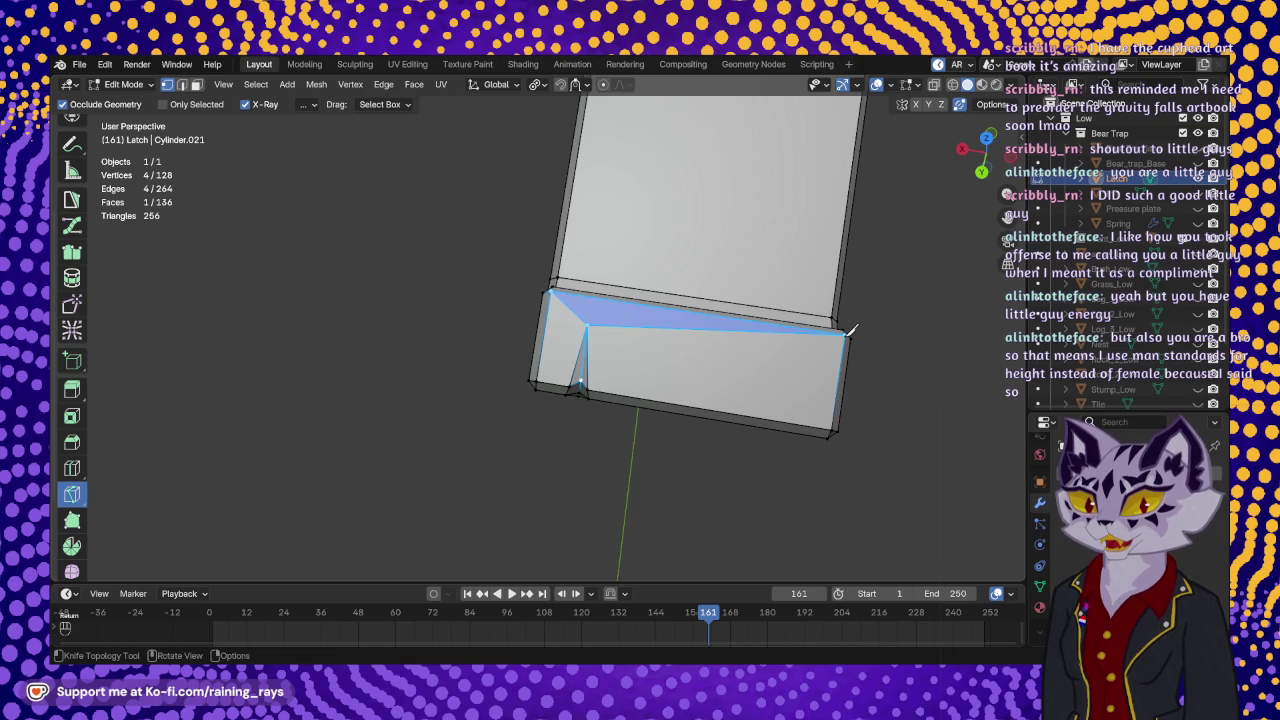
- Knife a cut on the front face from left corner through the notch's lower point to right corner
{"action": "middle_click_drag", "start_coordinate": [731, 385], "coordinate": [701, 292]}
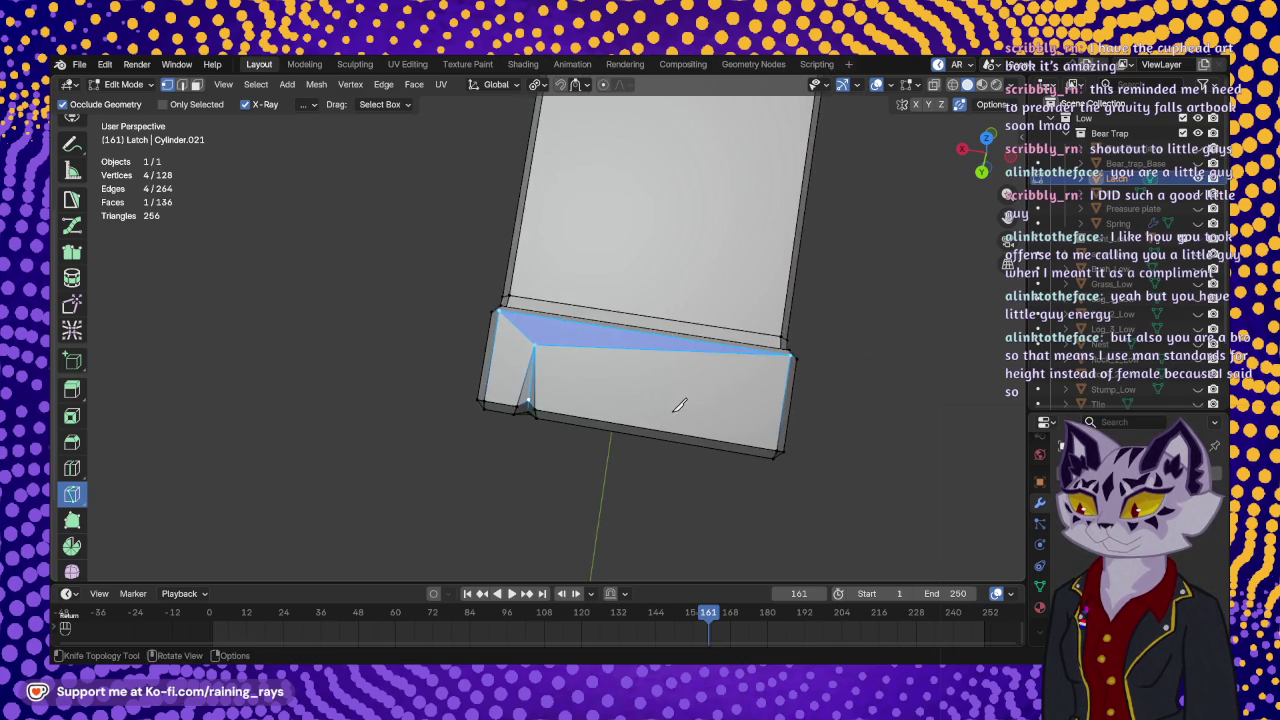
{"action": "middle_click_drag", "start_coordinate": [600, 372], "coordinate": [600, 328]}
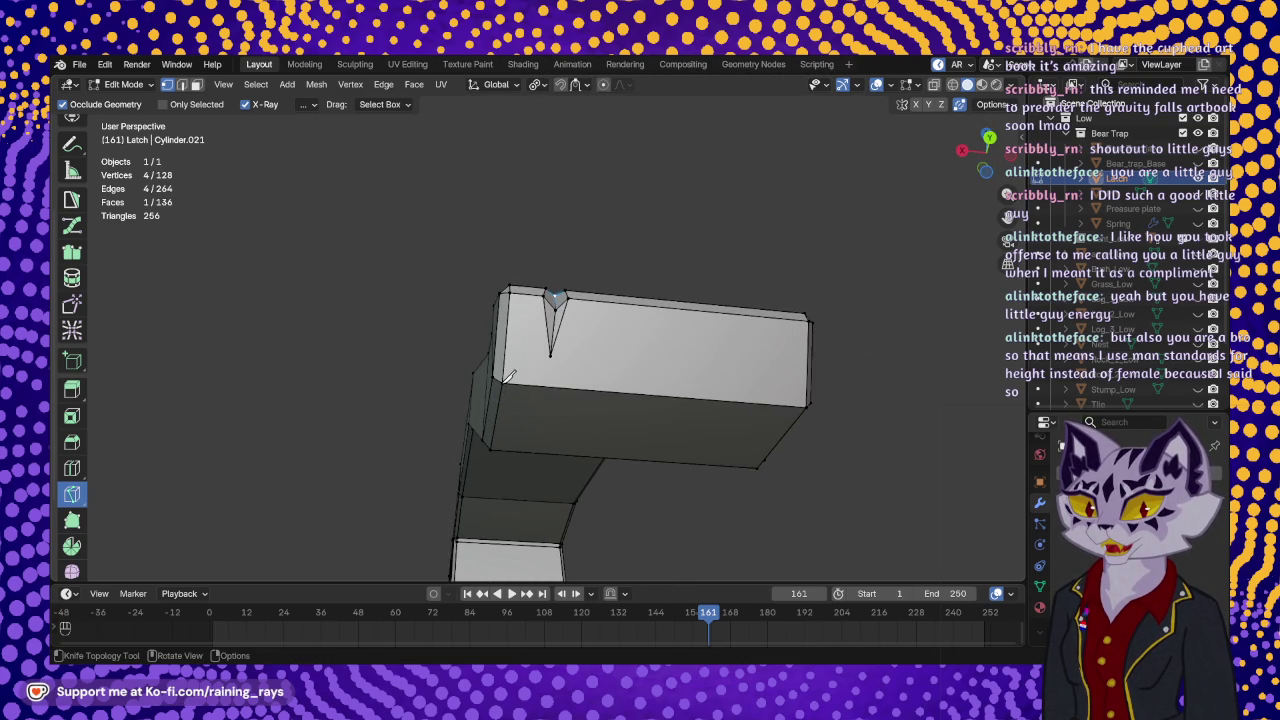
{"action": "left_click", "coordinate": [502, 382]}
{"action": "left_click", "coordinate": [552, 353]}
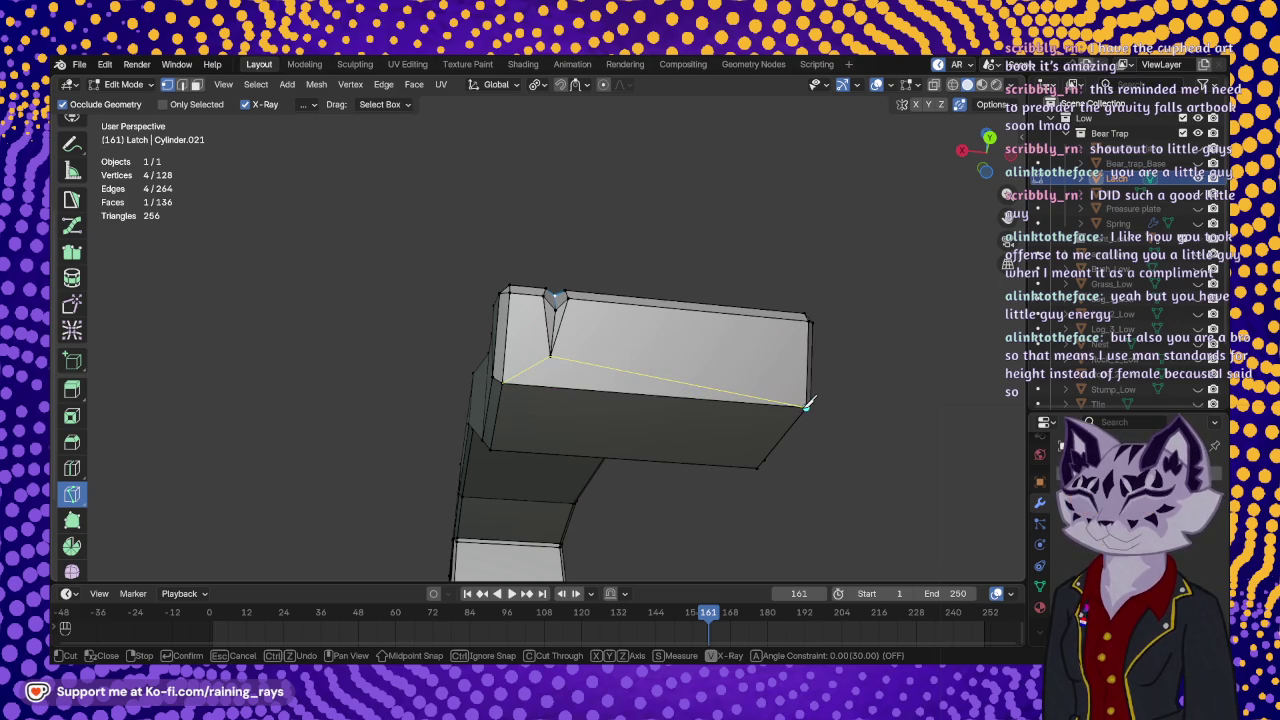
{"action": "left_click", "coordinate": [808, 404]}
{"action": "key", "text": "Return"}
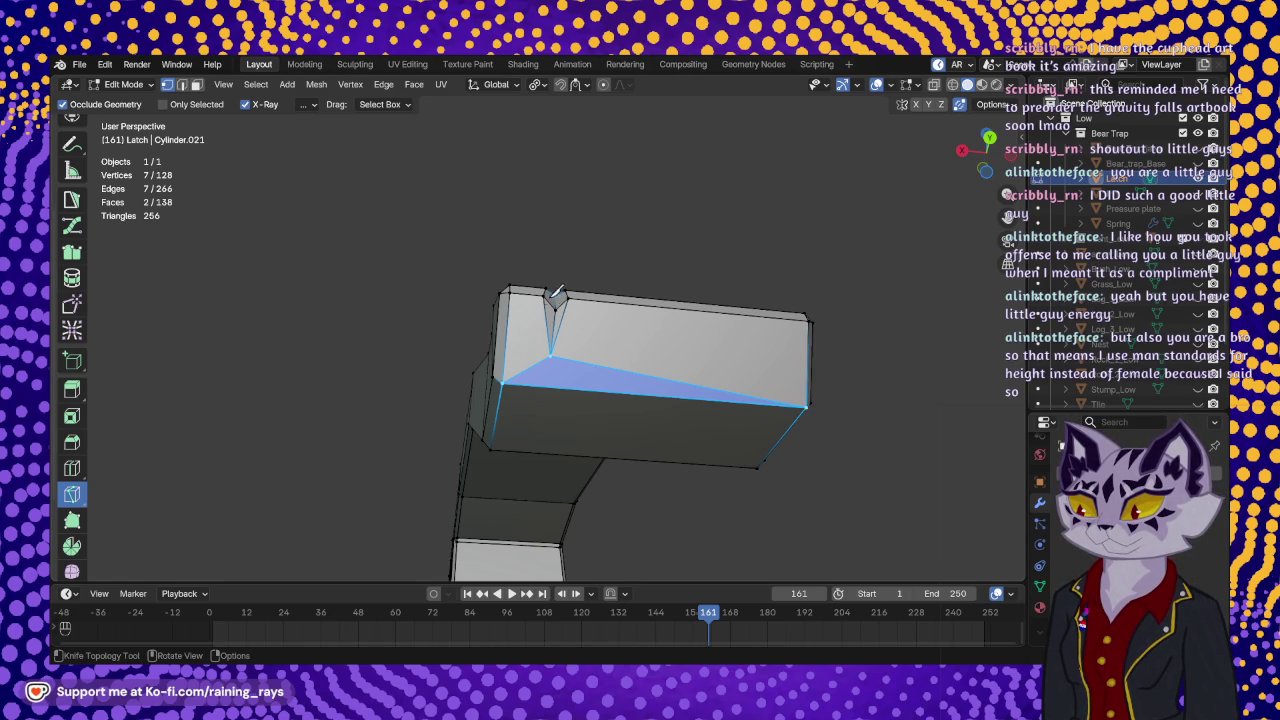
{"action": "mouse_move", "coordinate": [728, 285]}
{"action": "middle_mouse_down"}
{"action": "mouse_move", "coordinate": [678, 357]}
{"action": "mouse_move", "coordinate": [686, 402]}
{"action": "middle_mouse_up"}
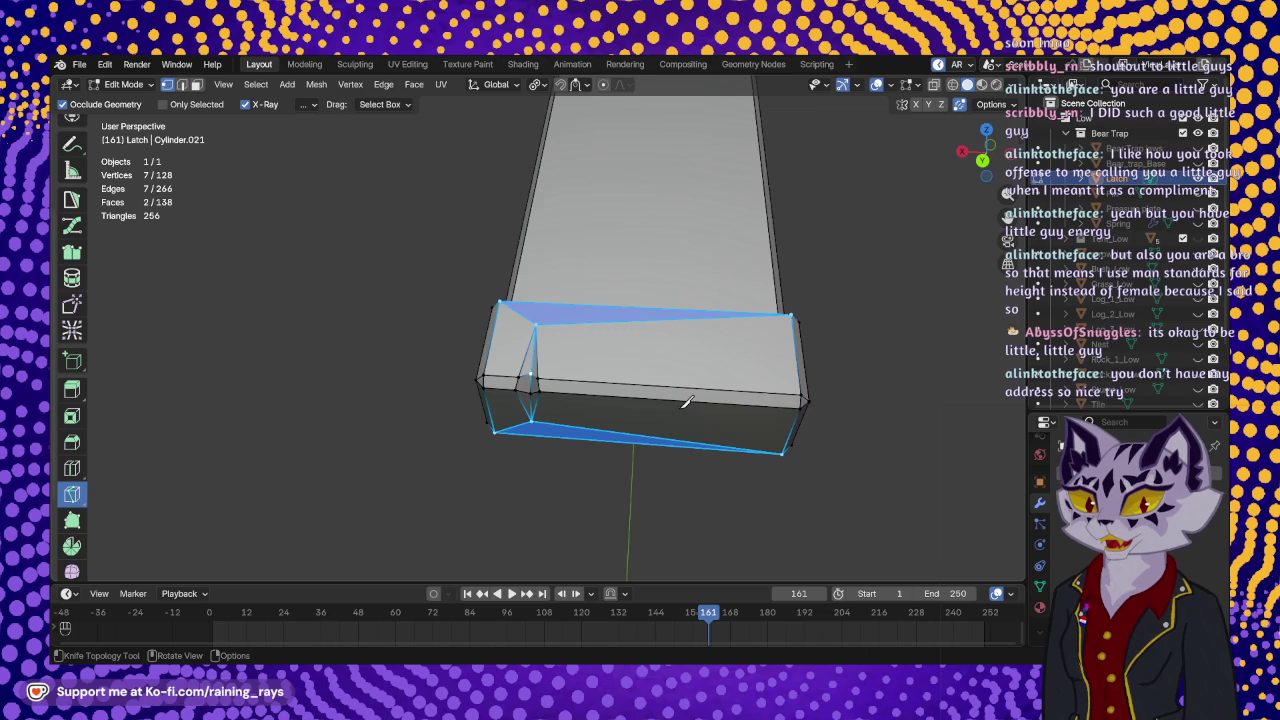
{"action": "mouse_move", "coordinate": [709, 330]}
{"action": "middle_mouse_down"}
{"action": "mouse_move", "coordinate": [737, 420]}
{"action": "mouse_move", "coordinate": [731, 466]}
{"action": "middle_mouse_up"}
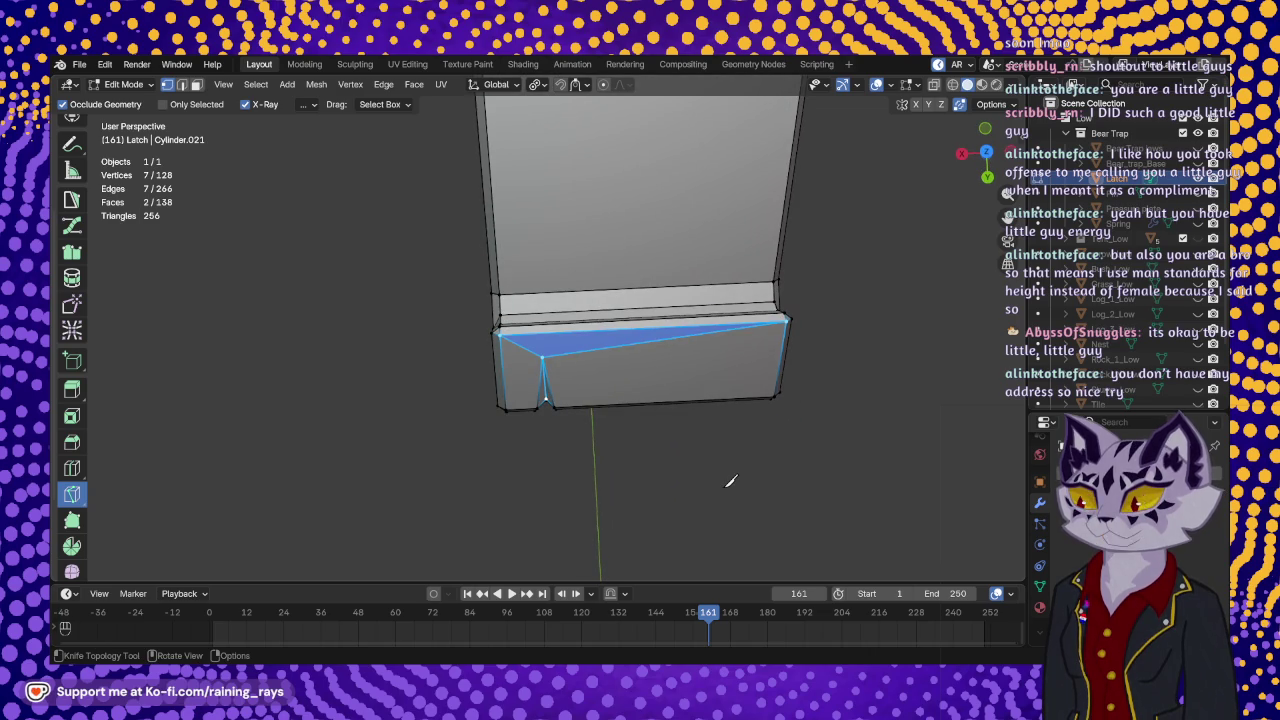
{"action": "mouse_move", "coordinate": [806, 383]}
{"action": "middle_mouse_down"}
{"action": "mouse_move", "coordinate": [547, 314]}
{"action": "mouse_move", "coordinate": [489, 206]}
{"action": "mouse_move", "coordinate": [449, 234]}
{"action": "mouse_move", "coordinate": [503, 371]}
{"action": "mouse_move", "coordinate": [604, 259]}
{"action": "mouse_move", "coordinate": [547, 313]}
{"action": "mouse_move", "coordinate": [521, 307]}
{"action": "mouse_move", "coordinate": [683, 340]}
{"action": "mouse_move", "coordinate": [392, 221]}
{"action": "mouse_move", "coordinate": [423, 160]}
{"action": "mouse_move", "coordinate": [351, 249]}
{"action": "mouse_move", "coordinate": [540, 274]}
{"action": "mouse_move", "coordinate": [551, 337]}
{"action": "mouse_move", "coordinate": [517, 286]}
{"action": "mouse_move", "coordinate": [480, 300]}
{"action": "mouse_move", "coordinate": [520, 460]}
{"action": "mouse_move", "coordinate": [694, 403]}
{"action": "mouse_move", "coordinate": [651, 389]}
{"action": "mouse_move", "coordinate": [723, 297]}
{"action": "mouse_move", "coordinate": [619, 403]}
{"action": "mouse_move", "coordinate": [621, 364]}
{"action": "middle_mouse_up"}
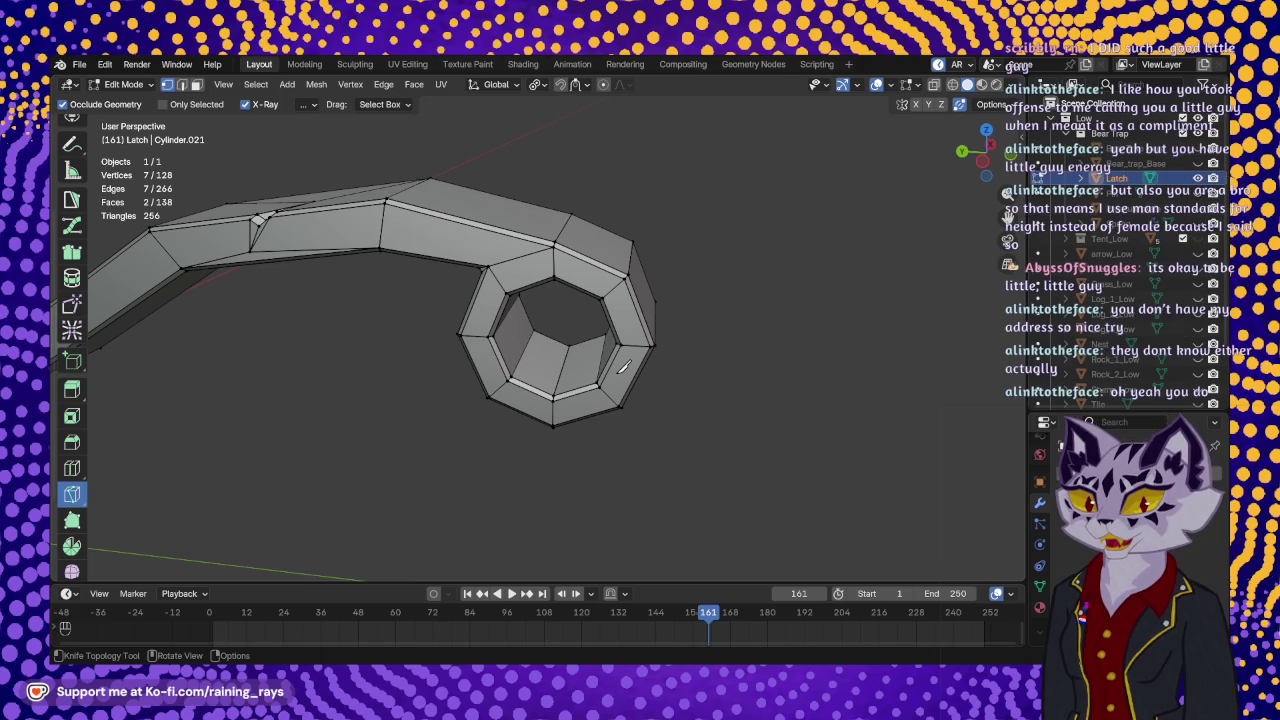
{"action": "mouse_move", "coordinate": [622, 368]}
{"action": "middle_mouse_down", "text": "ctrl"}
{"action": "mouse_move", "coordinate": [563, 370]}
{"action": "mouse_move", "coordinate": [586, 366]}
{"action": "mouse_move", "coordinate": [589, 251]}
{"action": "mouse_move", "coordinate": [475, 218]}
{"action": "mouse_move", "coordinate": [371, 214]}
{"action": "mouse_move", "coordinate": [435, 272]}
{"action": "mouse_move", "coordinate": [441, 253]}
{"action": "mouse_move", "coordinate": [480, 331]}
{"action": "mouse_move", "coordinate": [500, 286]}
{"action": "mouse_move", "coordinate": [857, 343]}
{"action": "mouse_move", "coordinate": [480, 236]}
{"action": "mouse_move", "coordinate": [640, 250]}
{"action": "mouse_move", "coordinate": [771, 200]}
{"action": "mouse_move", "coordinate": [729, 194]}
{"action": "mouse_move", "coordinate": [695, 216]}
{"action": "mouse_move", "coordinate": [606, 200]}
{"action": "mouse_move", "coordinate": [545, 120]}
{"action": "mouse_move", "coordinate": [566, 193]}
{"action": "middle_mouse_up", "text": "ctrl"}
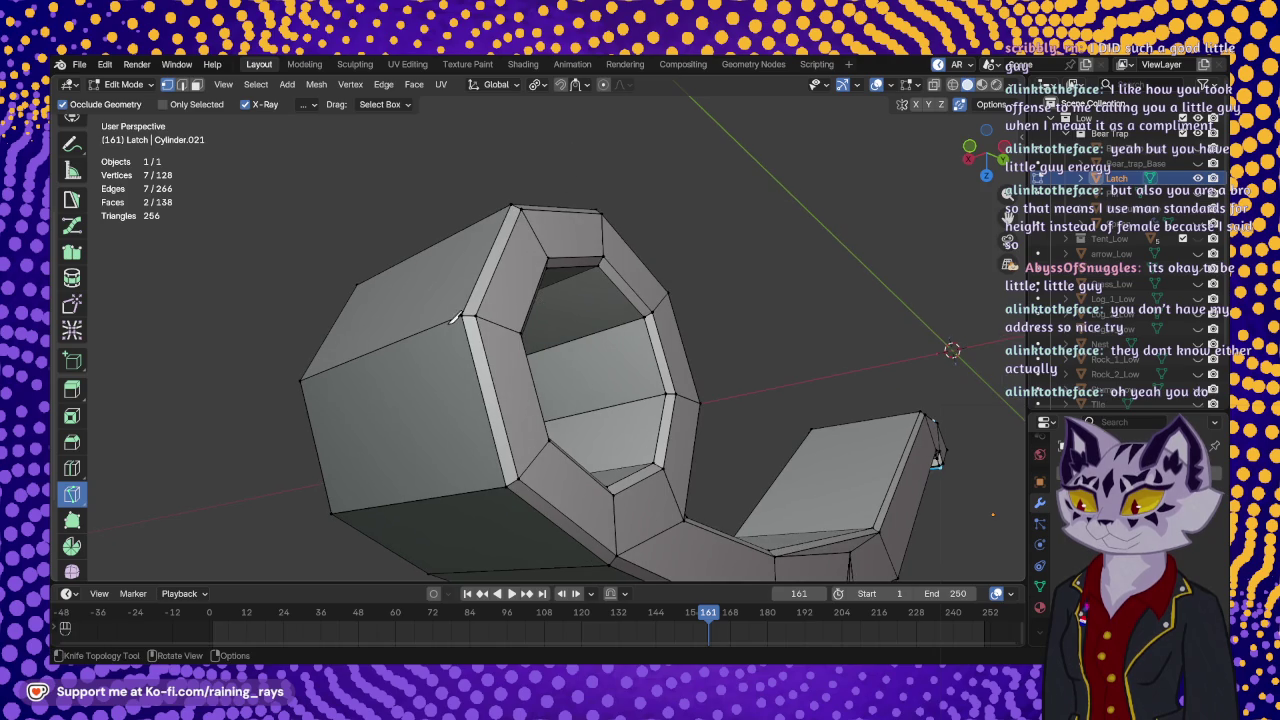
{"action": "middle_click_drag", "start_coordinate": [443, 360], "coordinate": [433, 388]}
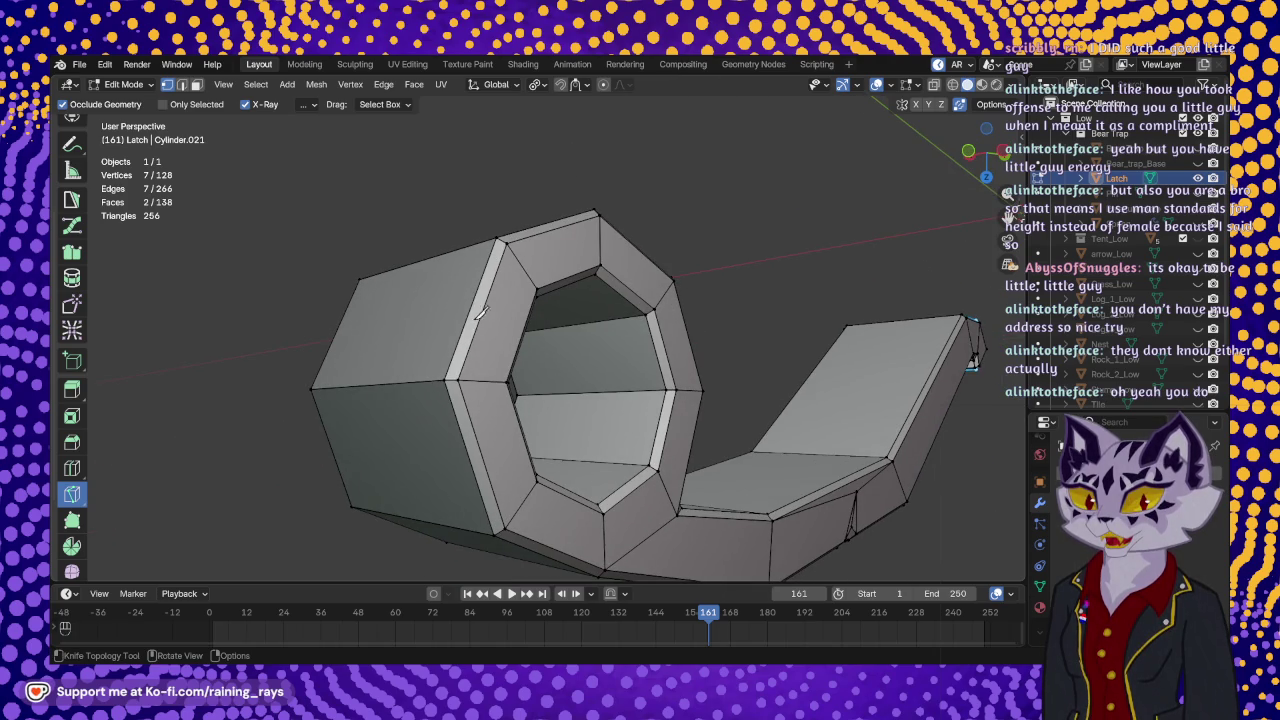
{"action": "mouse_move", "coordinate": [472, 316]}
{"action": "middle_mouse_down"}
{"action": "mouse_move", "coordinate": [445, 347]}
{"action": "mouse_move", "coordinate": [484, 339]}
{"action": "middle_mouse_up"}
{"action": "scroll", "coordinate": [445, 347], "scroll_direction": "up", "scroll_amount": 2}
{"action": "scroll", "coordinate": [445, 347], "scroll_direction": "down", "scroll_amount": 2}
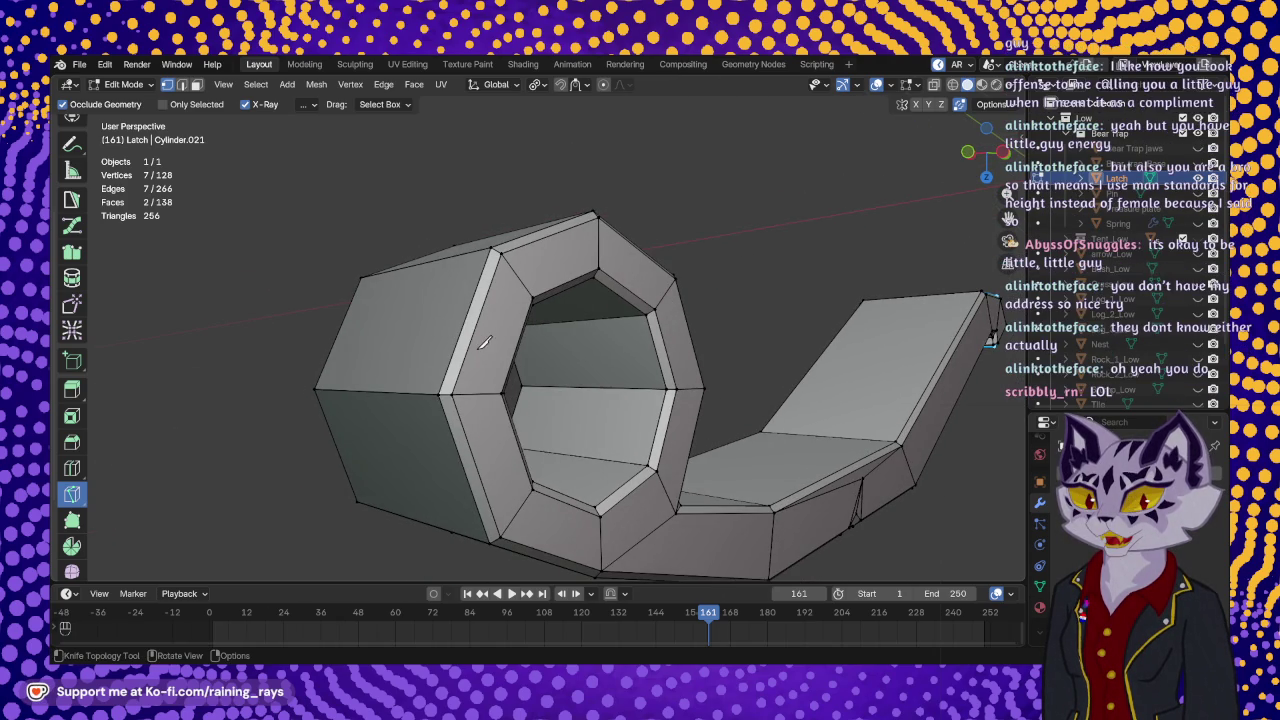
- Knife a small closed triangular notch into the ring's outer edge and inspect it
{"action": "left_click", "coordinate": [484, 350]}
{"action": "left_click", "coordinate": [456, 349]}
{"action": "left_click", "coordinate": [423, 332]}
{"action": "left_click", "coordinate": [466, 326]}
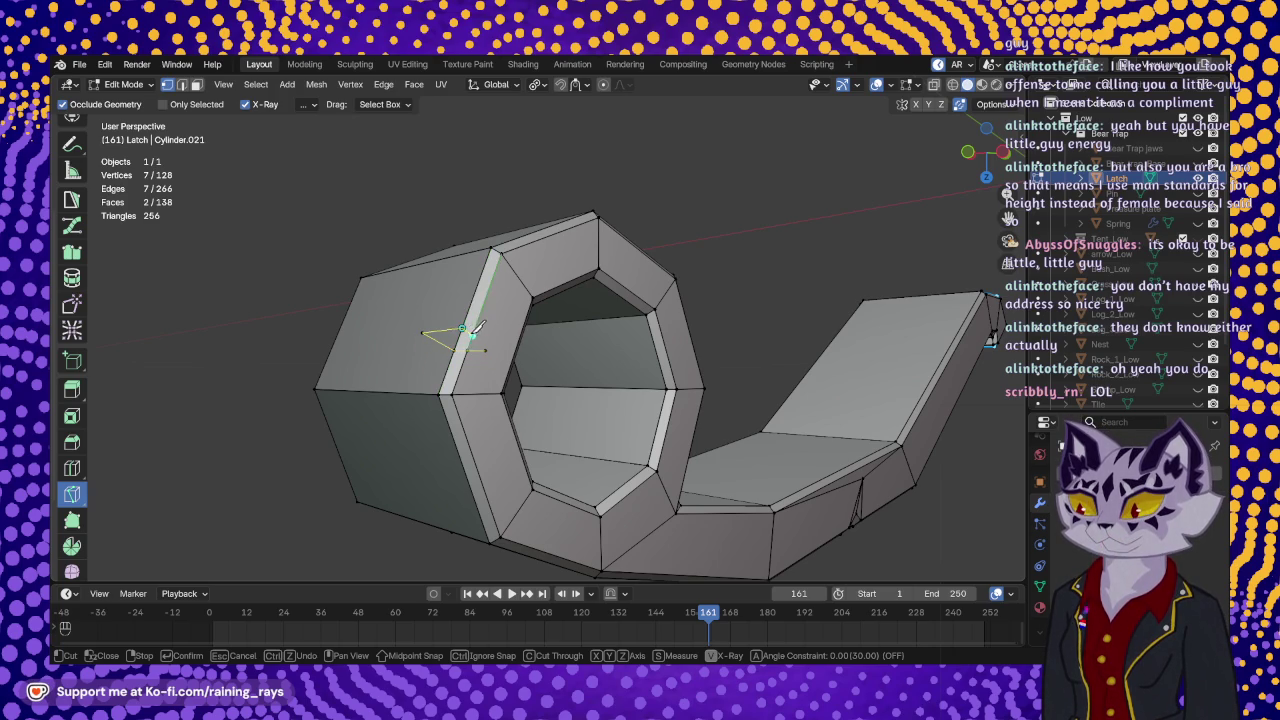
{"action": "left_click", "coordinate": [484, 349]}
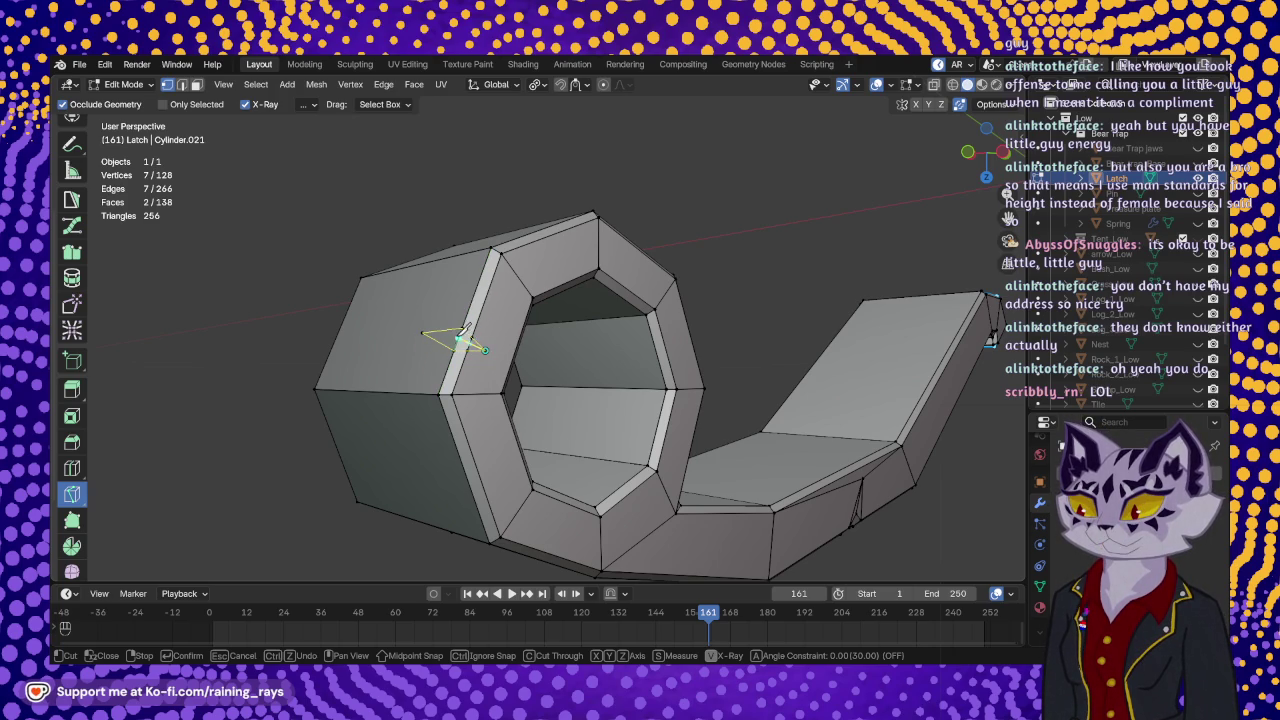
{"action": "left_click", "coordinate": [422, 333]}
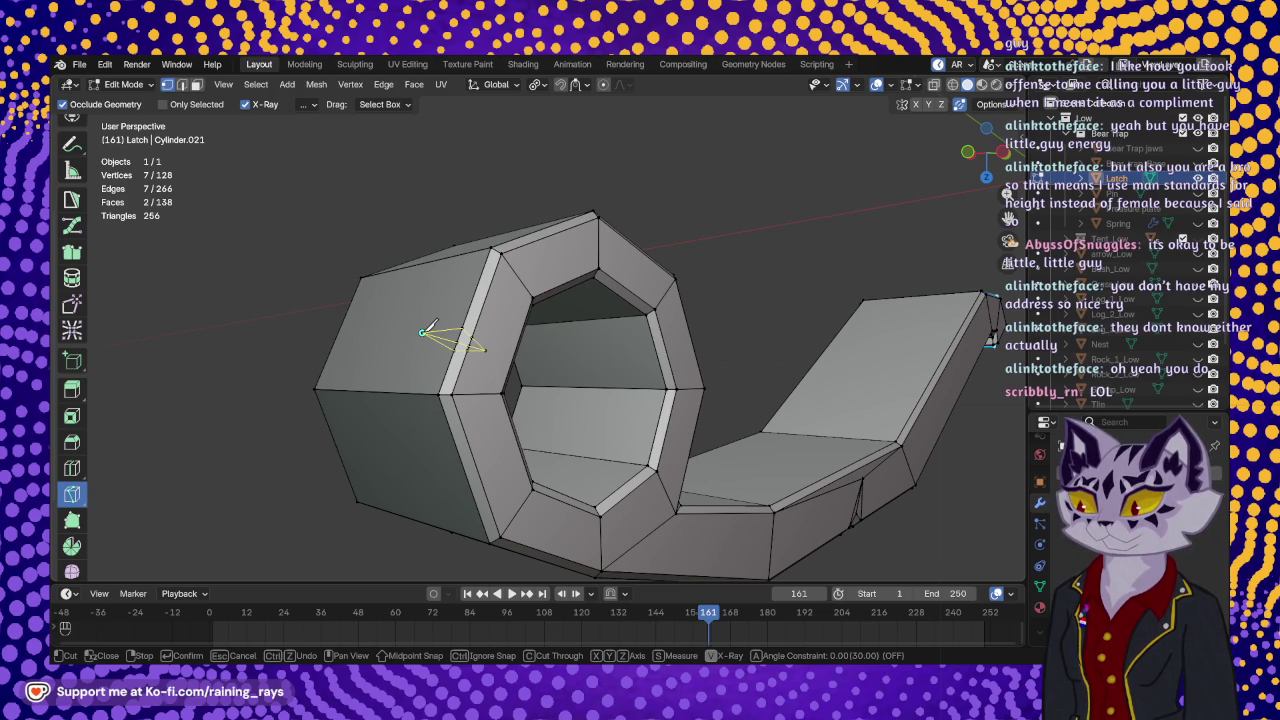
{"action": "key", "text": "Return"}
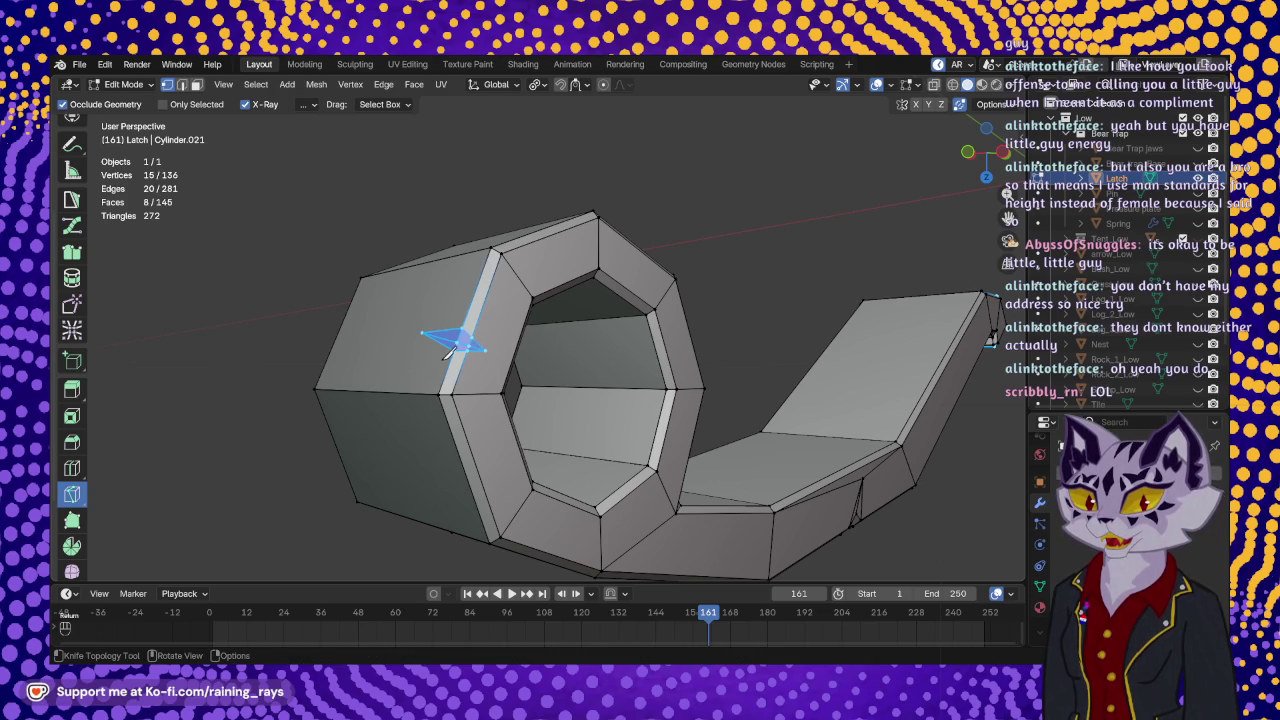
{"action": "middle_click_drag", "start_coordinate": [528, 358], "coordinate": [520, 346]}
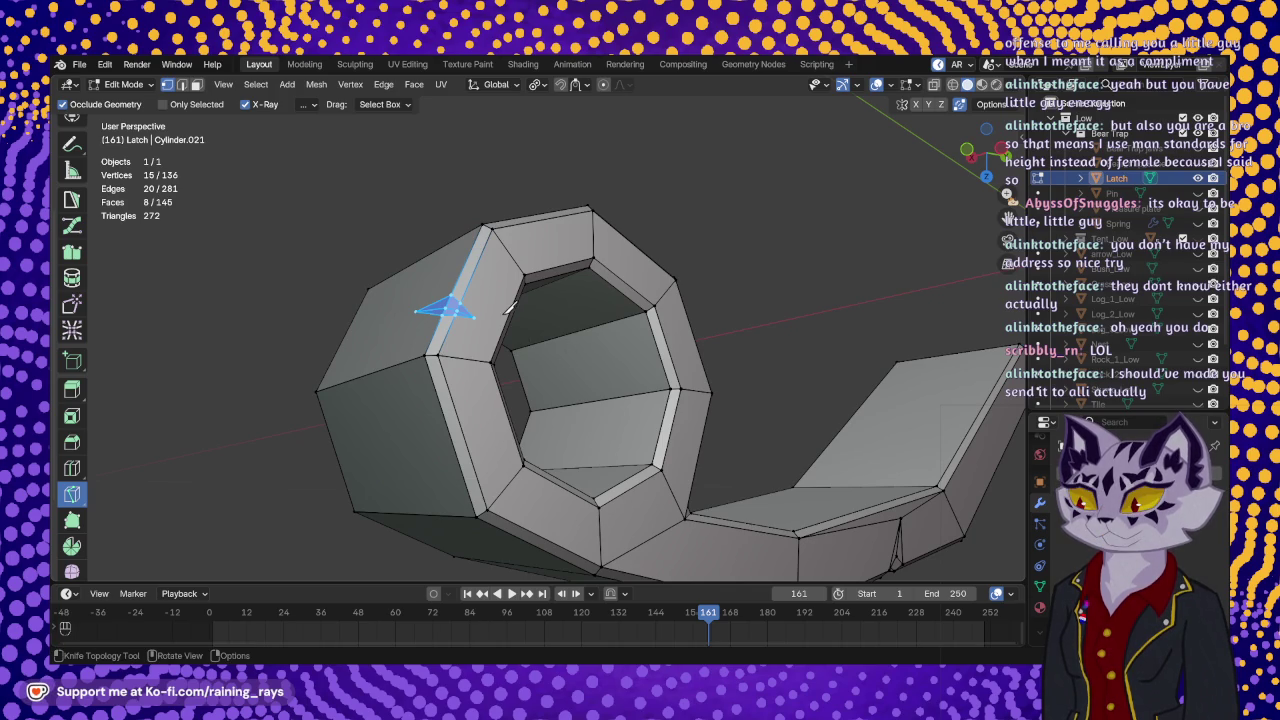
{"action": "middle_click_drag", "start_coordinate": [511, 307], "coordinate": [488, 372]}
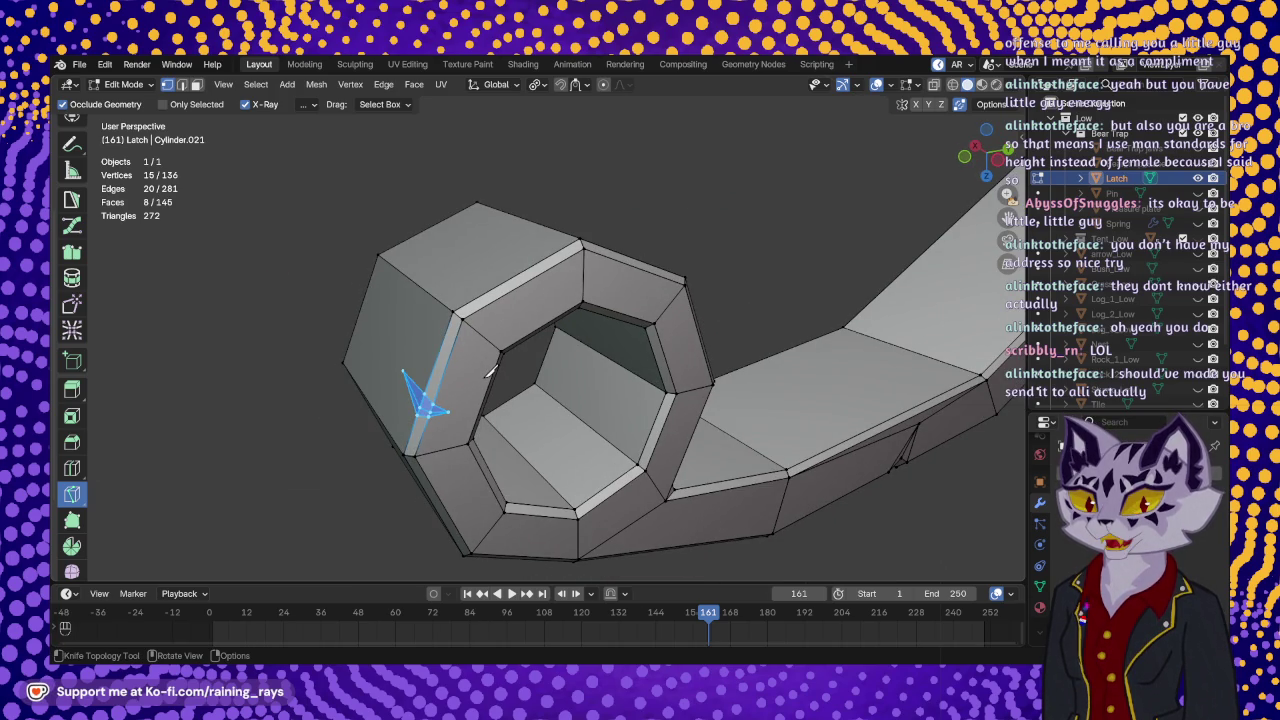
{"action": "mouse_move", "coordinate": [490, 425]}
{"action": "middle_mouse_down"}
{"action": "mouse_move", "coordinate": [480, 370]}
{"action": "mouse_move", "coordinate": [113, 291]}
{"action": "middle_mouse_up"}
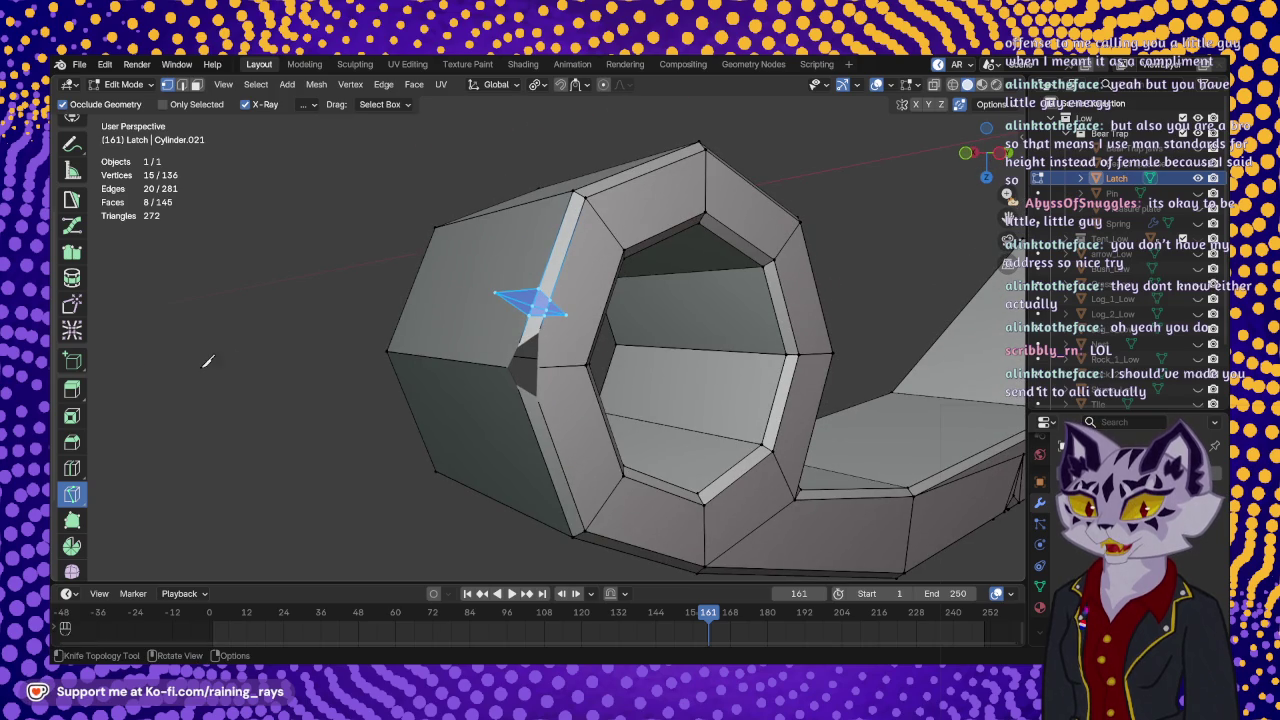
{"action": "scroll", "coordinate": [75, 220], "scroll_direction": "up", "scroll_amount": 3}
{"action": "left_click", "coordinate": [72, 158]}
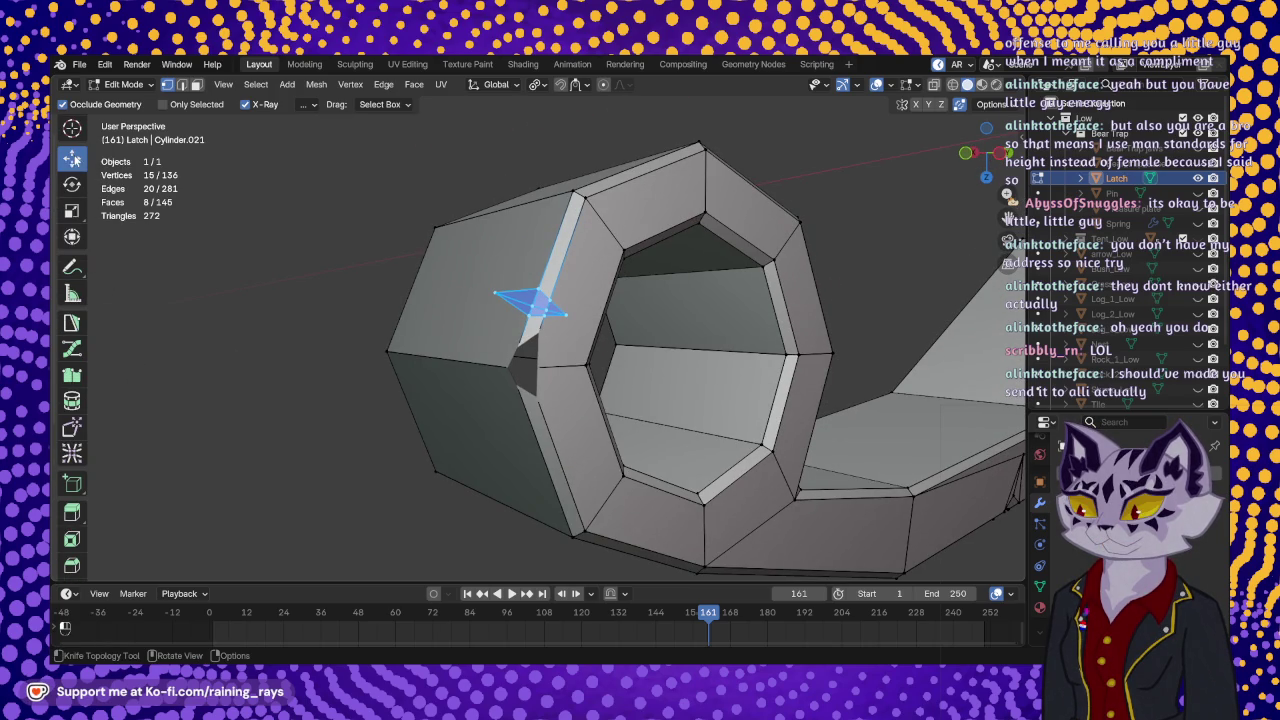
- Select a ring notch vertex and nudge it 0.000158 m along Y to open the crack
{"action": "left_click", "coordinate": [526, 300]}
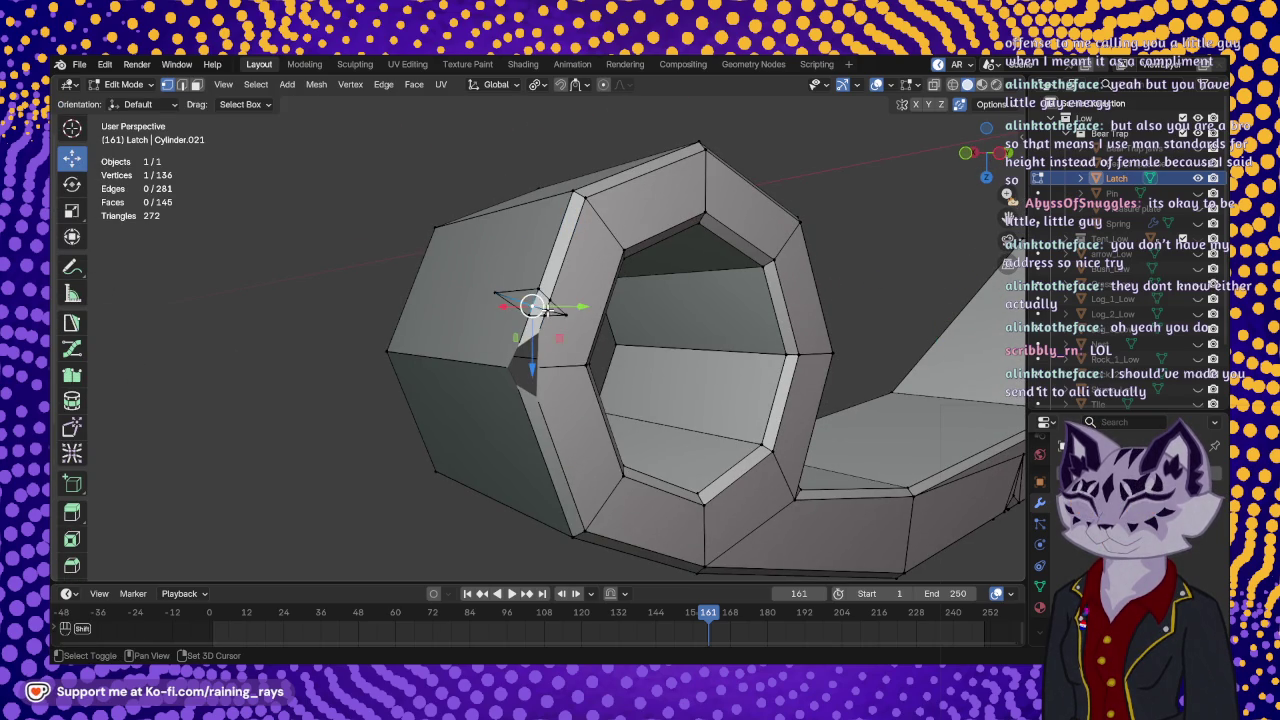
{"action": "mouse_move", "coordinate": [528, 300]}
{"action": "middle_mouse_down"}
{"action": "mouse_move", "coordinate": [530, 390]}
{"action": "mouse_move", "coordinate": [560, 432]}
{"action": "middle_mouse_up"}
{"action": "left_click_drag", "start_coordinate": [509, 389], "coordinate": [512, 390]}
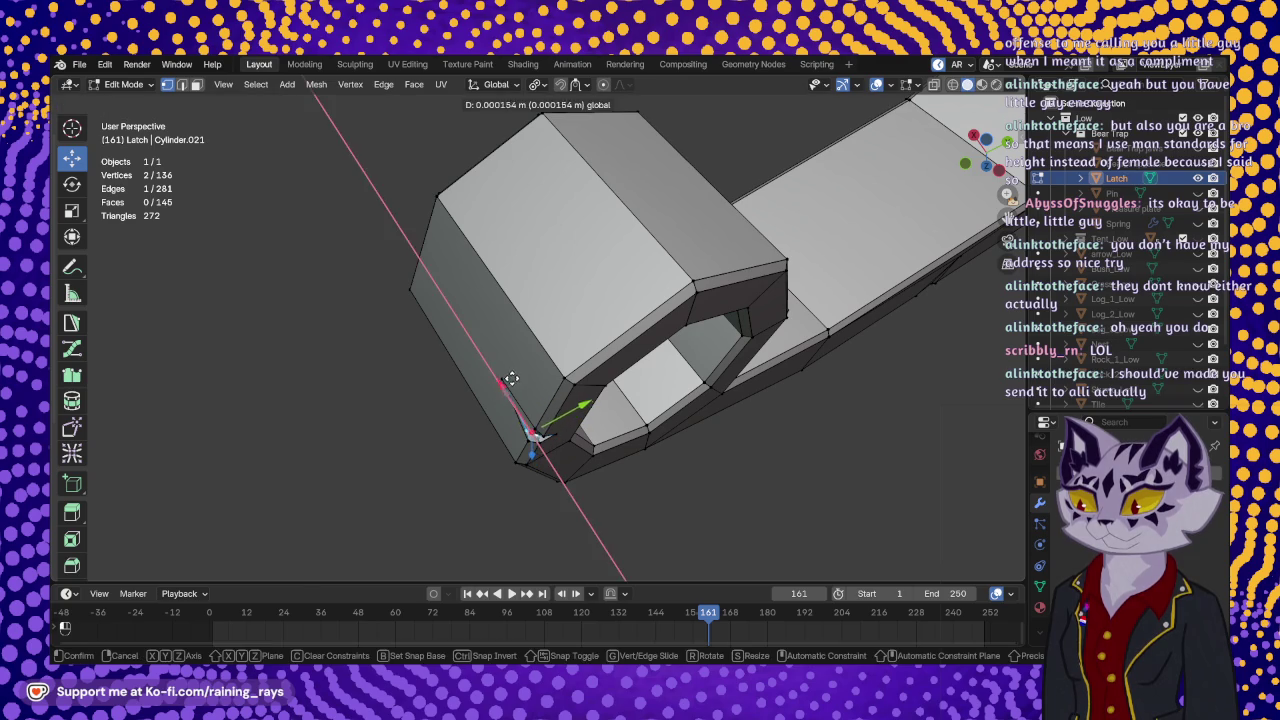
{"action": "left_click_drag", "start_coordinate": [585, 409], "coordinate": [591, 403]}
{"action": "mouse_move", "coordinate": [591, 403]}
{"action": "middle_mouse_down"}
{"action": "mouse_move", "coordinate": [621, 314]}
{"action": "mouse_move", "coordinate": [643, 348]}
{"action": "mouse_move", "coordinate": [605, 345]}
{"action": "middle_mouse_up"}
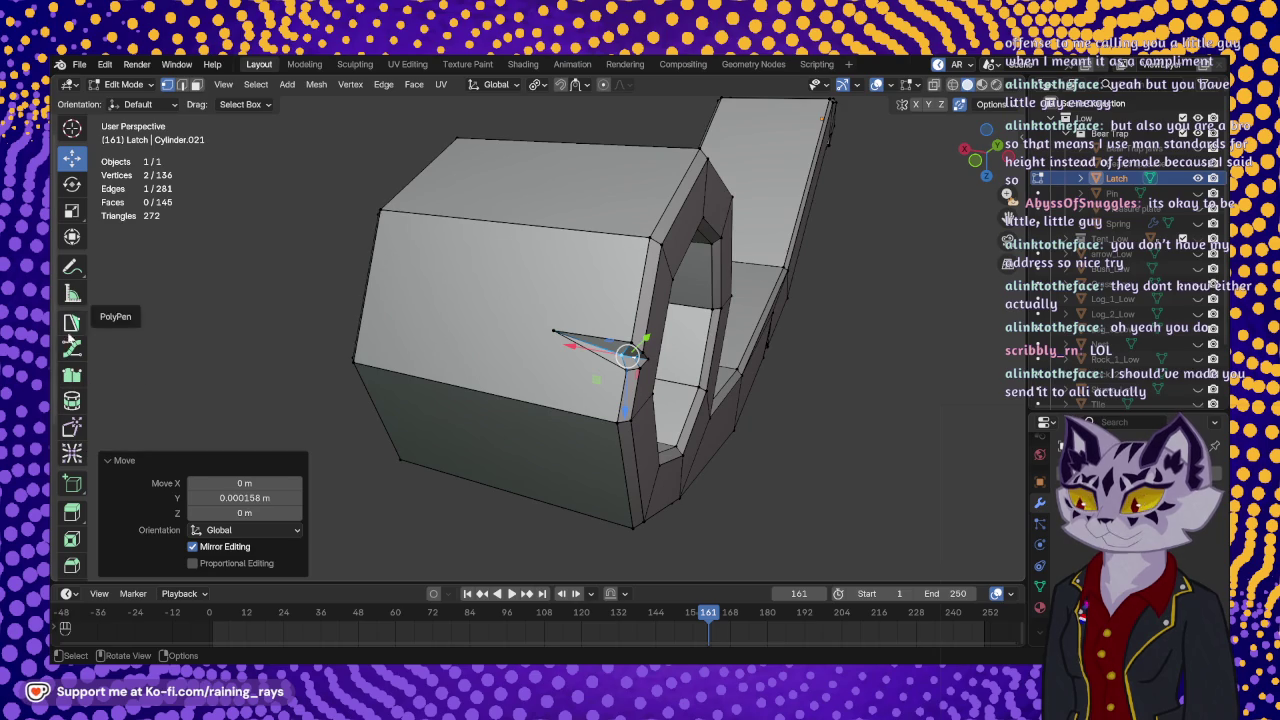
{"action": "scroll", "coordinate": [72, 338], "scroll_direction": "down", "scroll_amount": 4}
{"action": "left_click", "coordinate": [71, 494]}
- Knife two cuts from the crack tip to the ring's inner and lower corners
{"action": "middle_click_drag", "start_coordinate": [582, 282], "coordinate": [471, 310]}
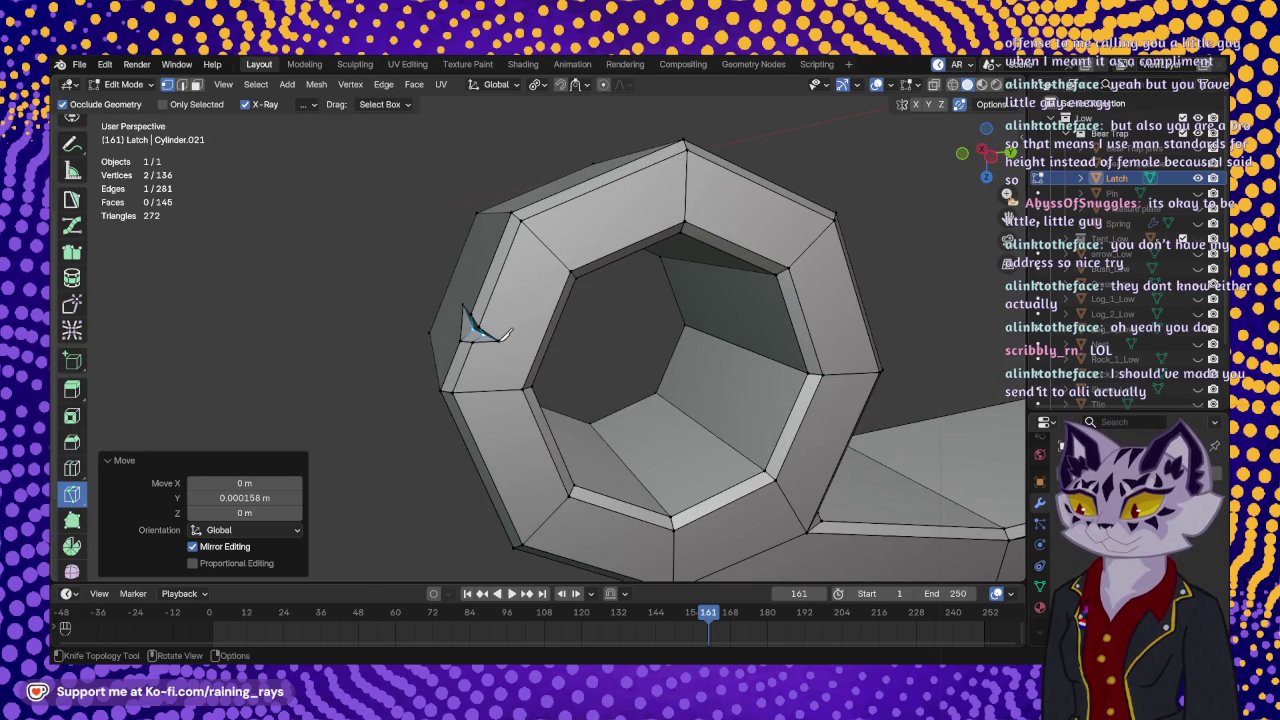
{"action": "left_click", "coordinate": [498, 341]}
{"action": "left_click", "coordinate": [571, 271]}
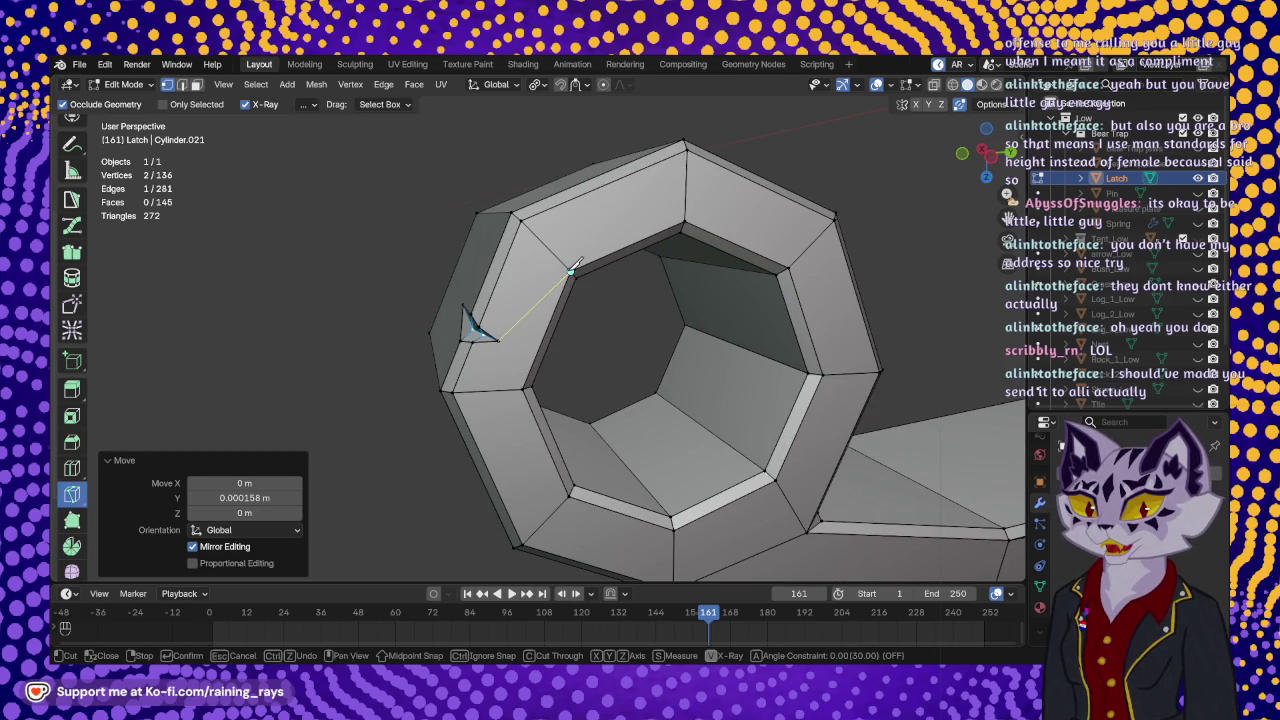
{"action": "key", "text": "Return"}
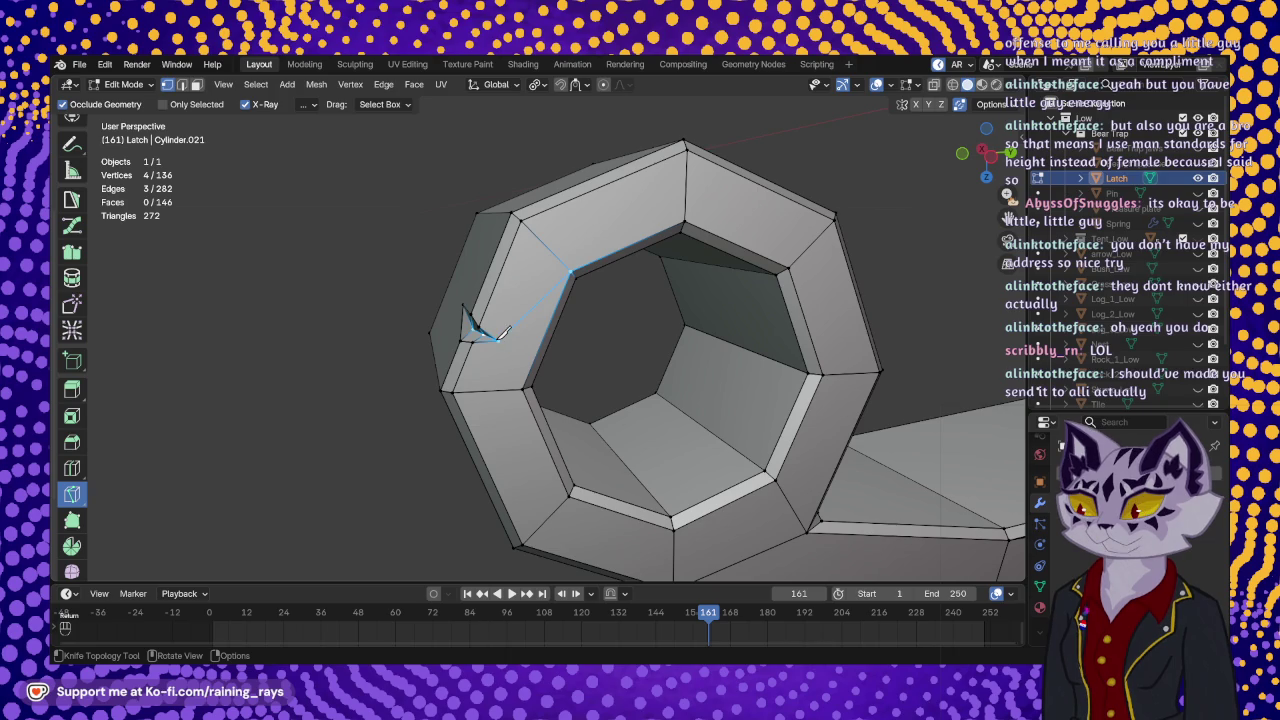
{"action": "left_click", "coordinate": [498, 341]}
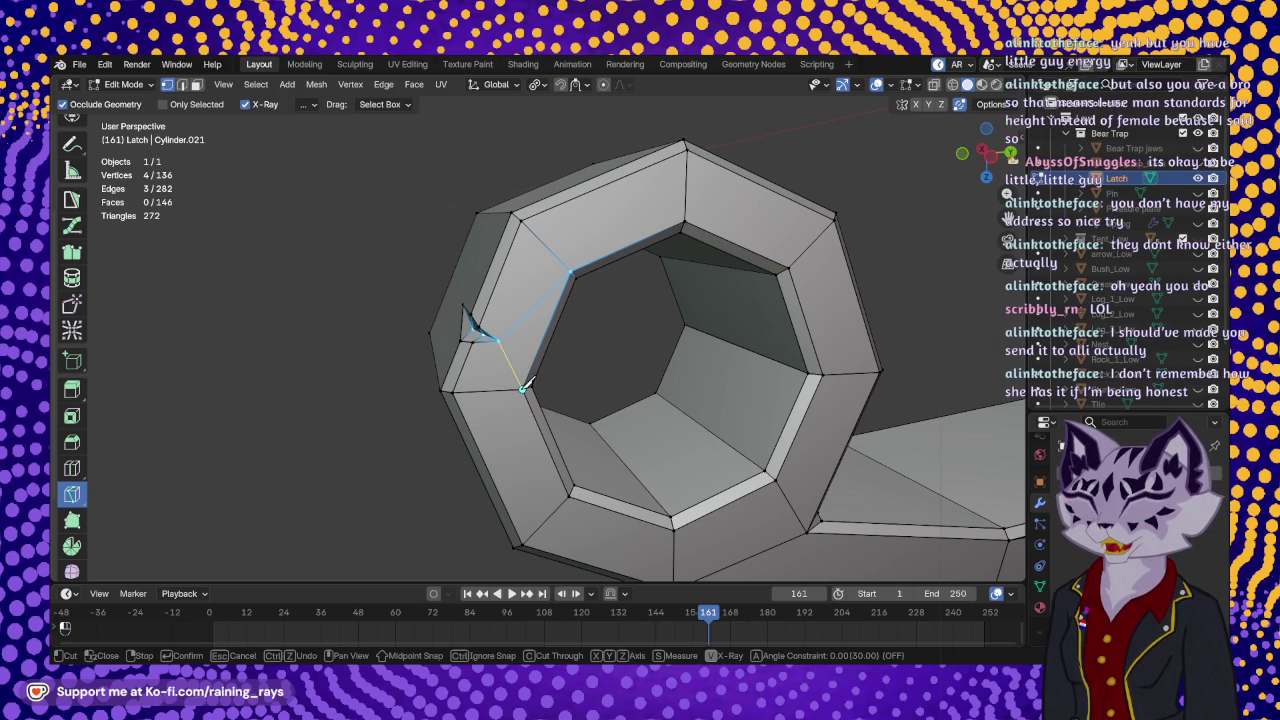
{"action": "left_click", "coordinate": [522, 390]}
{"action": "key", "text": "Return"}
- Knife a side-face cut from top-left corner through the crack tip to bottom-left corner
{"action": "middle_click_drag", "start_coordinate": [450, 278], "coordinate": [589, 295]}
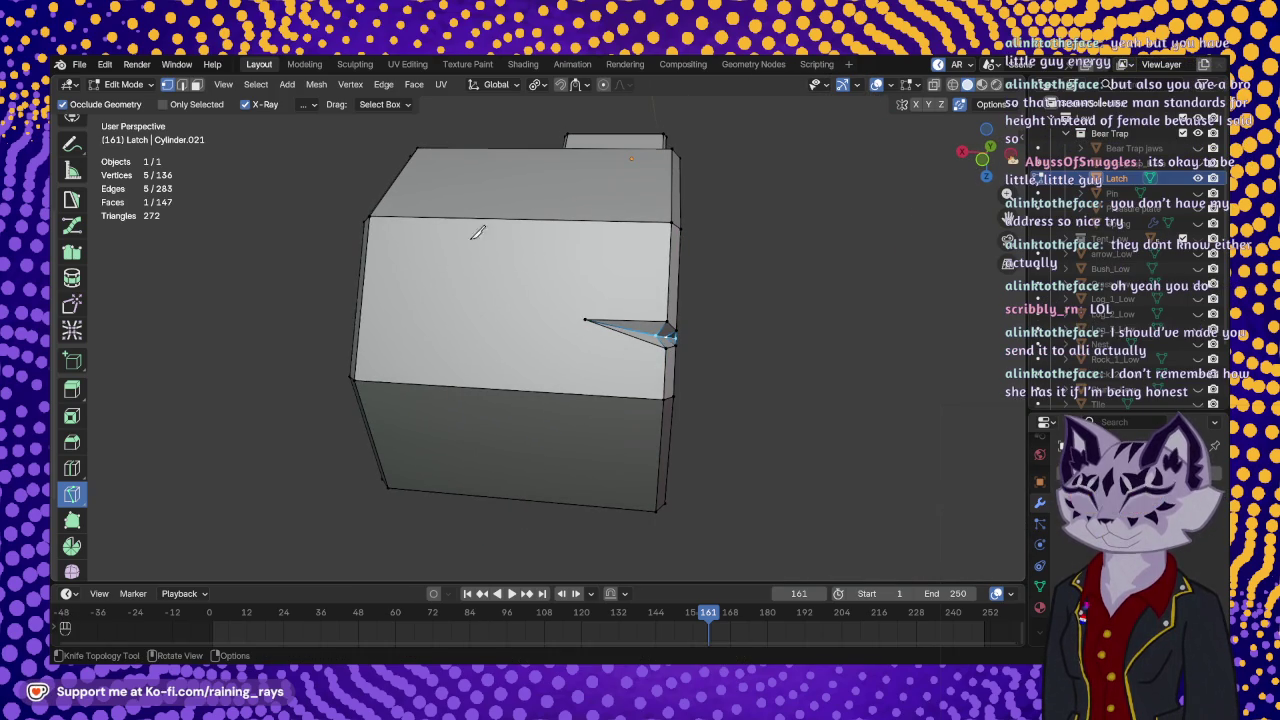
{"action": "middle_click_drag", "start_coordinate": [404, 216], "coordinate": [374, 232]}
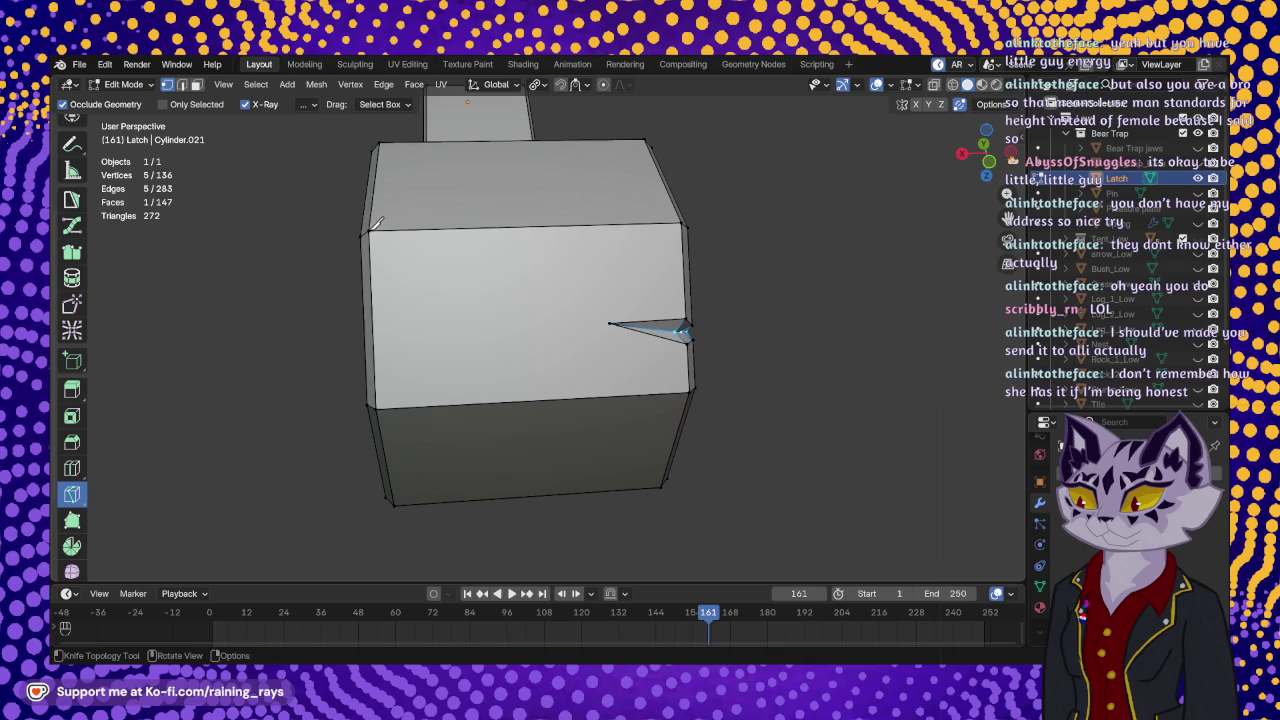
{"action": "left_click", "coordinate": [367, 233]}
{"action": "left_click", "coordinate": [609, 323]}
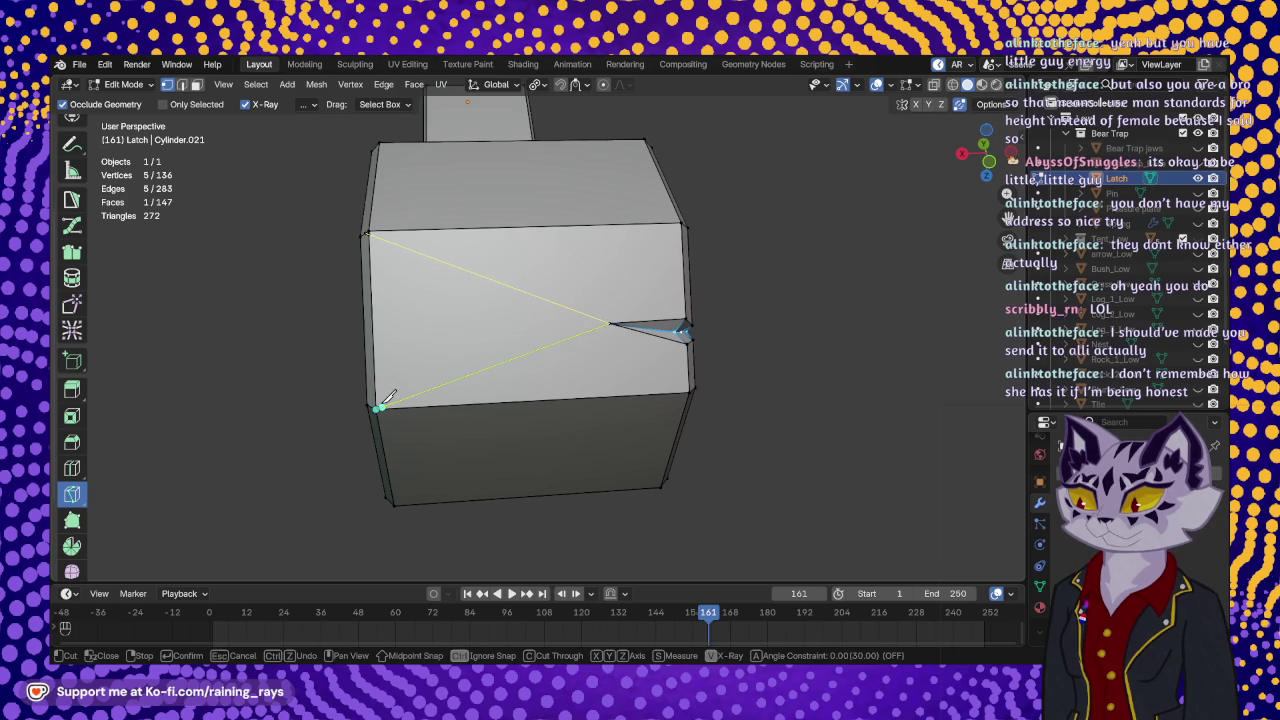
{"action": "left_click", "coordinate": [382, 405]}
{"action": "key", "text": "Return"}
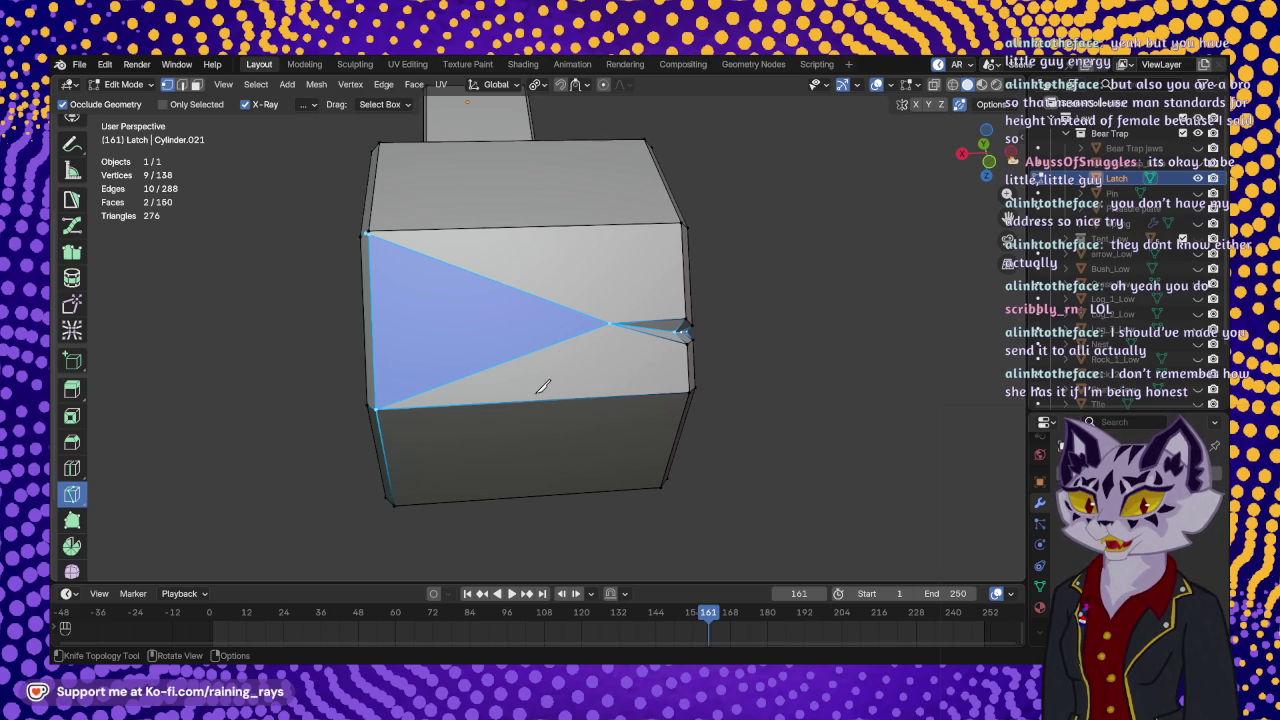
- Orbit and zoom around the latch arm to inspect its cracked mesh
{"action": "mouse_move", "coordinate": [713, 324]}
{"action": "middle_mouse_down"}
{"action": "mouse_move", "coordinate": [638, 305]}
{"action": "mouse_move", "coordinate": [528, 322]}
{"action": "middle_mouse_up"}
{"action": "middle_click_drag", "start_coordinate": [652, 365], "coordinate": [565, 352]}
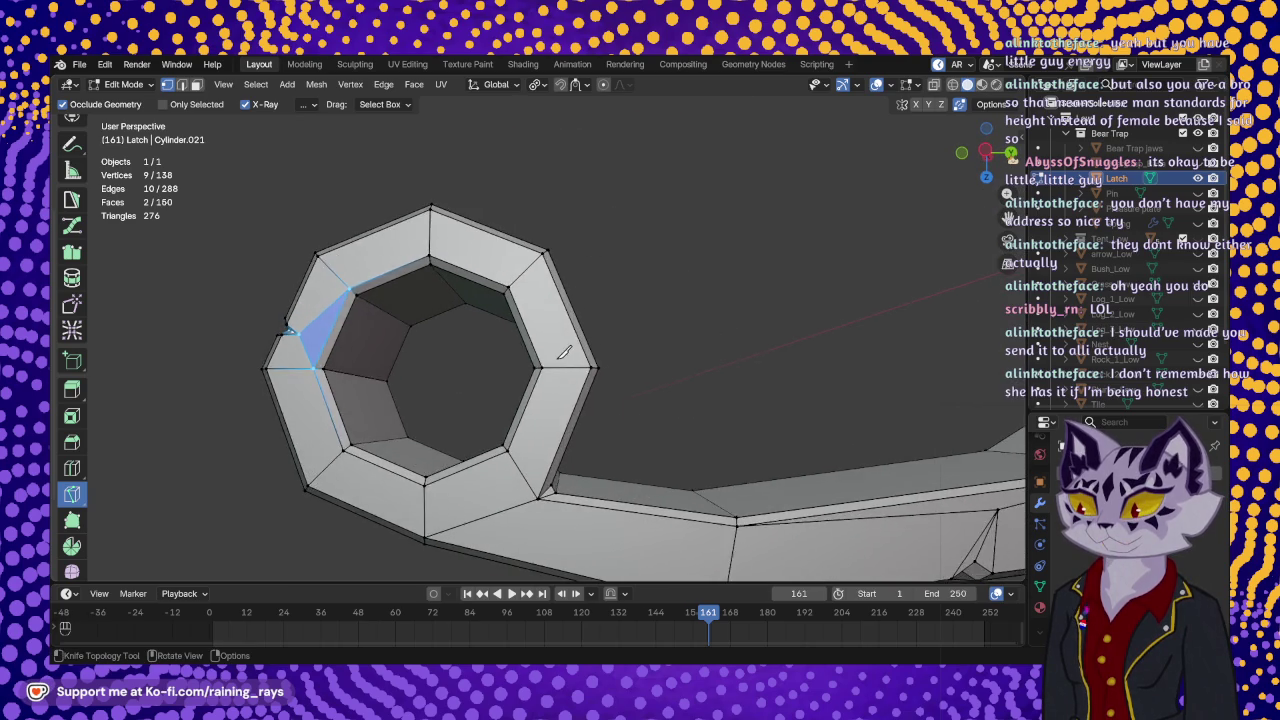
{"action": "scroll", "coordinate": [565, 352], "scroll_direction": "down", "scroll_amount": 2}
{"action": "middle_click_drag", "start_coordinate": [677, 394], "coordinate": [477, 394]}
{"action": "scroll", "coordinate": [628, 340], "scroll_direction": "up", "scroll_amount": 3}
{"action": "mouse_move", "coordinate": [628, 340]}
{"action": "middle_mouse_down"}
{"action": "mouse_move", "coordinate": [629, 271]}
{"action": "mouse_move", "coordinate": [580, 363]}
{"action": "mouse_move", "coordinate": [395, 333]}
{"action": "middle_mouse_up"}
{"action": "scroll", "coordinate": [399, 225], "scroll_direction": "down", "scroll_amount": 5}
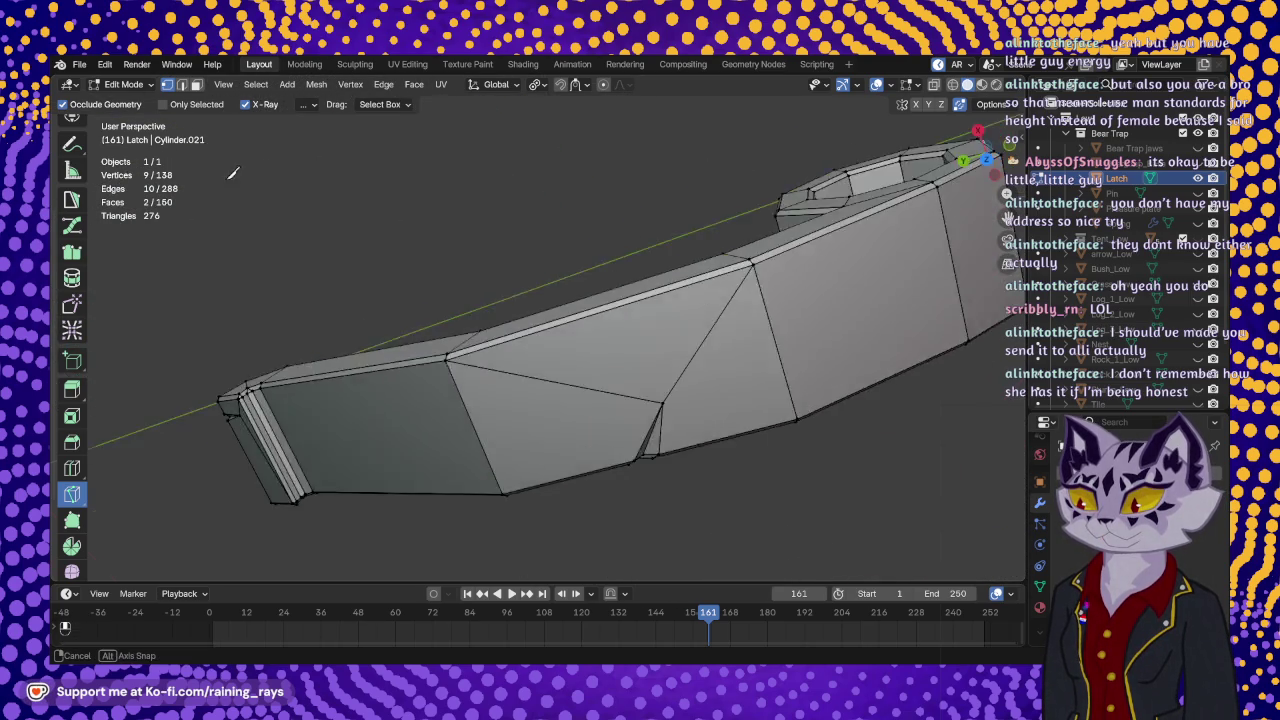
{"action": "mouse_move", "coordinate": [423, 309]}
{"action": "middle_mouse_down"}
{"action": "mouse_move", "coordinate": [585, 368]}
{"action": "mouse_move", "coordinate": [771, 206]}
{"action": "middle_mouse_up"}
{"action": "scroll", "coordinate": [585, 368], "scroll_direction": "up", "scroll_amount": 5}
{"action": "scroll", "coordinate": [762, 343], "scroll_direction": "up", "scroll_amount": 3}
{"action": "scroll", "coordinate": [762, 343], "scroll_direction": "down", "scroll_amount": 5}
{"action": "middle_click_drag", "start_coordinate": [923, 351], "coordinate": [937, 280]}
{"action": "scroll", "coordinate": [785, 341], "scroll_direction": "up", "scroll_amount": 5}
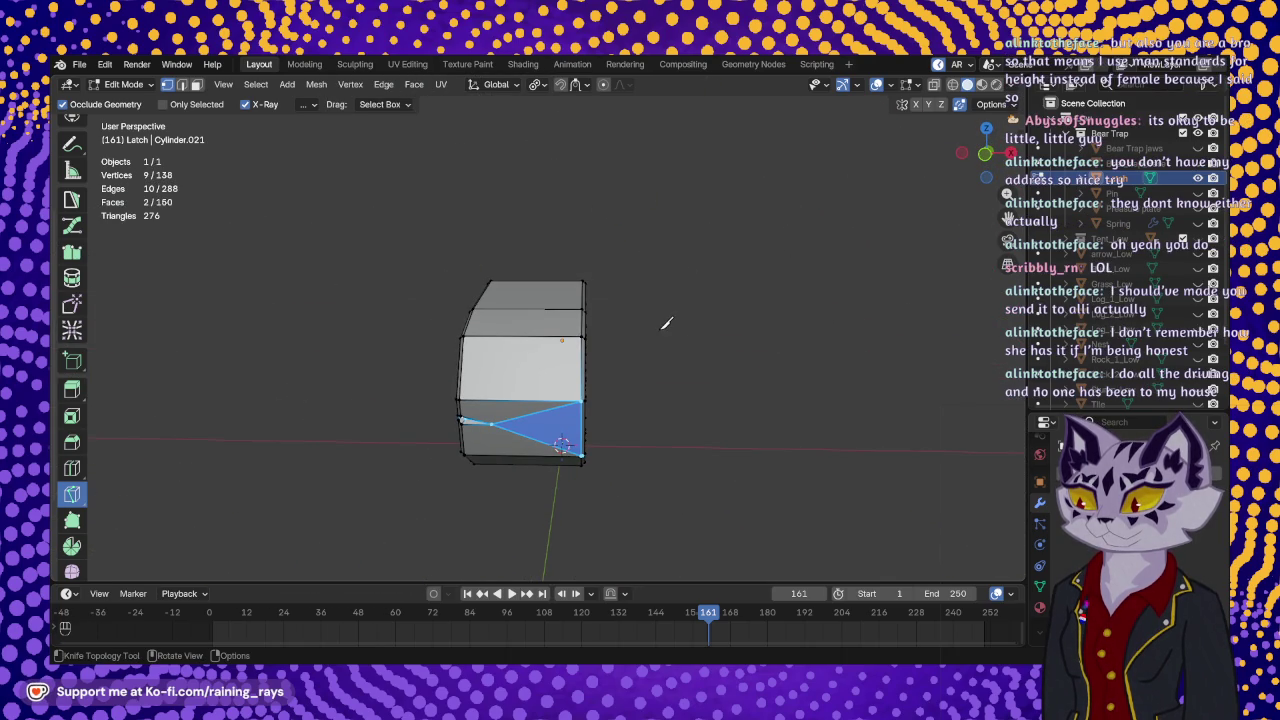
- Save the project file and return the latch to Object Mode
{"action": "left_click", "coordinate": [79, 64]}
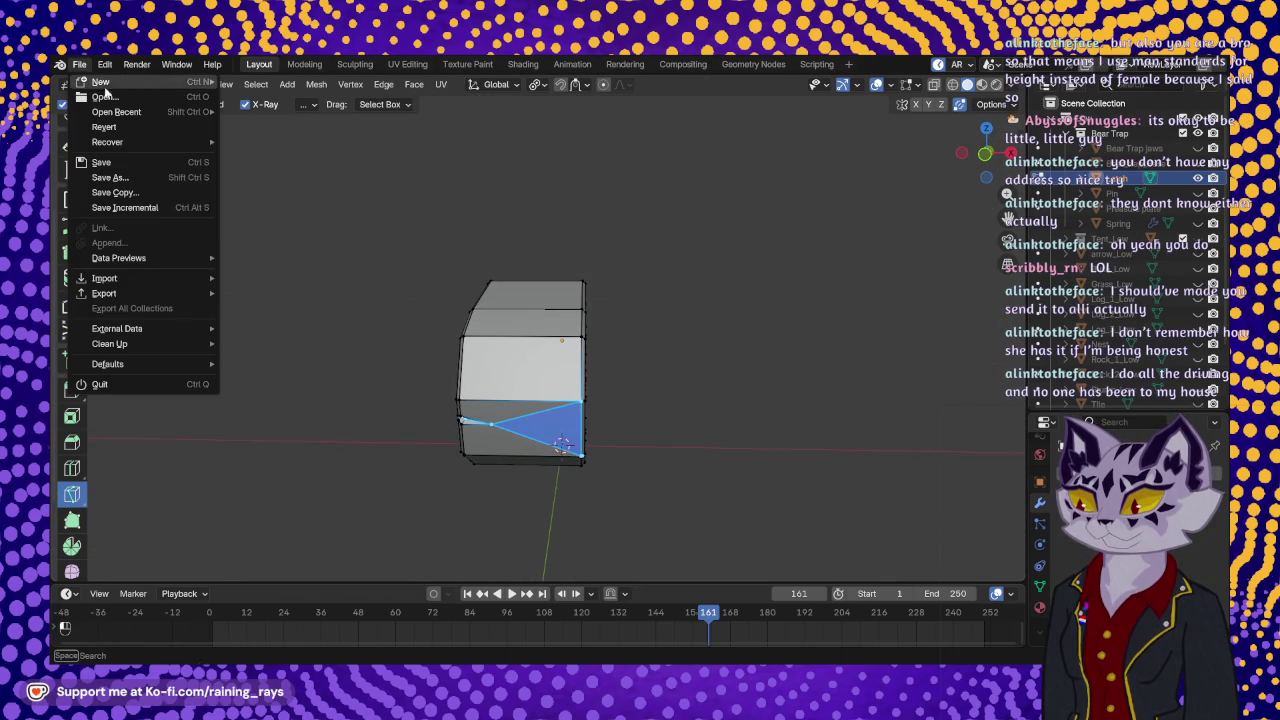
{"action": "left_click", "coordinate": [125, 158]}
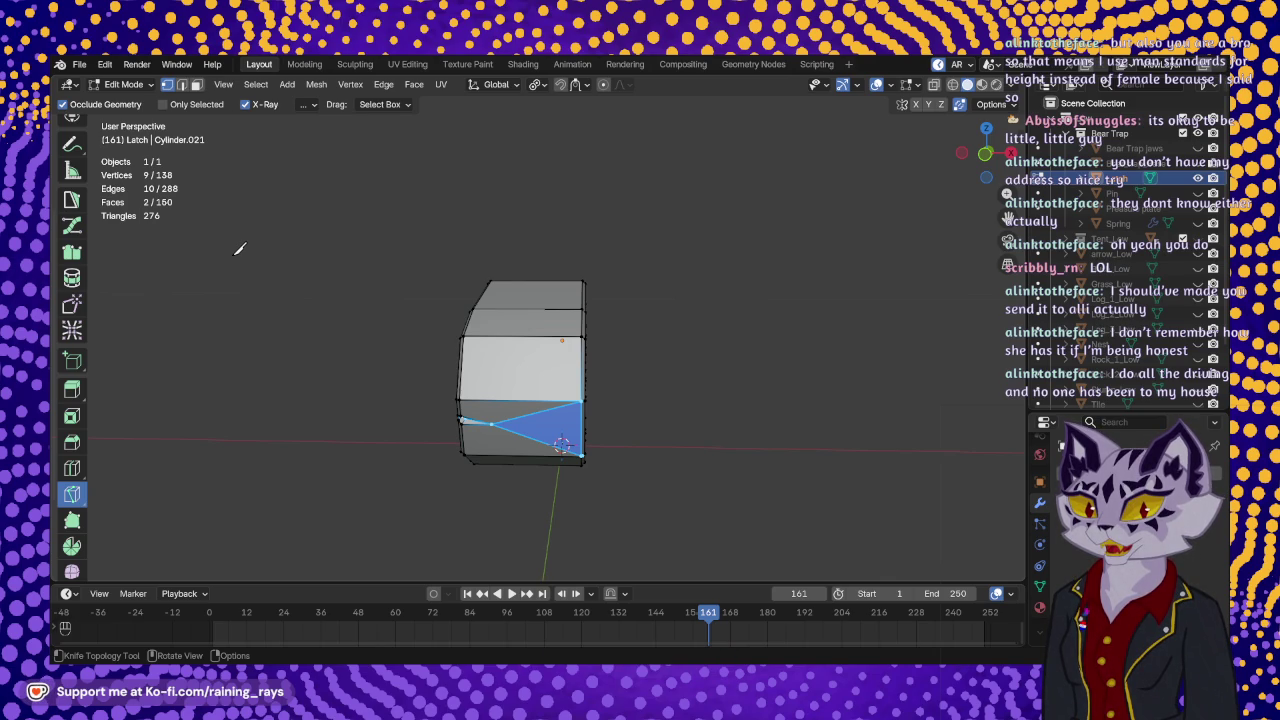
{"action": "mouse_move", "coordinate": [594, 337]}
{"action": "middle_mouse_down"}
{"action": "mouse_move", "coordinate": [560, 420]}
{"action": "mouse_move", "coordinate": [666, 437]}
{"action": "mouse_move", "coordinate": [462, 395]}
{"action": "mouse_move", "coordinate": [548, 421]}
{"action": "middle_mouse_up"}
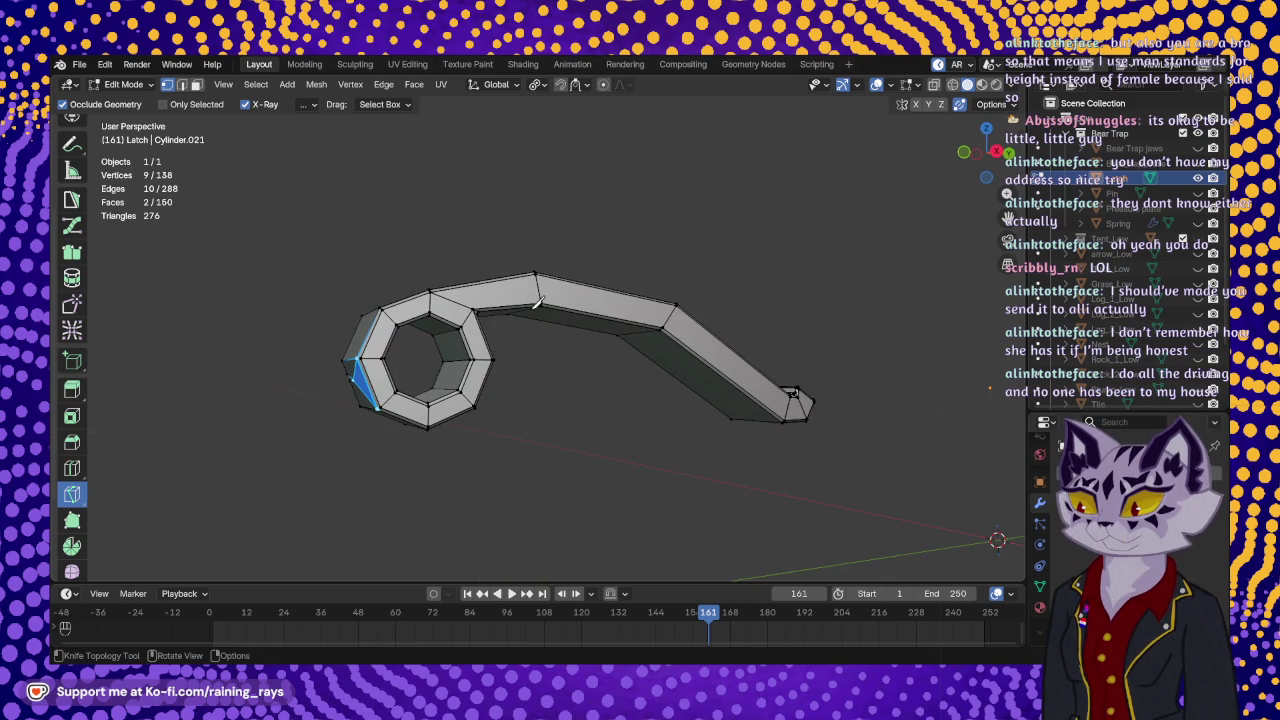
{"action": "key", "text": "Tab"}
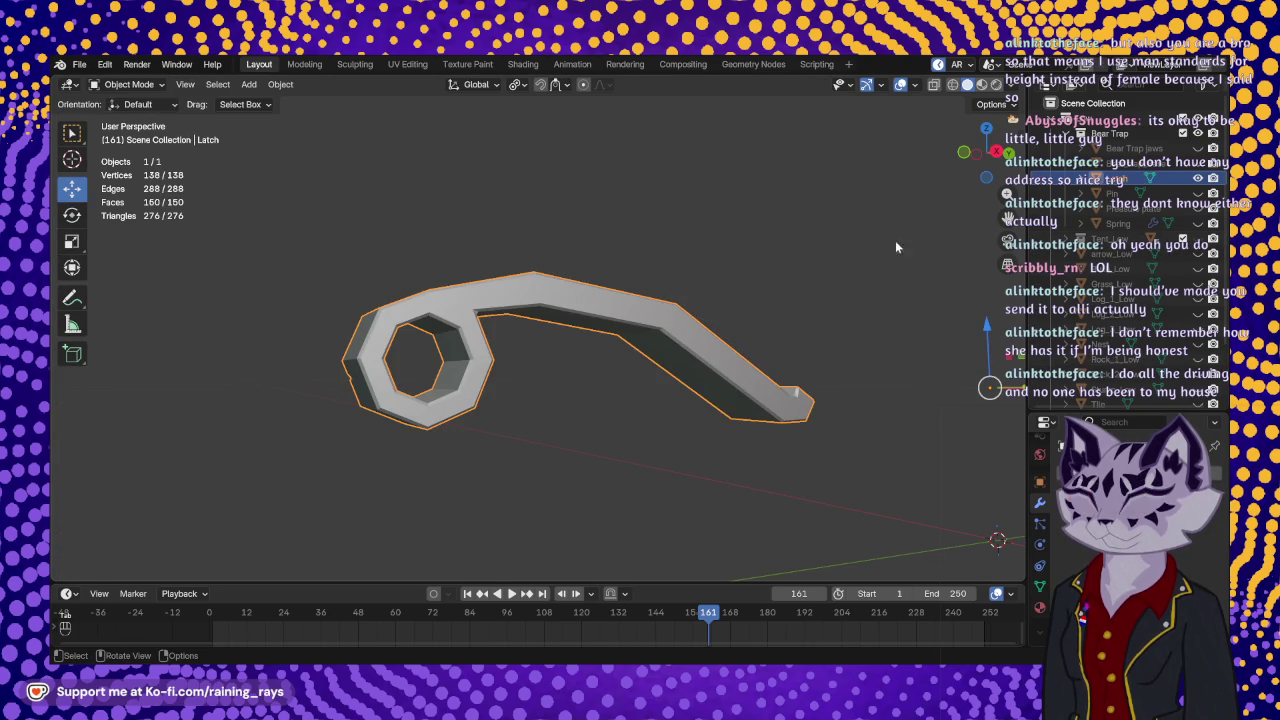
- Hide the latch, view the pin, then show only the pressure plate in Edit Mode
{"action": "left_click", "coordinate": [1198, 178]}
{"action": "left_click", "coordinate": [1198, 193]}
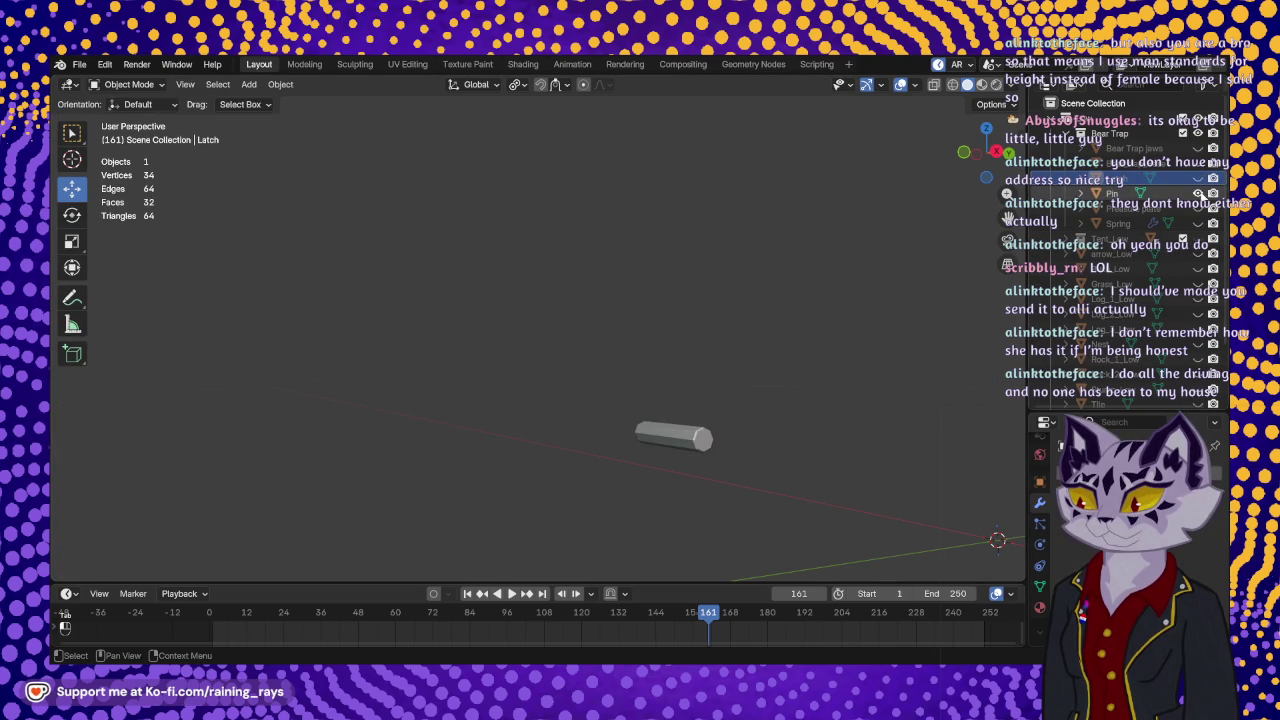
{"action": "mouse_move", "coordinate": [717, 406]}
{"action": "middle_mouse_down"}
{"action": "mouse_move", "coordinate": [774, 483]}
{"action": "mouse_move", "coordinate": [840, 420]}
{"action": "middle_mouse_up"}
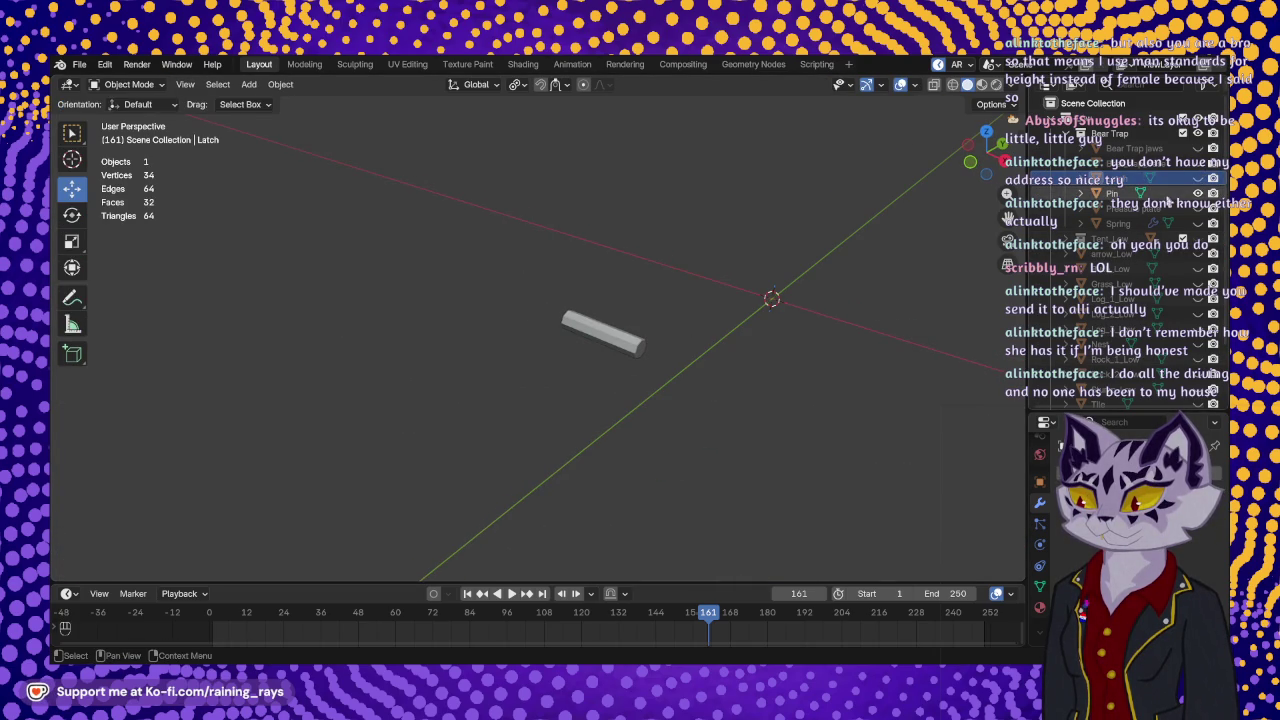
{"action": "left_click", "coordinate": [1198, 193]}
{"action": "left_click", "coordinate": [1198, 208]}
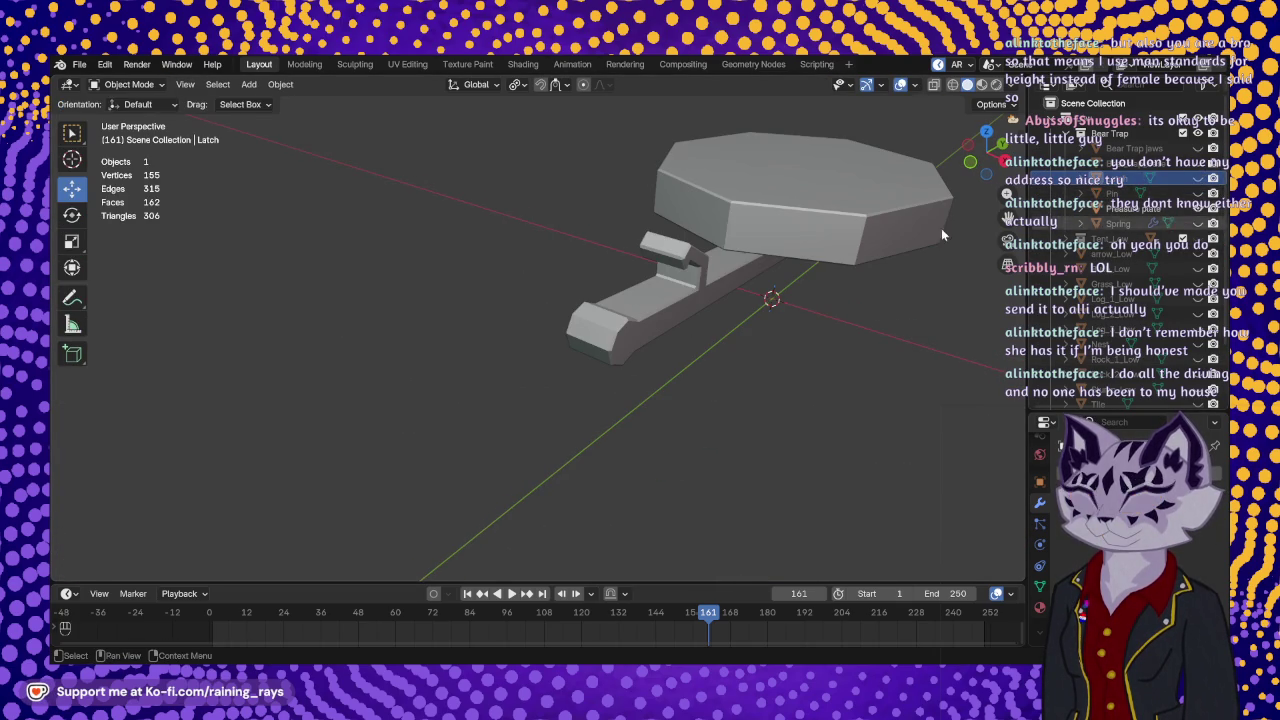
{"action": "mouse_move", "coordinate": [851, 280]}
{"action": "middle_mouse_down"}
{"action": "mouse_move", "coordinate": [420, 400]}
{"action": "mouse_move", "coordinate": [526, 403]}
{"action": "mouse_move", "coordinate": [803, 209]}
{"action": "mouse_move", "coordinate": [524, 444]}
{"action": "mouse_move", "coordinate": [549, 380]}
{"action": "mouse_move", "coordinate": [545, 411]}
{"action": "mouse_move", "coordinate": [473, 382]}
{"action": "mouse_move", "coordinate": [509, 366]}
{"action": "mouse_move", "coordinate": [663, 457]}
{"action": "mouse_move", "coordinate": [680, 394]}
{"action": "mouse_move", "coordinate": [676, 406]}
{"action": "middle_mouse_up"}
{"action": "key", "text": "Tab"}
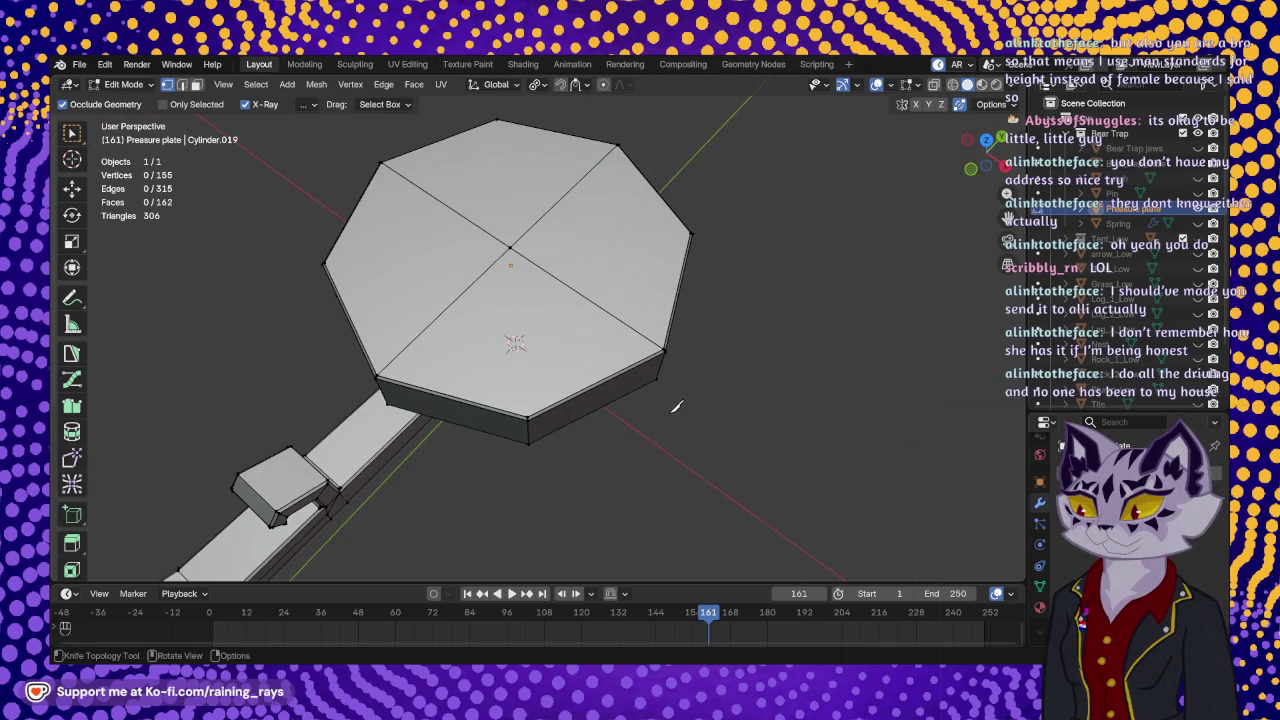
- Knife-cut a closed crack outline on the plate's top running over its front edge
{"action": "scroll", "coordinate": [625, 356], "scroll_direction": "up", "scroll_amount": 2}
{"action": "middle_click_drag", "start_coordinate": [625, 356], "coordinate": [555, 220]}
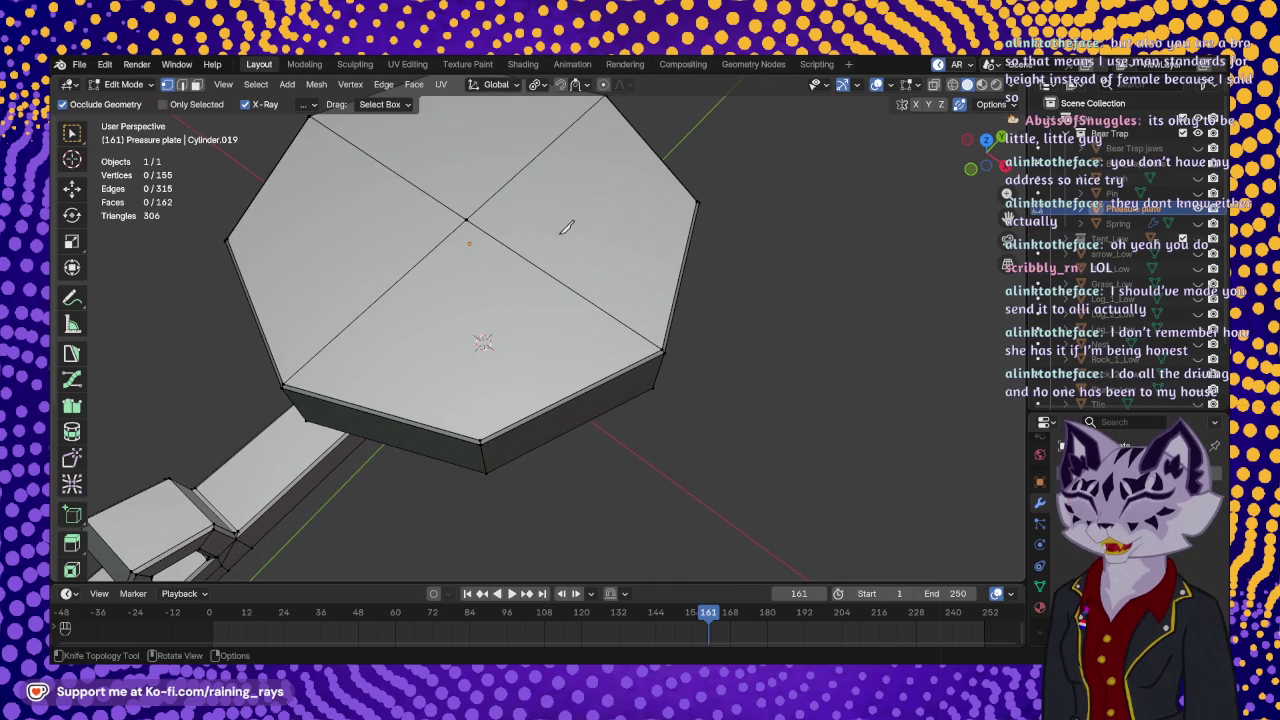
{"action": "left_click", "coordinate": [562, 235]}
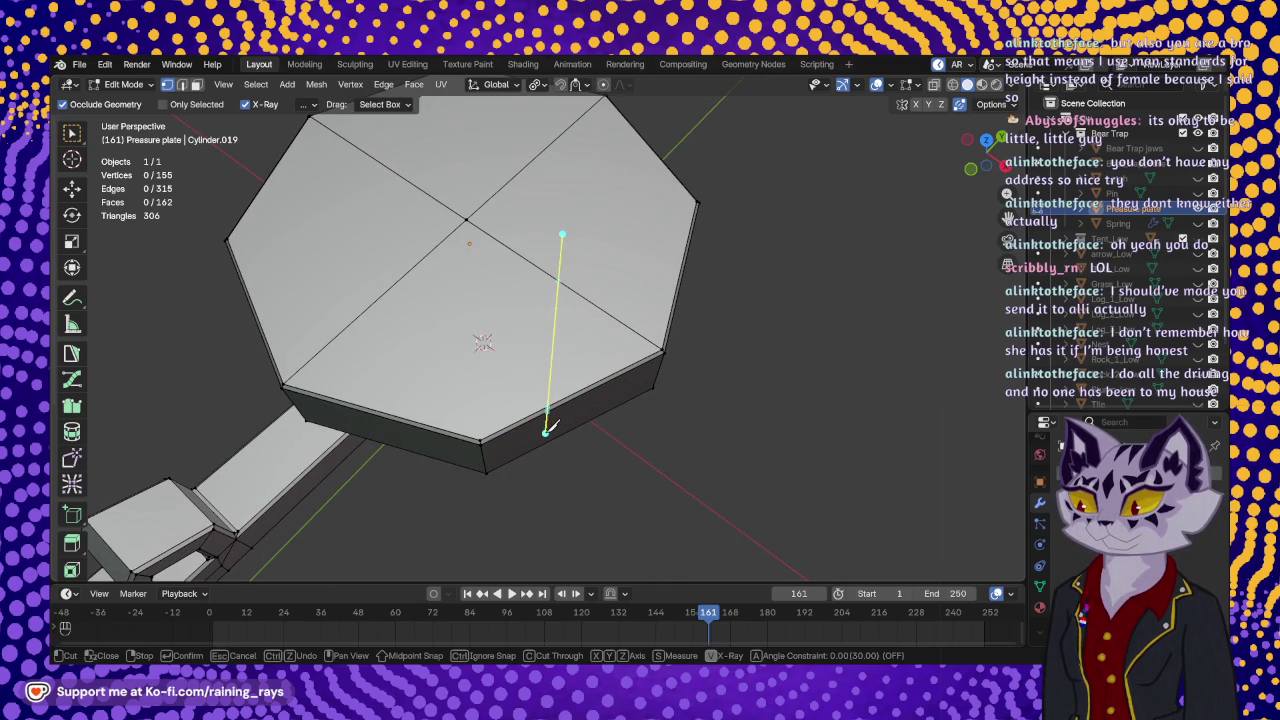
{"action": "left_click", "coordinate": [546, 430]}
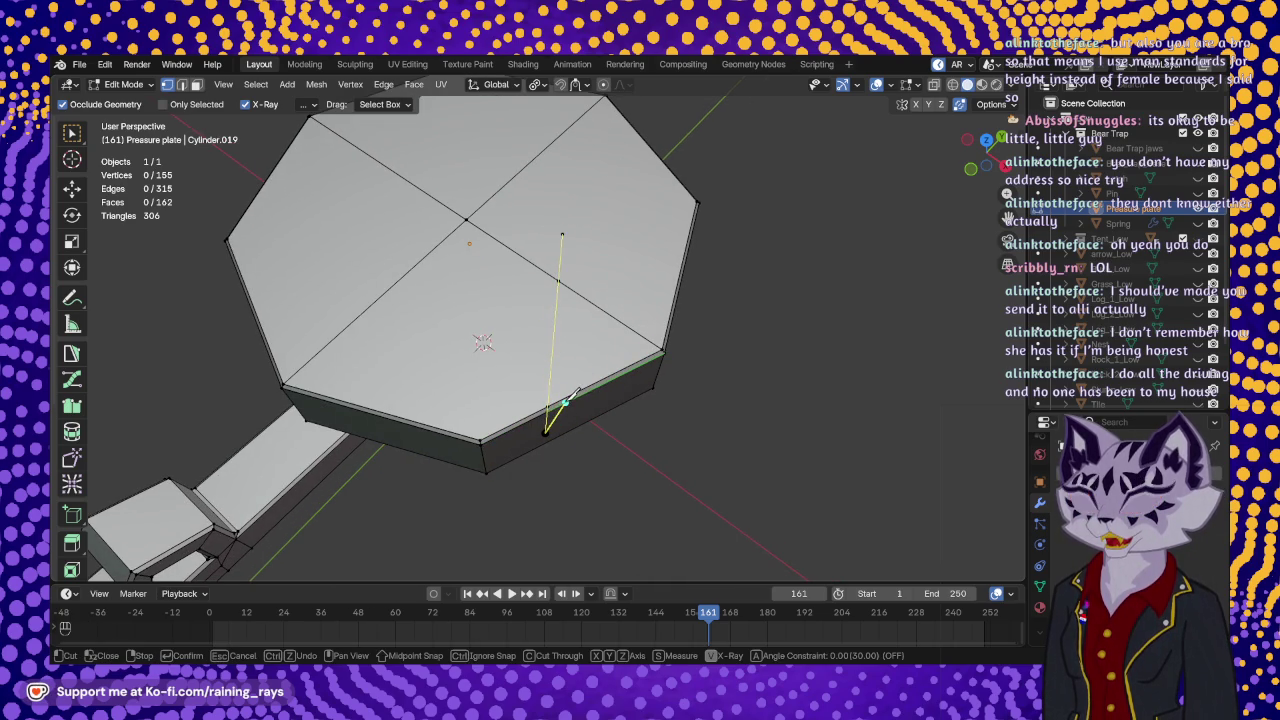
{"action": "left_click", "coordinate": [580, 323]}
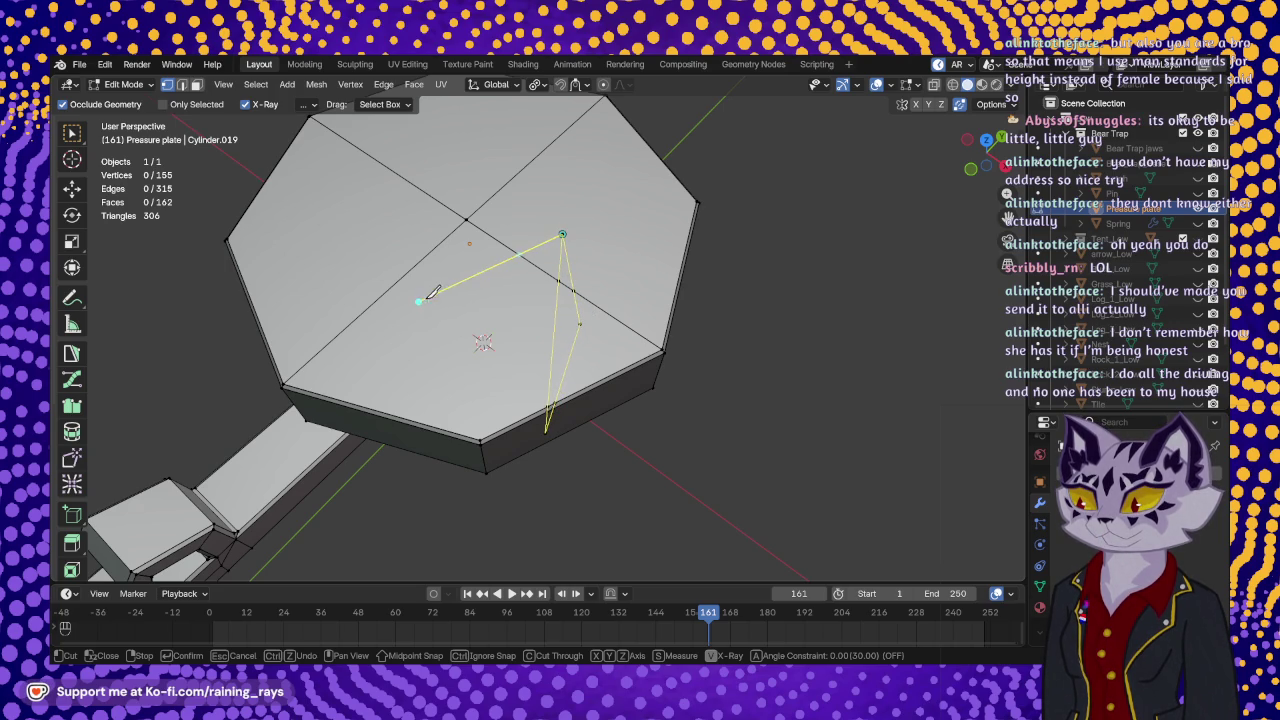
{"action": "key", "text": "ctrl+z"}
{"action": "key", "text": "ctrl+z"}
{"action": "key", "text": "ctrl+z"}
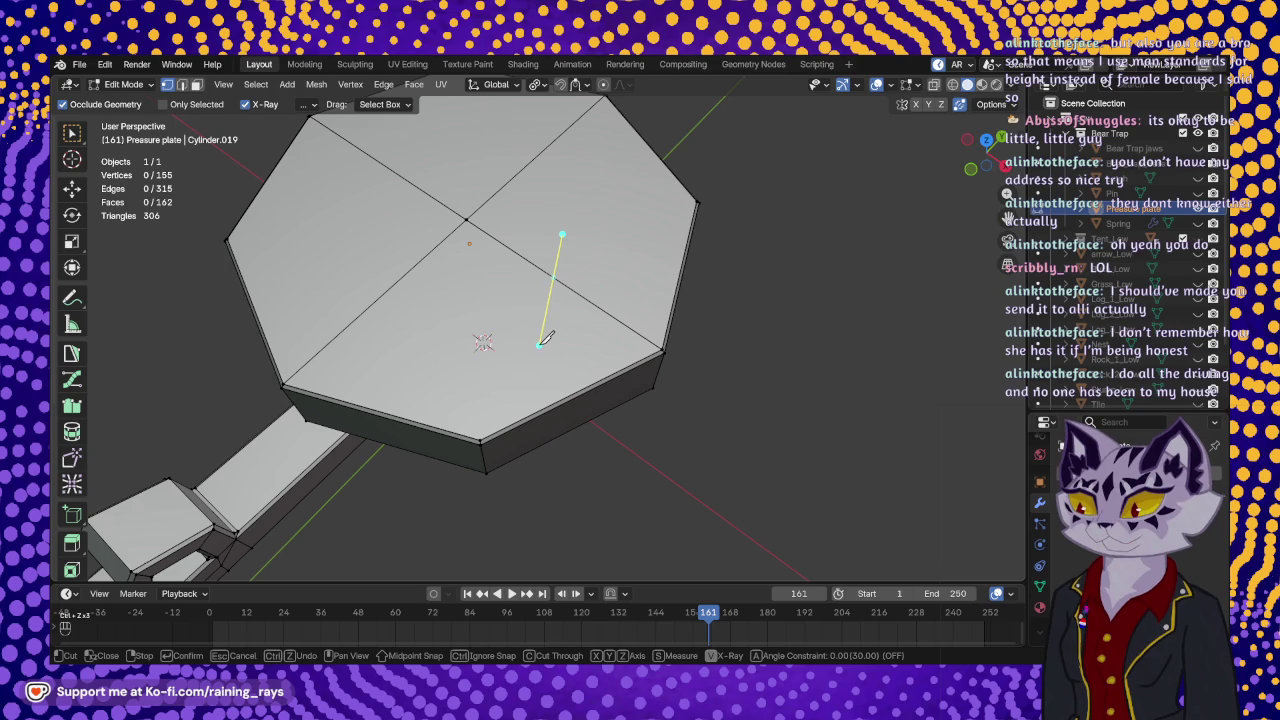
{"action": "left_click", "coordinate": [537, 347]}
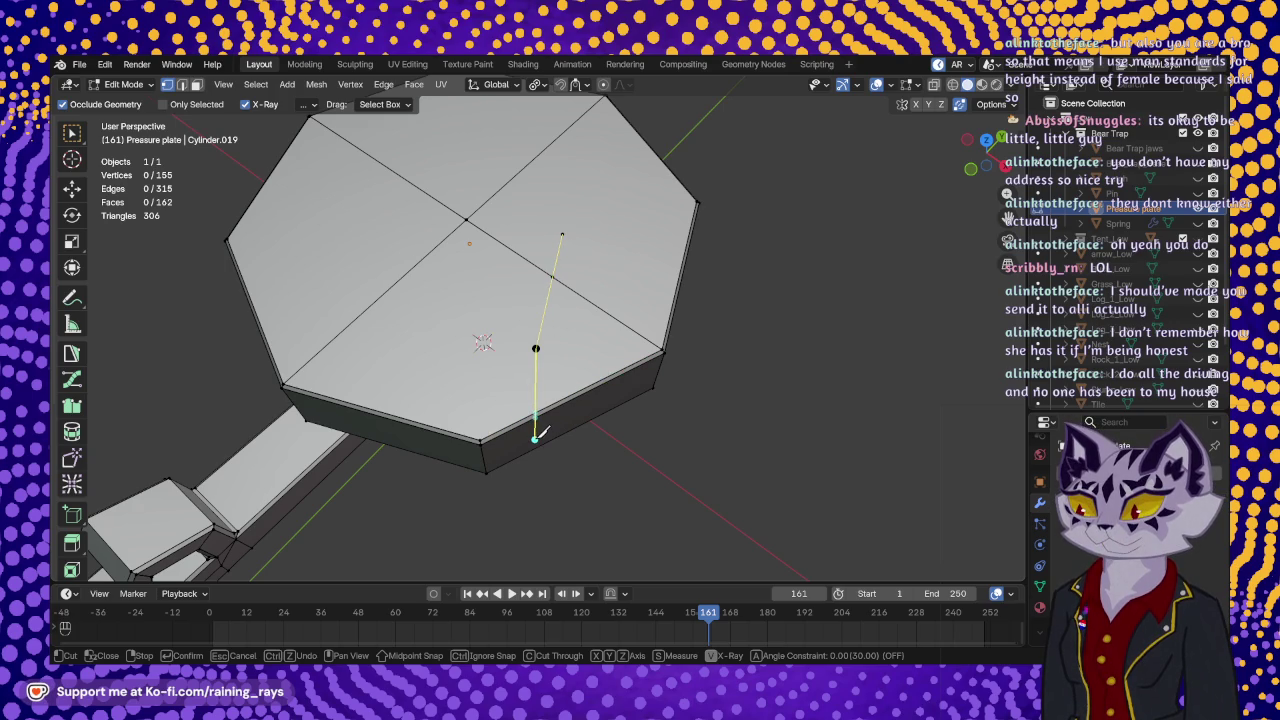
{"action": "left_click", "coordinate": [567, 353]}
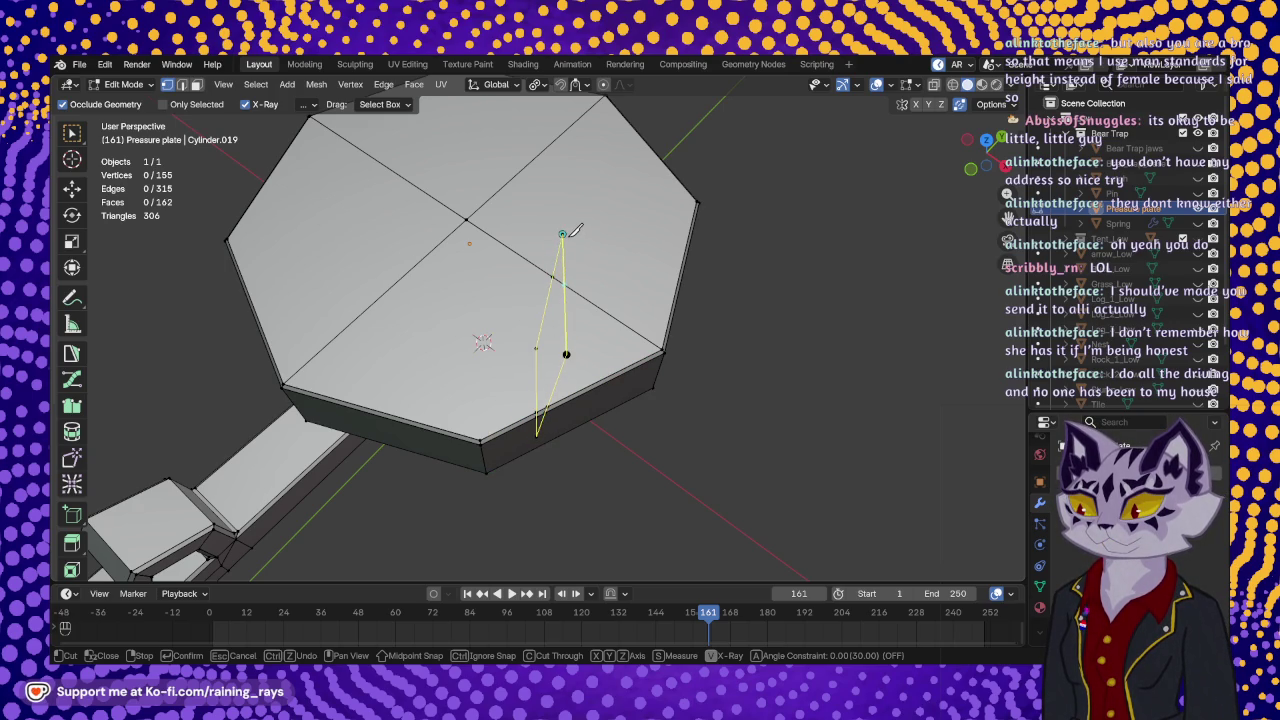
{"action": "left_click", "coordinate": [575, 230]}
{"action": "key", "text": "Return"}
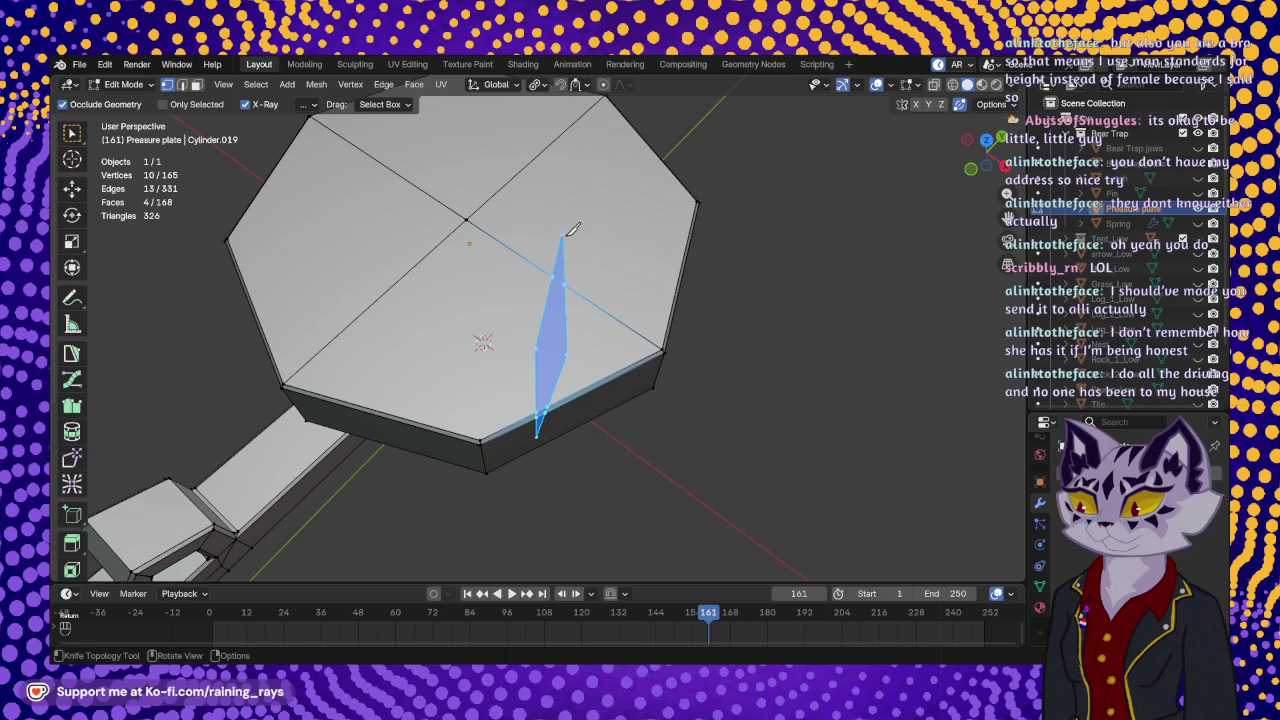
- Extend the crack with a knife cut from its top point down the side
{"action": "key", "text": "k"}
{"action": "left_click", "coordinate": [565, 233]}
{"action": "middle_click_drag", "start_coordinate": [548, 395], "coordinate": [580, 350]}
{"action": "scroll", "coordinate": [570, 385], "scroll_direction": "up", "scroll_amount": 2}
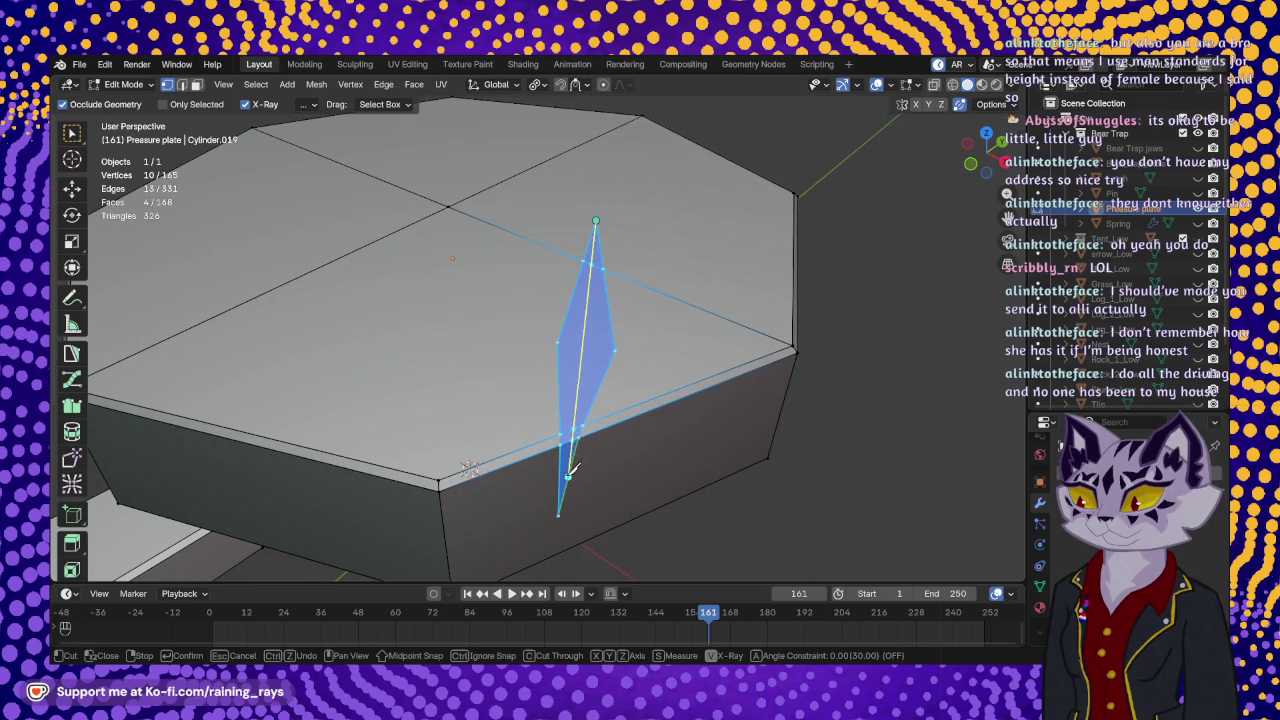
{"action": "key", "text": "Return"}
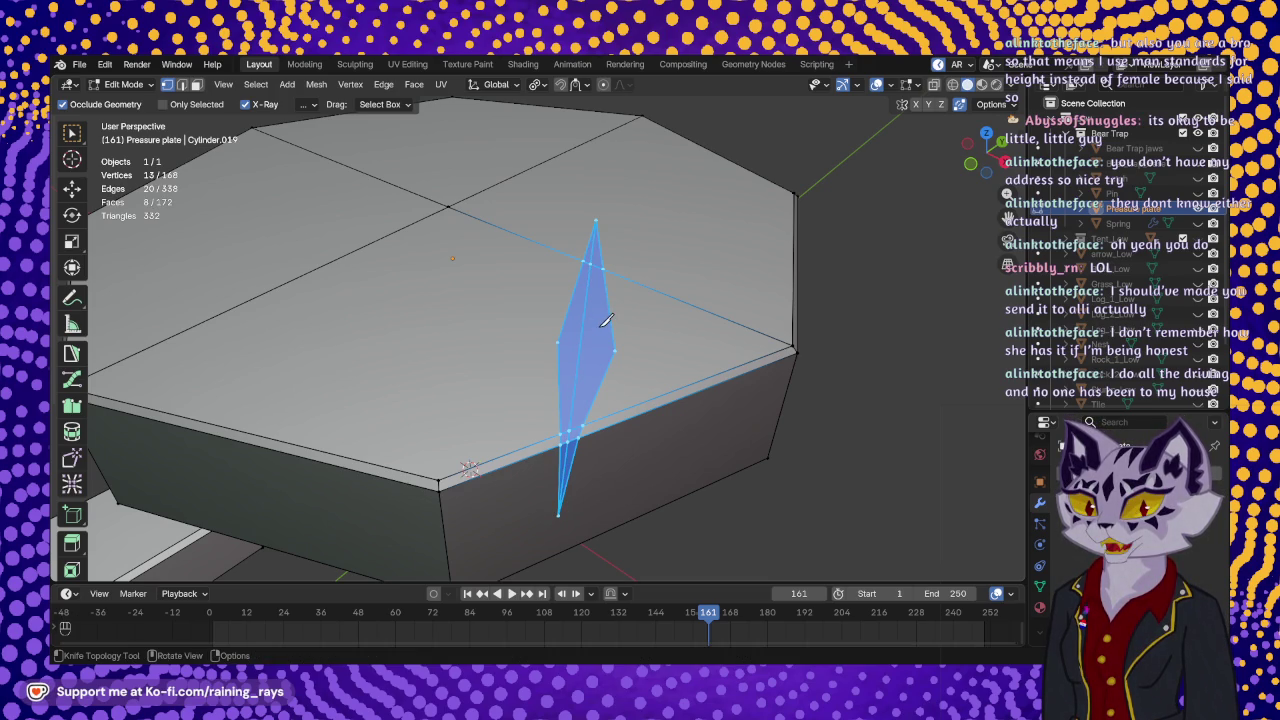
- Knife-cut from the crack's widest point to the plate's corner
{"action": "mouse_move", "coordinate": [594, 338]}
{"action": "middle_mouse_down"}
{"action": "mouse_move", "coordinate": [555, 358]}
{"action": "mouse_move", "coordinate": [640, 343]}
{"action": "middle_mouse_up"}
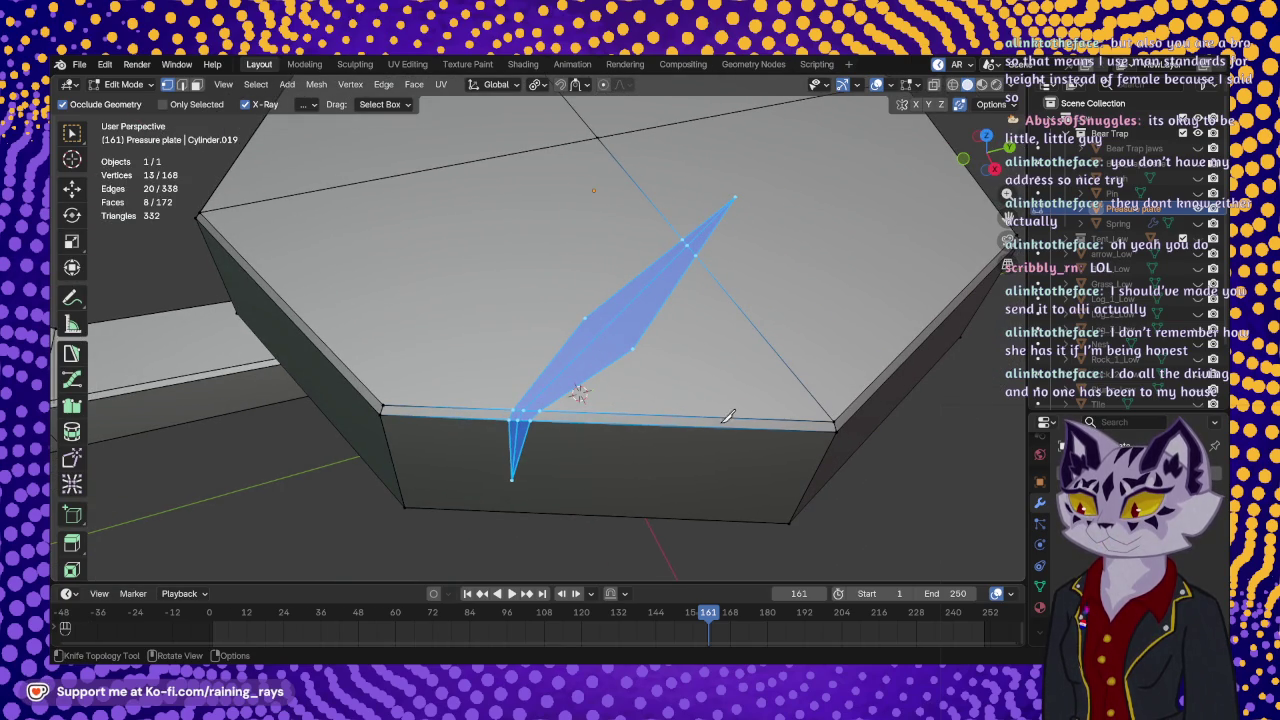
{"action": "middle_click_drag", "start_coordinate": [585, 313], "coordinate": [673, 372], "text": "shift"}
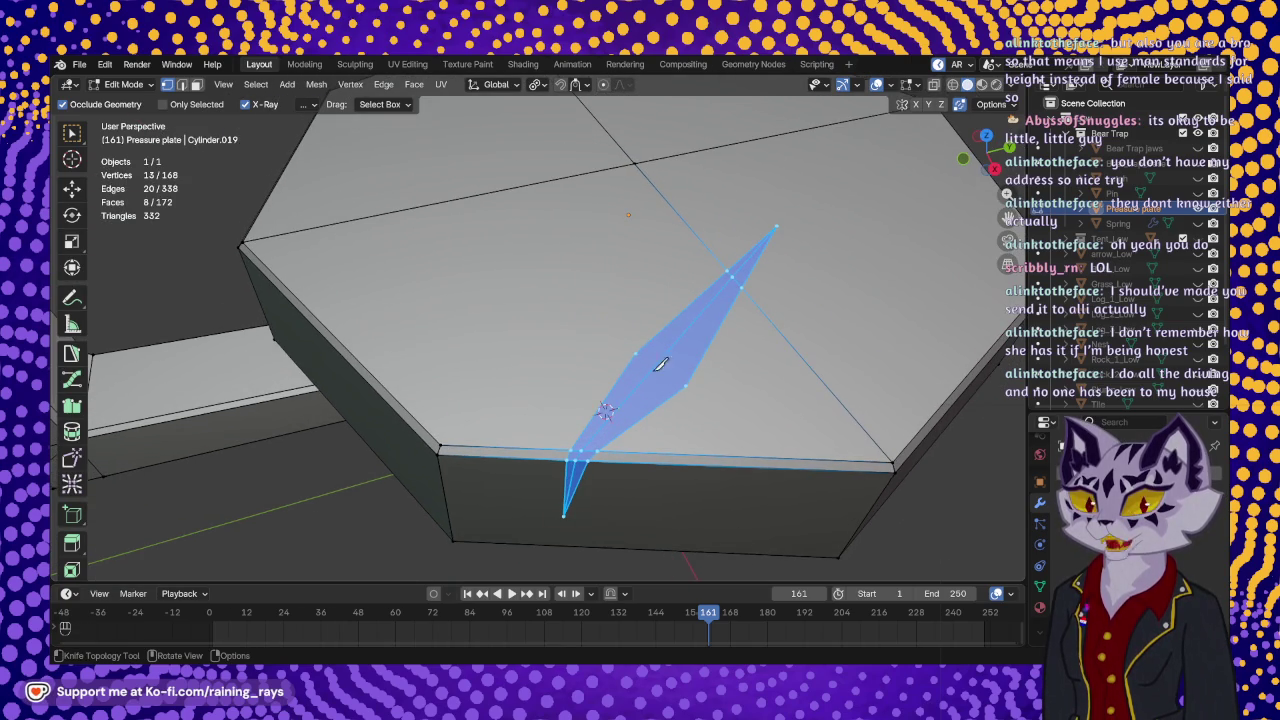
{"action": "left_click", "coordinate": [636, 351]}
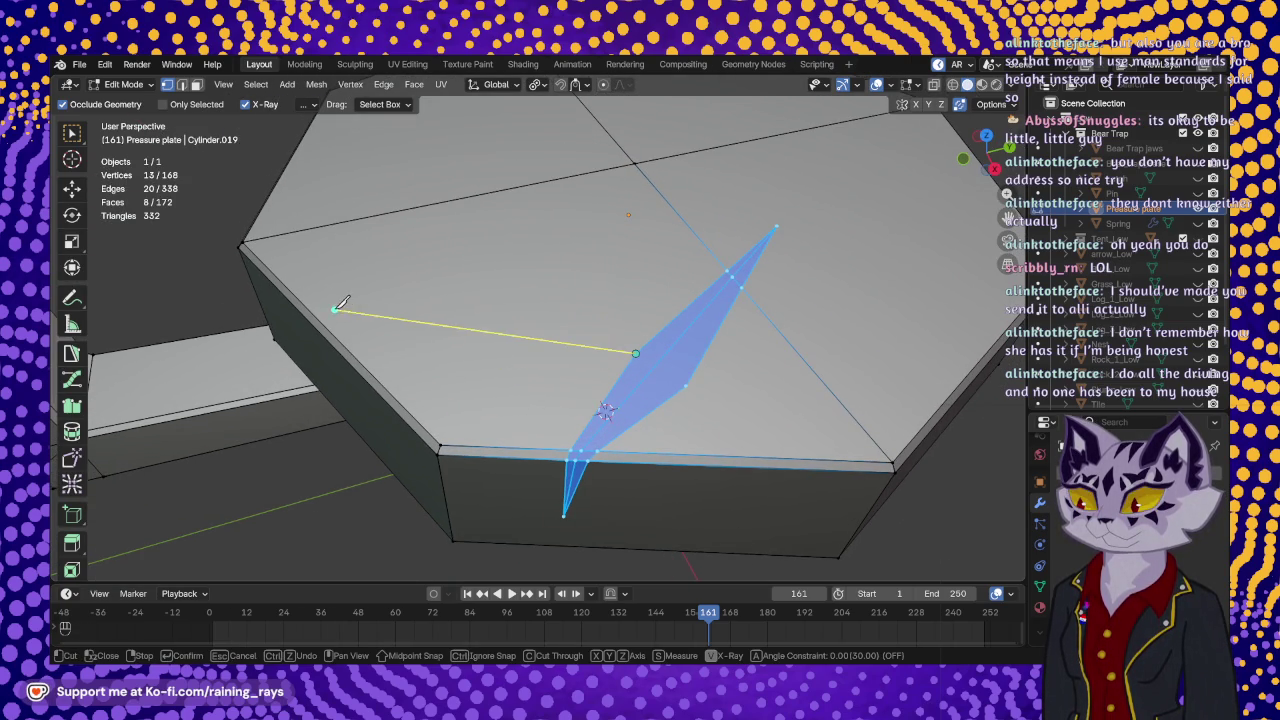
{"action": "left_click", "coordinate": [244, 242]}
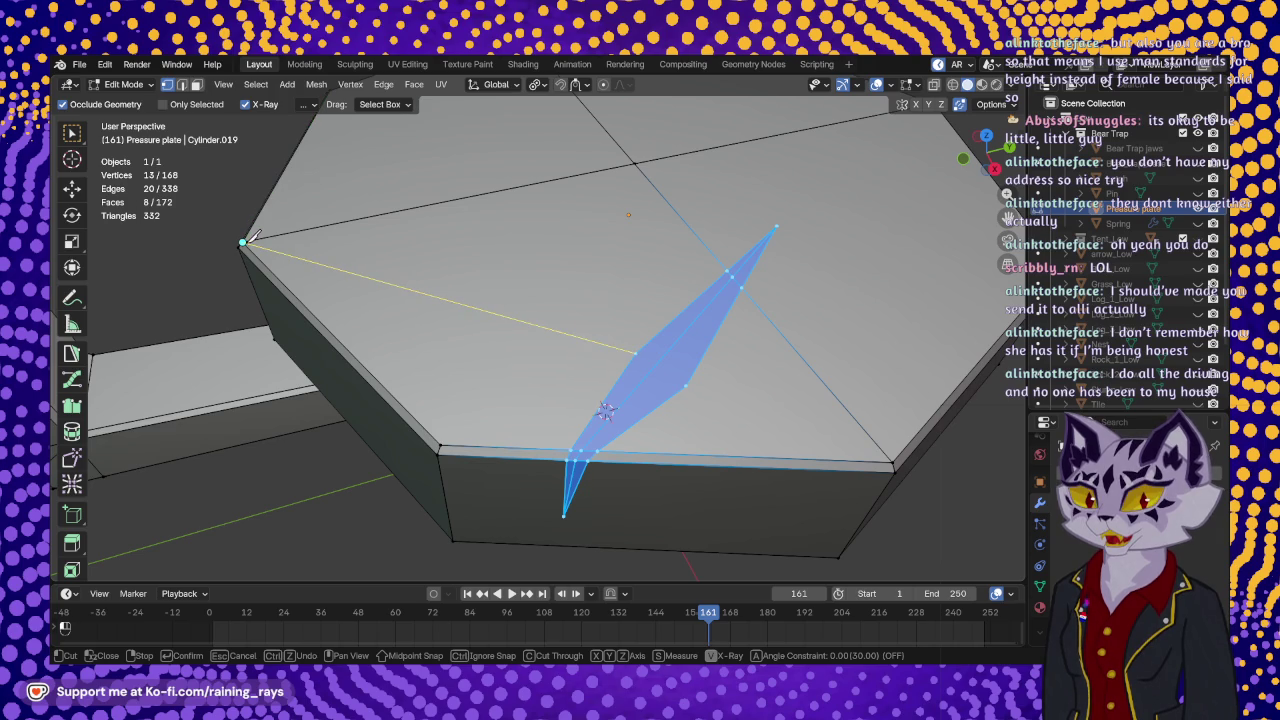
{"action": "key", "text": "Return"}
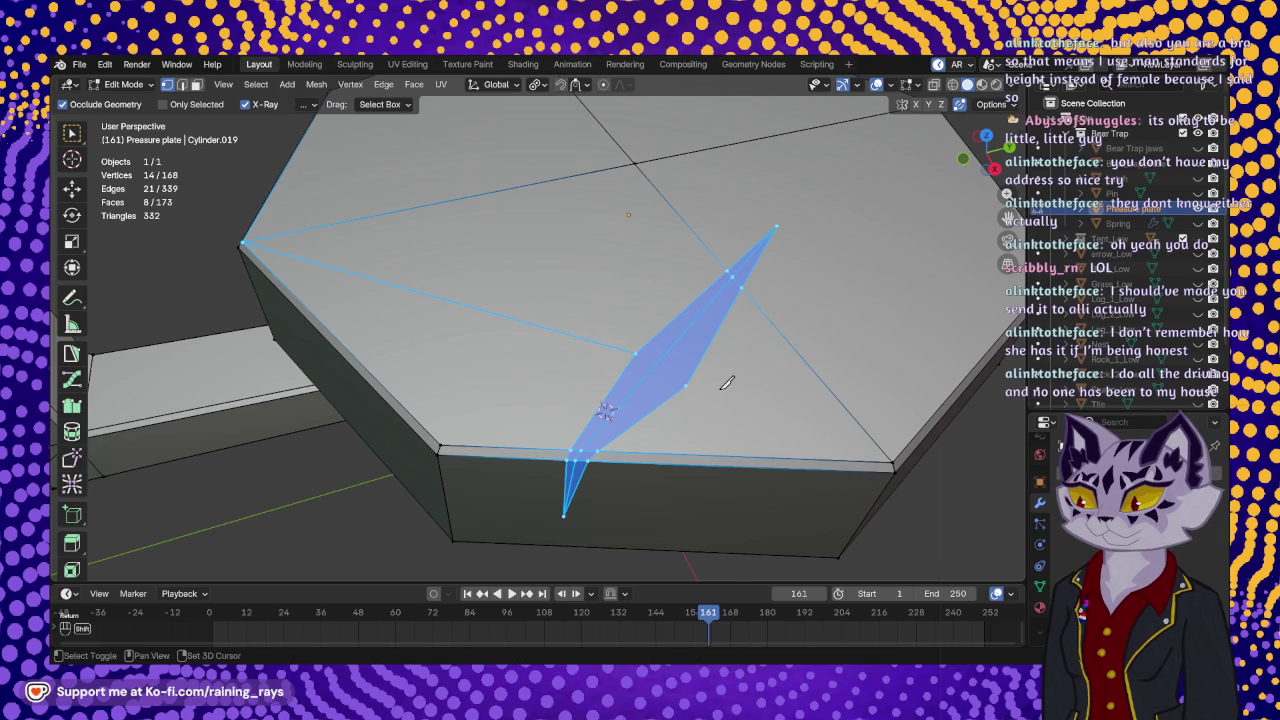
- Knife-cut from the crack's end to the near edge corner and to the top's central vertex
{"action": "mouse_move", "coordinate": [662, 370]}
{"action": "middle_mouse_down"}
{"action": "mouse_move", "coordinate": [768, 367]}
{"action": "mouse_move", "coordinate": [420, 240]}
{"action": "middle_mouse_up"}
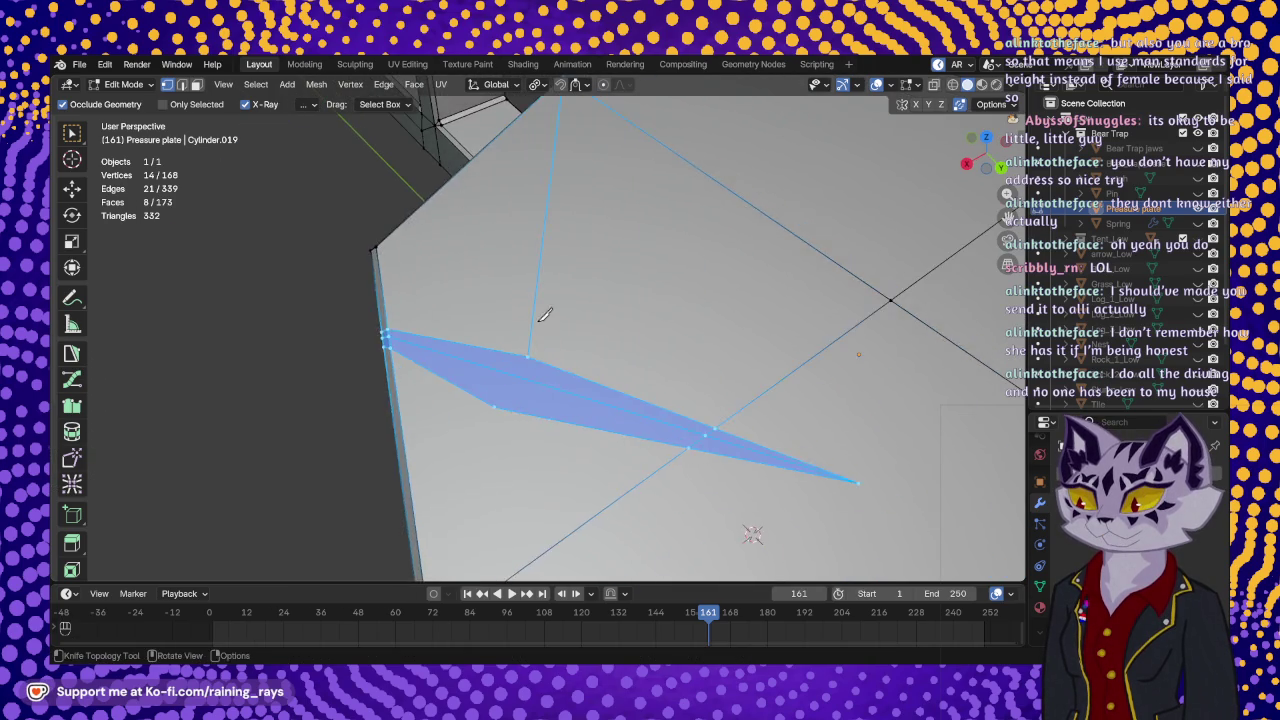
{"action": "key", "text": "k"}
{"action": "left_click", "coordinate": [468, 258]}
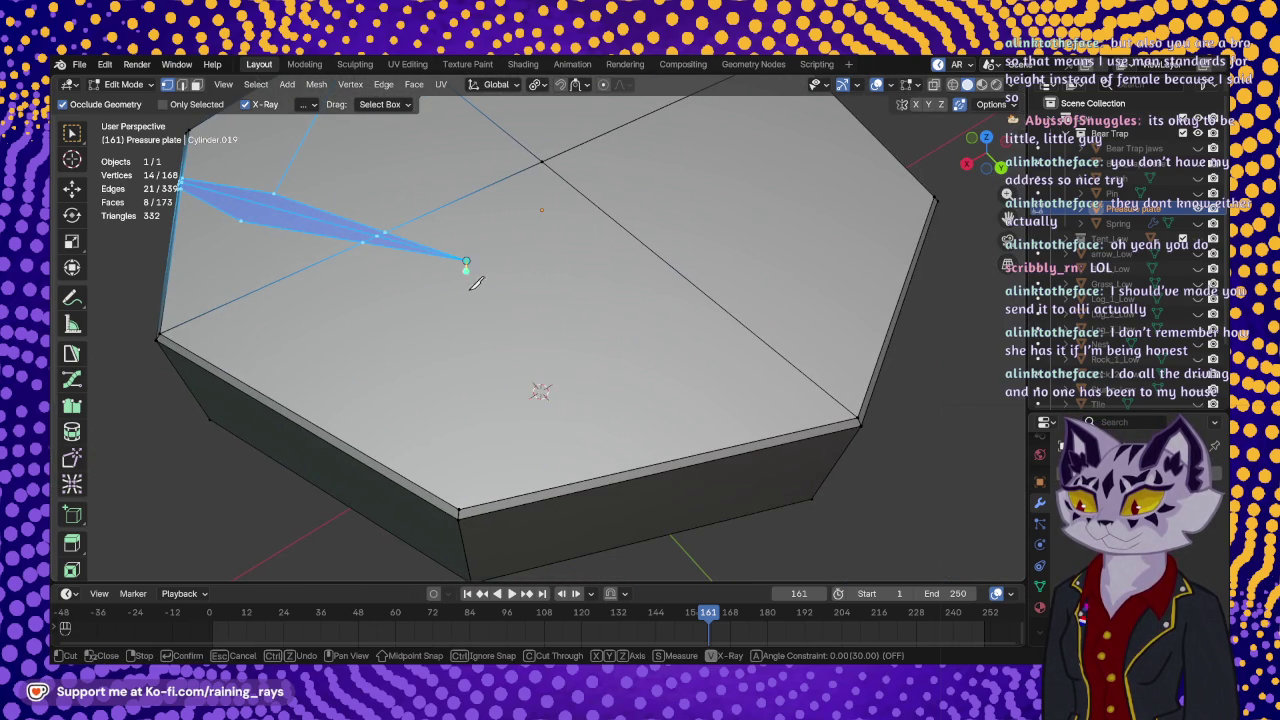
{"action": "left_click", "coordinate": [462, 507]}
{"action": "key", "text": "Return"}
{"action": "left_click", "coordinate": [469, 258]}
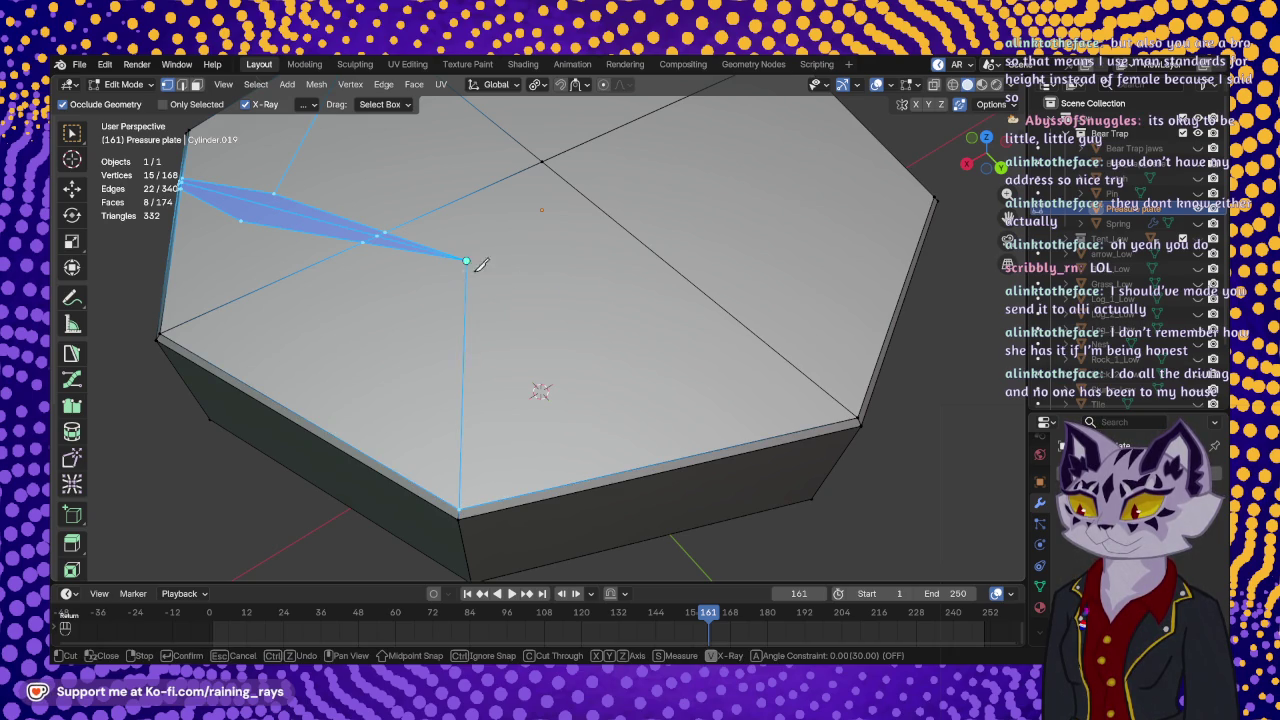
{"action": "left_click", "coordinate": [542, 160]}
{"action": "key", "text": "Return"}
{"action": "mouse_move", "coordinate": [449, 184]}
{"action": "middle_mouse_down"}
{"action": "mouse_move", "coordinate": [400, 286]}
{"action": "mouse_move", "coordinate": [563, 333]}
{"action": "mouse_move", "coordinate": [597, 322]}
{"action": "mouse_move", "coordinate": [600, 263]}
{"action": "mouse_move", "coordinate": [569, 177]}
{"action": "mouse_move", "coordinate": [590, 267]}
{"action": "mouse_move", "coordinate": [518, 263]}
{"action": "middle_mouse_up"}
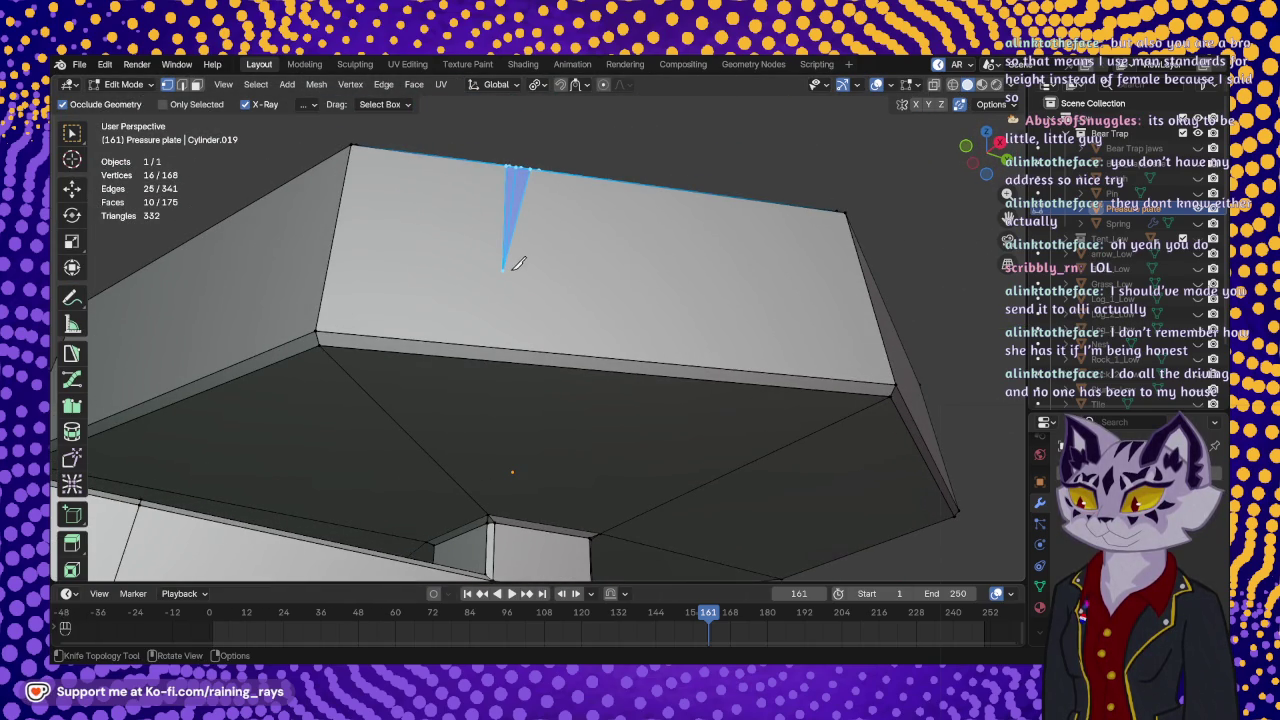
- Knife-cut from the side face's left corner through the crack tip to its right corner
{"action": "left_click", "coordinate": [316, 330]}
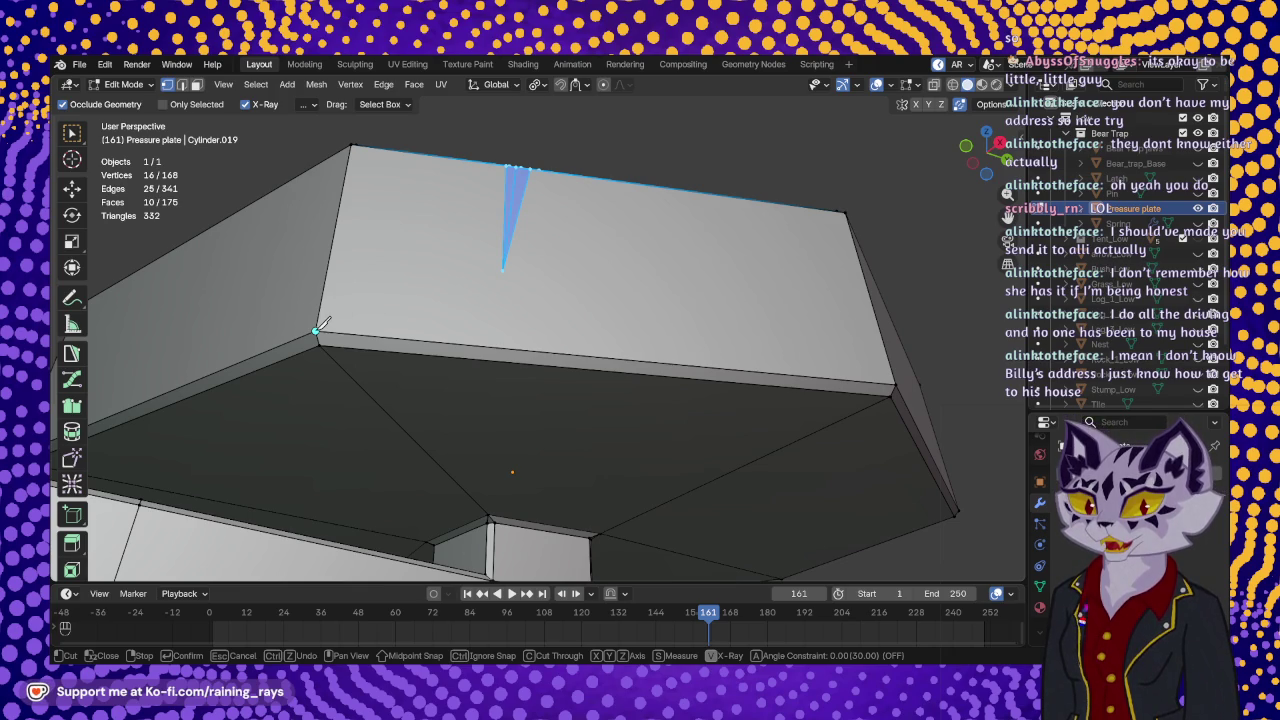
{"action": "left_click", "coordinate": [504, 268]}
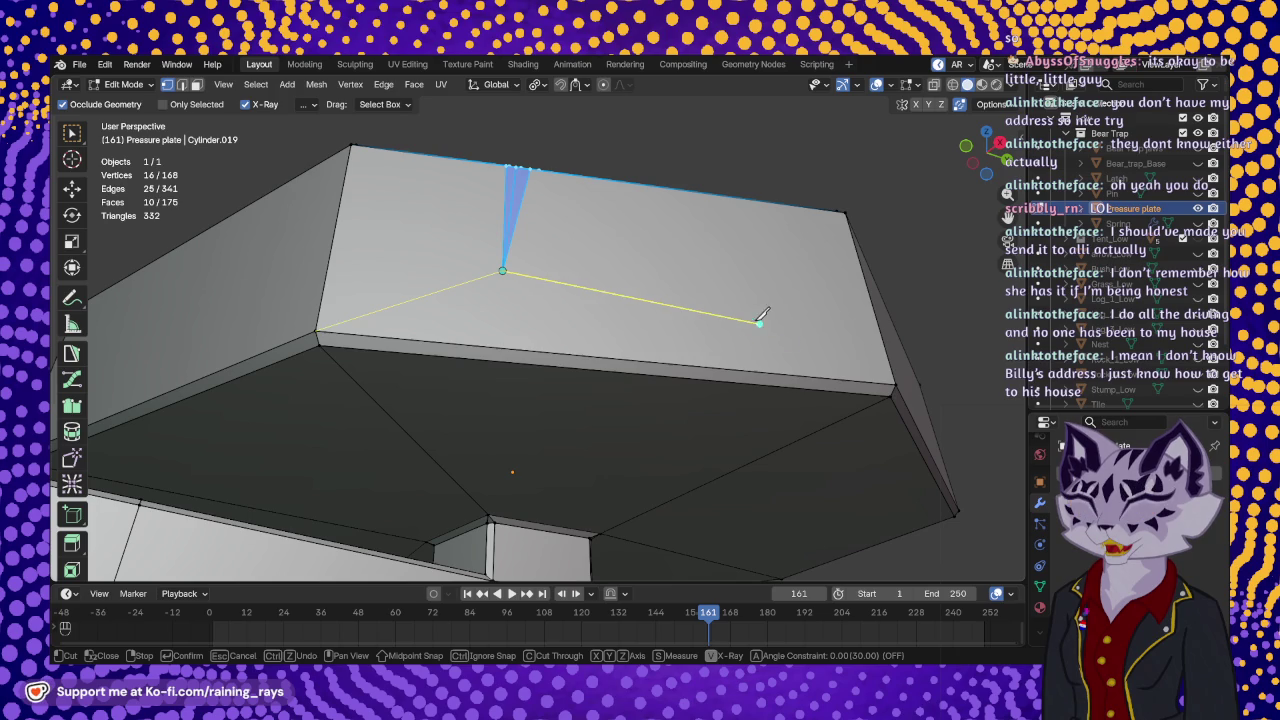
{"action": "left_click", "coordinate": [897, 383]}
{"action": "key", "text": "Return"}
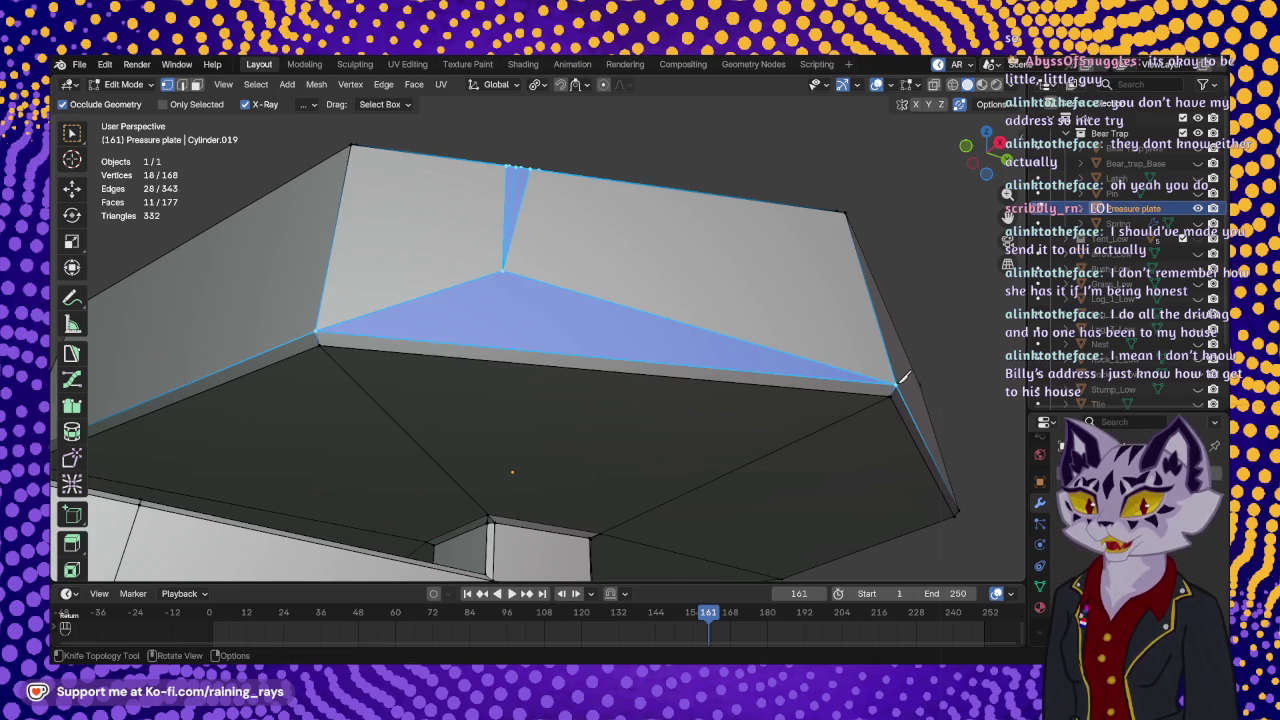
{"action": "middle_click_drag", "start_coordinate": [897, 383], "coordinate": [900, 380]}
{"action": "mouse_move", "coordinate": [655, 273]}
{"action": "middle_mouse_down"}
{"action": "mouse_move", "coordinate": [642, 458]}
{"action": "mouse_move", "coordinate": [643, 408]}
{"action": "middle_mouse_up"}
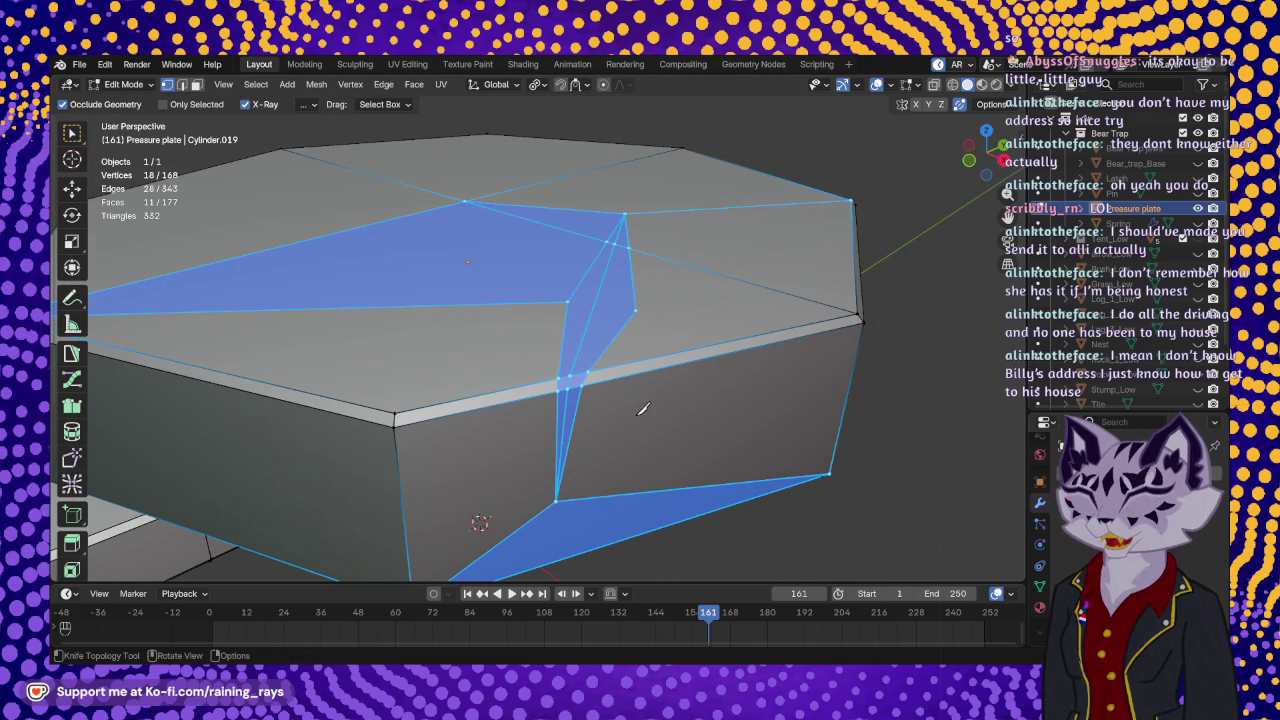
- Select the two notch edges and lower them 0.000321 m along Z
{"action": "left_click", "coordinate": [71, 188]}
{"action": "left_click", "coordinate": [570, 374]}
{"action": "left_click", "coordinate": [578, 370], "text": "shift"}
{"action": "middle_click_drag", "start_coordinate": [571, 372], "coordinate": [679, 382]}
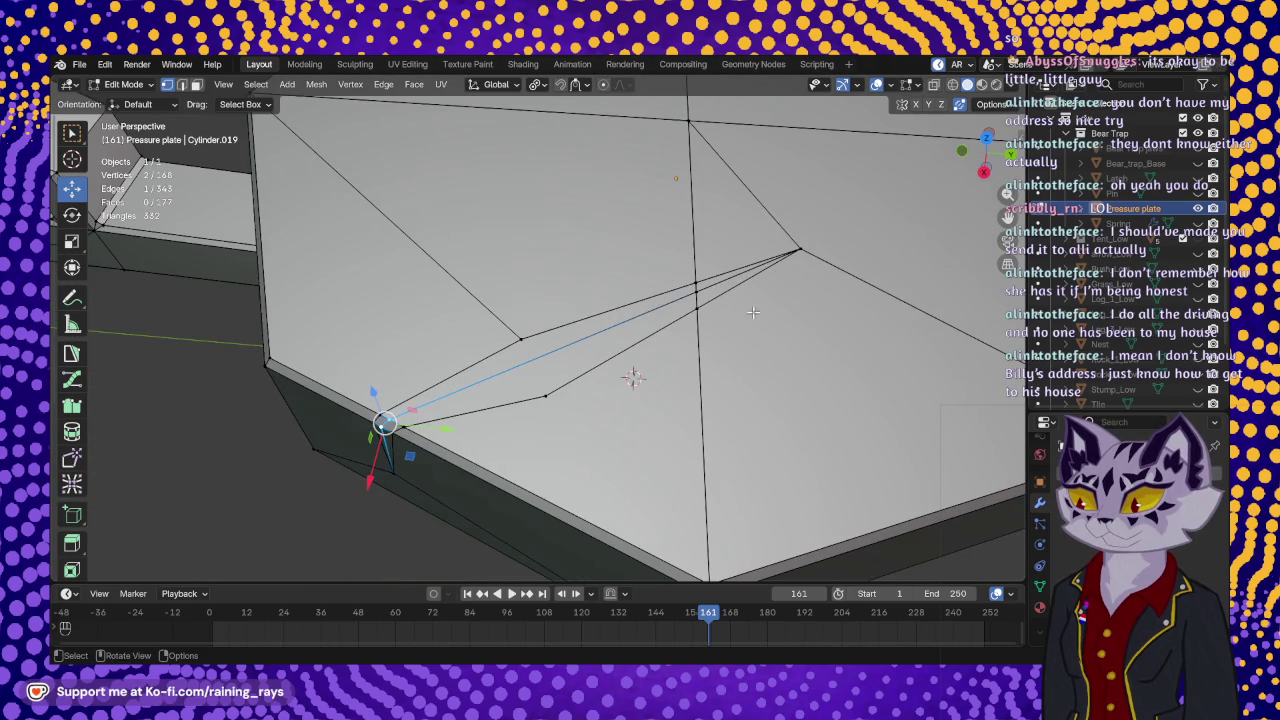
{"action": "left_click", "coordinate": [693, 291], "text": "shift"}
{"action": "middle_click_drag", "start_coordinate": [693, 291], "coordinate": [623, 291]}
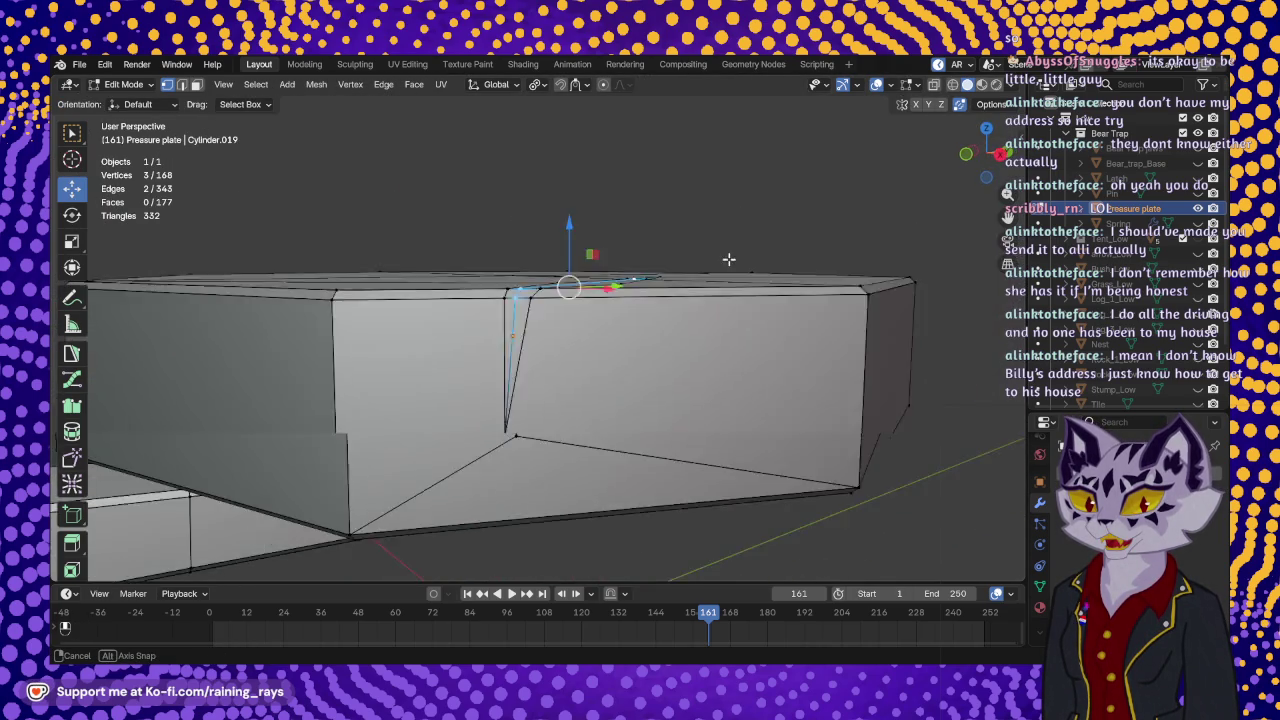
{"action": "left_click_drag", "start_coordinate": [530, 285], "coordinate": [542, 300]}
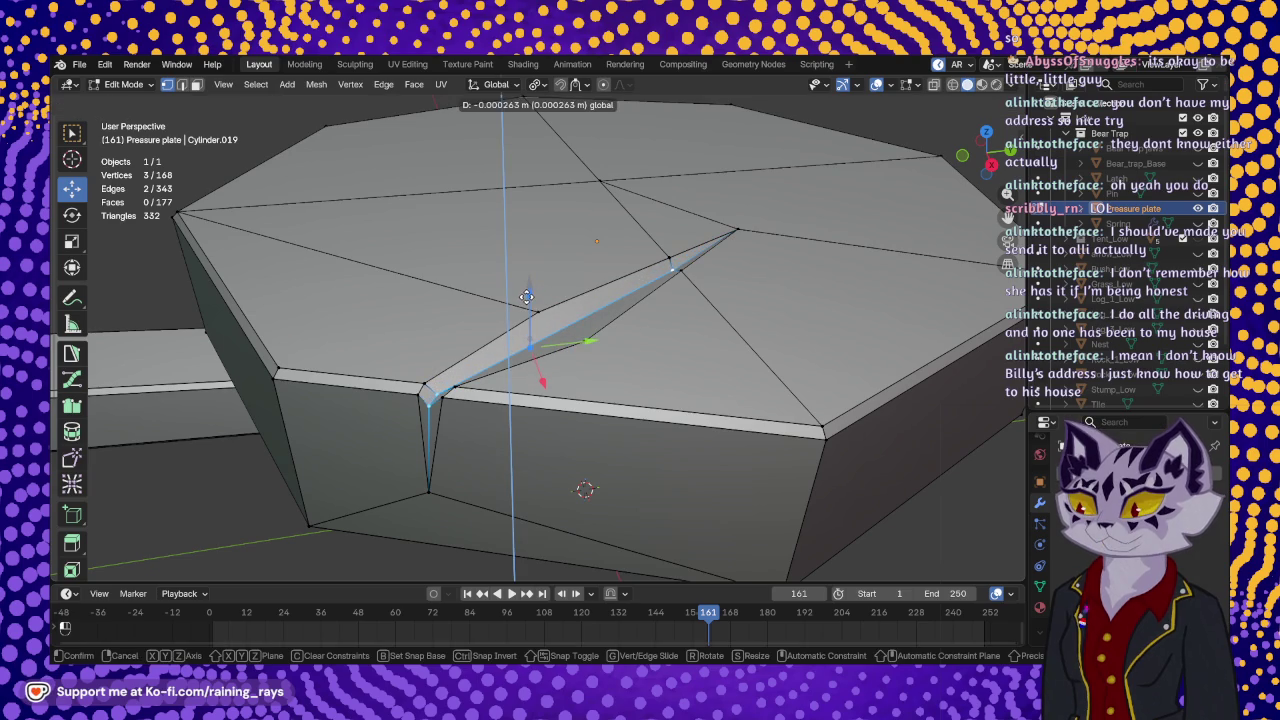
- Orbit to a low side view and select the vertex at the notch's outer corner
{"action": "mouse_move", "coordinate": [542, 300]}
{"action": "middle_mouse_down"}
{"action": "mouse_move", "coordinate": [596, 332]}
{"action": "mouse_move", "coordinate": [559, 211]}
{"action": "middle_mouse_up"}
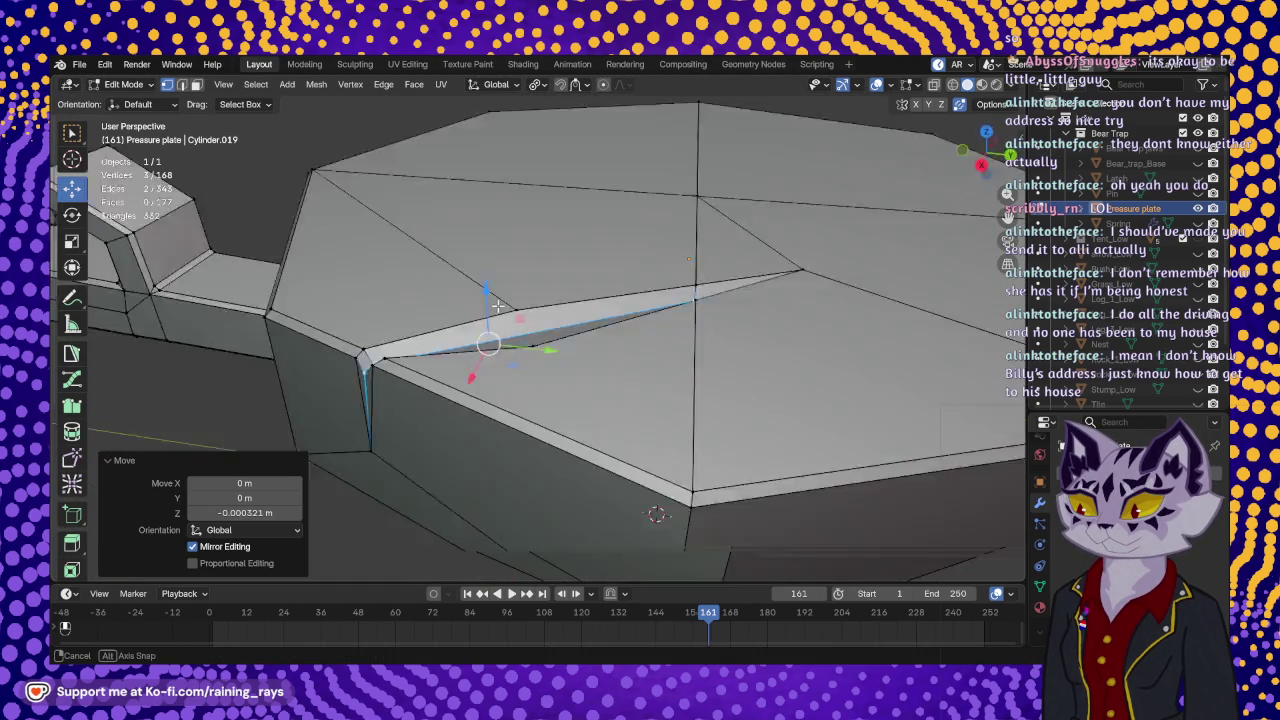
{"action": "middle_click_drag", "start_coordinate": [559, 211], "coordinate": [511, 352]}
{"action": "middle_click_drag", "start_coordinate": [612, 341], "coordinate": [450, 450]}
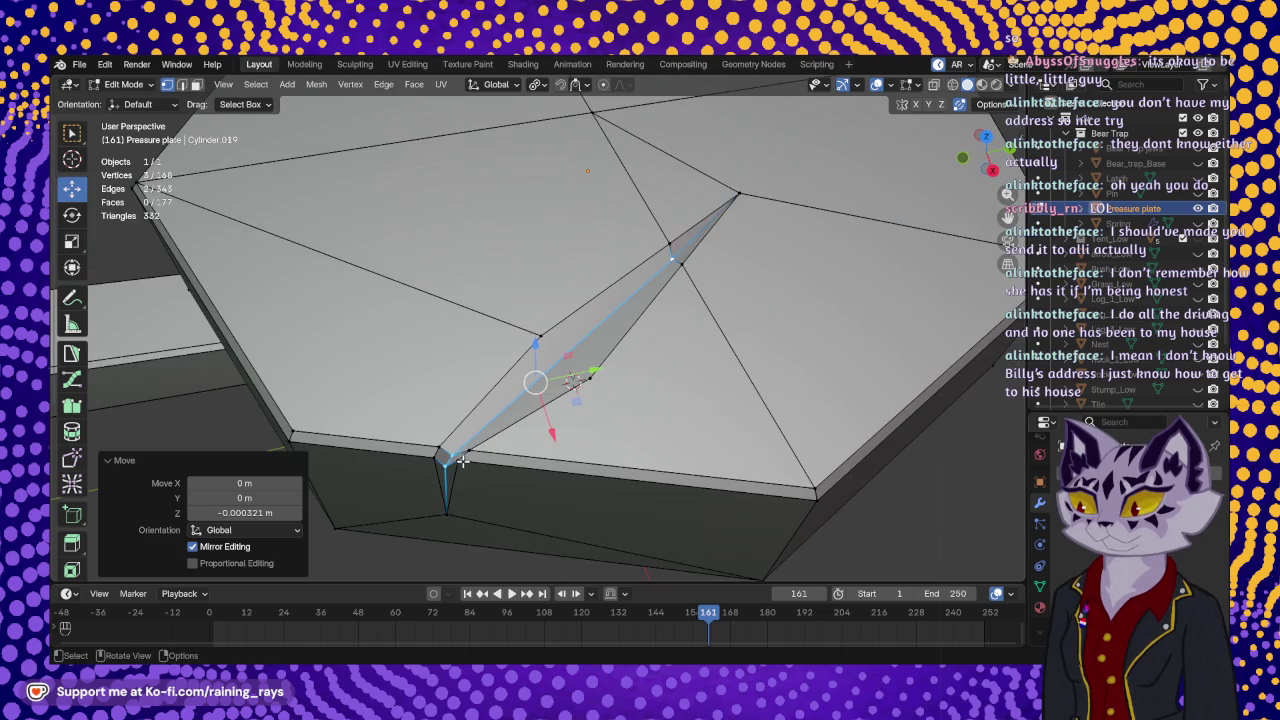
{"action": "left_click", "coordinate": [445, 462], "text": "shift"}
{"action": "left_click", "coordinate": [446, 462]}
{"action": "left_click", "coordinate": [448, 462]}
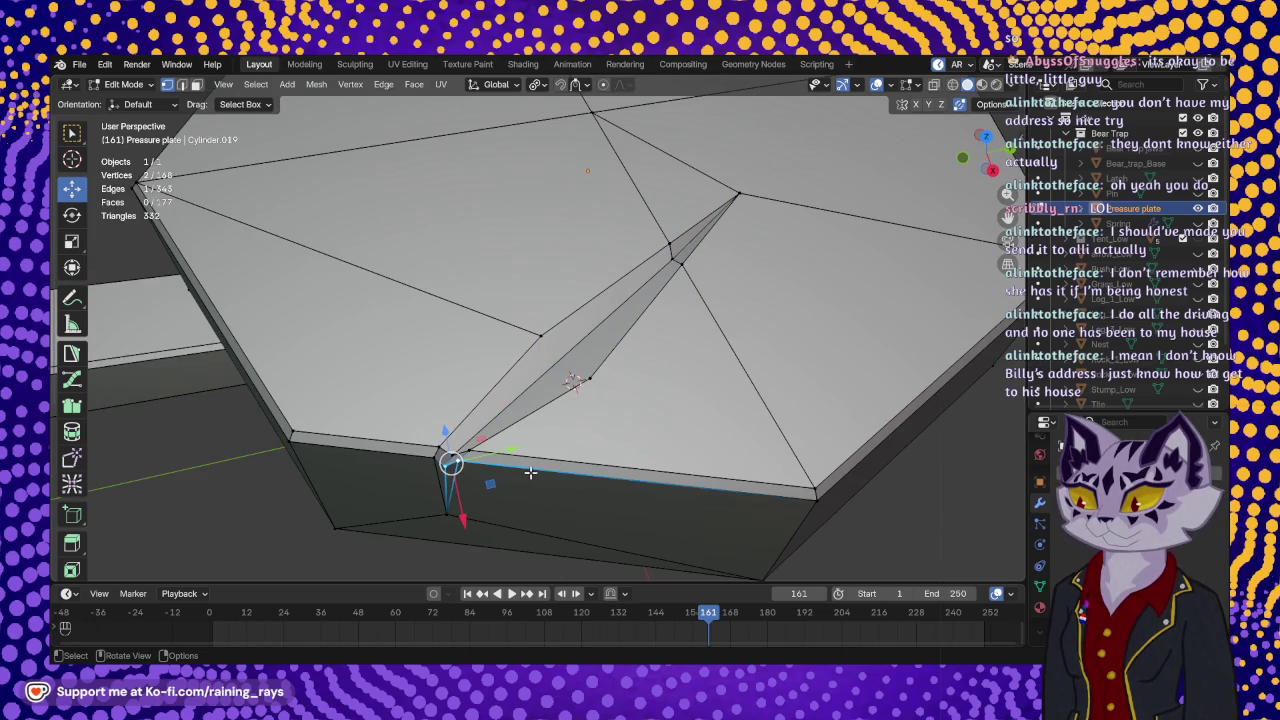
{"action": "mouse_move", "coordinate": [458, 457]}
{"action": "middle_mouse_down"}
{"action": "mouse_move", "coordinate": [578, 388]}
{"action": "mouse_move", "coordinate": [561, 392]}
{"action": "middle_mouse_up"}
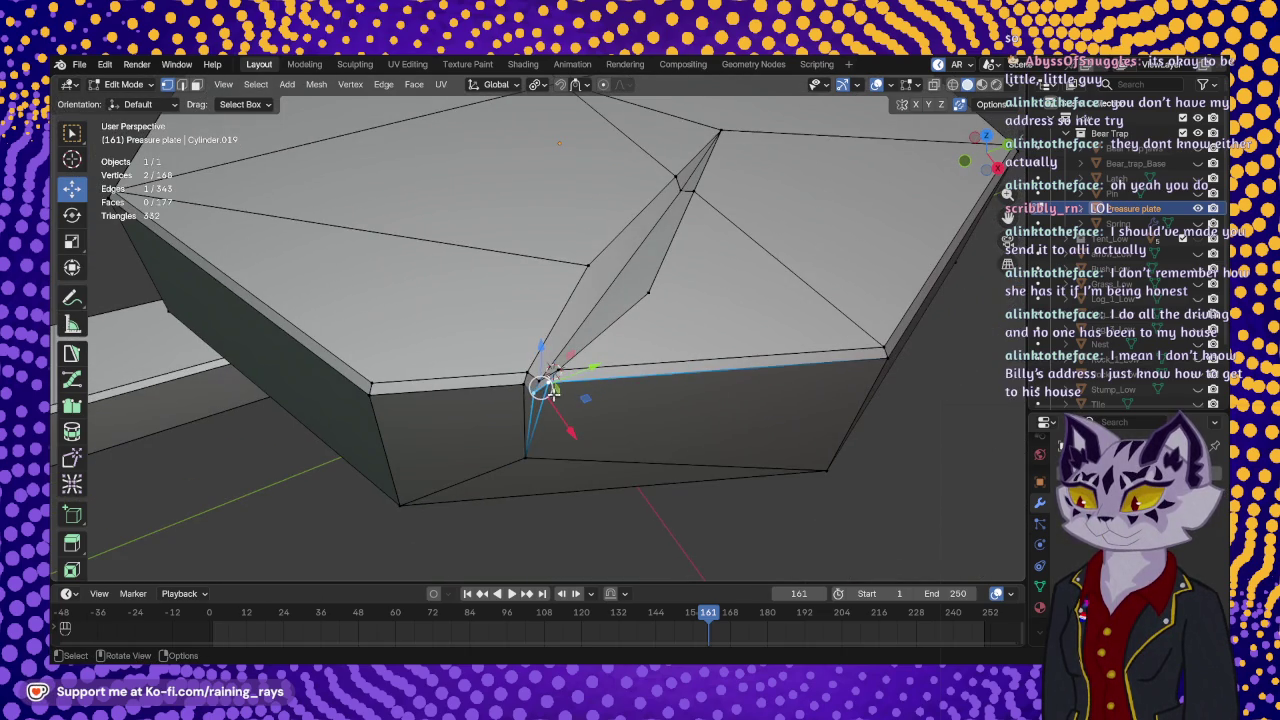
- Select the corner vertex and its neighbour, and check the transform and shading options
{"action": "left_click", "coordinate": [533, 391], "text": "shift"}
{"action": "left_click", "coordinate": [538, 376], "text": "shift"}
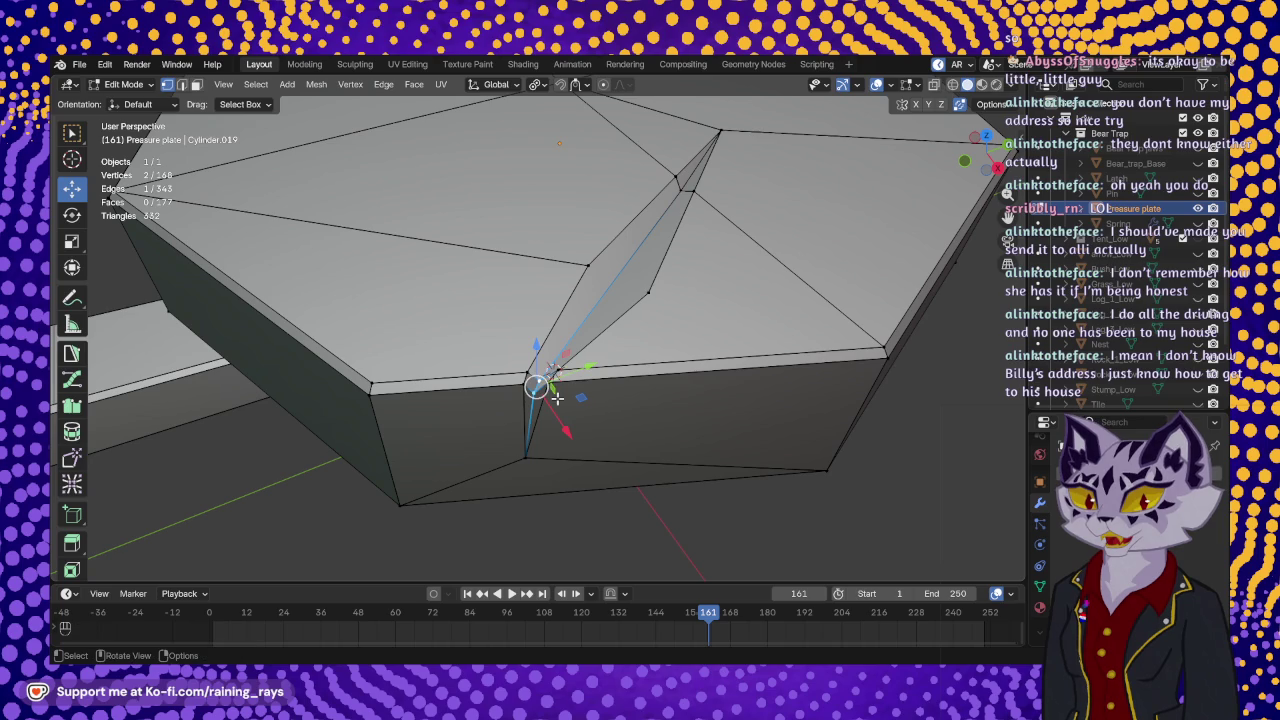
{"action": "middle_click_drag", "start_coordinate": [543, 386], "coordinate": [557, 404]}
{"action": "scroll", "coordinate": [557, 404], "scroll_direction": "down", "scroll_amount": 3}
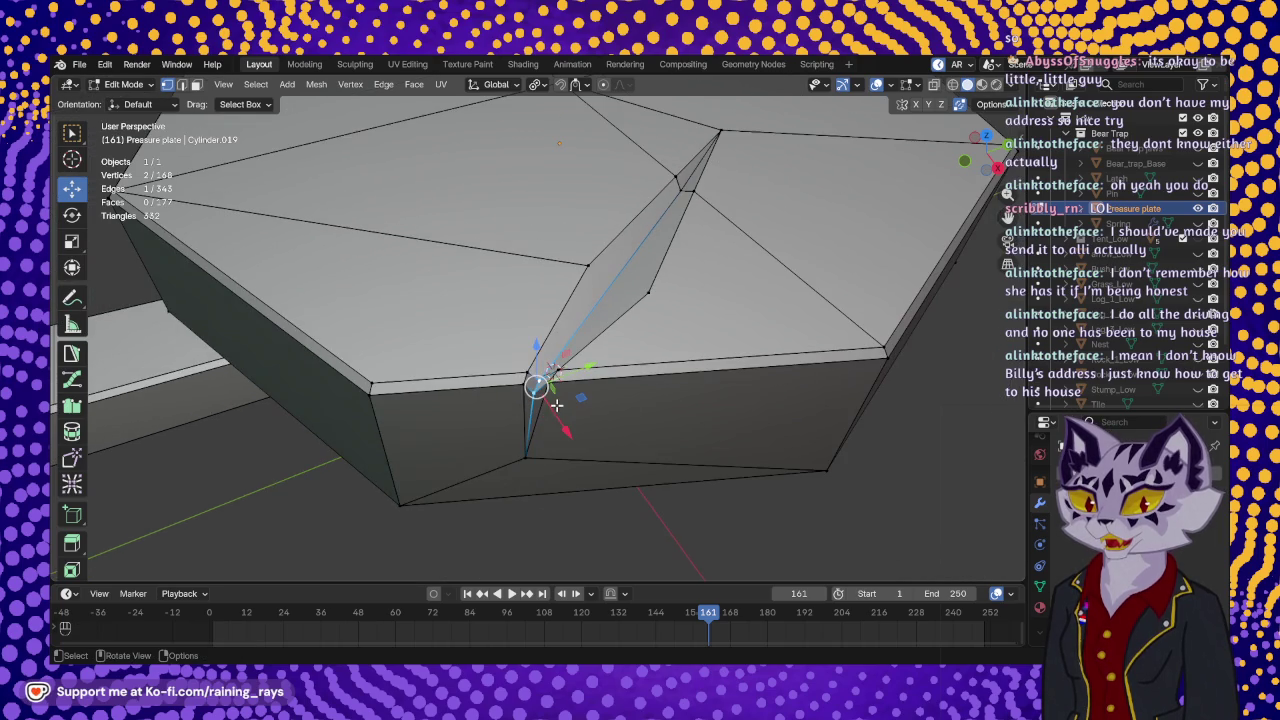
{"action": "left_click", "coordinate": [998, 106]}
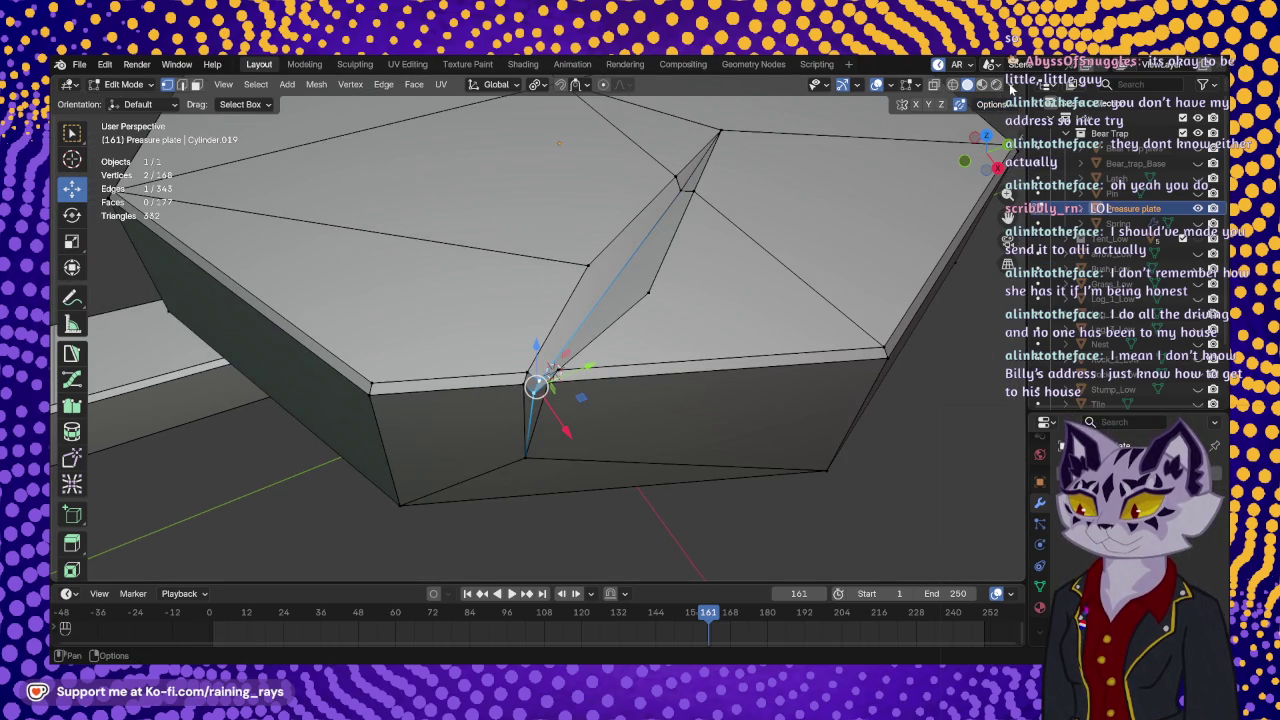
{"action": "left_click", "coordinate": [1009, 83]}
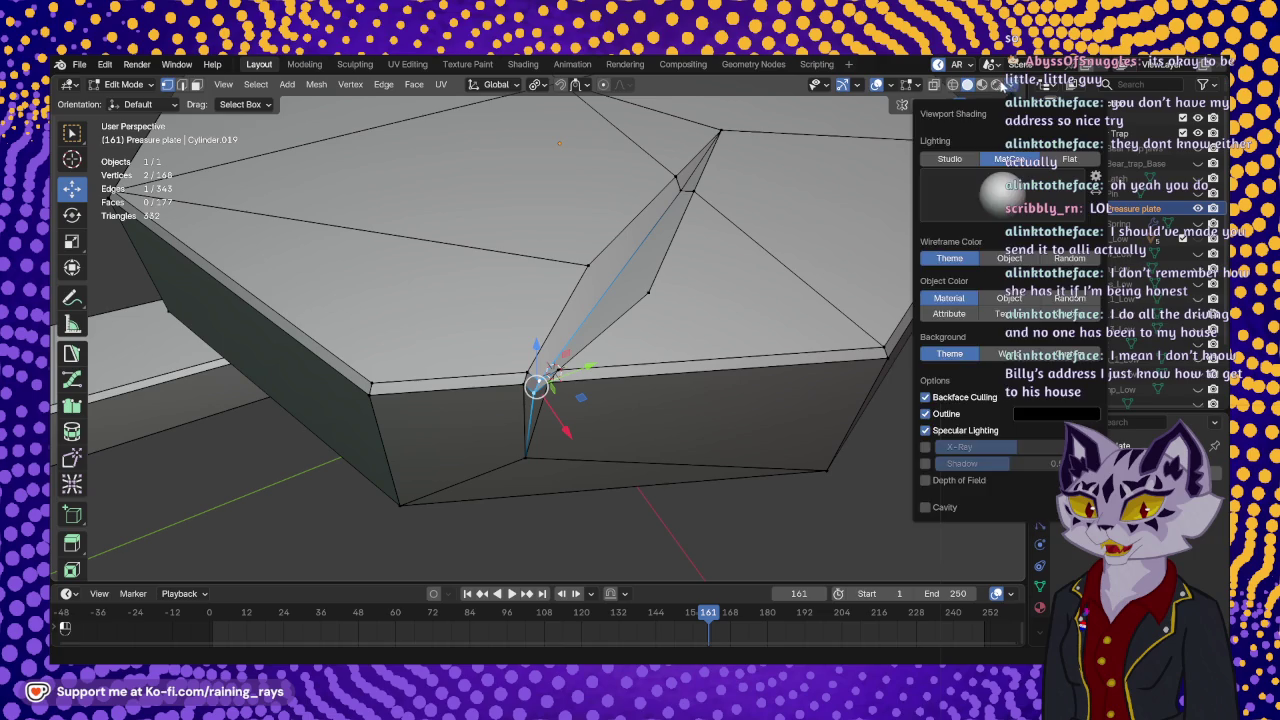
- Shift the notch's corner edge by -0.000148 m in X and 0.000259 m in Y
{"action": "left_click", "coordinate": [1020, 147]}
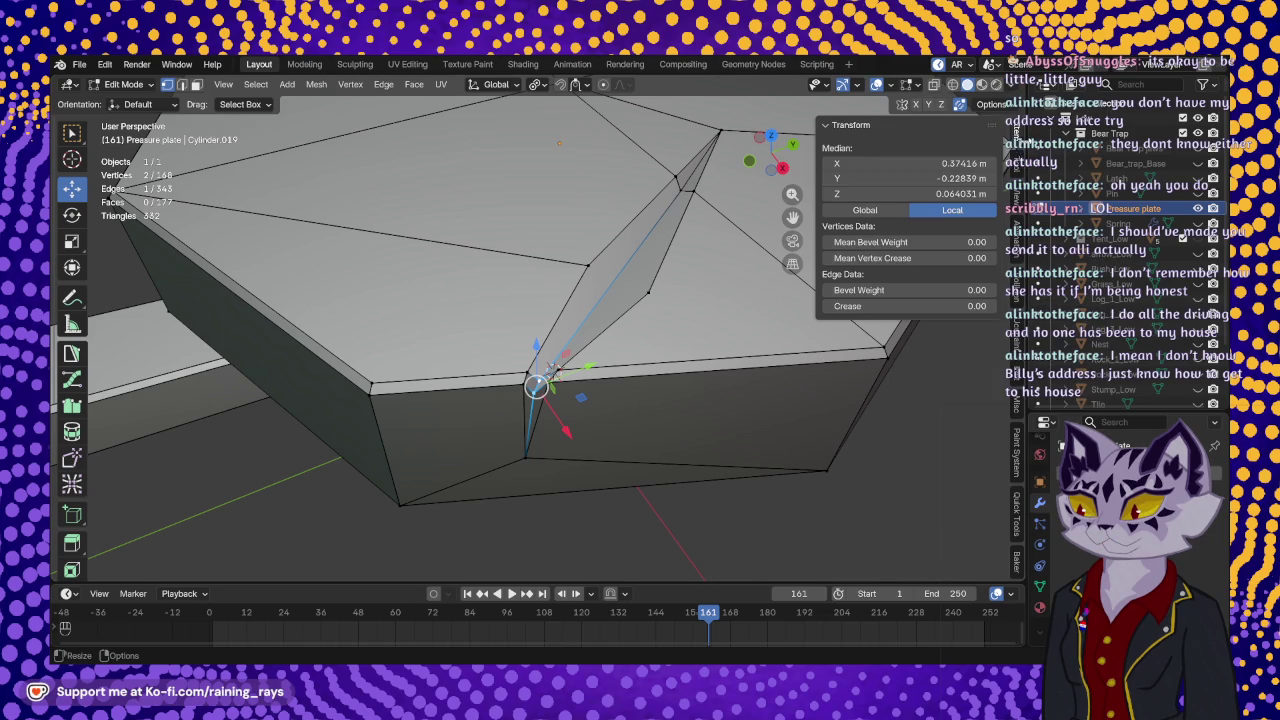
{"action": "left_click", "coordinate": [1018, 212]}
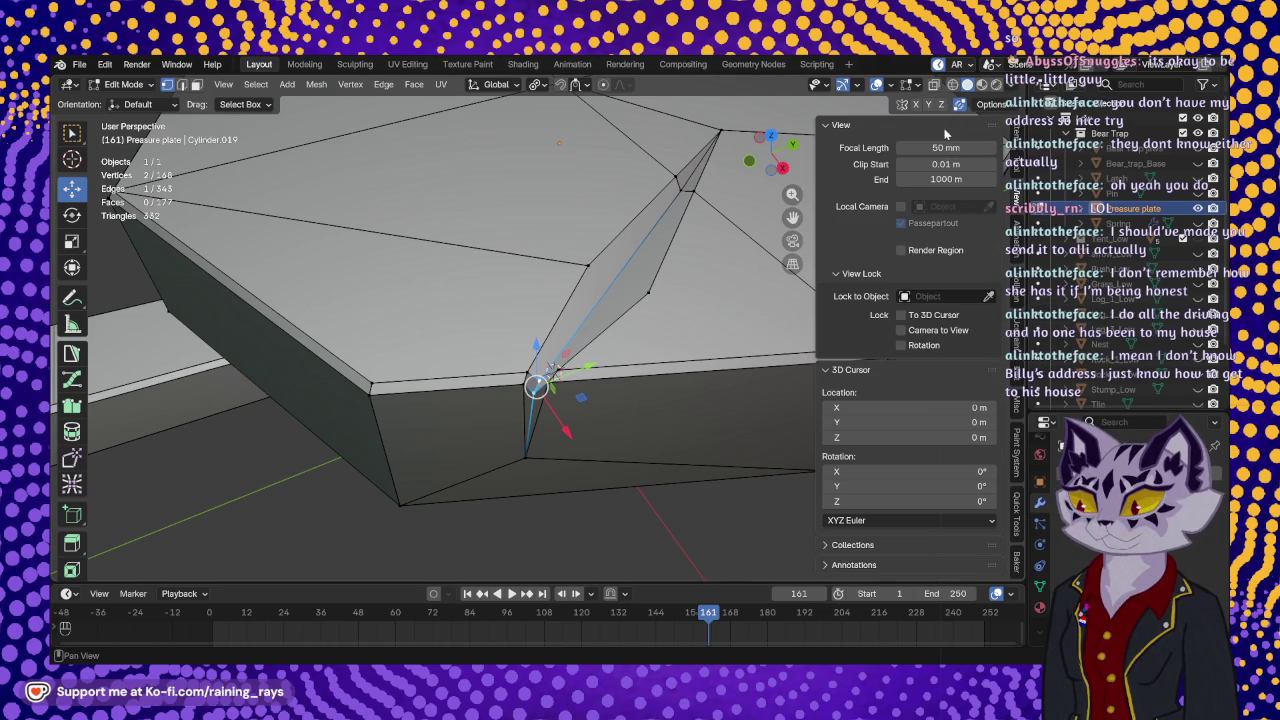
{"action": "mouse_move", "coordinate": [600, 380]}
{"action": "middle_mouse_down"}
{"action": "mouse_move", "coordinate": [638, 387]}
{"action": "mouse_move", "coordinate": [534, 394]}
{"action": "mouse_move", "coordinate": [720, 250]}
{"action": "middle_mouse_up"}
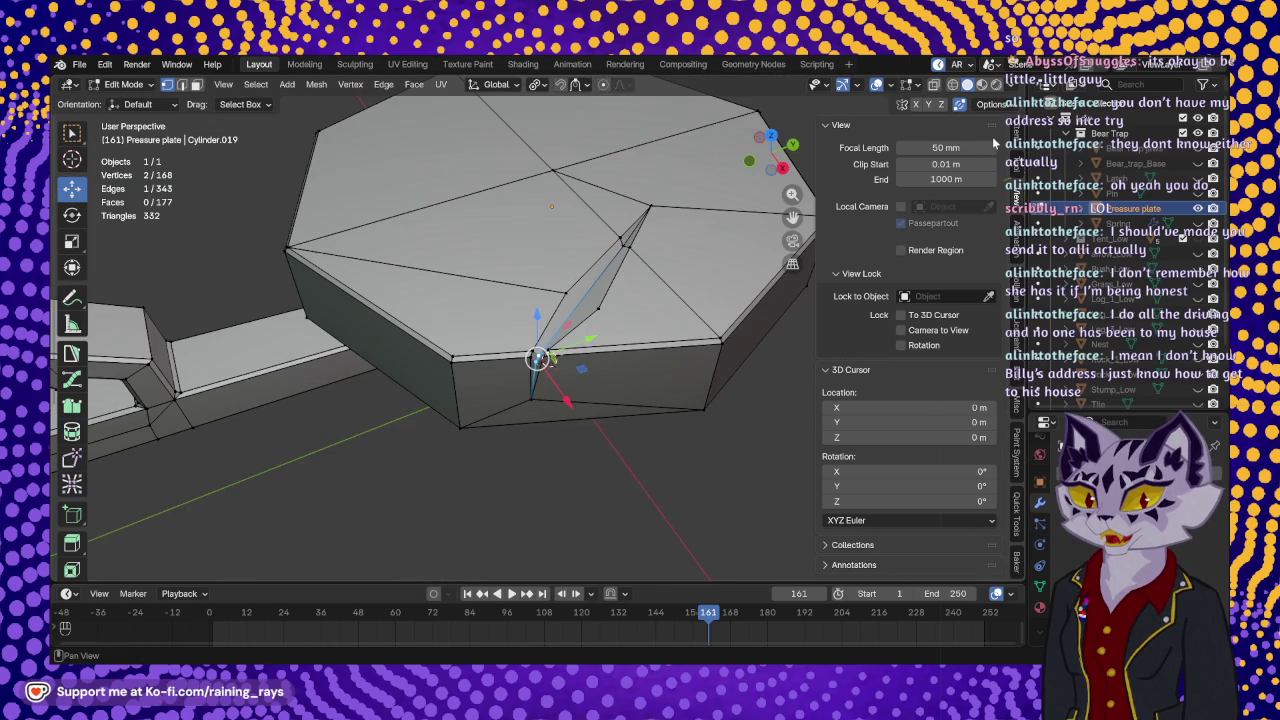
{"action": "key", "text": "n"}
{"action": "mouse_move", "coordinate": [603, 391]}
{"action": "middle_mouse_down"}
{"action": "mouse_move", "coordinate": [600, 251]}
{"action": "mouse_move", "coordinate": [509, 486]}
{"action": "mouse_move", "coordinate": [503, 365]}
{"action": "middle_mouse_up"}
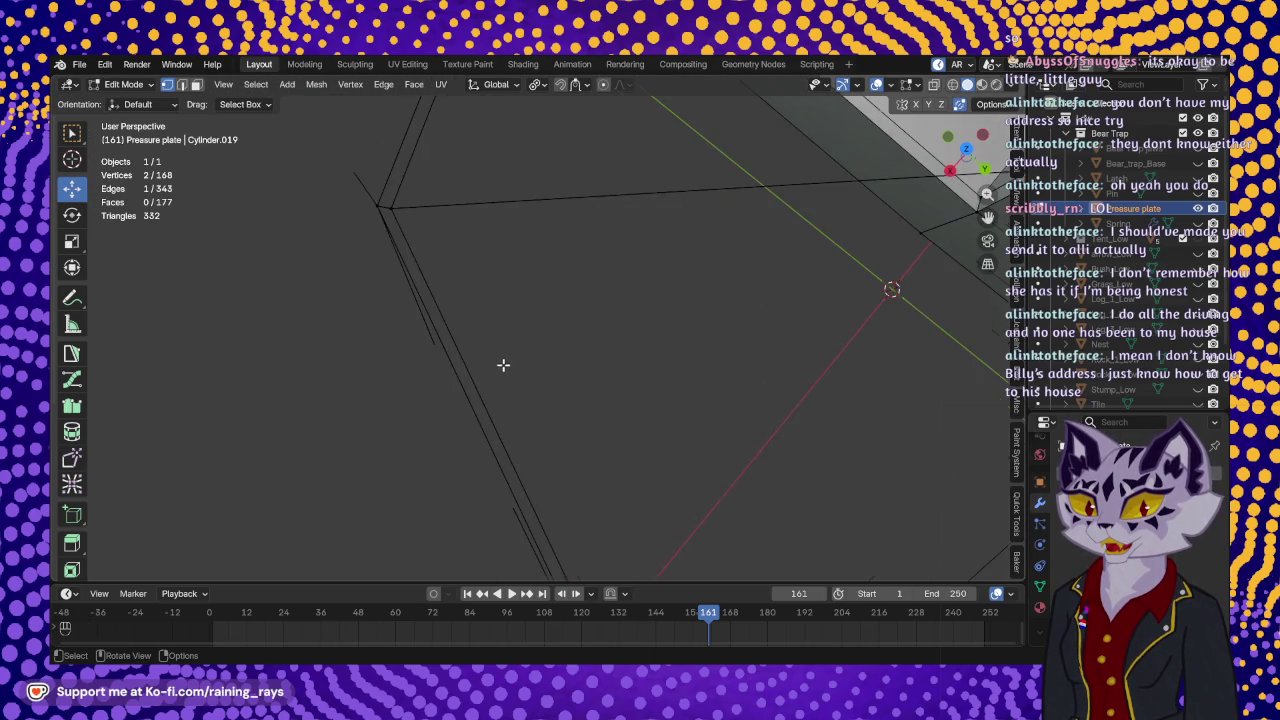
{"action": "scroll", "coordinate": [503, 365], "scroll_direction": "down", "scroll_amount": 2}
{"action": "left_click_drag", "start_coordinate": [465, 345], "coordinate": [482, 346]}
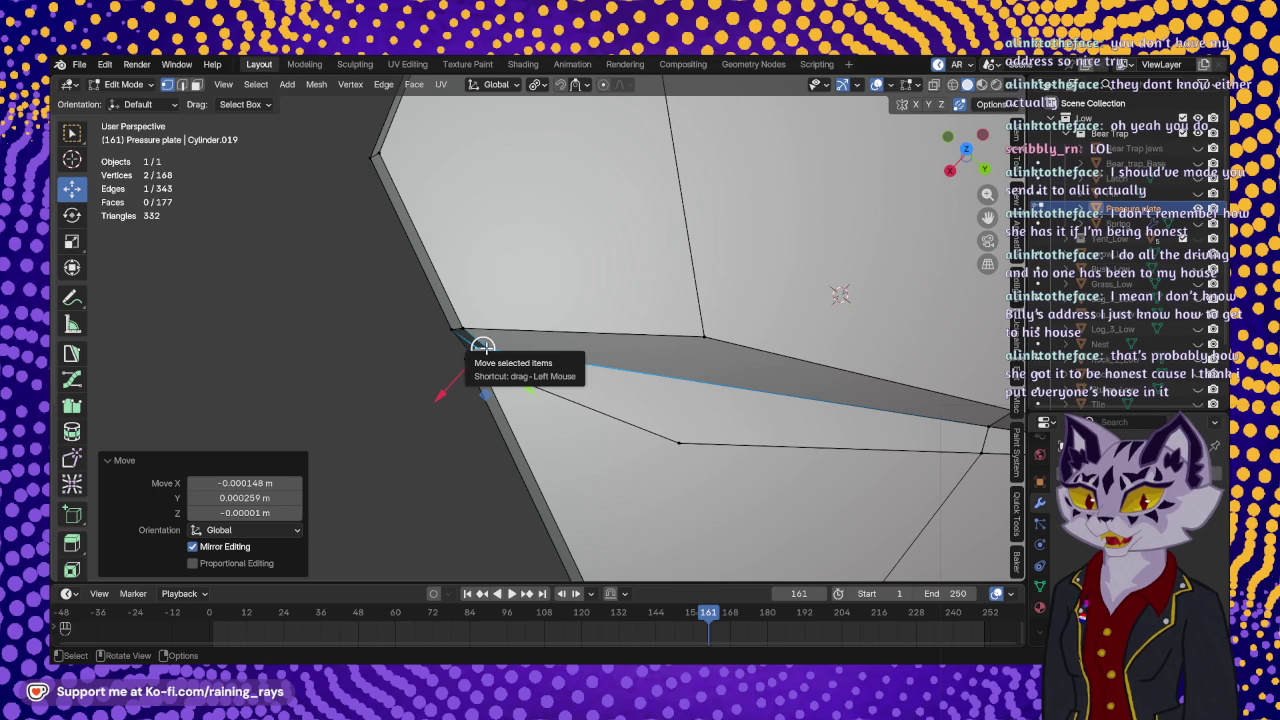
{"action": "mouse_move", "coordinate": [400, 372]}
{"action": "middle_mouse_down"}
{"action": "mouse_move", "coordinate": [708, 207]}
{"action": "mouse_move", "coordinate": [705, 262]}
{"action": "mouse_move", "coordinate": [671, 302]}
{"action": "middle_mouse_up"}
{"action": "scroll", "coordinate": [705, 262], "scroll_direction": "up", "scroll_amount": 6}
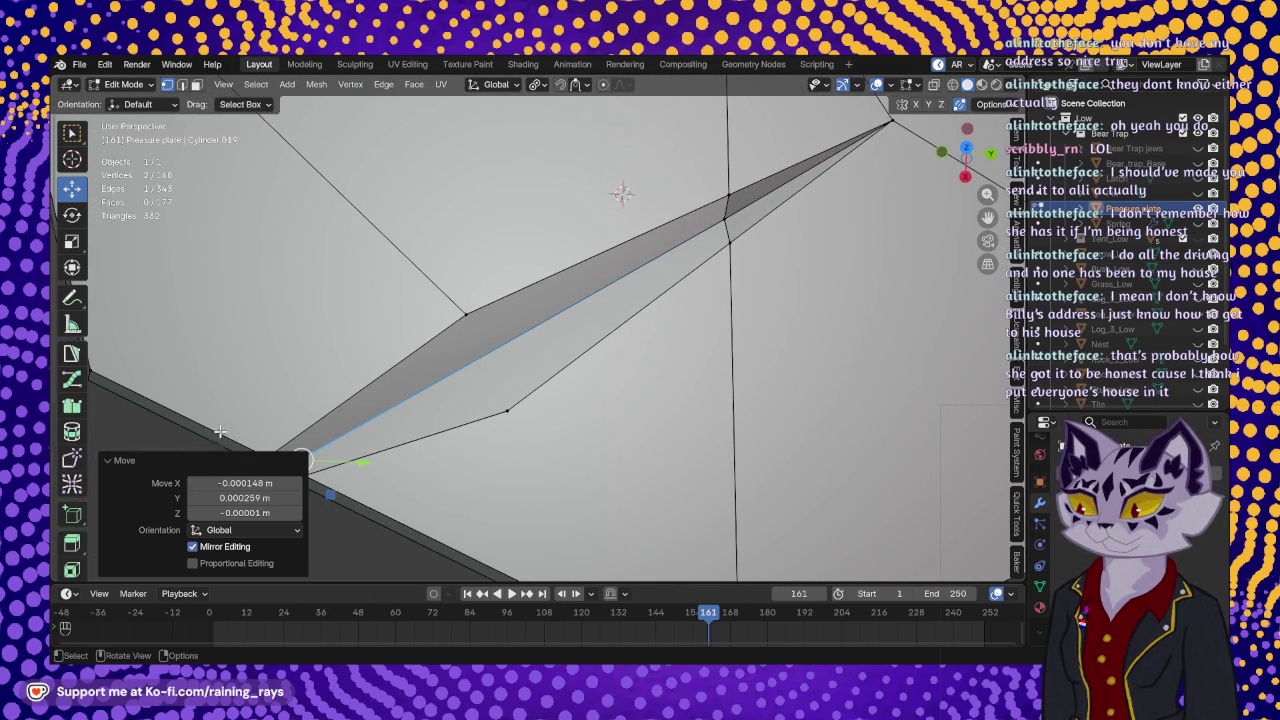
{"action": "scroll", "coordinate": [68, 414], "scroll_direction": "down", "scroll_amount": 5}
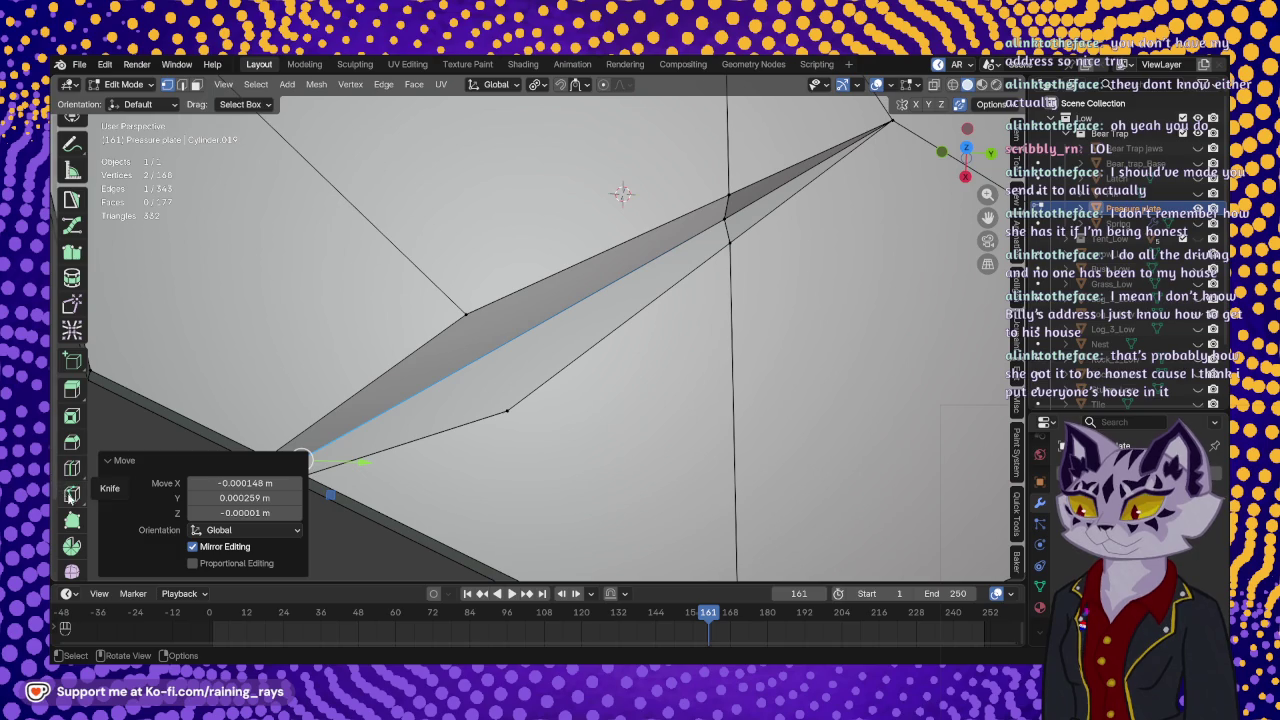
- Knife-cut across the middle of the notch from its upper vertex
{"action": "left_click", "coordinate": [71, 494]}
{"action": "left_click", "coordinate": [467, 312]}
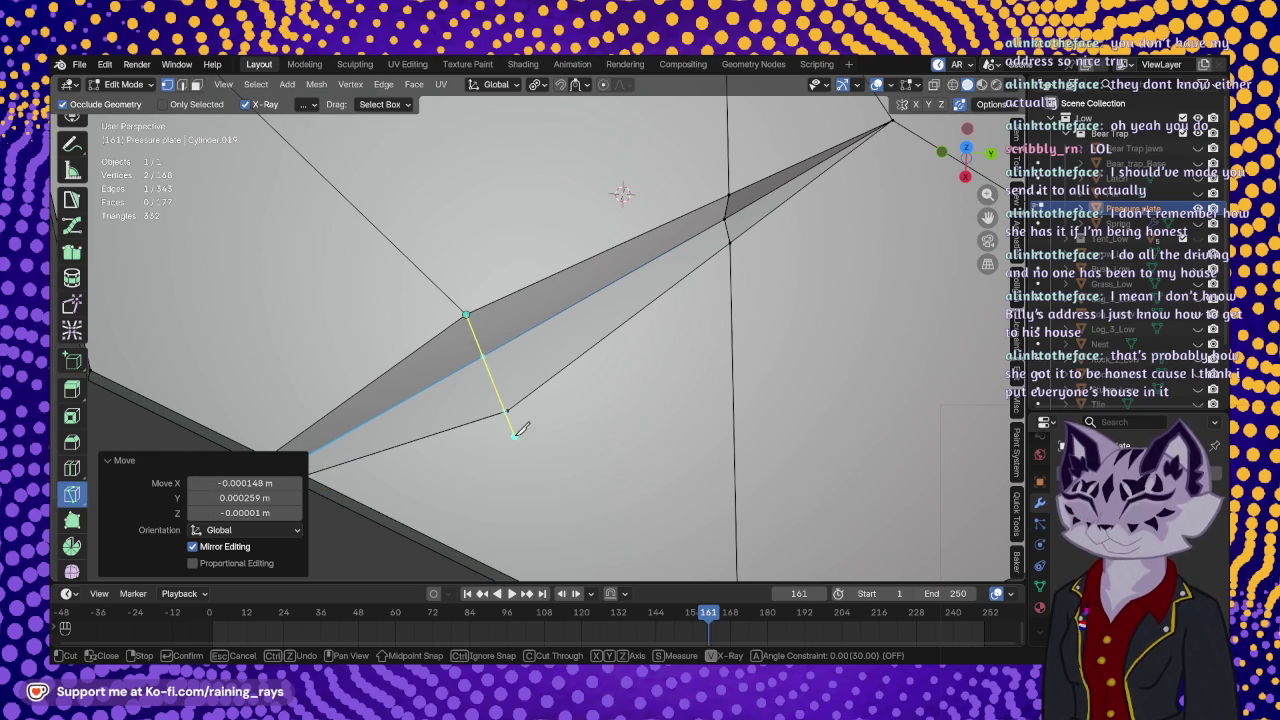
{"action": "left_click", "coordinate": [510, 408]}
{"action": "key", "text": "Return"}
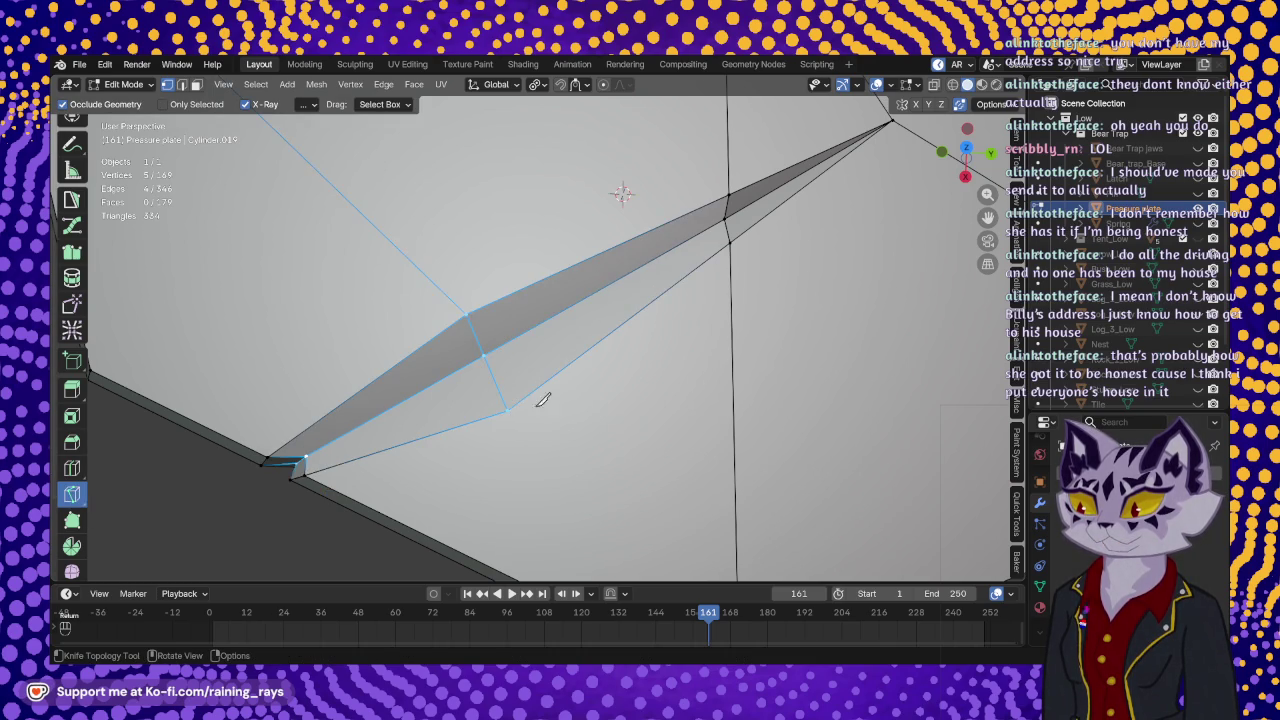
{"action": "scroll", "coordinate": [510, 408], "scroll_direction": "down", "scroll_amount": 6}
{"action": "mouse_move", "coordinate": [510, 408]}
{"action": "middle_mouse_down"}
{"action": "mouse_move", "coordinate": [672, 342]}
{"action": "mouse_move", "coordinate": [560, 330]}
{"action": "mouse_move", "coordinate": [512, 290]}
{"action": "mouse_move", "coordinate": [478, 288]}
{"action": "middle_mouse_up"}
{"action": "scroll", "coordinate": [540, 310], "scroll_direction": "up", "scroll_amount": 3}
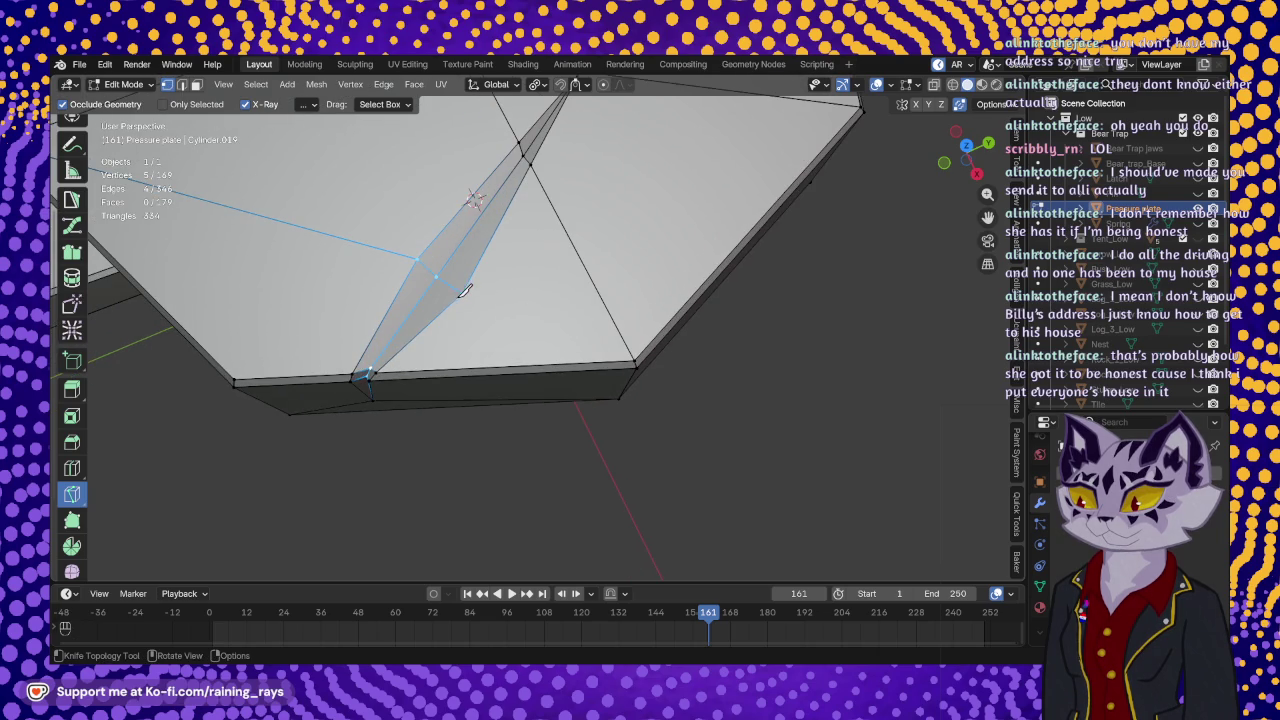
- Knife-cut from the notch's midpoint to the plate's outer rim
{"action": "left_click", "coordinate": [461, 293]}
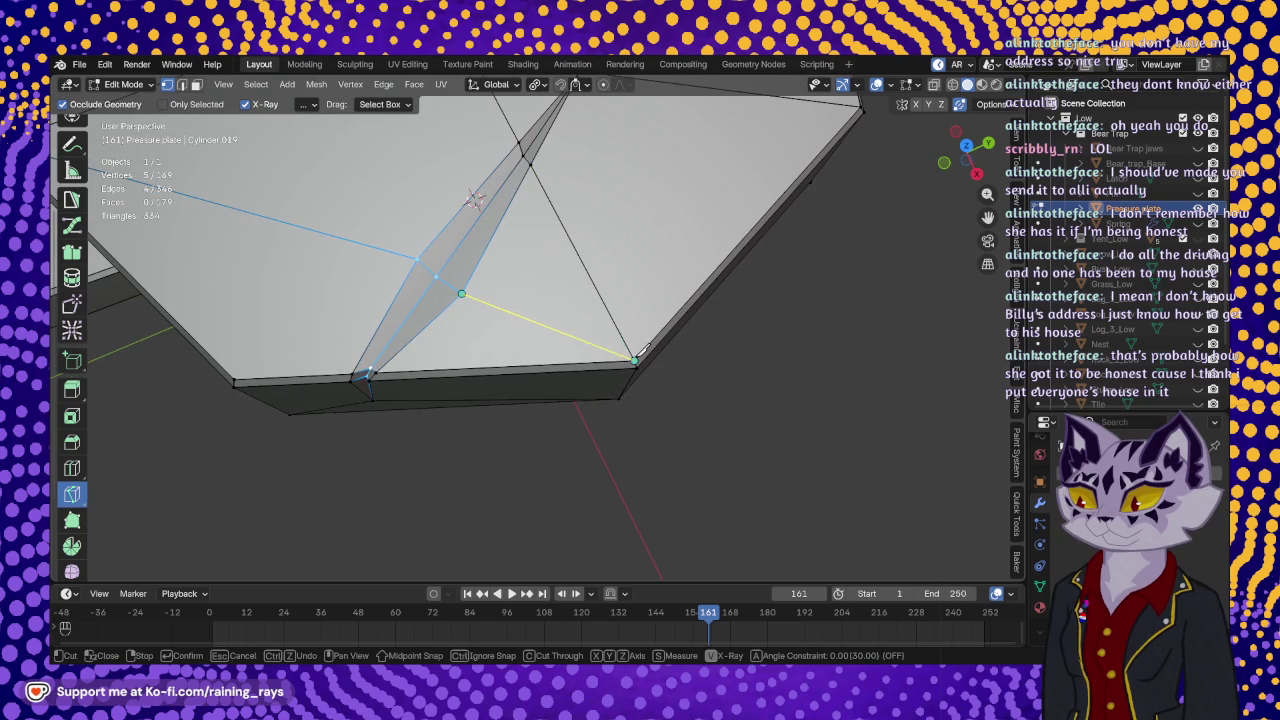
{"action": "left_click", "coordinate": [634, 358]}
{"action": "key", "text": "Return"}
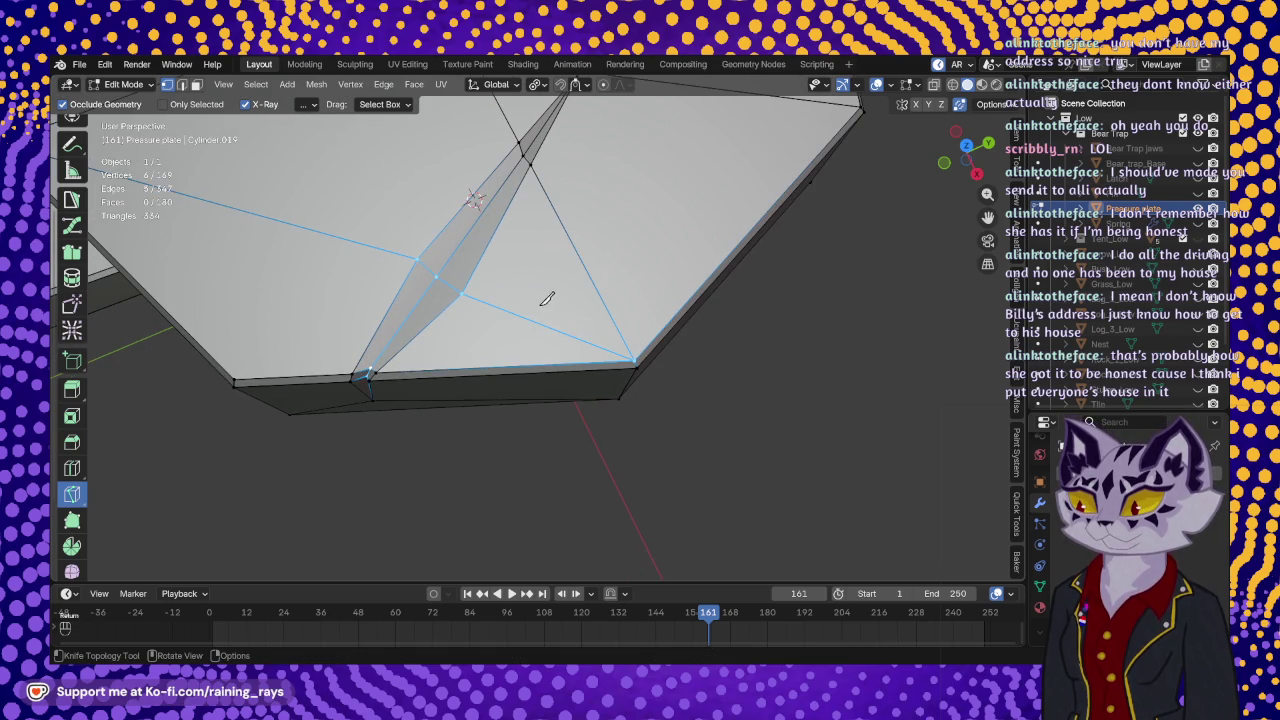
{"action": "mouse_move", "coordinate": [534, 300]}
{"action": "middle_mouse_down"}
{"action": "mouse_move", "coordinate": [543, 371]}
{"action": "mouse_move", "coordinate": [480, 342]}
{"action": "mouse_move", "coordinate": [843, 403]}
{"action": "mouse_move", "coordinate": [470, 247]}
{"action": "mouse_move", "coordinate": [453, 277]}
{"action": "mouse_move", "coordinate": [409, 206]}
{"action": "mouse_move", "coordinate": [370, 205]}
{"action": "mouse_move", "coordinate": [382, 245]}
{"action": "mouse_move", "coordinate": [476, 257]}
{"action": "middle_mouse_up"}
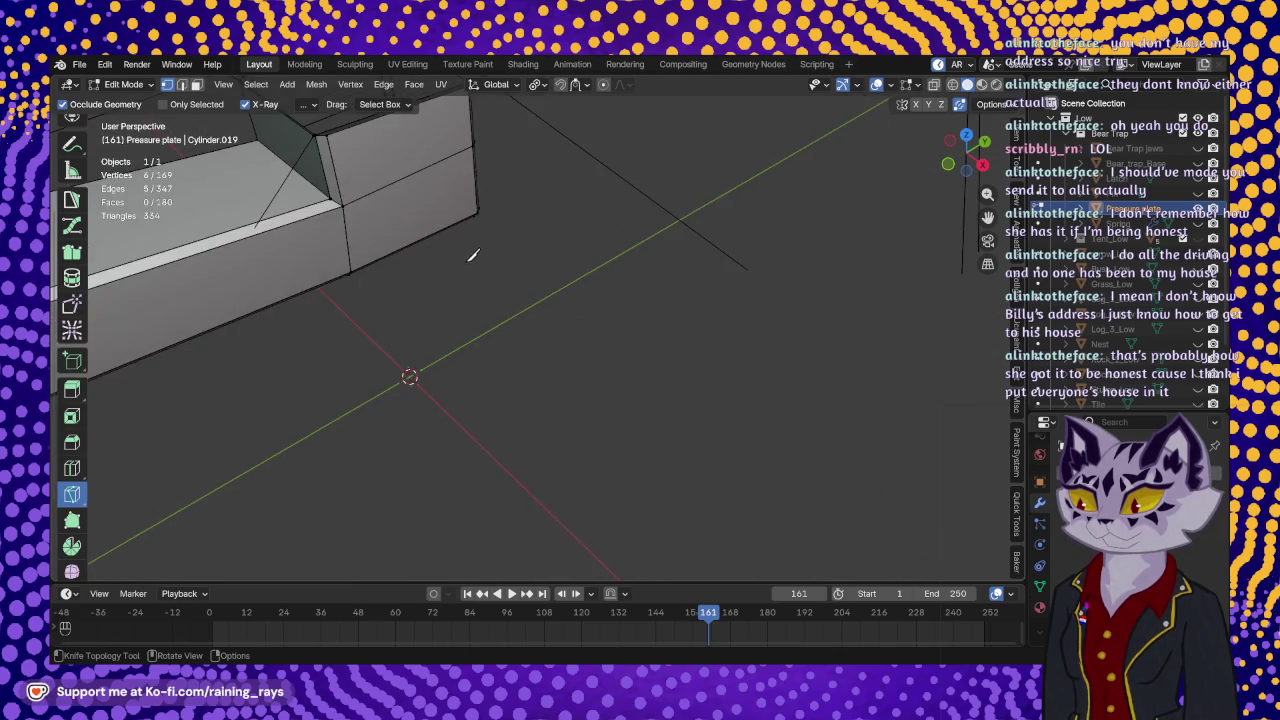
{"action": "key", "text": "KP_Decimal"}
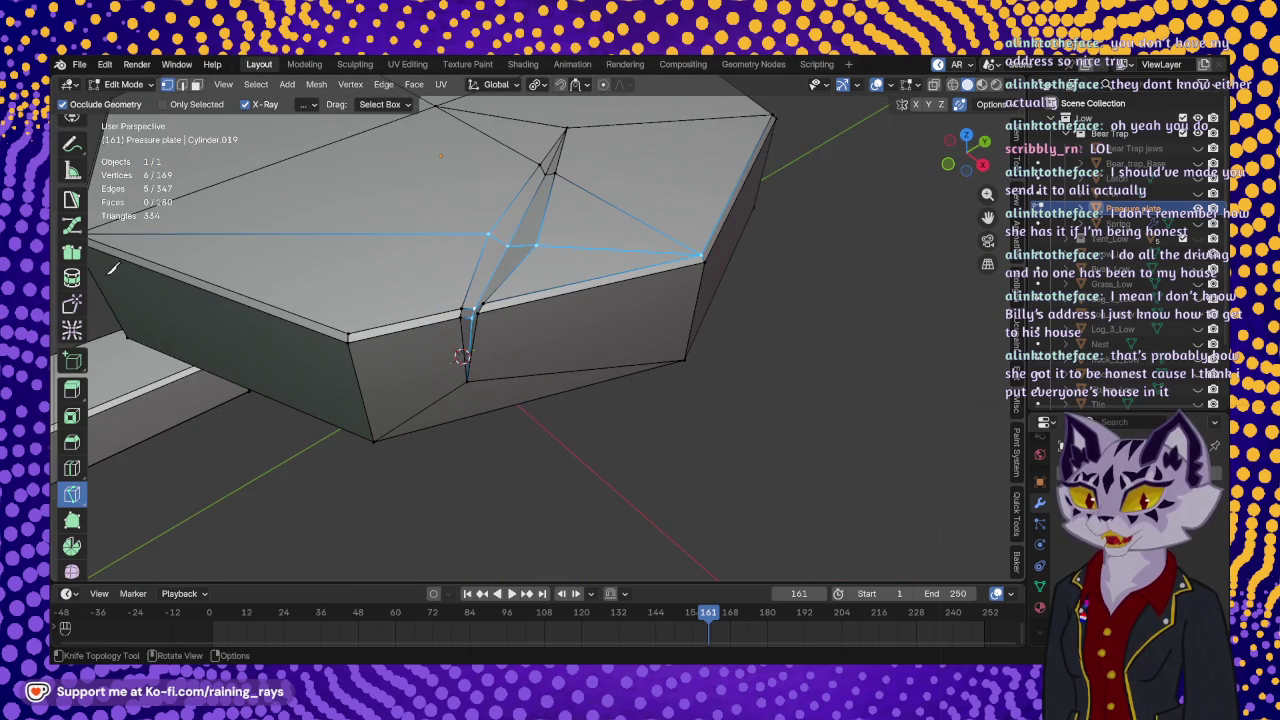
- Leave Edit Mode to view the plate and handle, then resume mesh editing
{"action": "mouse_move", "coordinate": [575, 277]}
{"action": "middle_mouse_down"}
{"action": "mouse_move", "coordinate": [543, 357]}
{"action": "mouse_move", "coordinate": [608, 436]}
{"action": "middle_mouse_up"}
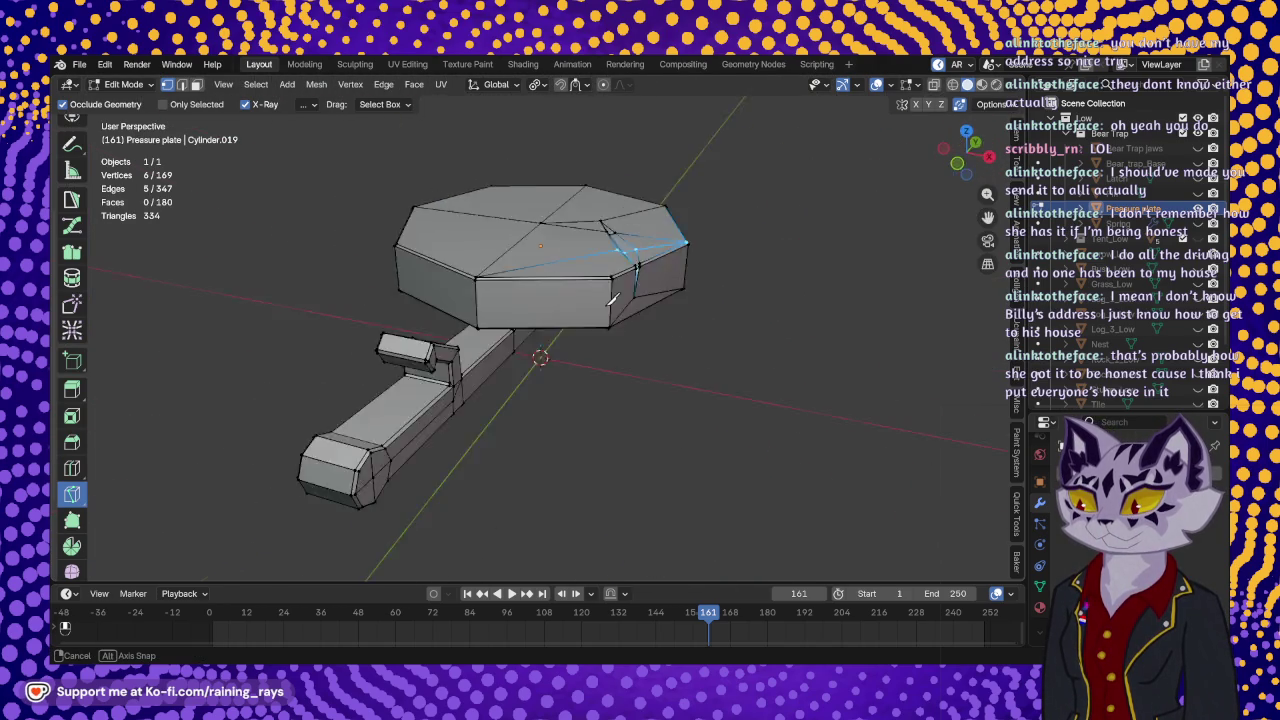
{"action": "middle_click_drag", "start_coordinate": [608, 436], "coordinate": [534, 320]}
{"action": "key", "text": "Tab"}
{"action": "mouse_move", "coordinate": [634, 360]}
{"action": "middle_mouse_down"}
{"action": "mouse_move", "coordinate": [432, 376]}
{"action": "mouse_move", "coordinate": [306, 349]}
{"action": "mouse_move", "coordinate": [537, 354]}
{"action": "mouse_move", "coordinate": [590, 386]}
{"action": "mouse_move", "coordinate": [846, 337]}
{"action": "mouse_move", "coordinate": [466, 369]}
{"action": "mouse_move", "coordinate": [510, 289]}
{"action": "mouse_move", "coordinate": [588, 234]}
{"action": "mouse_move", "coordinate": [560, 325]}
{"action": "middle_mouse_up"}
{"action": "key", "text": "Tab"}
- Knife-cut from a point on the plate's top face to its edge
{"action": "key", "text": "k"}
{"action": "scroll", "coordinate": [561, 325], "scroll_direction": "up", "scroll_amount": 3}
{"action": "scroll", "coordinate": [600, 420], "scroll_direction": "up", "scroll_amount": 3}
{"action": "mouse_move", "coordinate": [623, 449]}
{"action": "middle_mouse_down"}
{"action": "mouse_move", "coordinate": [603, 414]}
{"action": "mouse_move", "coordinate": [590, 440]}
{"action": "mouse_move", "coordinate": [491, 331]}
{"action": "middle_mouse_up"}
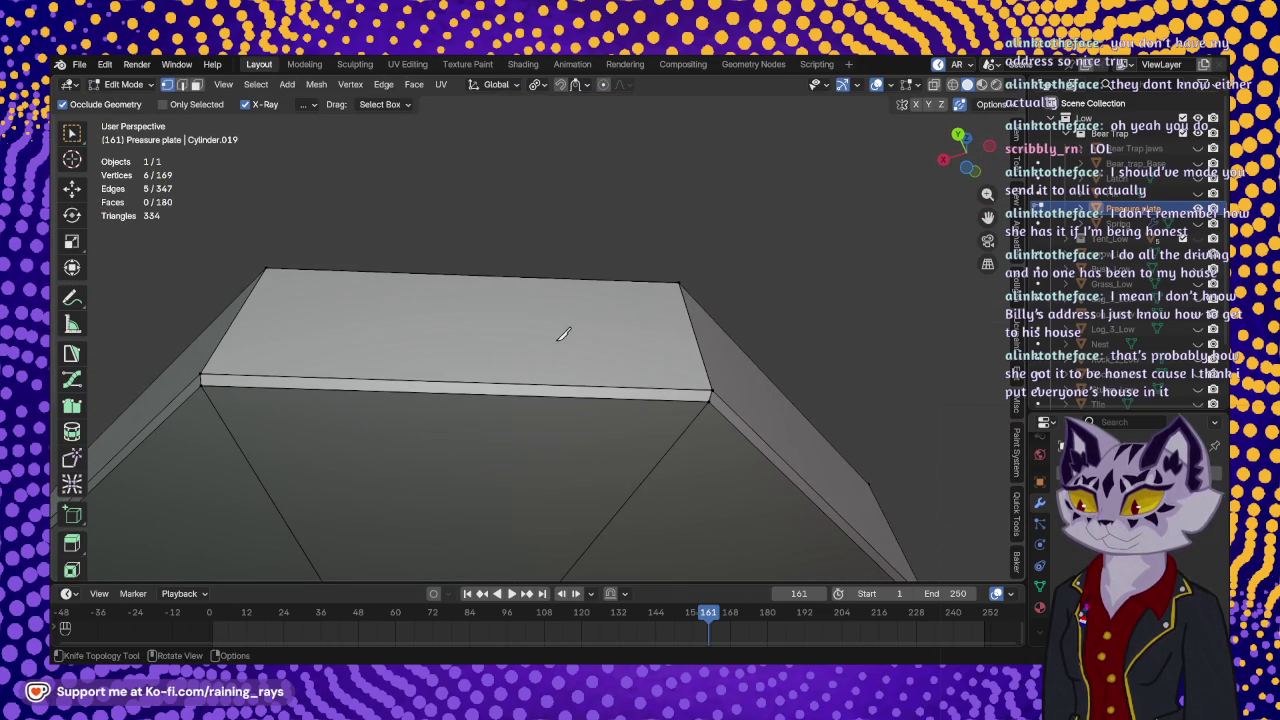
{"action": "left_click", "coordinate": [431, 339]}
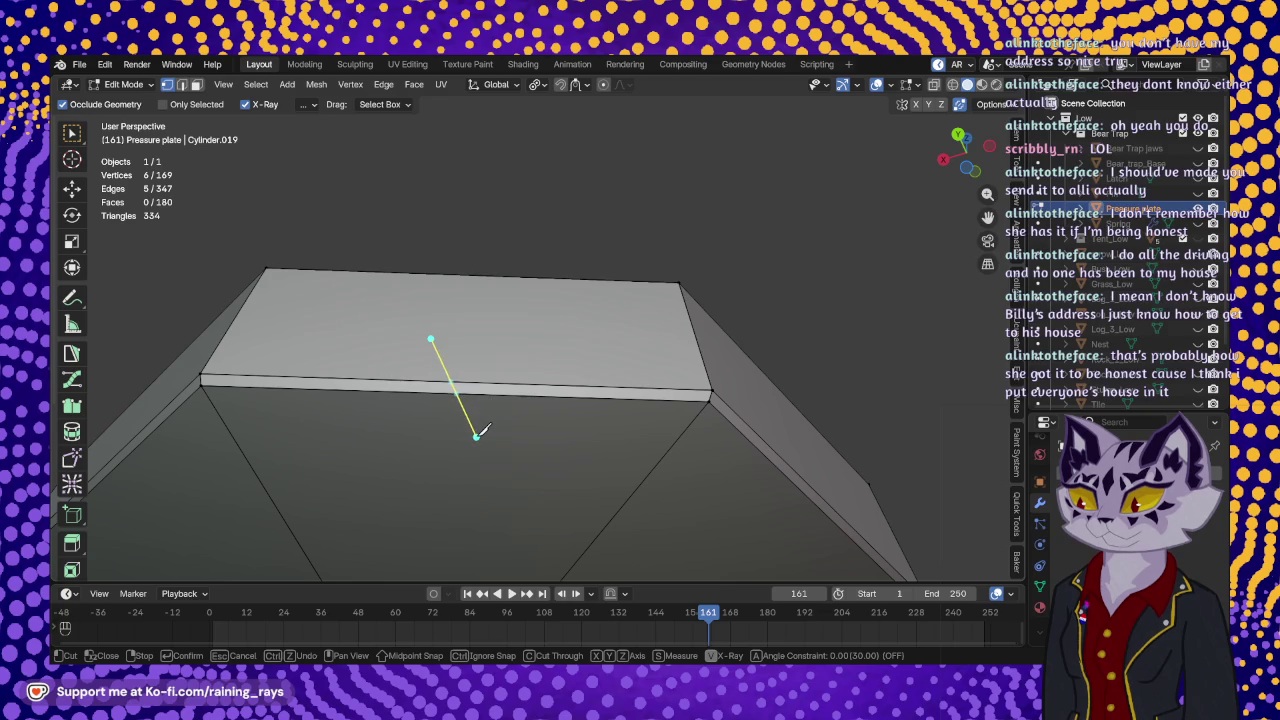
{"action": "left_click", "coordinate": [452, 393]}
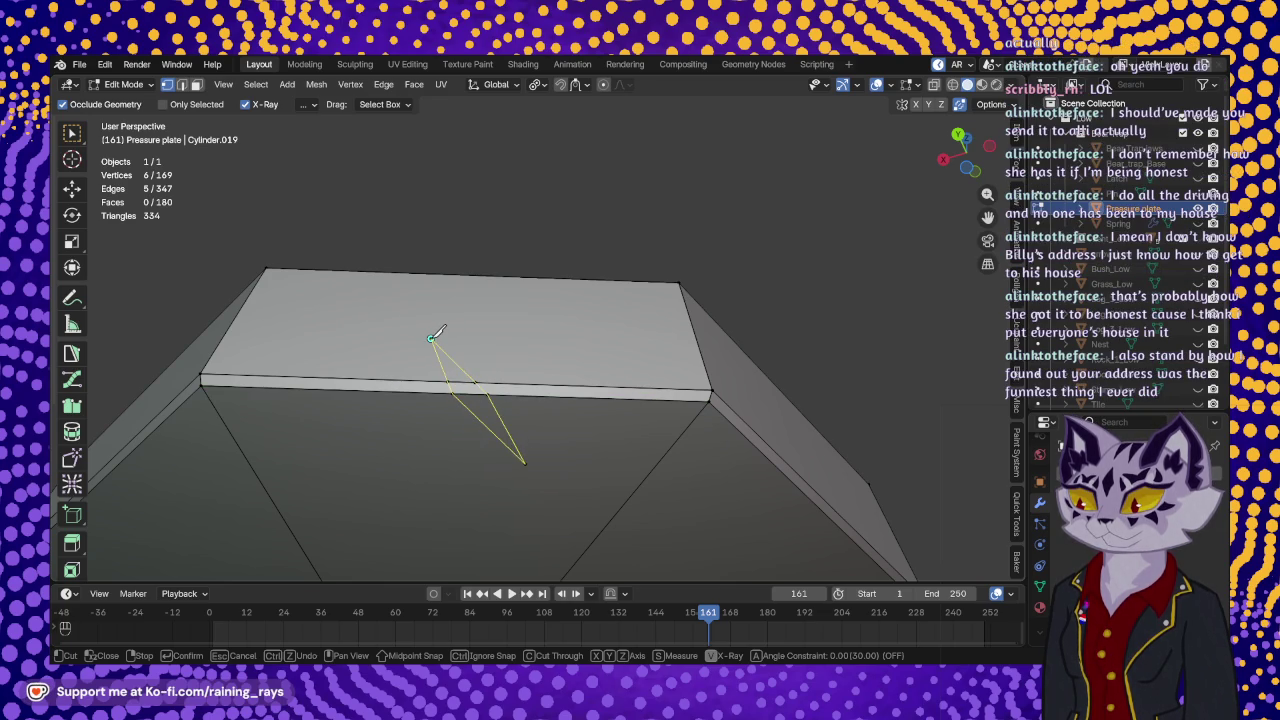
{"action": "key", "text": "Return"}
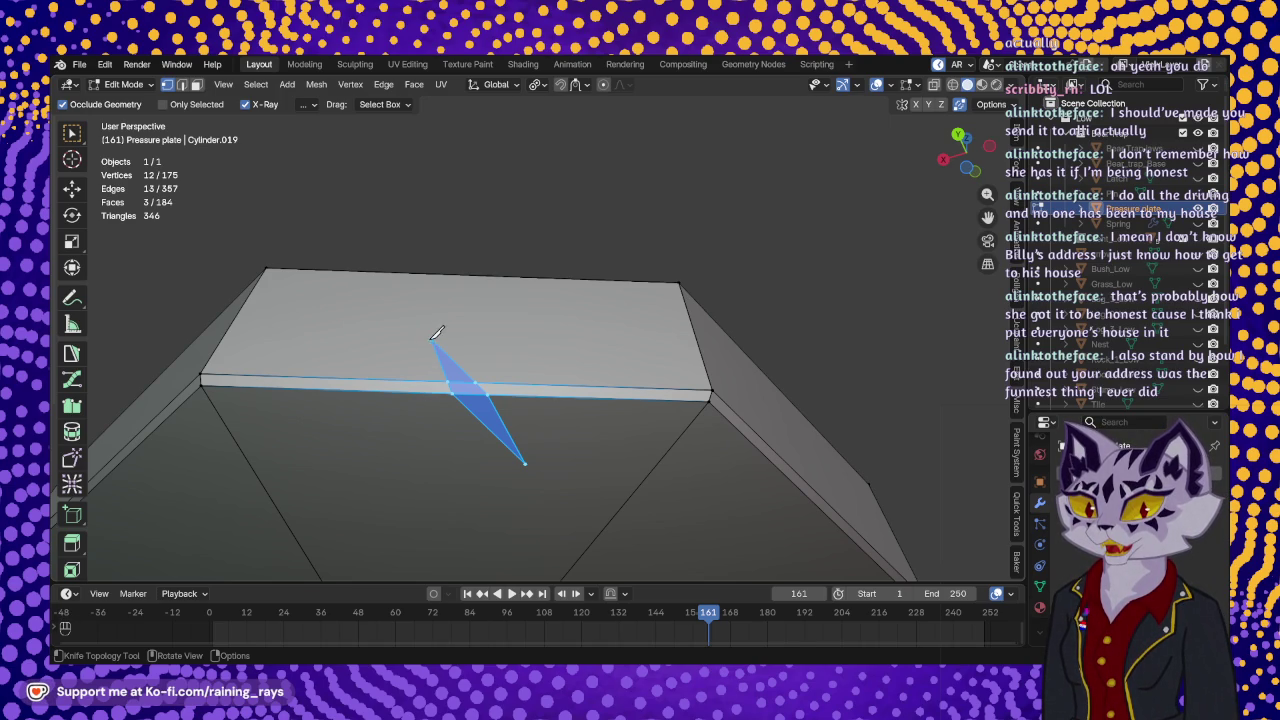
- Knife-cut diagonally from the notch on top down to the side vertex below
{"action": "left_click", "coordinate": [431, 339]}
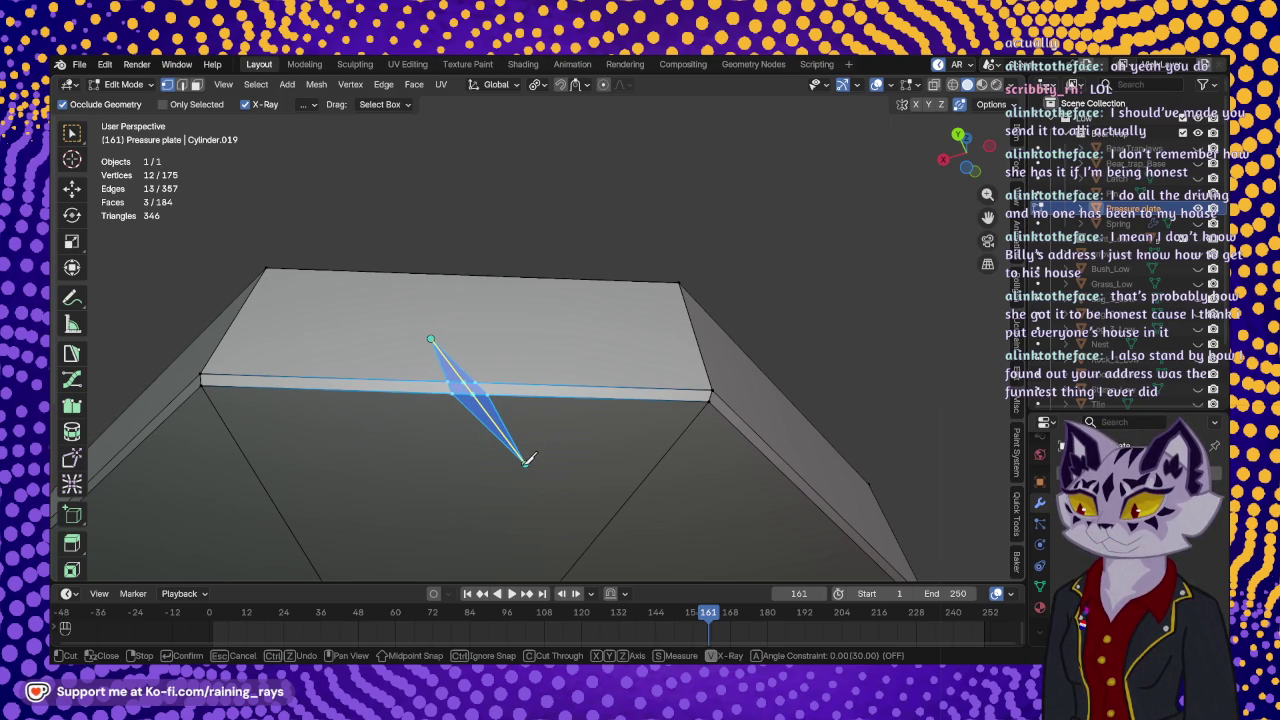
{"action": "left_click", "coordinate": [526, 460]}
{"action": "key", "text": "Return"}
{"action": "mouse_move", "coordinate": [505, 425]}
{"action": "middle_mouse_down"}
{"action": "mouse_move", "coordinate": [506, 308]}
{"action": "mouse_move", "coordinate": [509, 318]}
{"action": "mouse_move", "coordinate": [570, 285]}
{"action": "middle_mouse_up"}
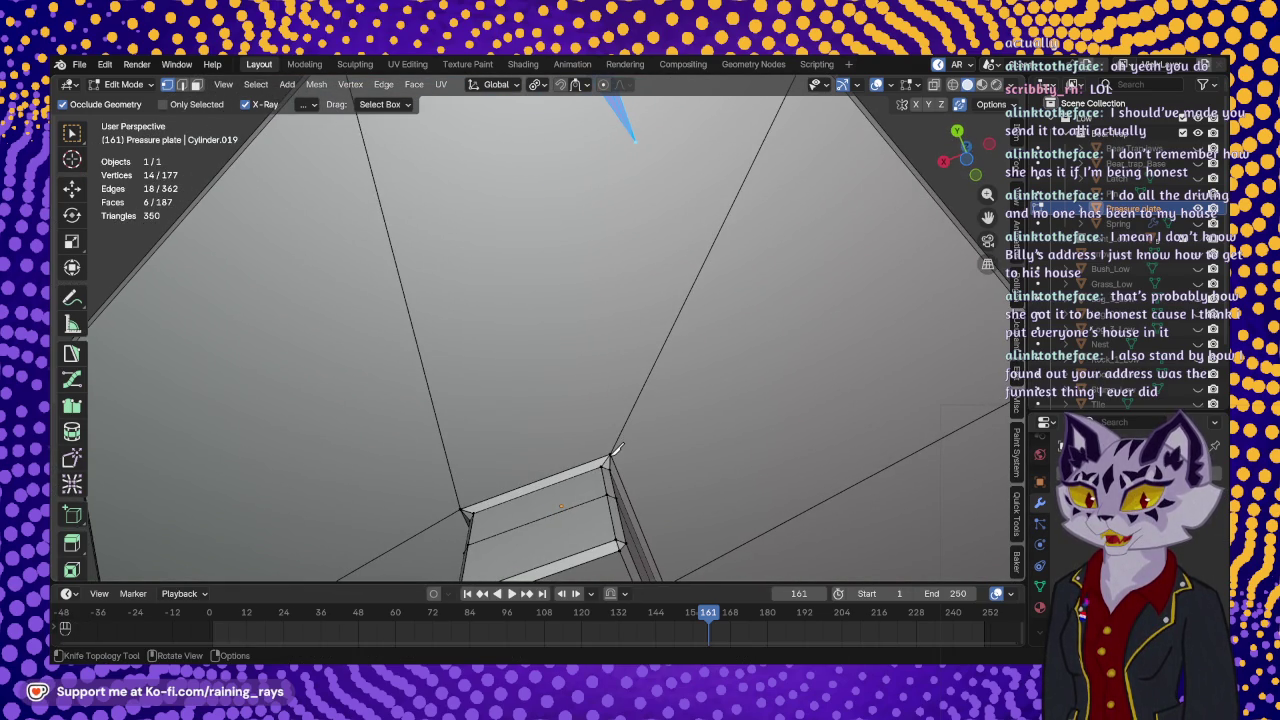
- Knife-cut a V from the lower corner vertex up to the notch tip and down to the lower-left vertex
{"action": "left_click", "coordinate": [610, 457]}
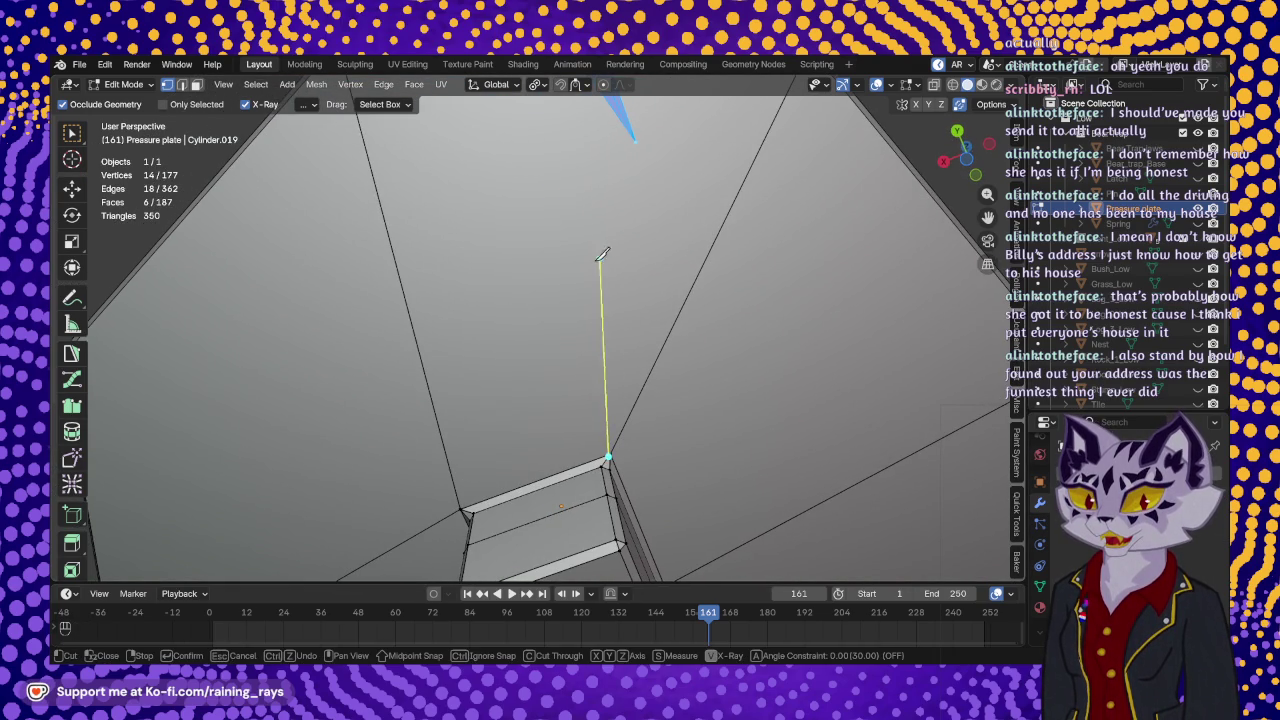
{"action": "left_click", "coordinate": [630, 150]}
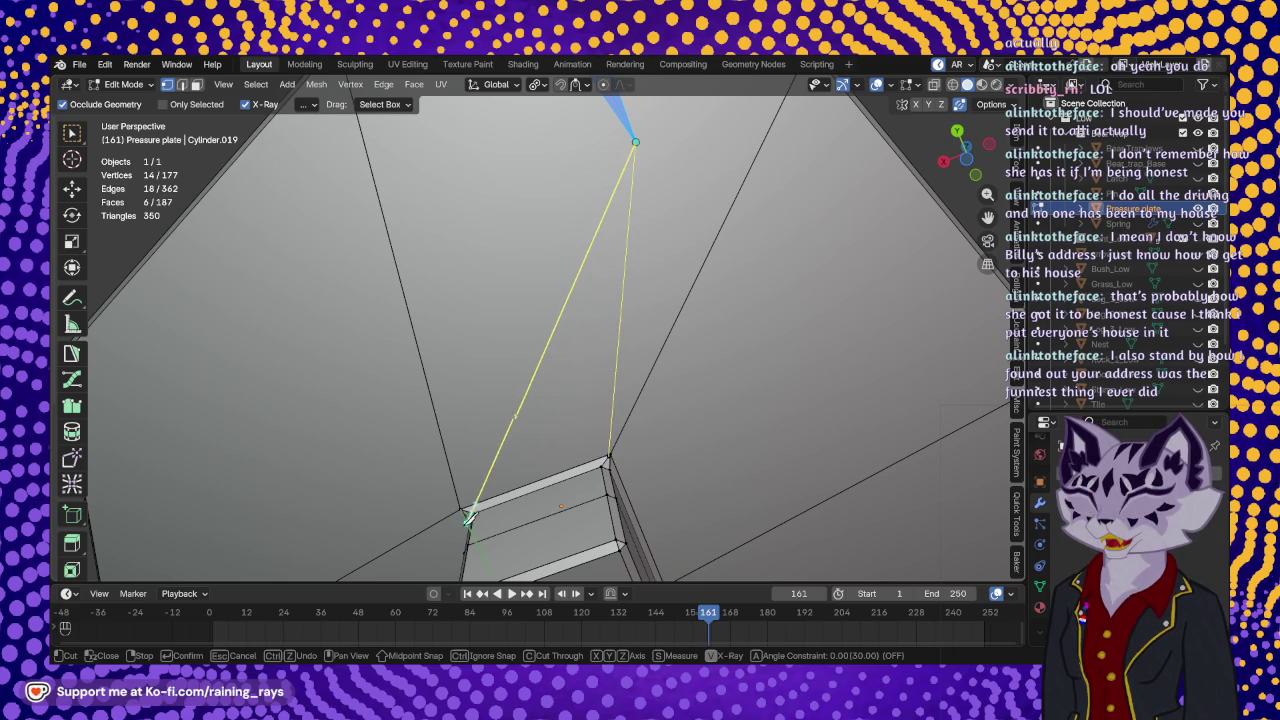
{"action": "left_click", "coordinate": [463, 507]}
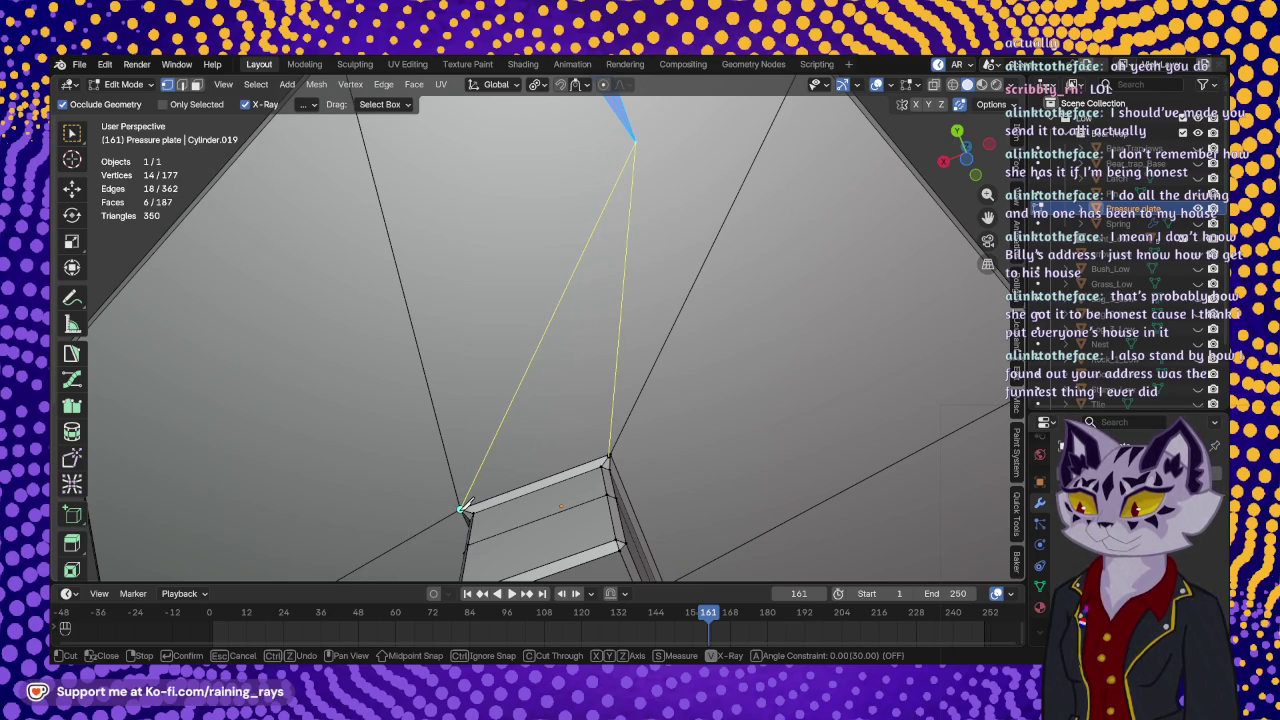
{"action": "key", "text": "Return"}
- Inspect the crack from several angles, then undo the last knife cut
{"action": "middle_click_drag", "start_coordinate": [608, 246], "coordinate": [590, 413]}
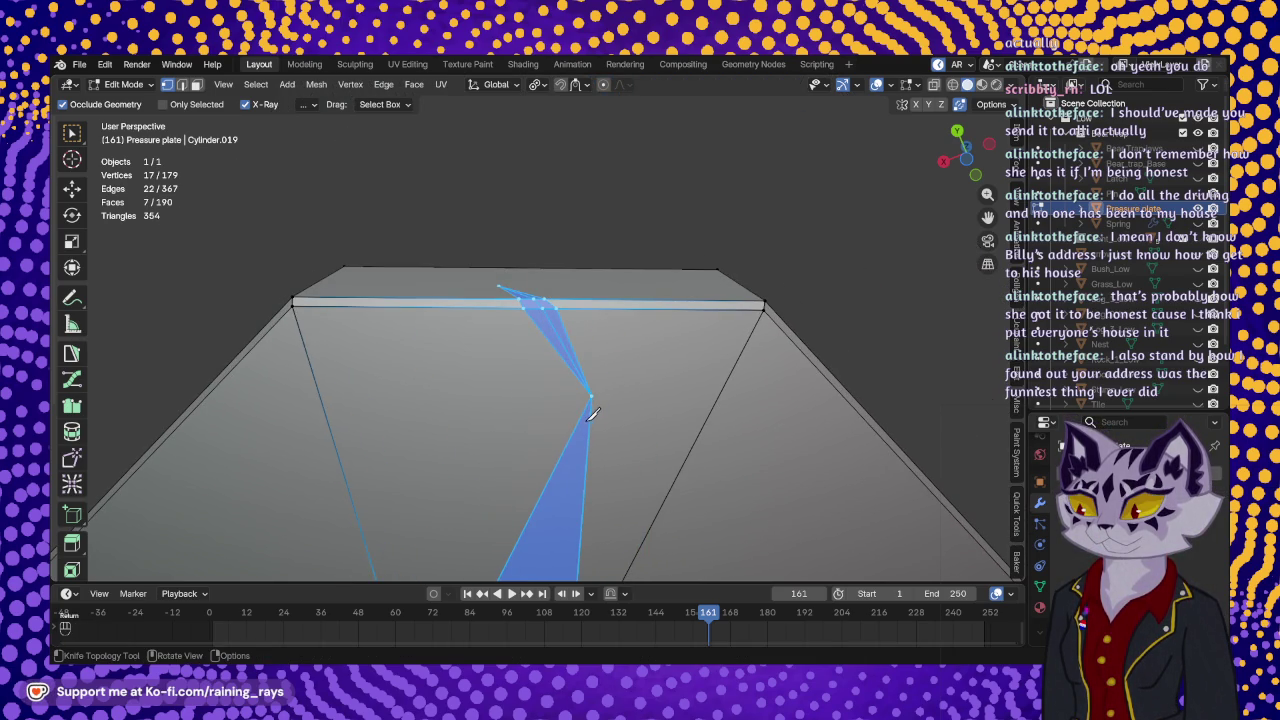
{"action": "scroll", "coordinate": [630, 372], "scroll_direction": "up", "scroll_amount": 5}
{"action": "scroll", "coordinate": [630, 374], "scroll_direction": "down", "scroll_amount": 5}
{"action": "scroll", "coordinate": [666, 272], "scroll_direction": "up", "scroll_amount": 5}
{"action": "mouse_move", "coordinate": [666, 272]}
{"action": "middle_mouse_down"}
{"action": "mouse_move", "coordinate": [548, 260]}
{"action": "mouse_move", "coordinate": [551, 341]}
{"action": "middle_mouse_up"}
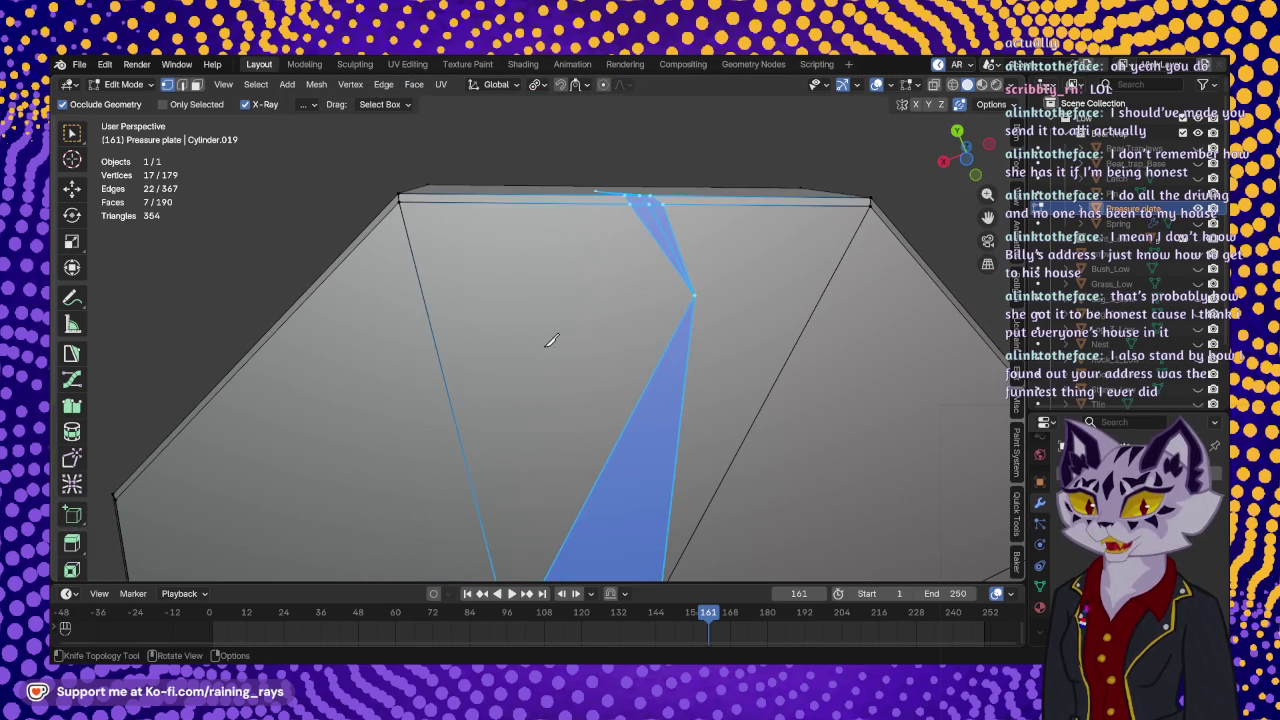
{"action": "middle_click_drag", "start_coordinate": [545, 382], "coordinate": [550, 386]}
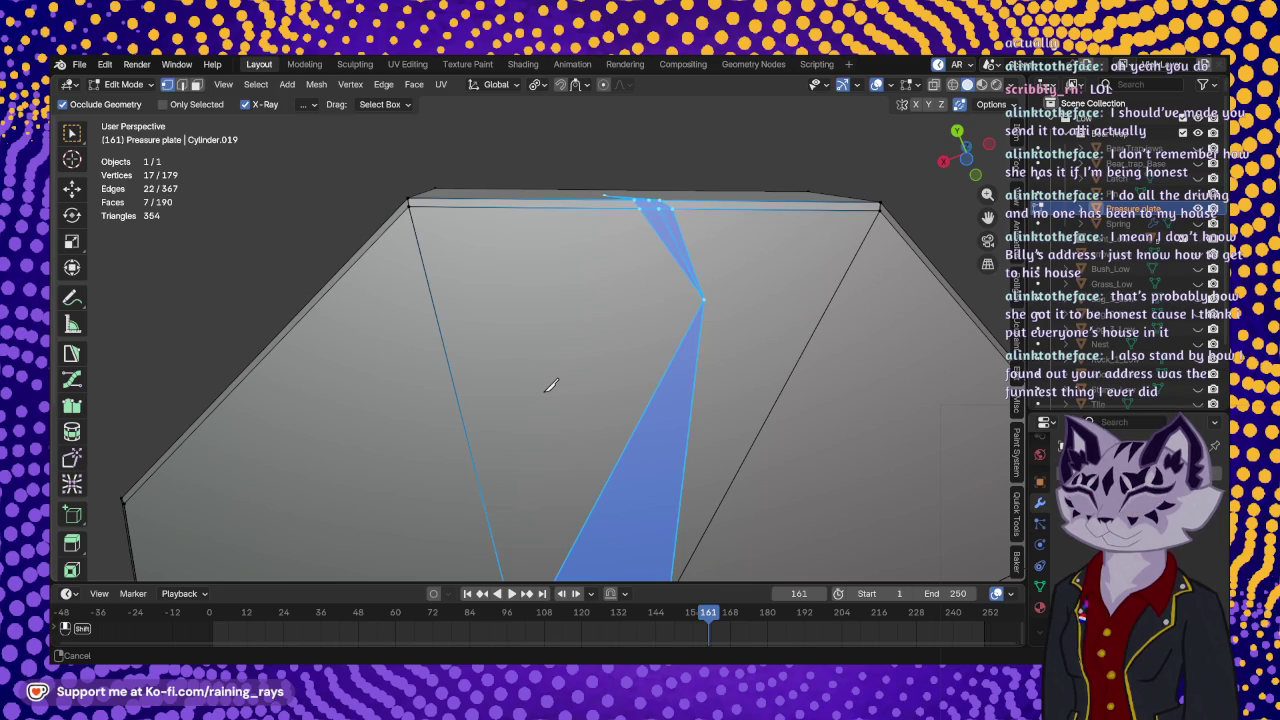
{"action": "mouse_move", "coordinate": [550, 386]}
{"action": "middle_mouse_down"}
{"action": "mouse_move", "coordinate": [562, 345]}
{"action": "mouse_move", "coordinate": [550, 311]}
{"action": "middle_mouse_up"}
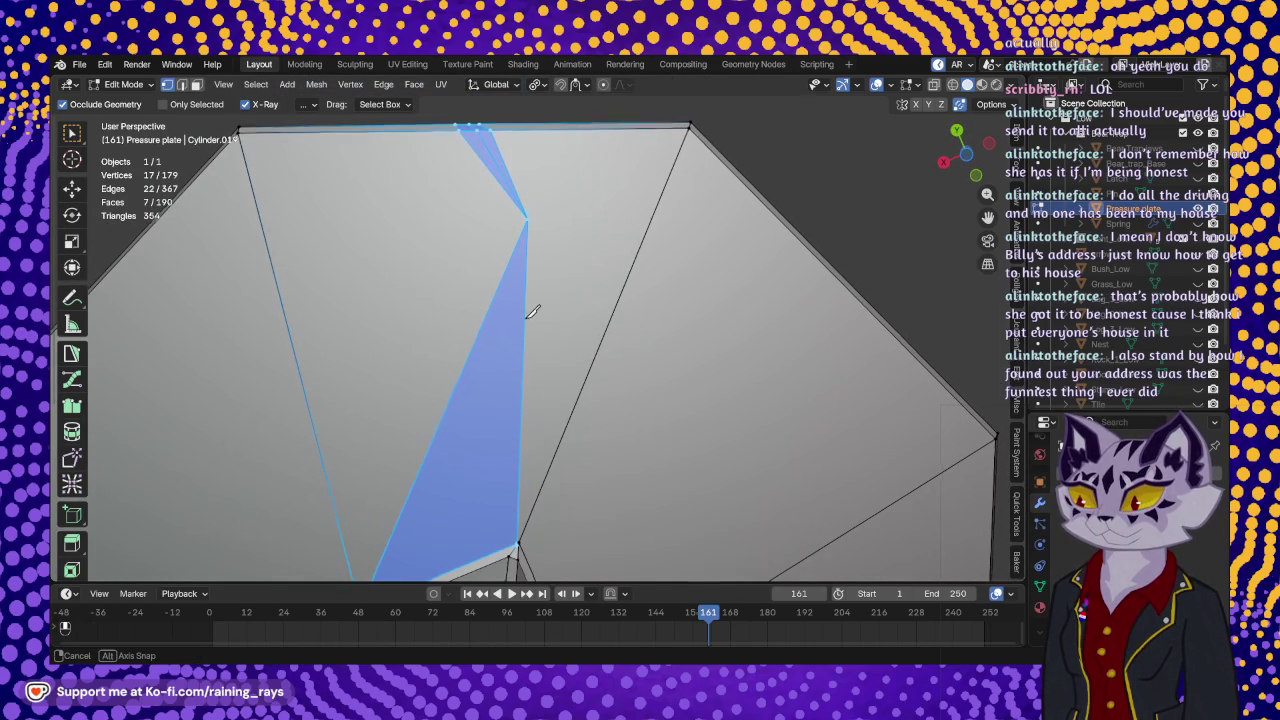
{"action": "key", "text": "ctrl+z"}
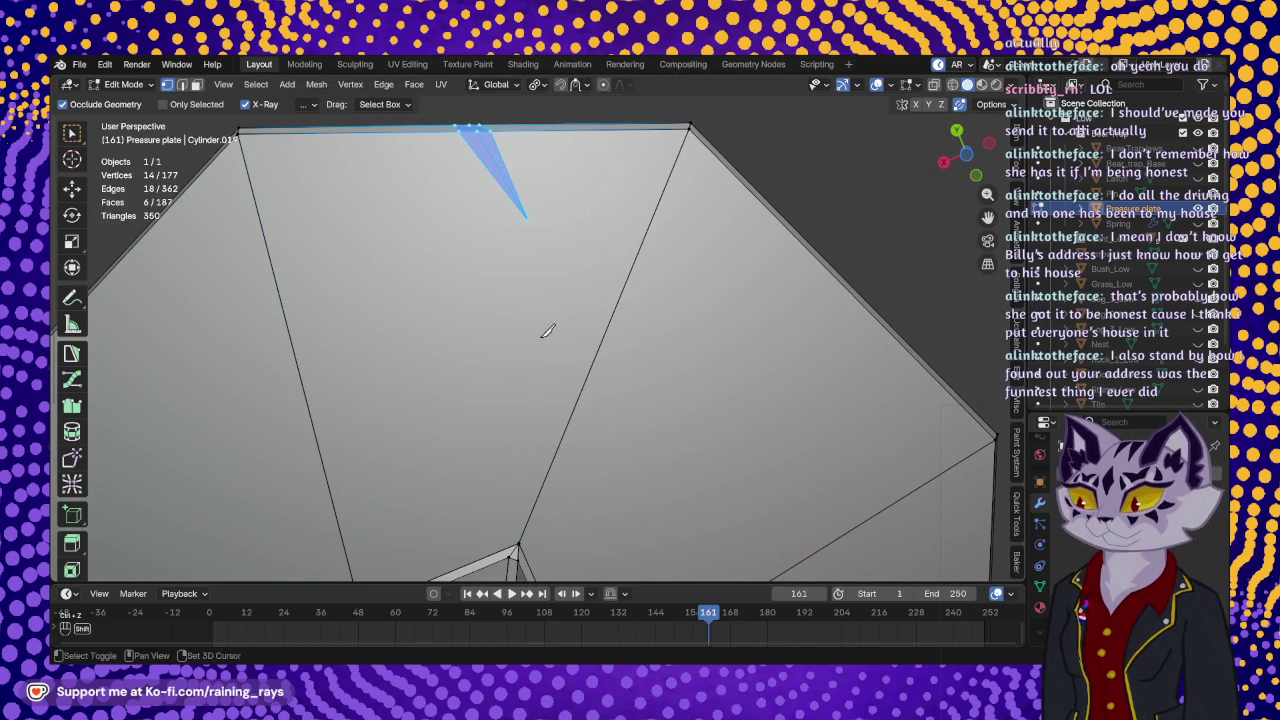
- Knife-cut from the notch tip to the plate's top-right corner
{"action": "middle_click_drag", "start_coordinate": [546, 330], "coordinate": [576, 360]}
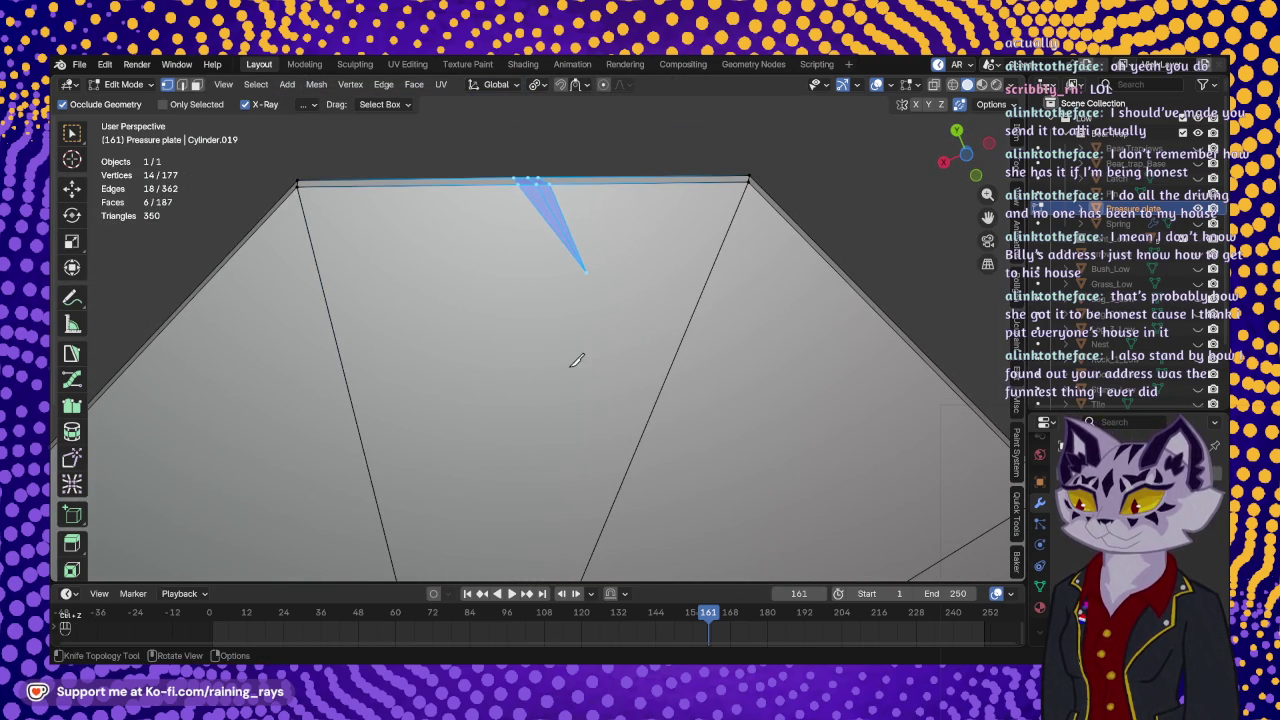
{"action": "left_click", "coordinate": [588, 269]}
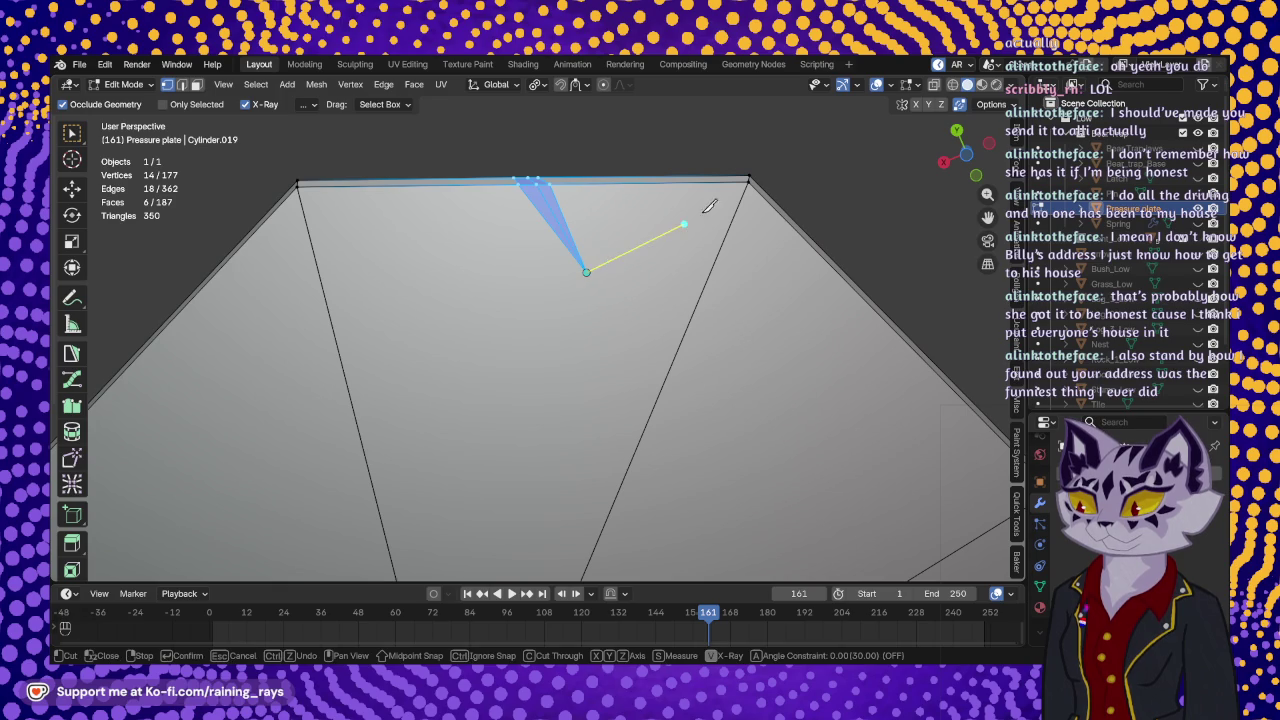
{"action": "left_click", "coordinate": [752, 178]}
{"action": "middle_click_drag", "start_coordinate": [598, 338], "coordinate": [643, 246], "text": "shift"}
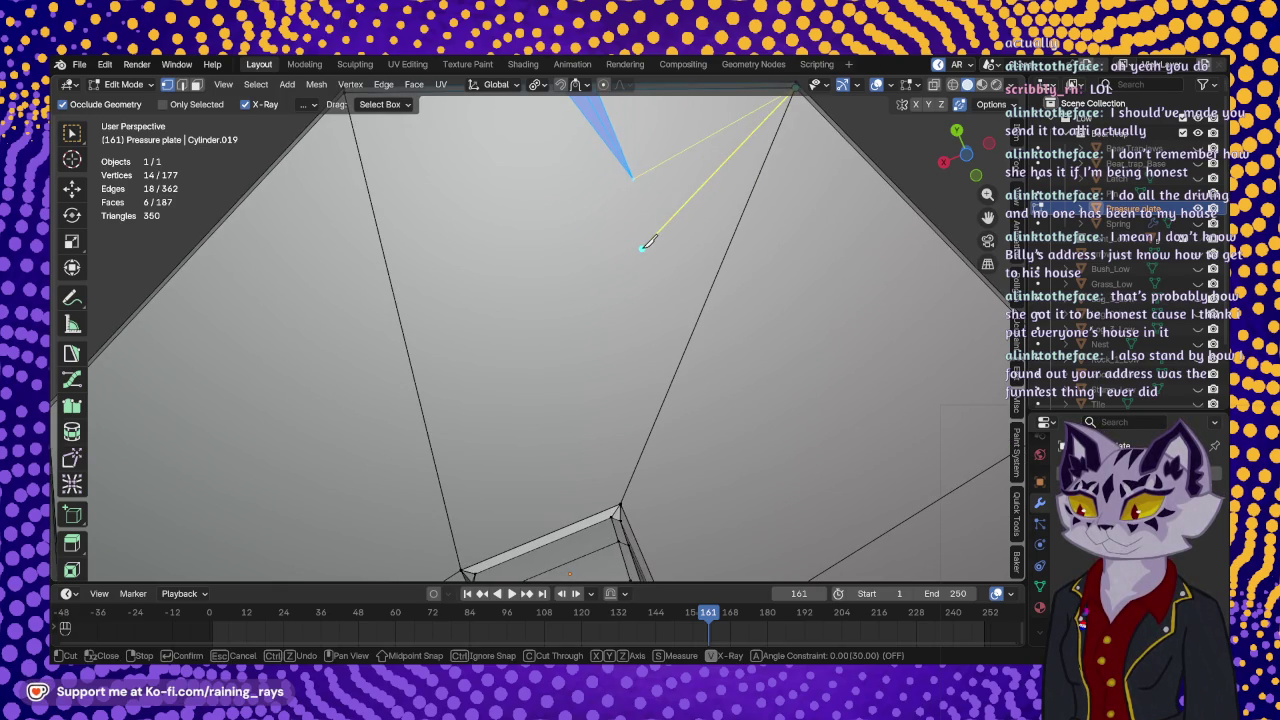
{"action": "key", "text": "Return"}
- Knife-cut from the notch tip down to the lower vertex on the plate's side
{"action": "left_click", "coordinate": [633, 178]}
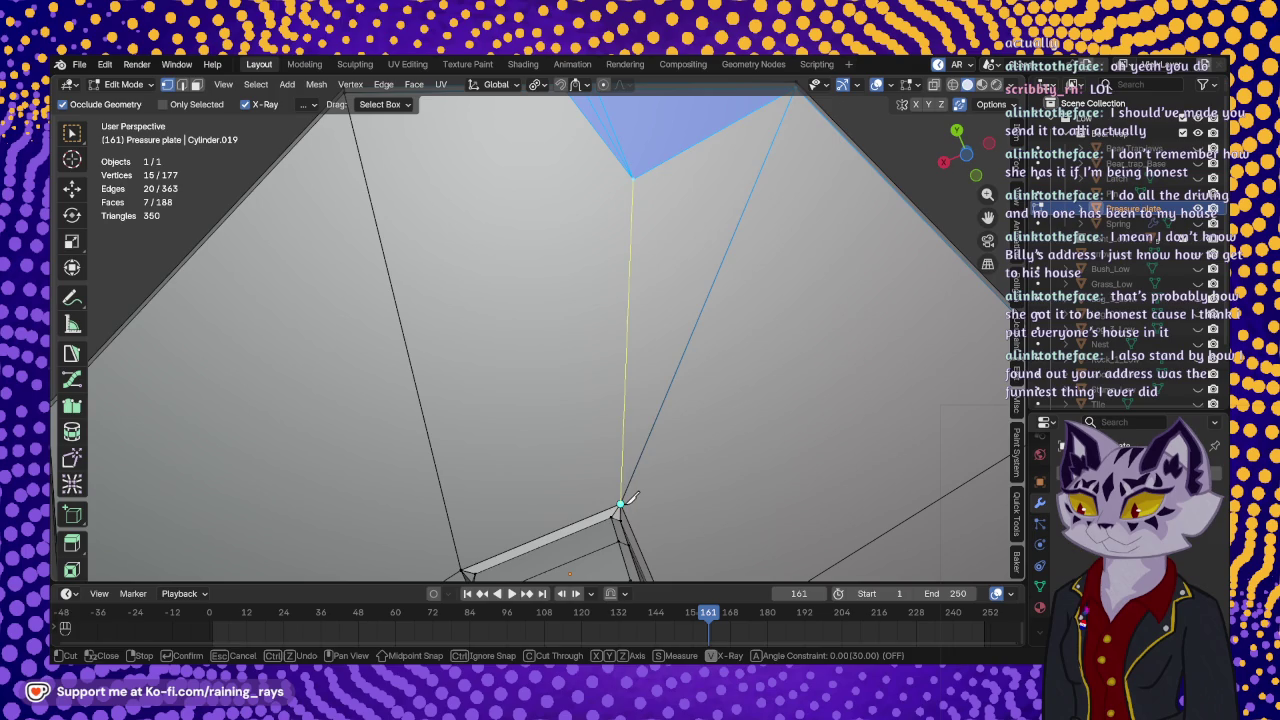
{"action": "left_click", "coordinate": [621, 505]}
{"action": "key", "text": "Return"}
{"action": "mouse_move", "coordinate": [640, 337]}
{"action": "middle_mouse_down"}
{"action": "mouse_move", "coordinate": [646, 491]}
{"action": "mouse_move", "coordinate": [645, 473]}
{"action": "middle_mouse_up"}
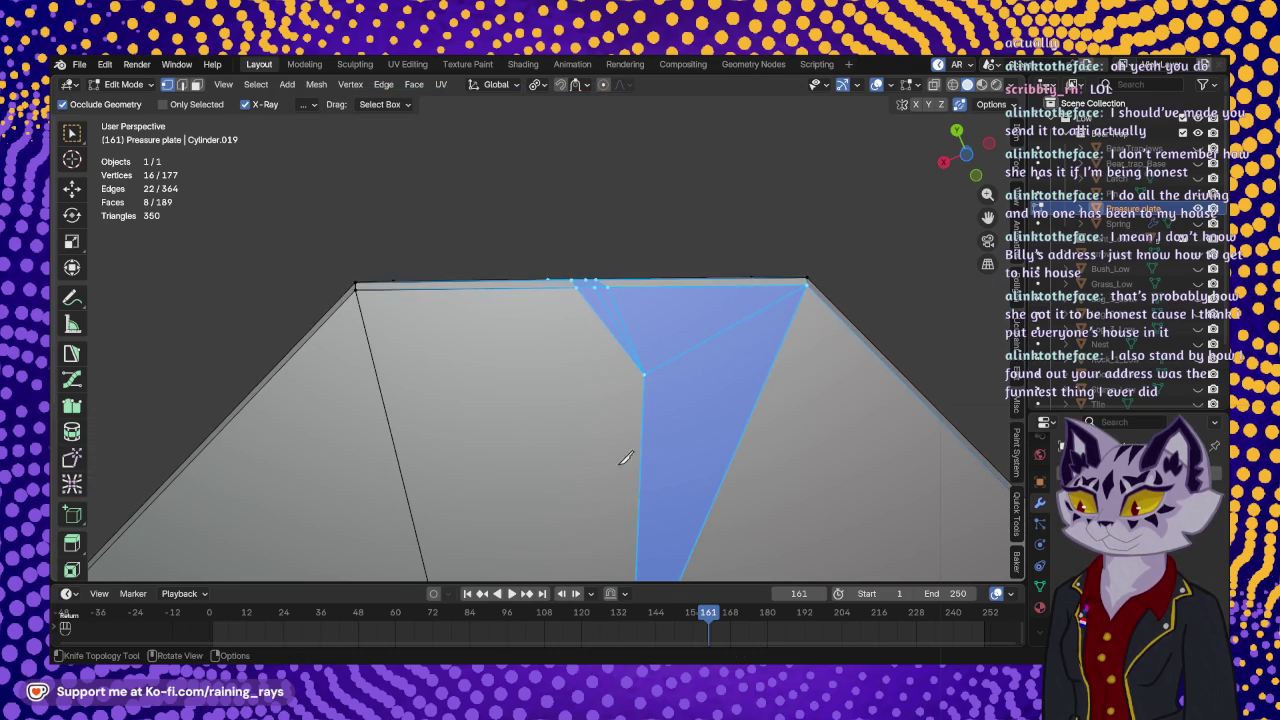
{"action": "mouse_move", "coordinate": [595, 414]}
{"action": "middle_mouse_down", "text": "shift"}
{"action": "mouse_move", "coordinate": [654, 260]}
{"action": "mouse_move", "coordinate": [674, 323]}
{"action": "mouse_move", "coordinate": [652, 299]}
{"action": "middle_mouse_up", "text": "shift"}
- Knife-cut from the top-edge vertex down to the lower-left side vertex
{"action": "key", "text": "k"}
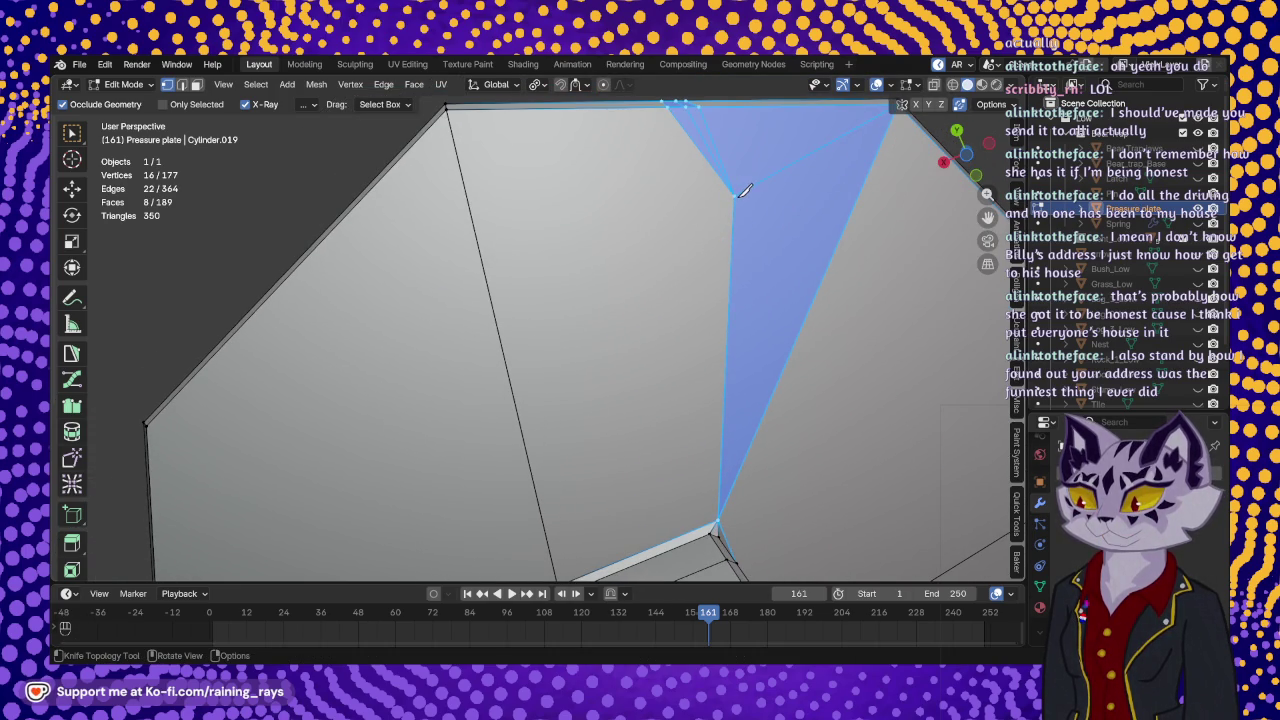
{"action": "left_click", "coordinate": [741, 191]}
{"action": "middle_click_drag", "start_coordinate": [666, 340], "coordinate": [600, 349]}
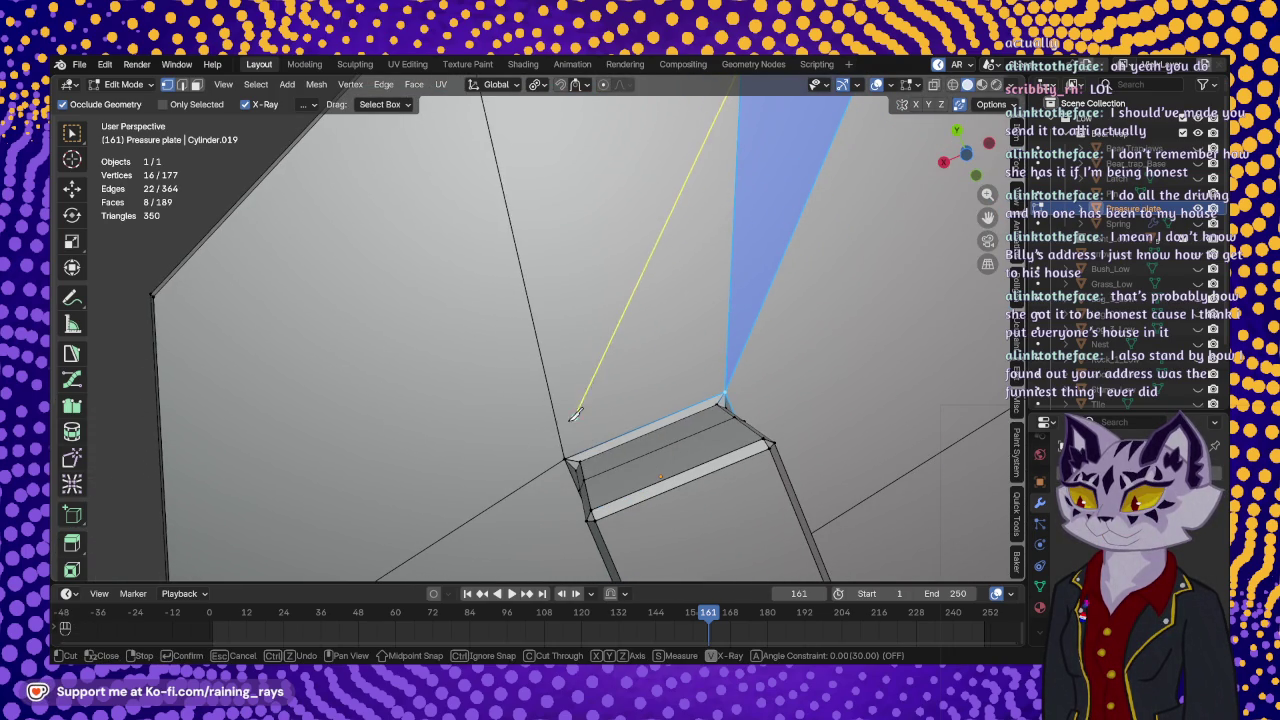
{"action": "left_click", "coordinate": [566, 458]}
{"action": "key", "text": "Return"}
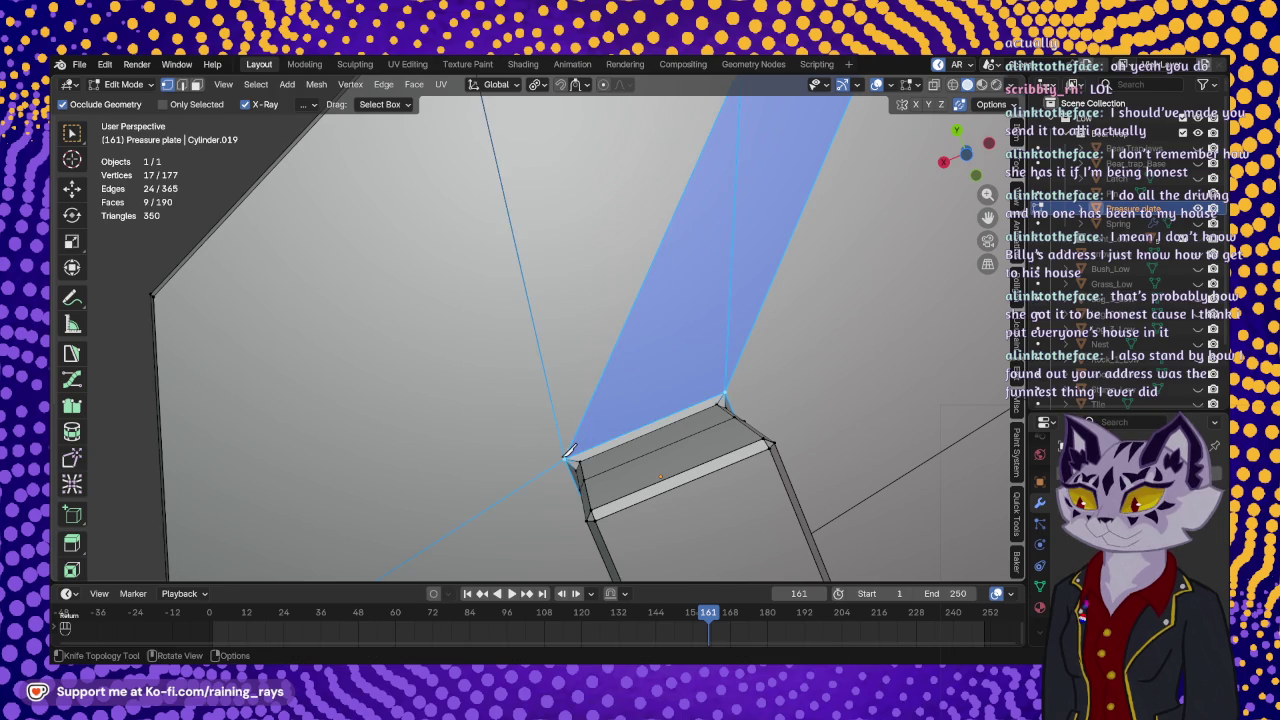
{"action": "mouse_move", "coordinate": [566, 458]}
{"action": "middle_mouse_down"}
{"action": "mouse_move", "coordinate": [534, 266]}
{"action": "mouse_move", "coordinate": [491, 371]}
{"action": "mouse_move", "coordinate": [606, 395]}
{"action": "mouse_move", "coordinate": [508, 298]}
{"action": "mouse_move", "coordinate": [508, 345]}
{"action": "middle_mouse_up"}
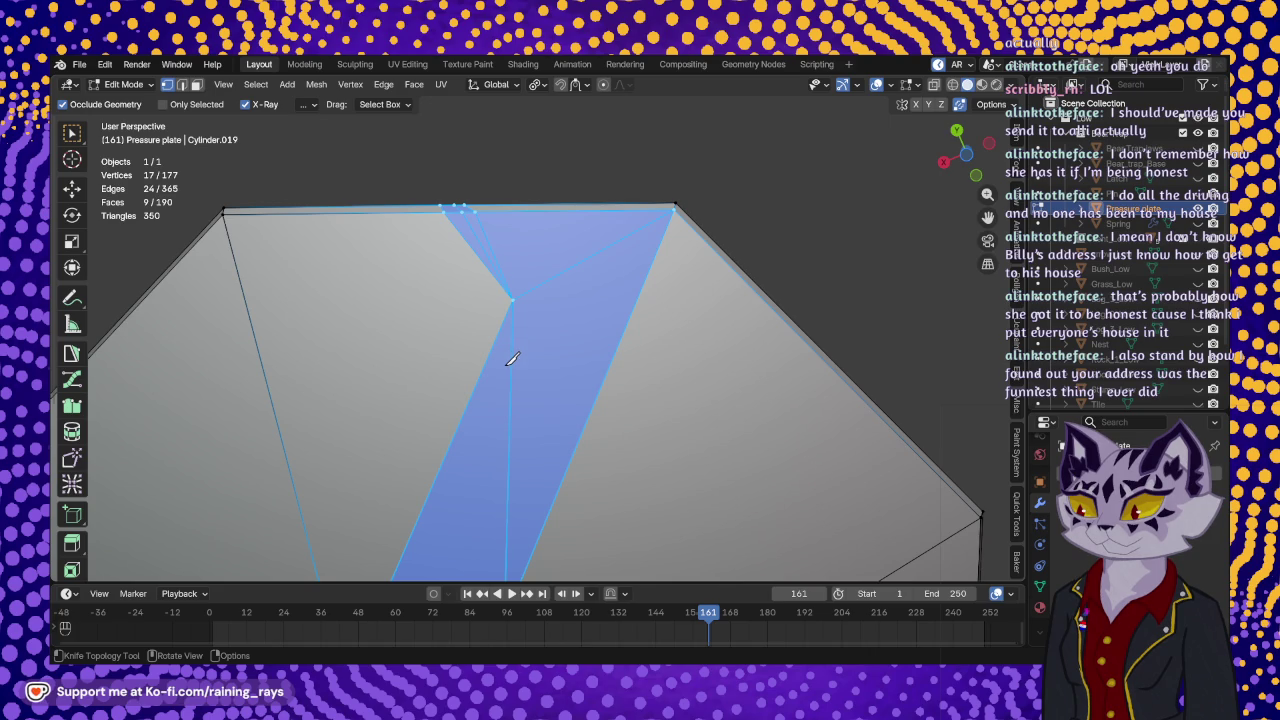
{"action": "left_click", "coordinate": [72, 189]}
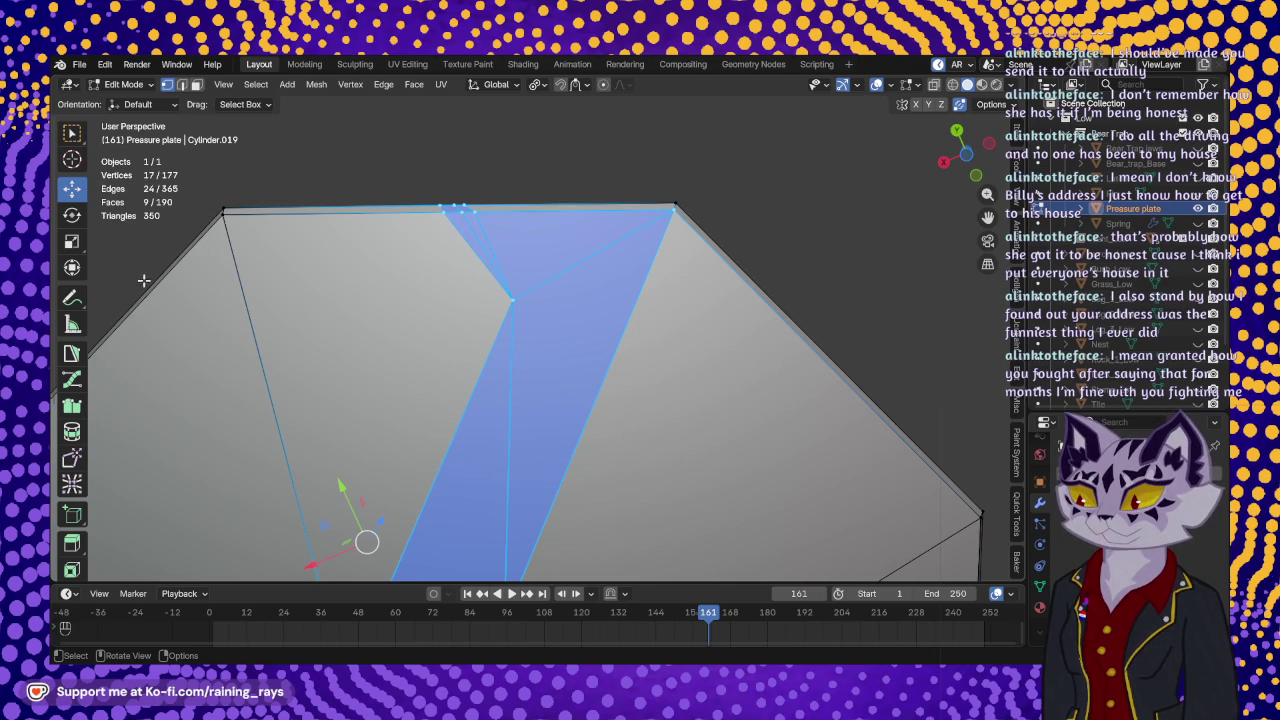
- Select both top-edge notch vertices and move them -0.000353 m along Y
{"action": "middle_click_drag", "start_coordinate": [320, 287], "coordinate": [462, 342], "text": "shift"}
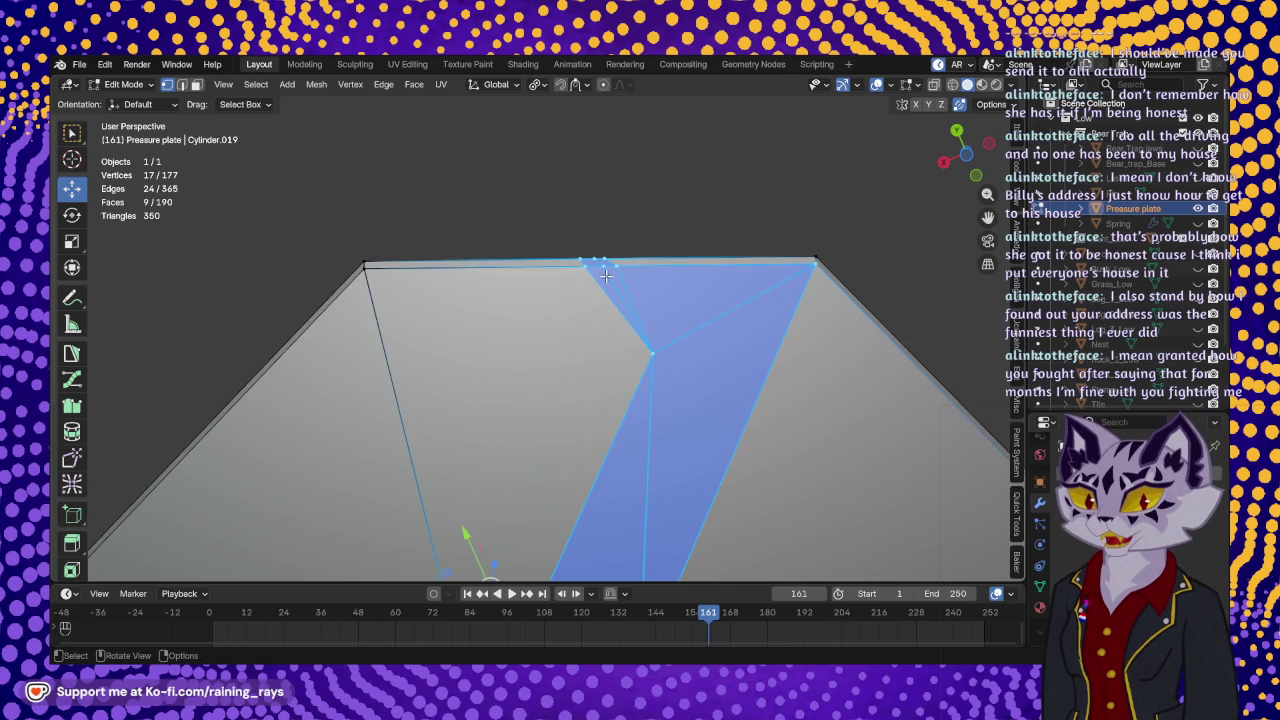
{"action": "left_click", "coordinate": [605, 275]}
{"action": "middle_click_drag", "start_coordinate": [605, 275], "coordinate": [585, 255]}
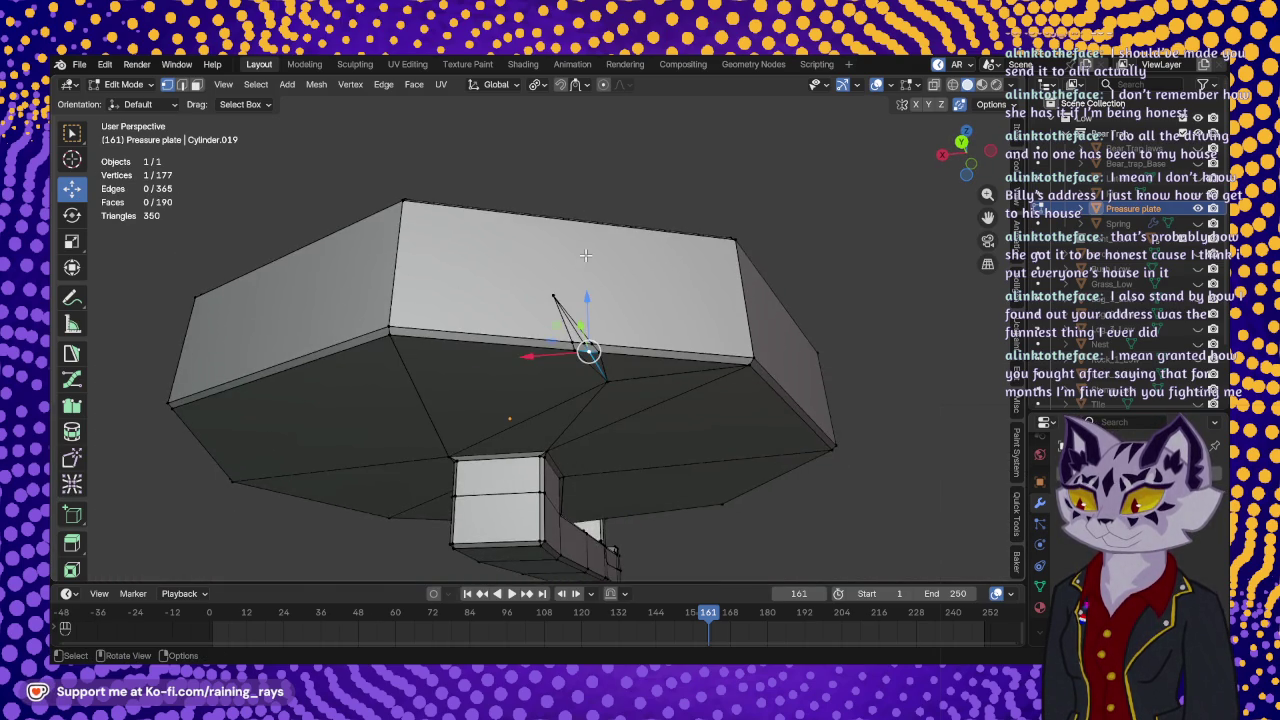
{"action": "scroll", "coordinate": [585, 255], "scroll_direction": "up", "scroll_amount": 3}
{"action": "left_click", "coordinate": [615, 345], "text": "shift"}
{"action": "mouse_move", "coordinate": [615, 345]}
{"action": "middle_mouse_down"}
{"action": "mouse_move", "coordinate": [534, 416]}
{"action": "mouse_move", "coordinate": [497, 572]}
{"action": "middle_mouse_up"}
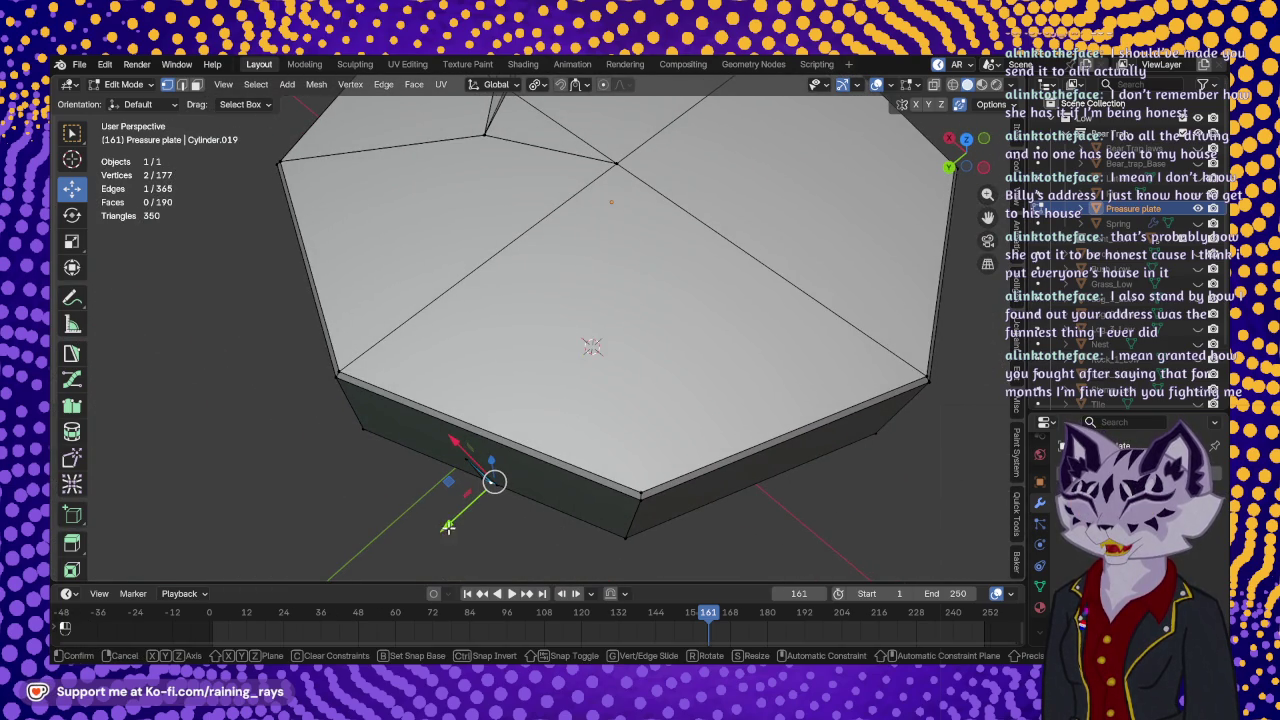
{"action": "left_click_drag", "start_coordinate": [448, 527], "coordinate": [462, 529]}
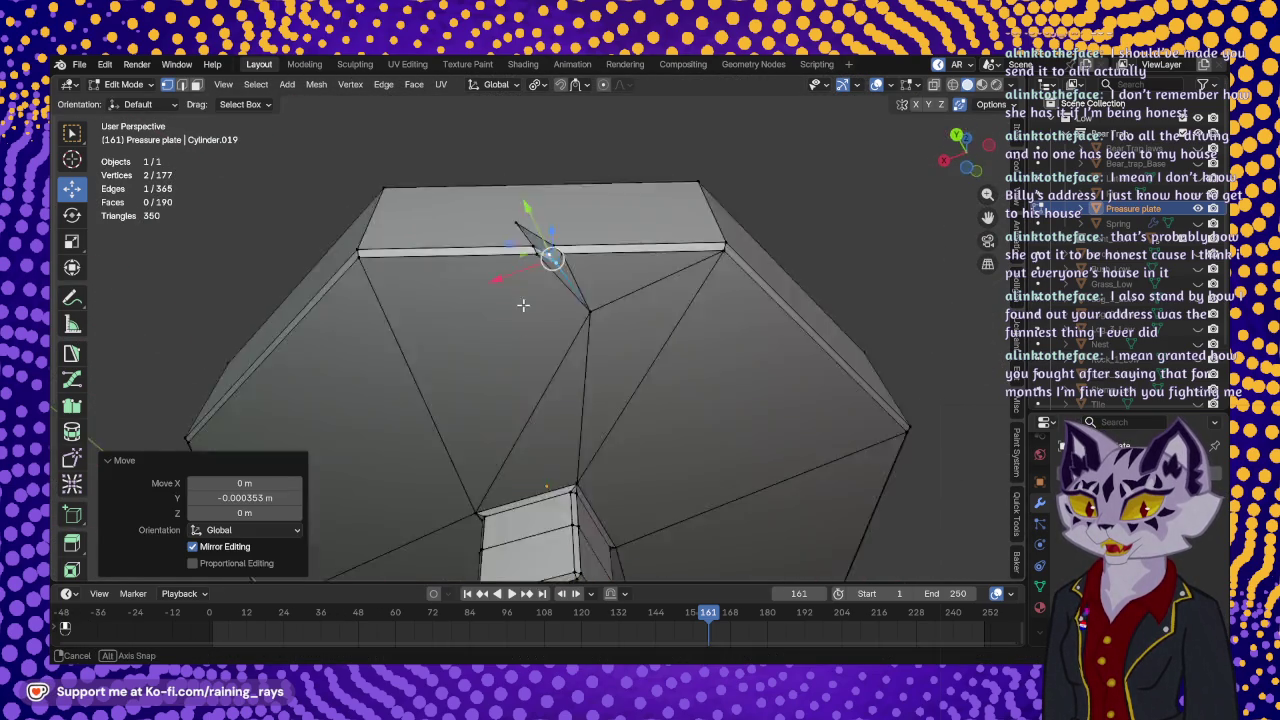